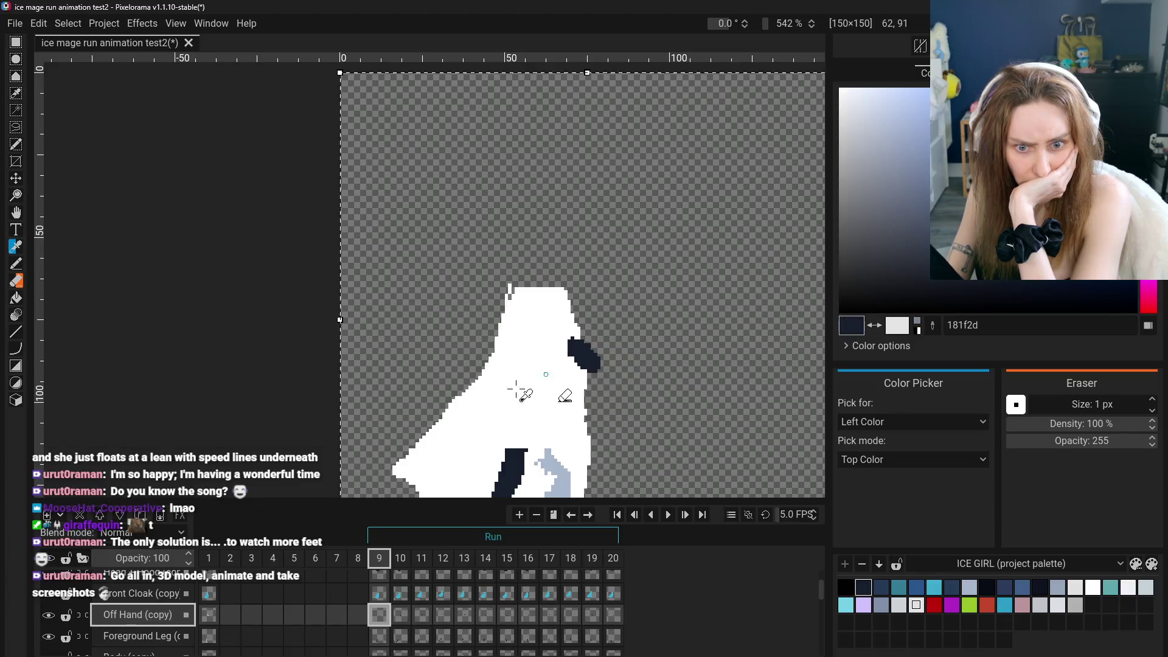
On frame 1, fill the hood's light inner trim with dark navy 181f2d
left_click(209, 614)
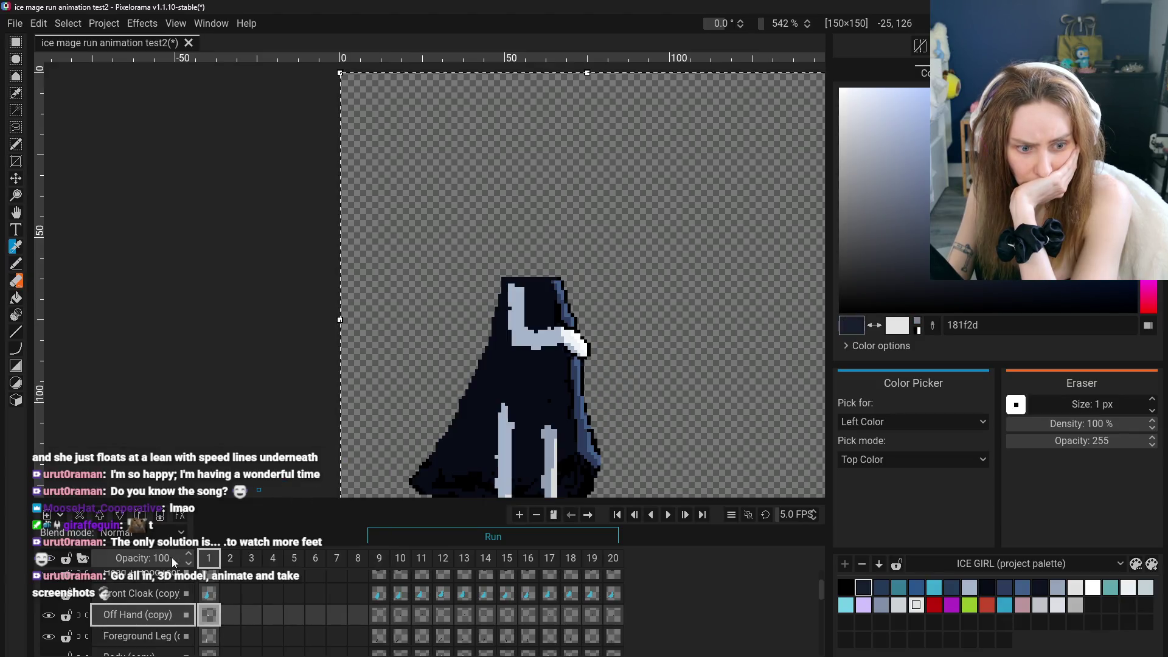
left_click(15, 298)
left_click(574, 346)
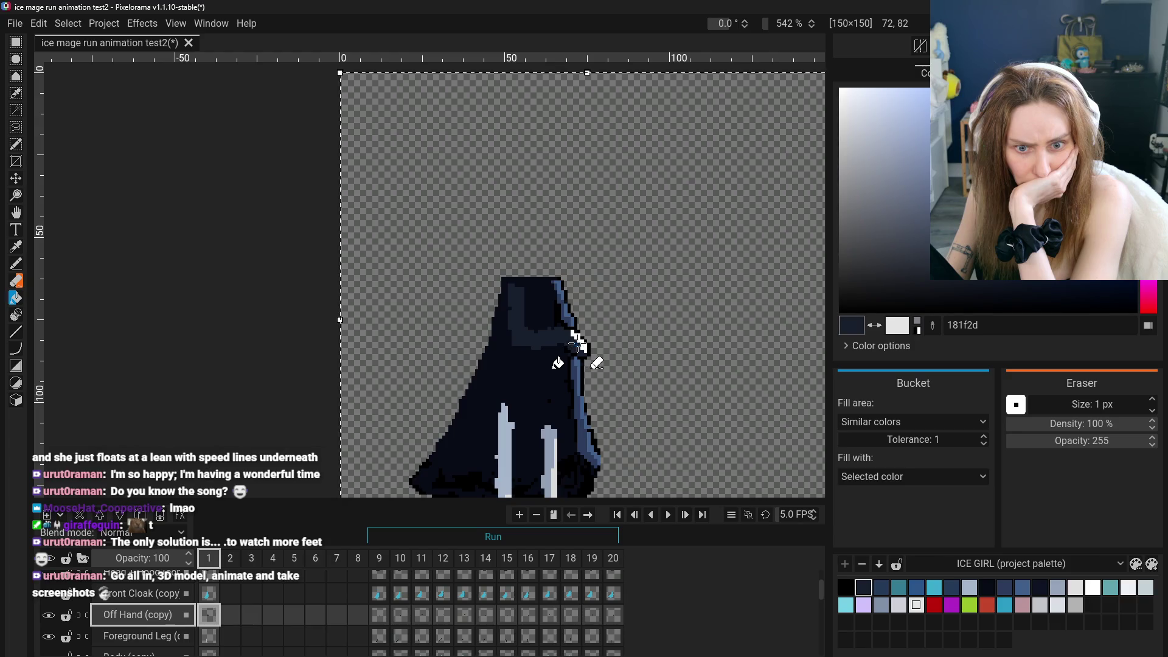
scroll(585, 350, "up", 2)
scroll(585, 349, "up", 1)
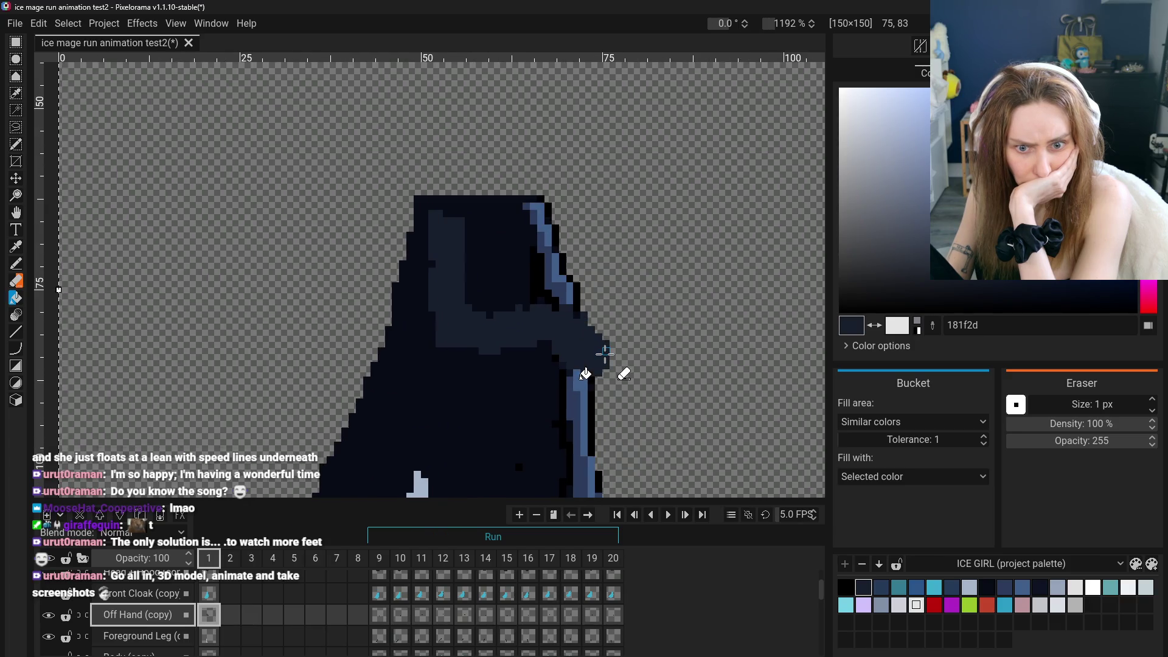
scroll(572, 365, "down", 4)
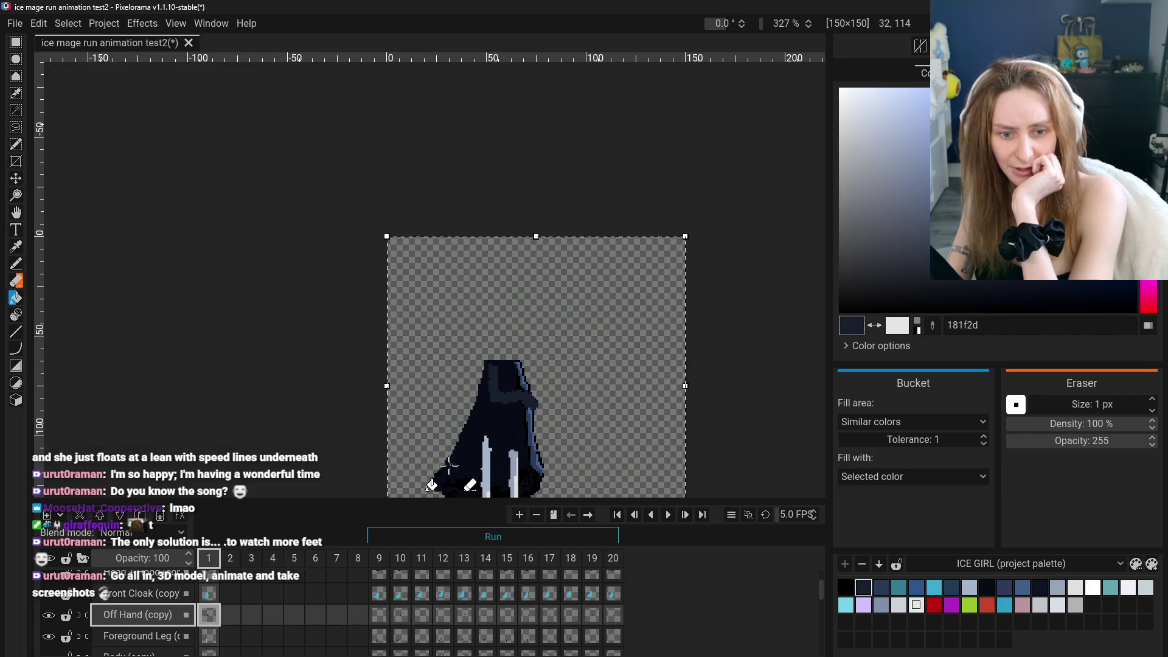
left_click(17, 213)
left_click_drag(294, 333, 281, 286)
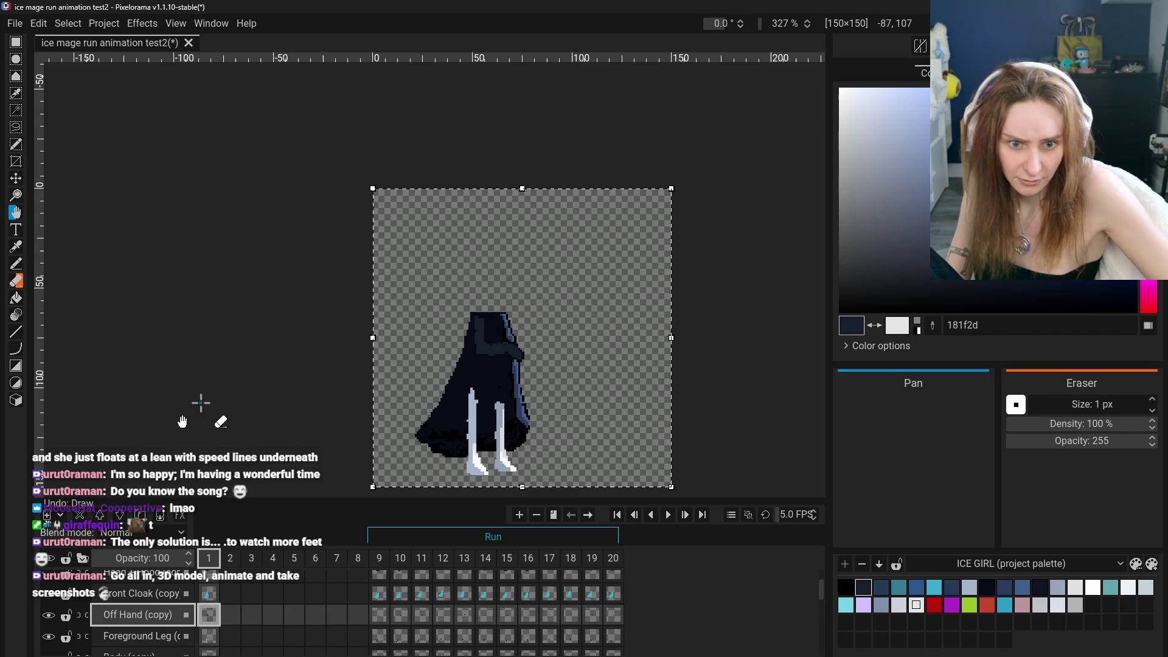
key("ctrl+z")
key("ctrl+y")
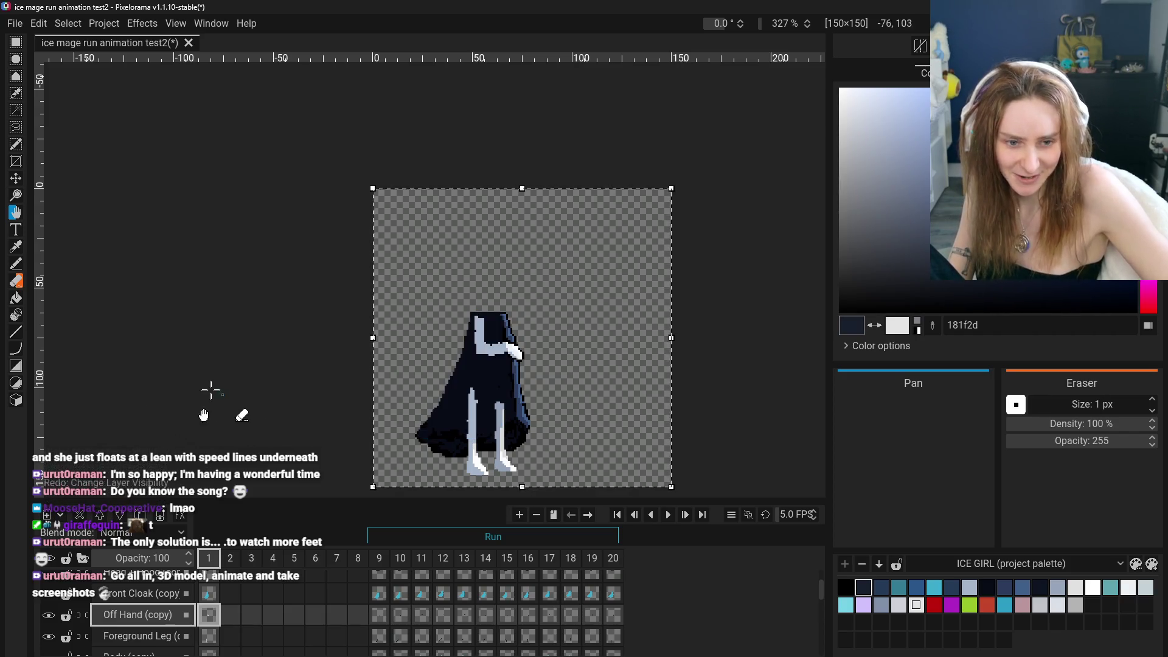
scroll(73, 277, "up", 2)
Erase the stray light-blue pixels on the cloak and reframe the view on the hood
left_click(17, 281)
mouse_move(721, 332)
left_mouse_down()
mouse_move(724, 371)
mouse_move(740, 349)
mouse_move(759, 400)
left_mouse_up()
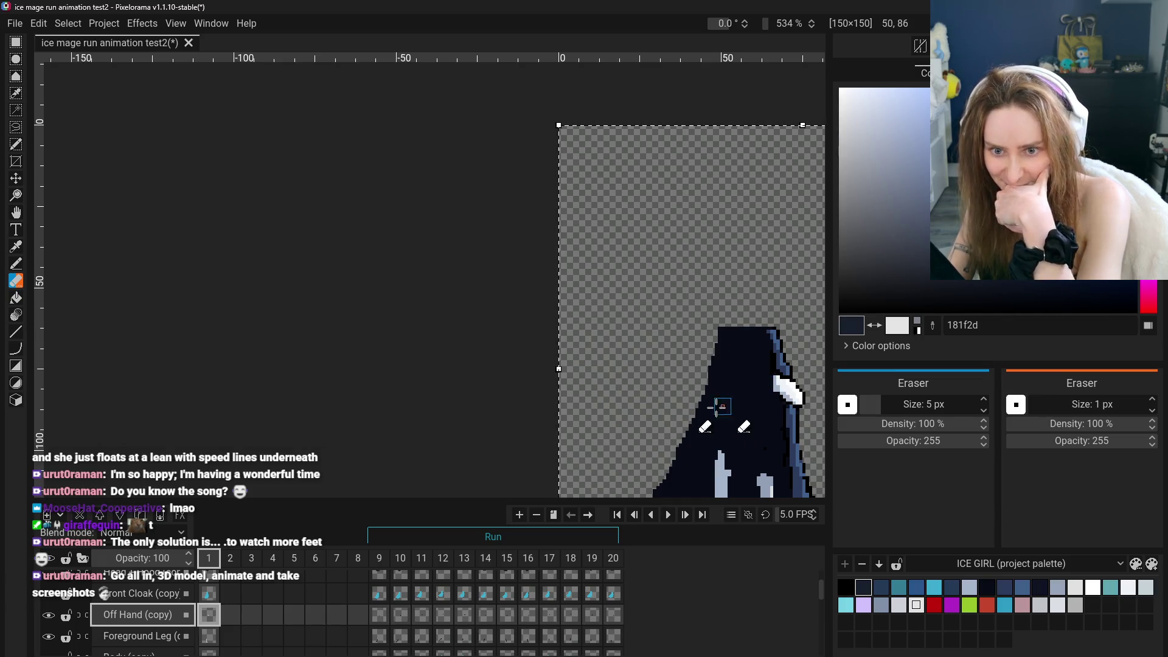
key("h")
left_click_drag(569, 303, 438, 261)
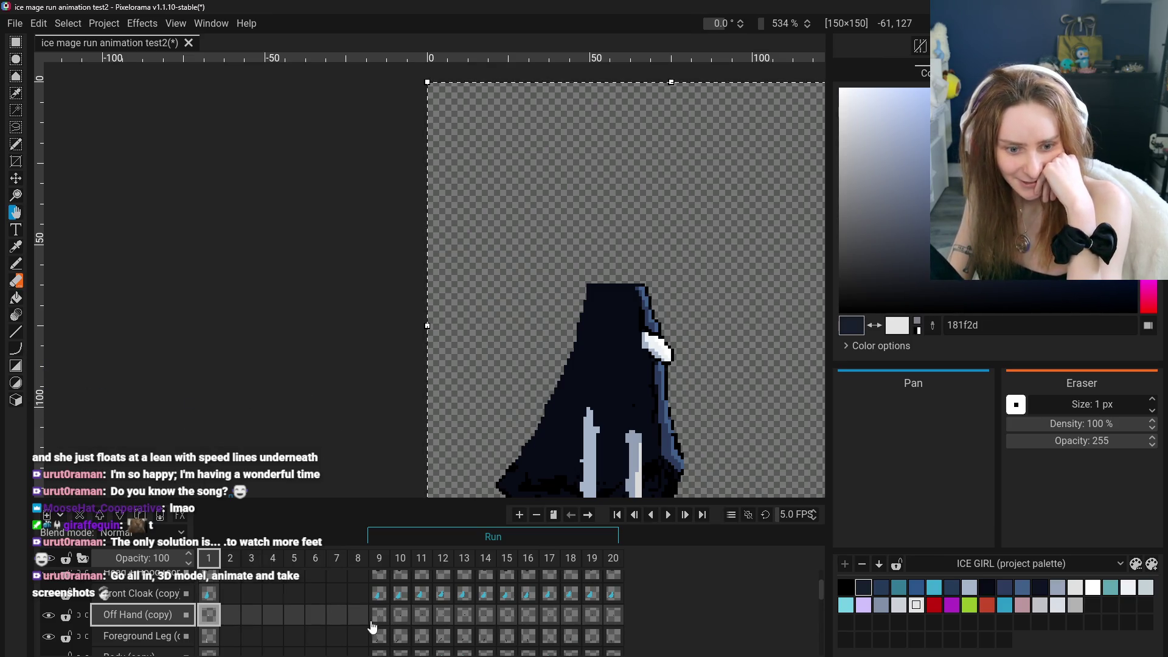
Hide the Off Hand (copy) layer and select the Foreground Leg layer
left_click(15, 298)
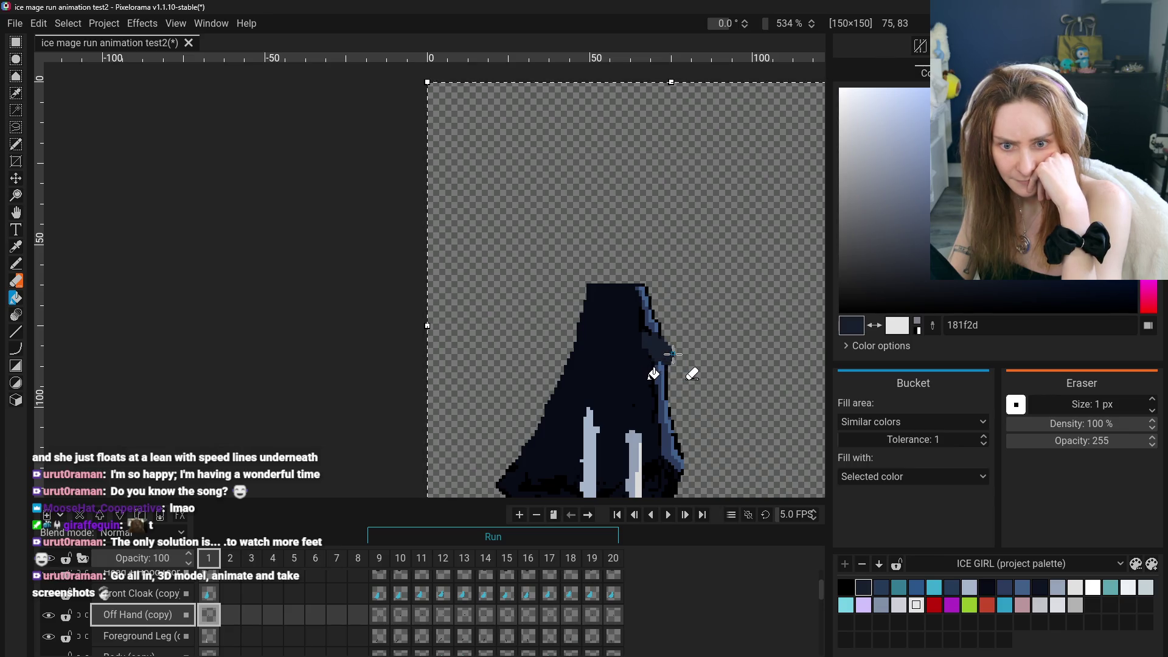
left_click(48, 615)
left_click(121, 636)
After checking frame 9, fill frame 1's light-blue left leg and foot with the dark robe colour
key("h")
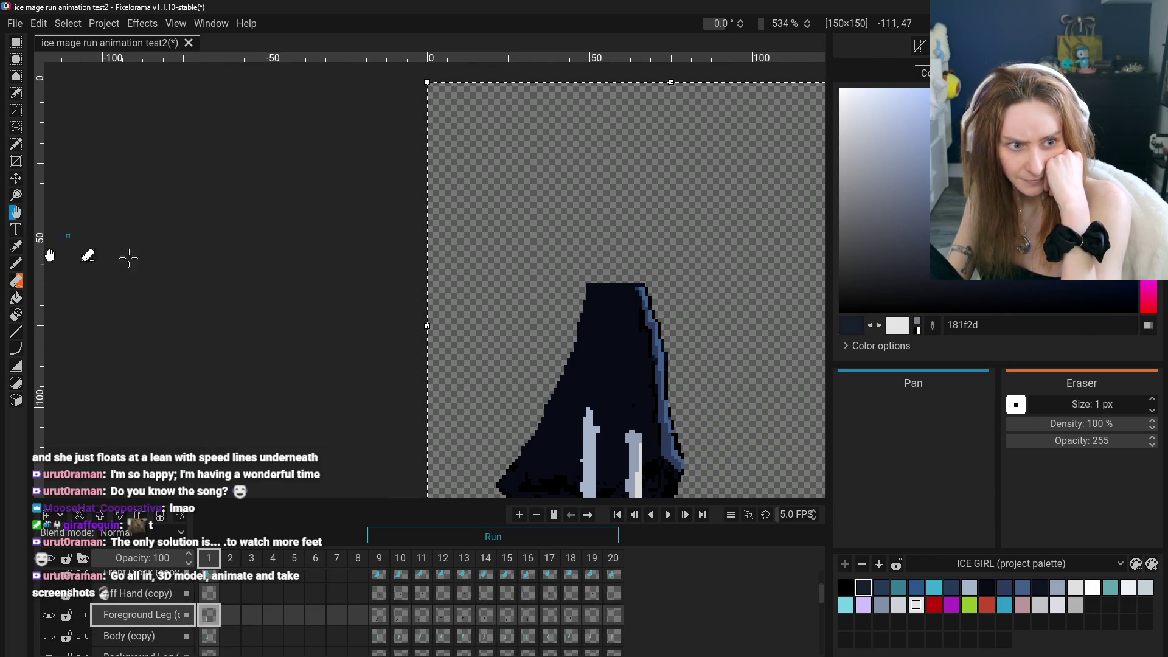
left_click_drag(413, 353, 359, 243)
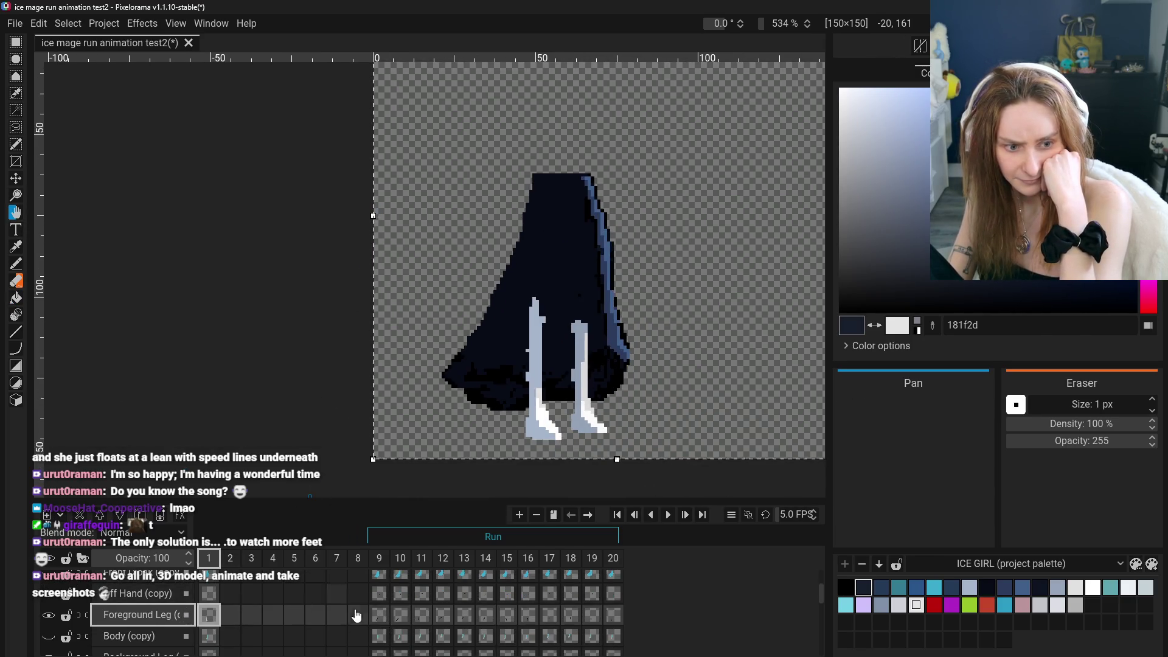
left_click(379, 615)
left_click(17, 248)
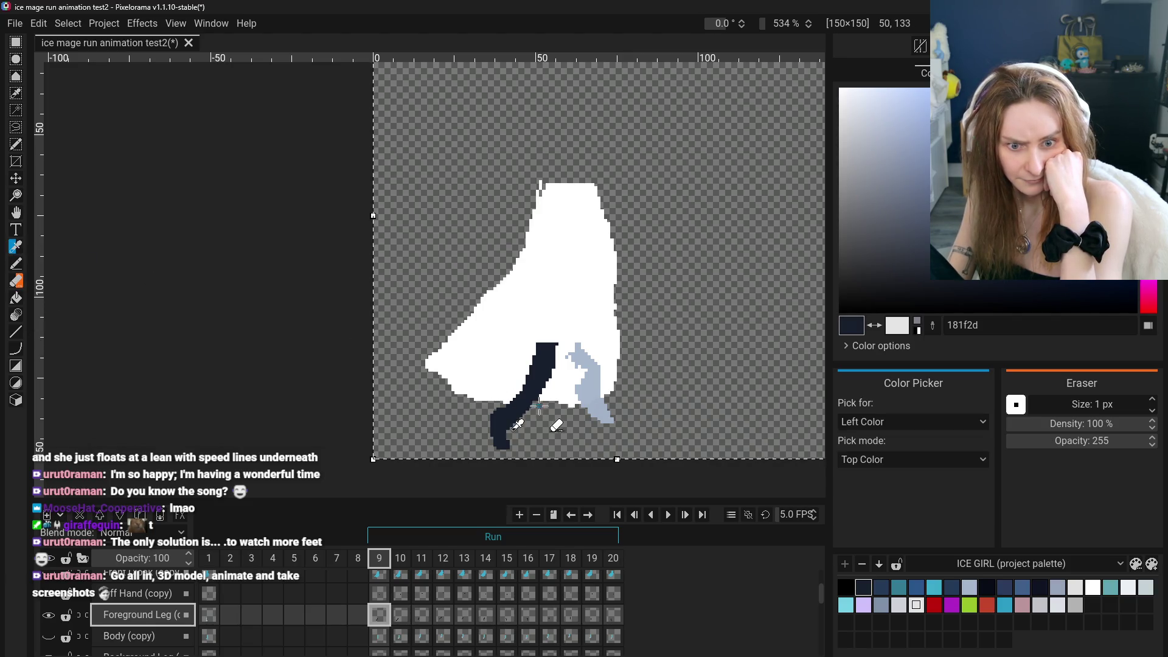
left_click(48, 616)
left_click(48, 616)
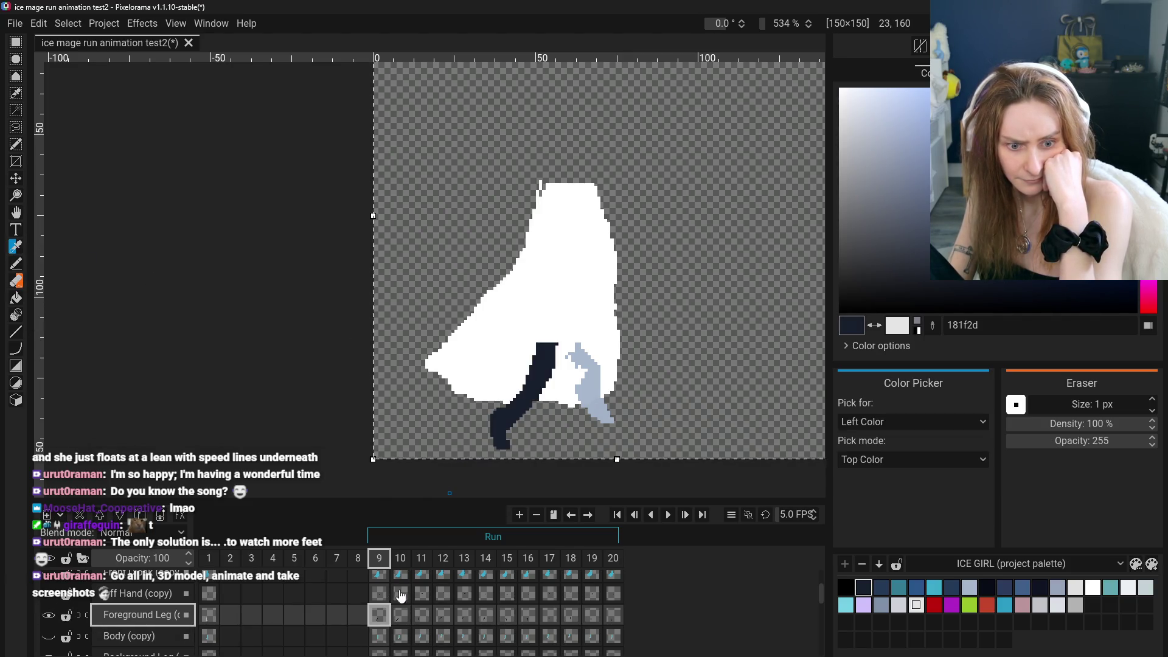
left_click(208, 614)
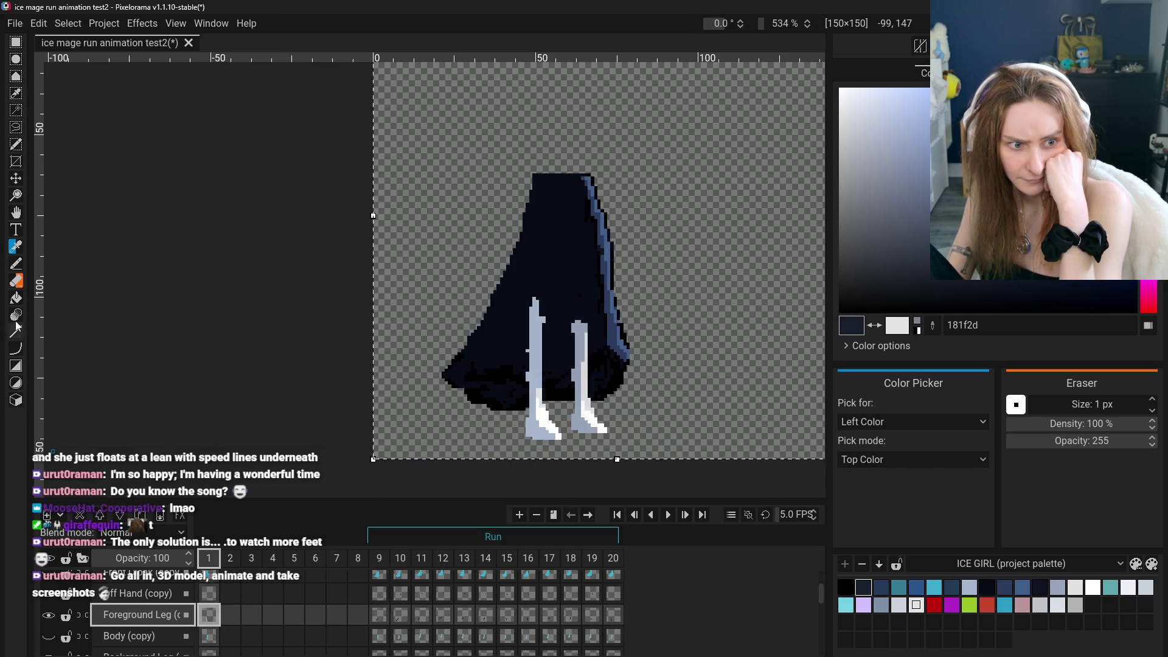
left_click(16, 297)
left_click(539, 402)
left_click(539, 411)
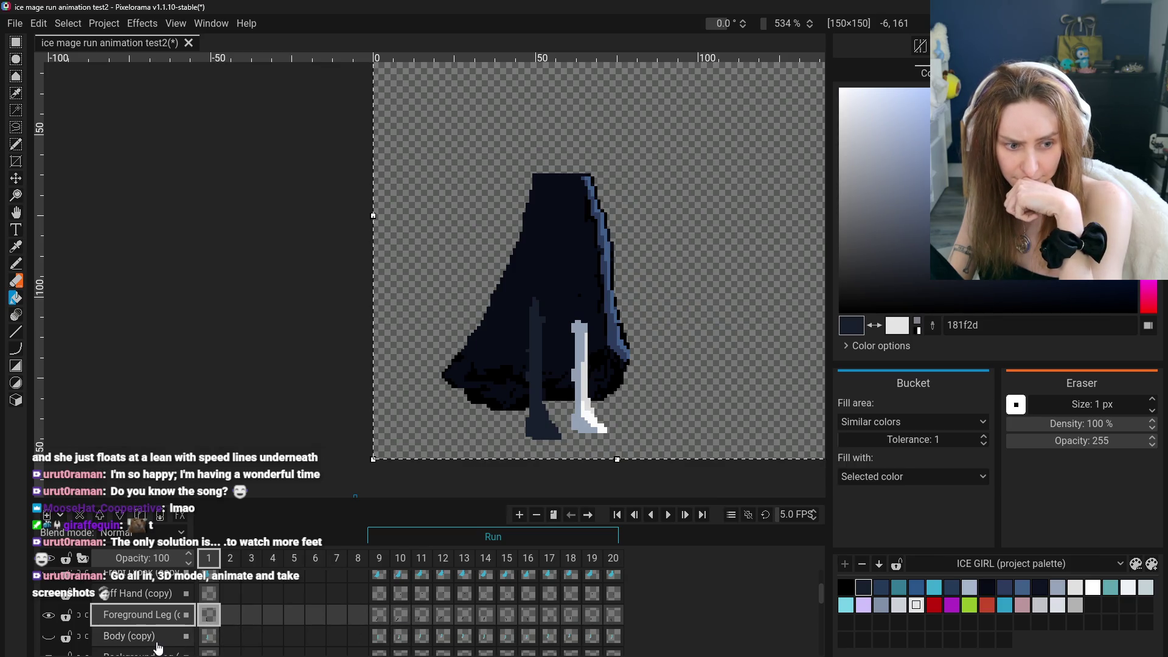
Check the Body (copy) layer, then sample the leg's light blue a5b5cb from frame 9's Background Leg
scroll(143, 645, "down", 1)
left_click(131, 610)
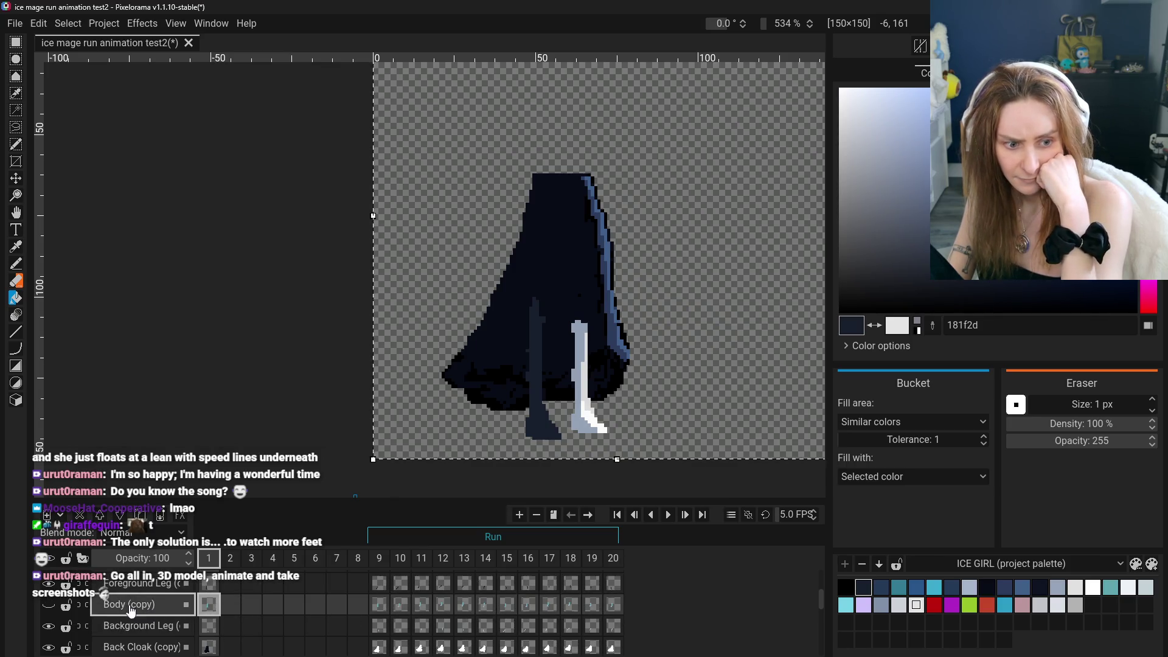
left_click(47, 606)
left_click(51, 610)
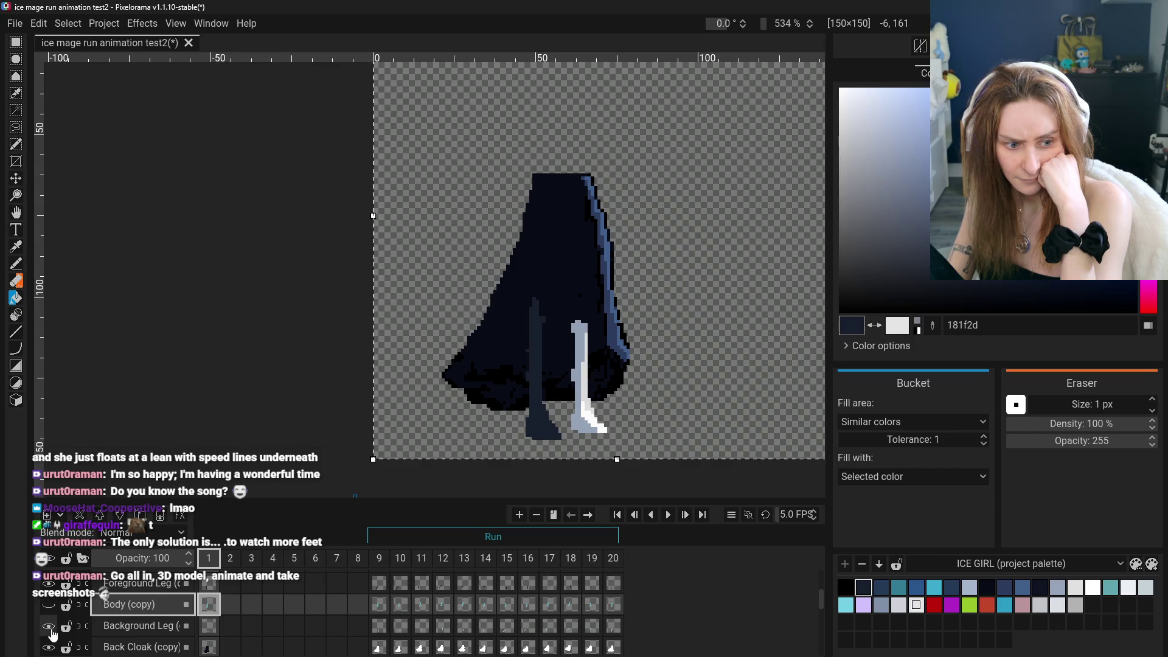
left_click(128, 636)
left_click(375, 633)
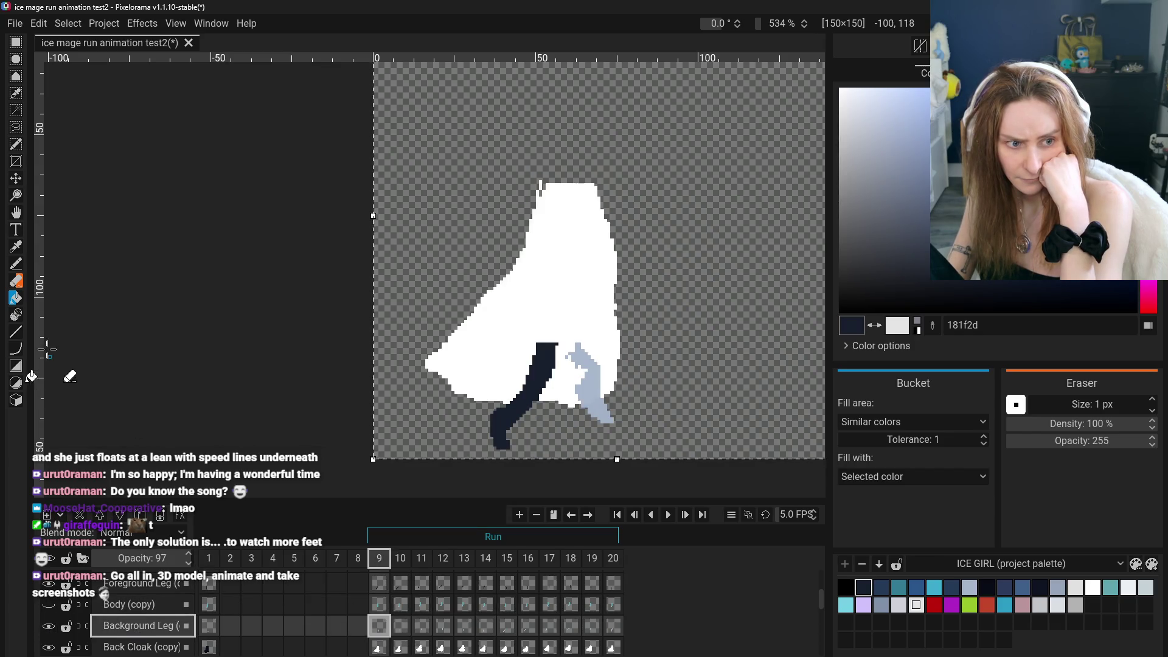
left_click(16, 246)
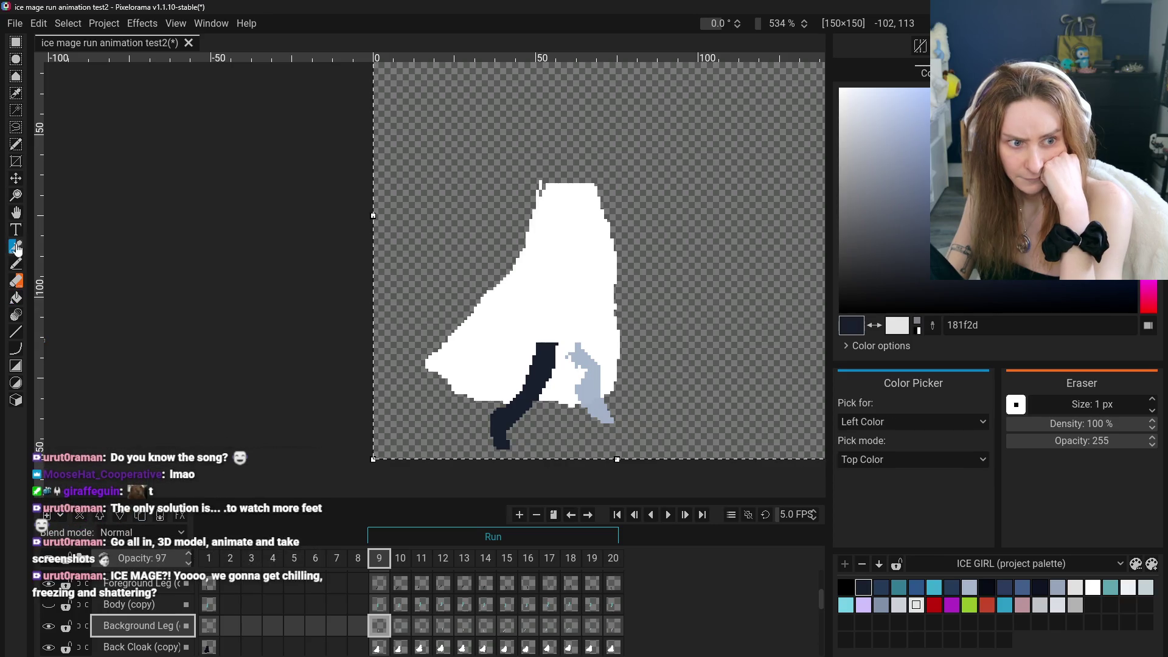
left_click(605, 416)
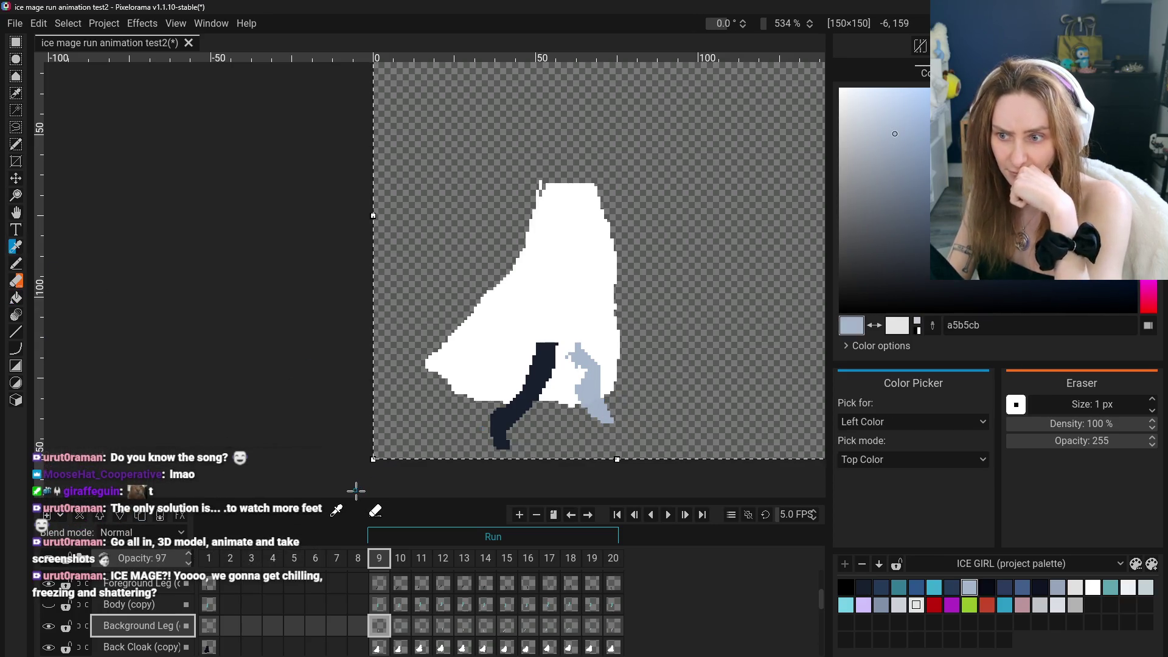
left_click(208, 626)
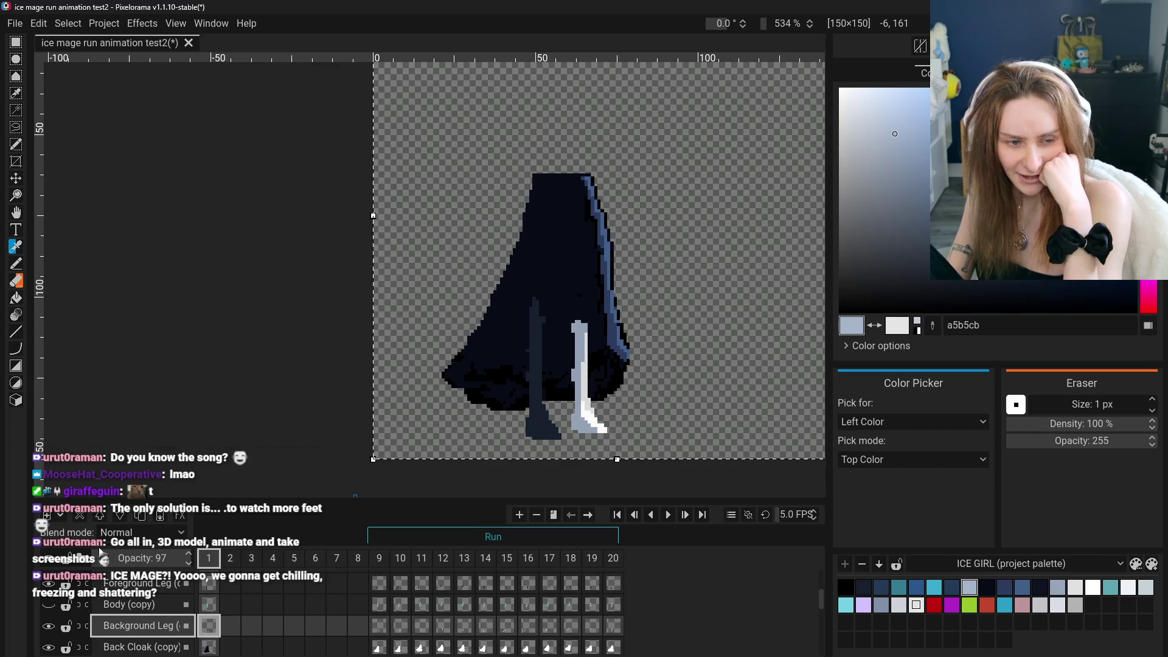
Compare frame 1 against frame 9's cels and re-check the Background Leg fill by undoing and redoing it
left_click(16, 298)
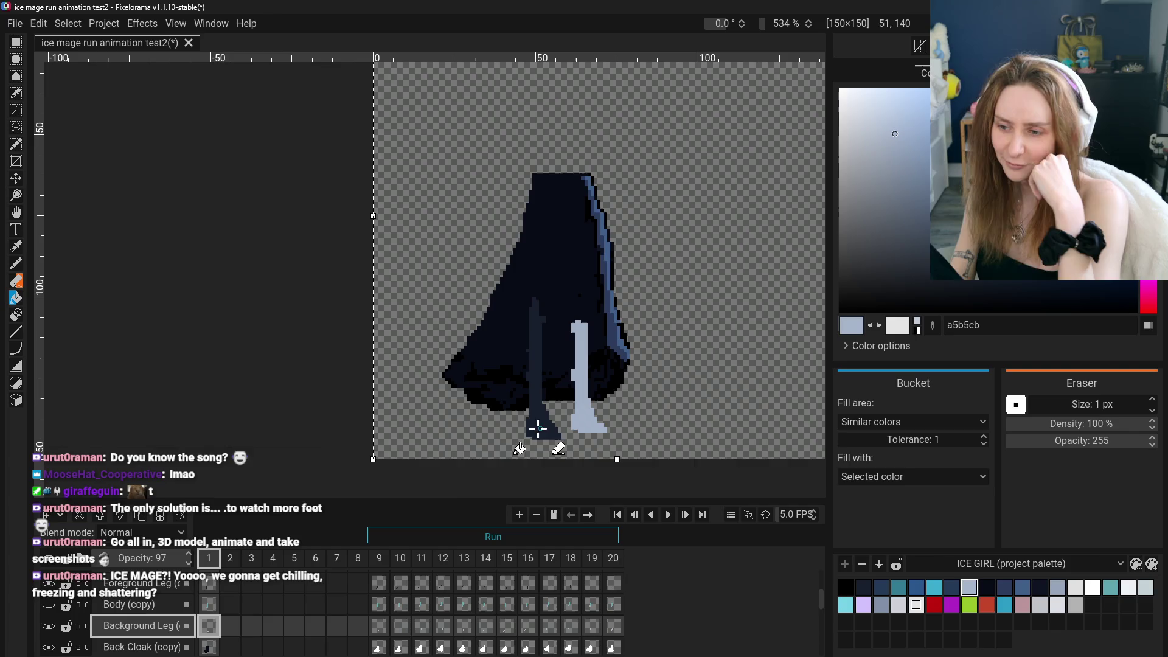
scroll(370, 610, "down", 1)
left_click(383, 617)
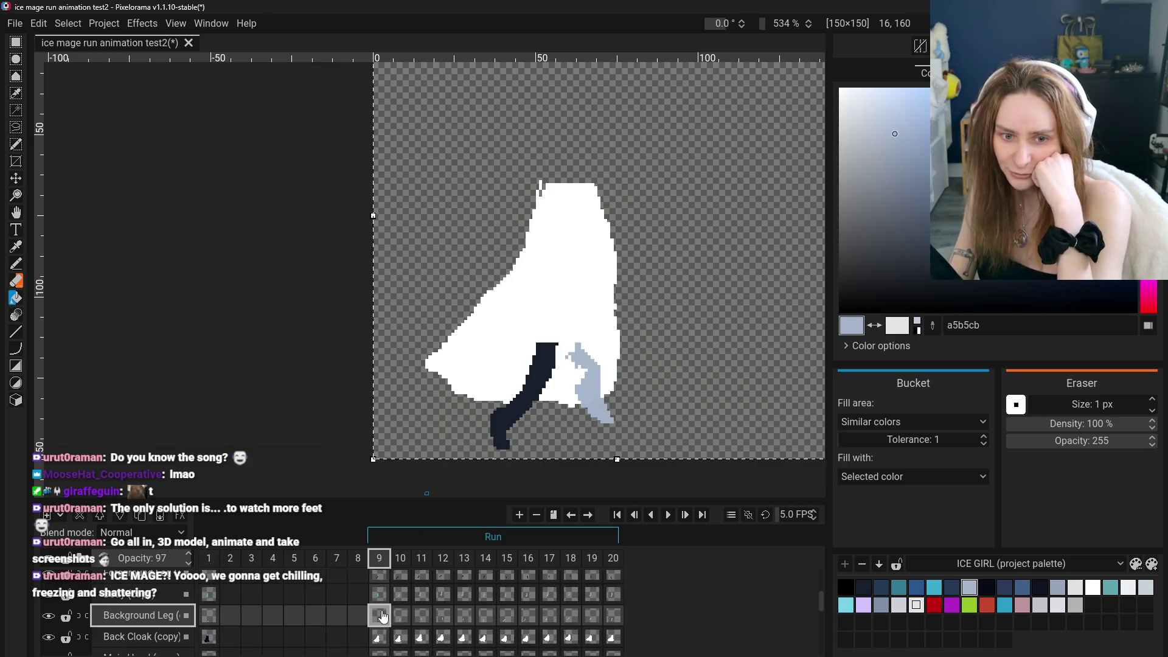
left_click(209, 616)
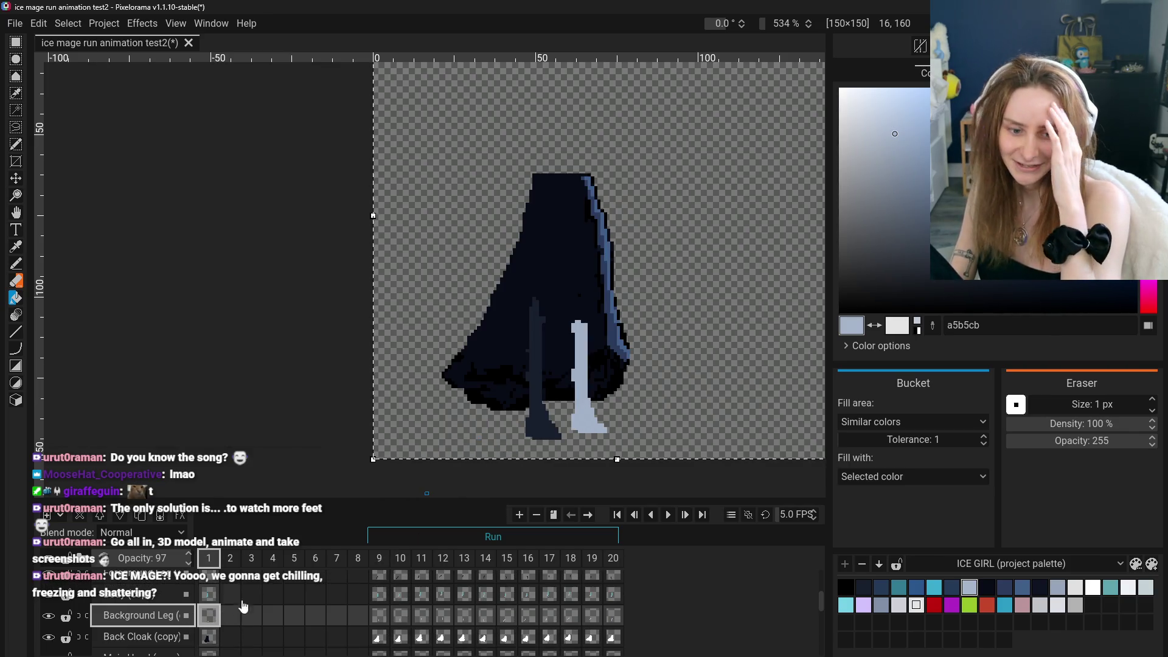
left_click(380, 639)
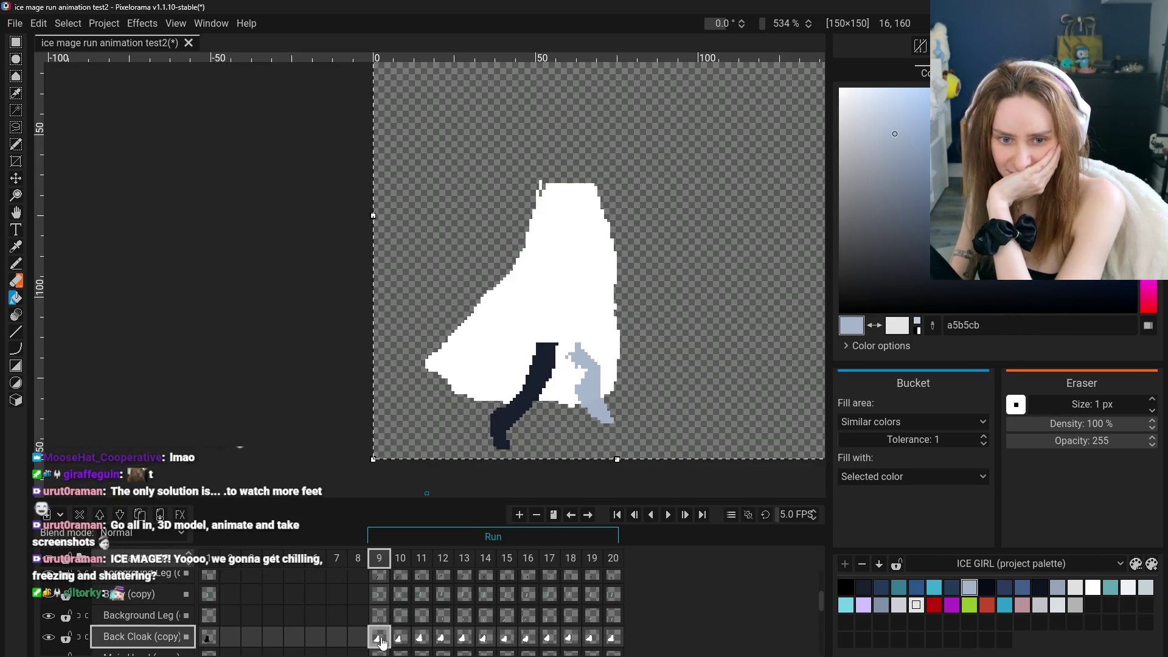
left_click(213, 641)
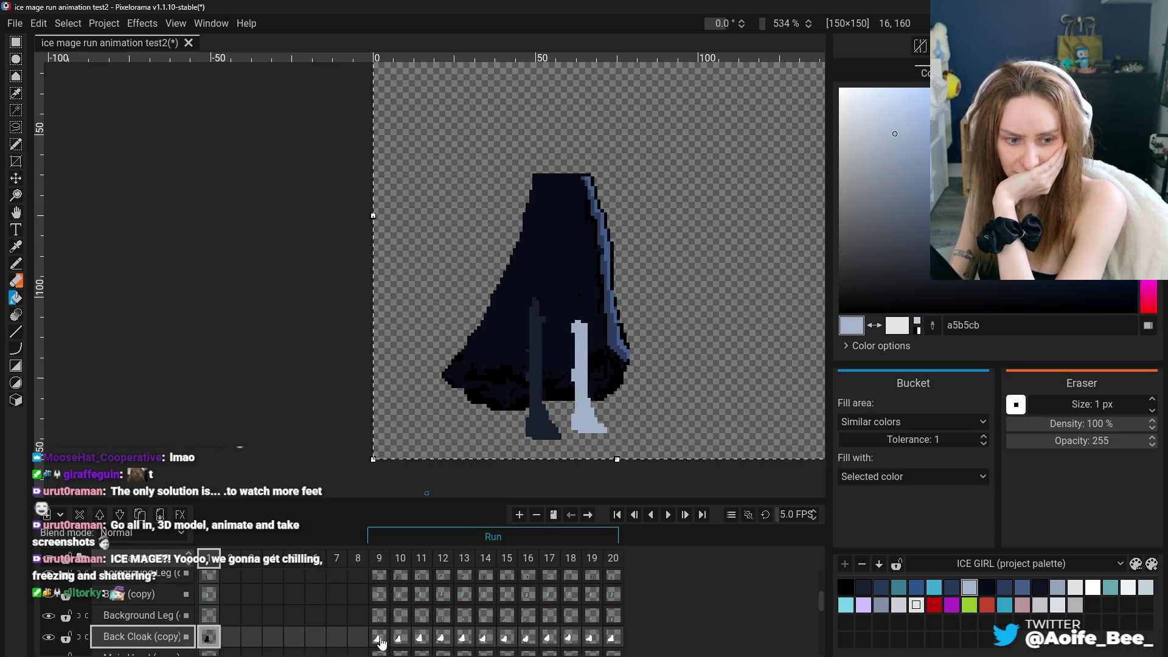
left_click(217, 623)
key("ctrl+z")
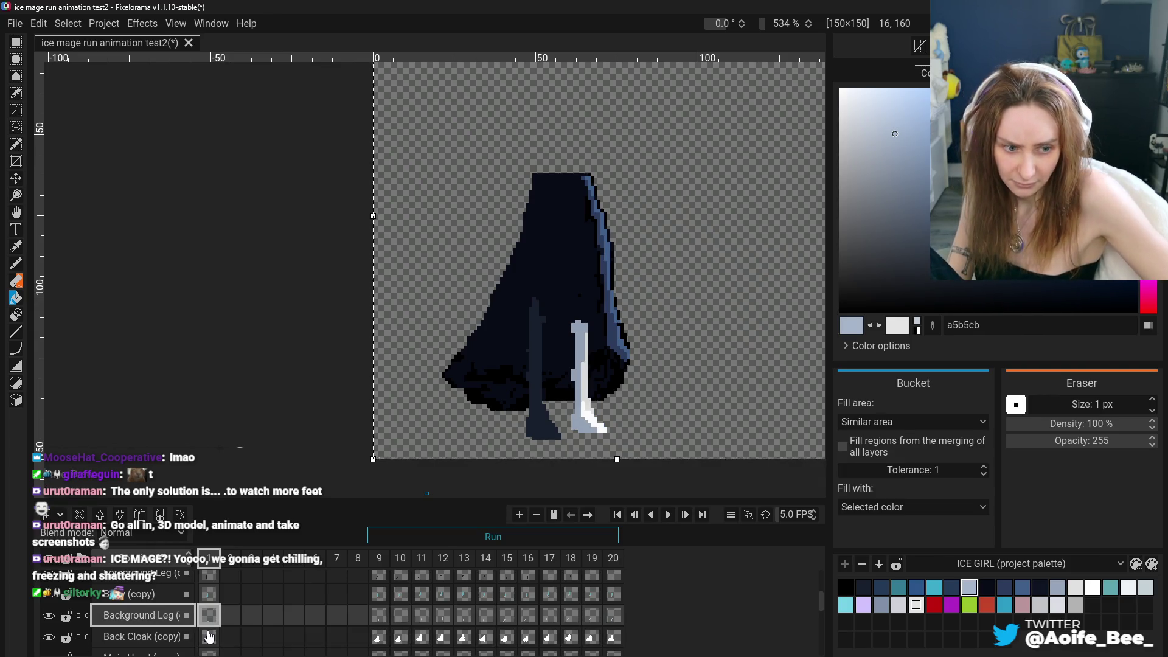
key("ctrl+y")
Sample white from the Back Cloak (copy) cel on frame 9, then return to frame 1
left_click(209, 640)
left_click(379, 637)
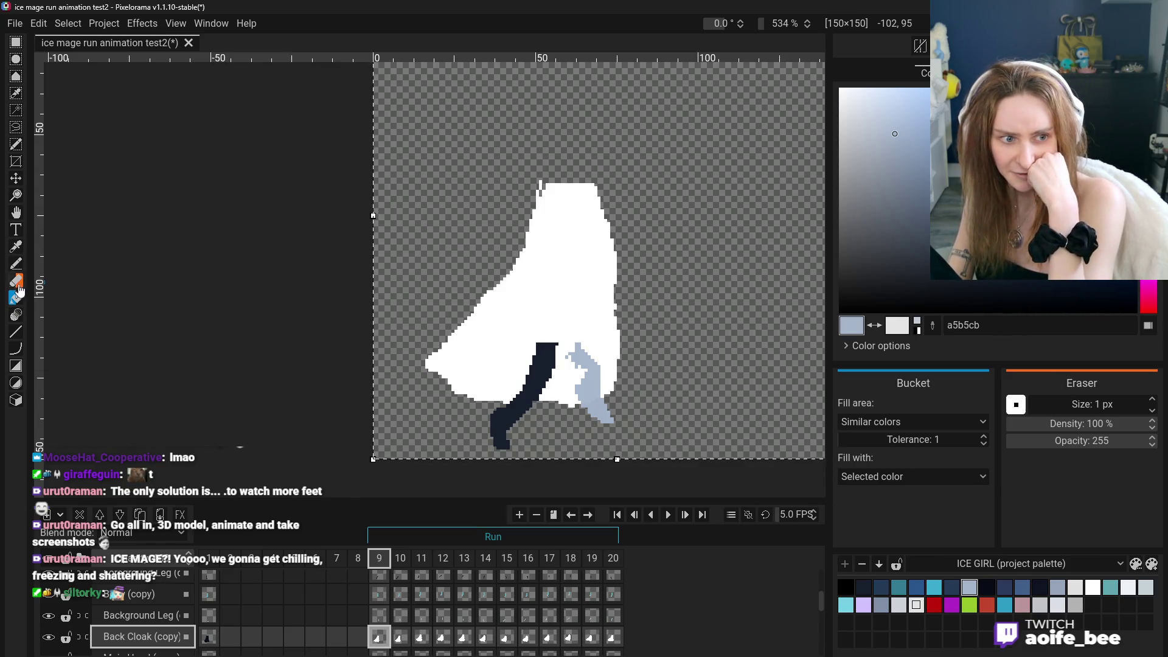
left_click(17, 251)
left_click(514, 263)
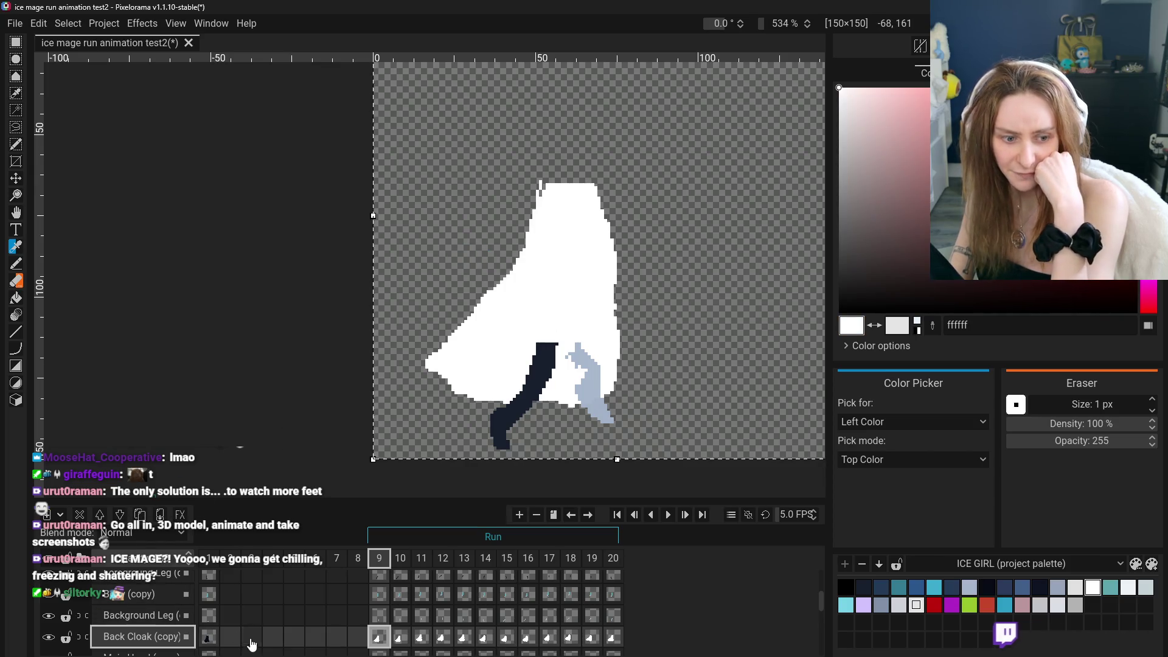
left_click(210, 624)
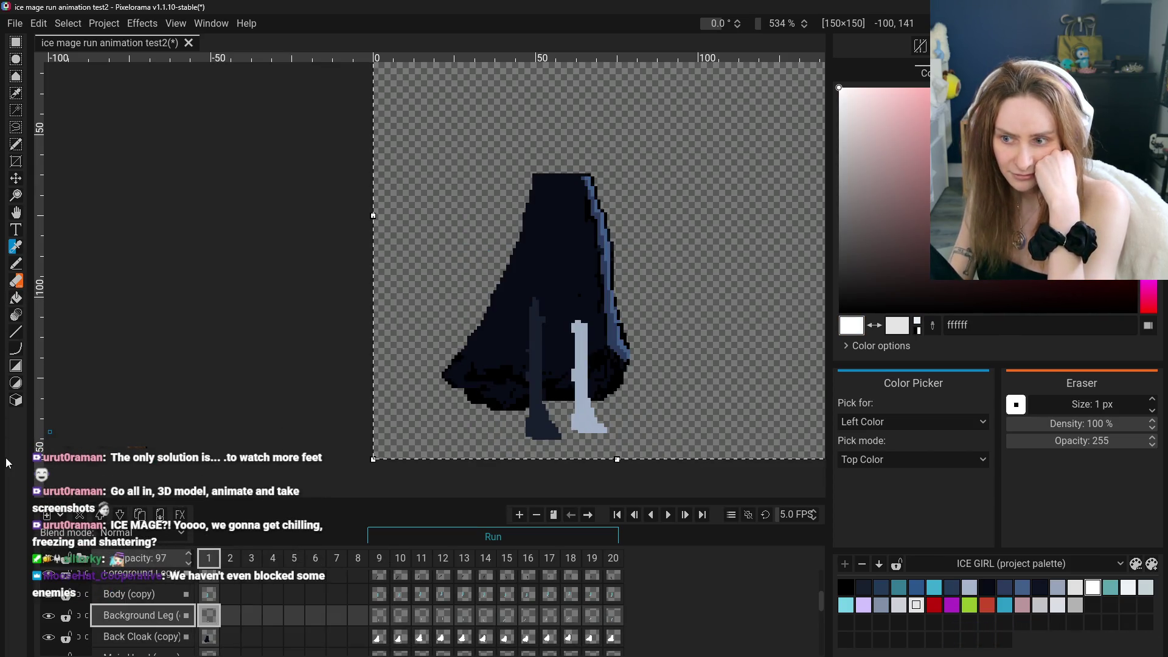
Hide the dark back leg and light-blue background leg layers
scroll(66, 587, "up", 1)
left_click(51, 599)
scroll(51, 597, "up", 1)
scroll(61, 602, "up", 2)
scroll(61, 604, "down", 5)
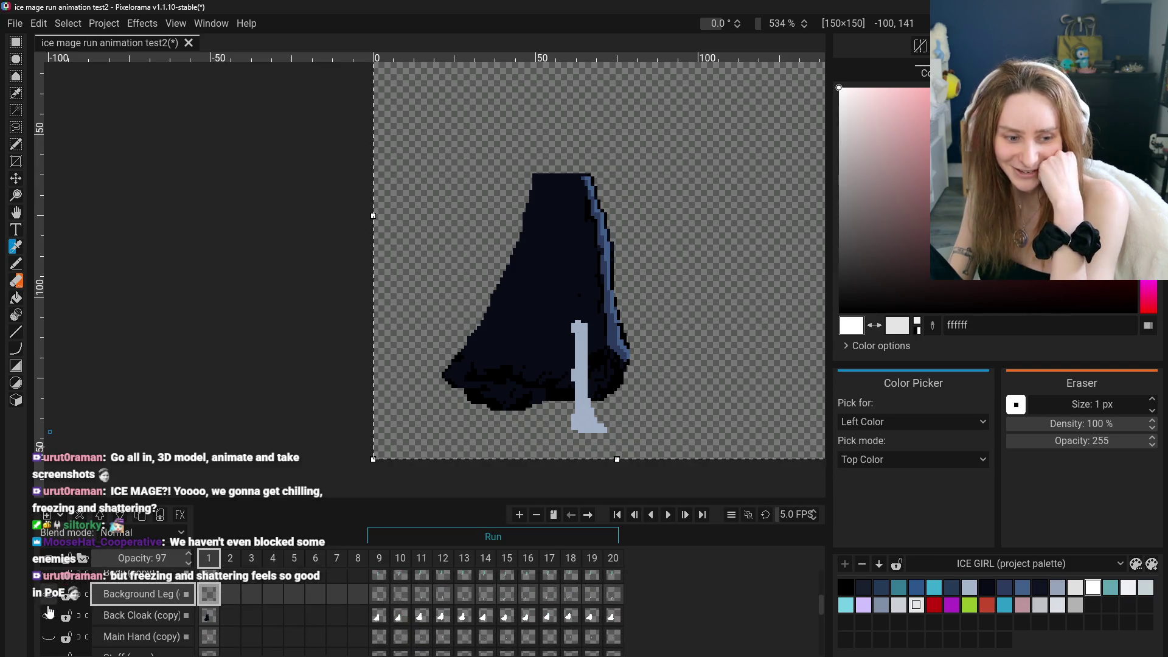
scroll(61, 585, "up", 1)
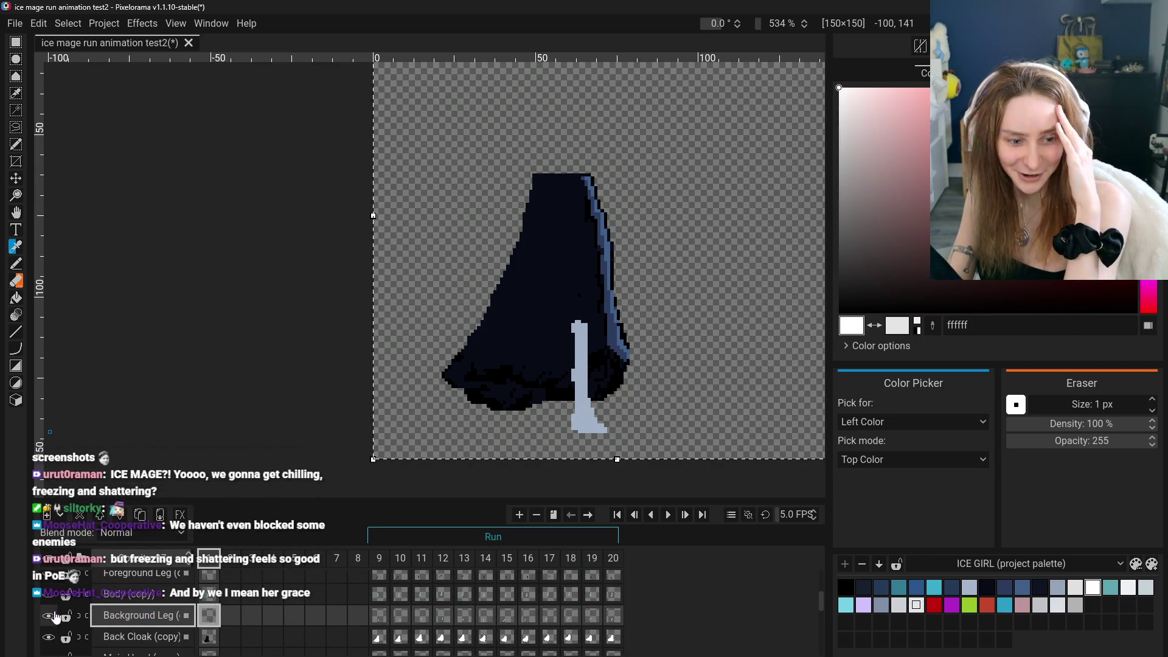
left_click(49, 616)
Fill the back cloak white, including the blue stripe on its right edge
scroll(52, 616, "down", 1)
left_click(108, 621)
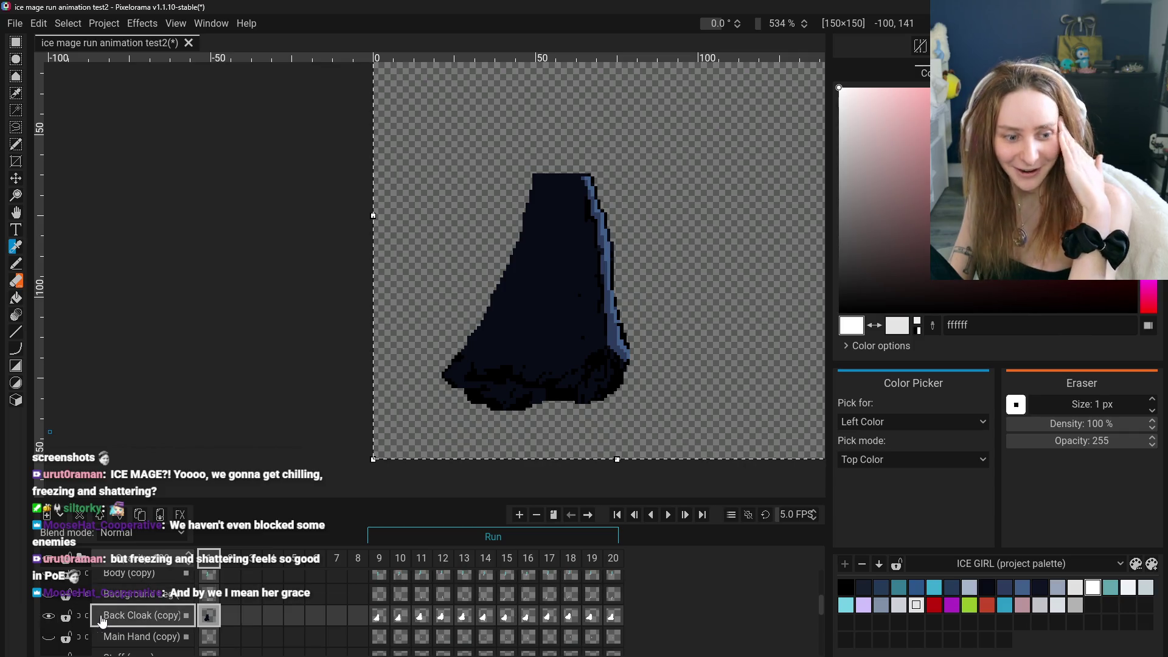
left_click(18, 296)
left_click(561, 296)
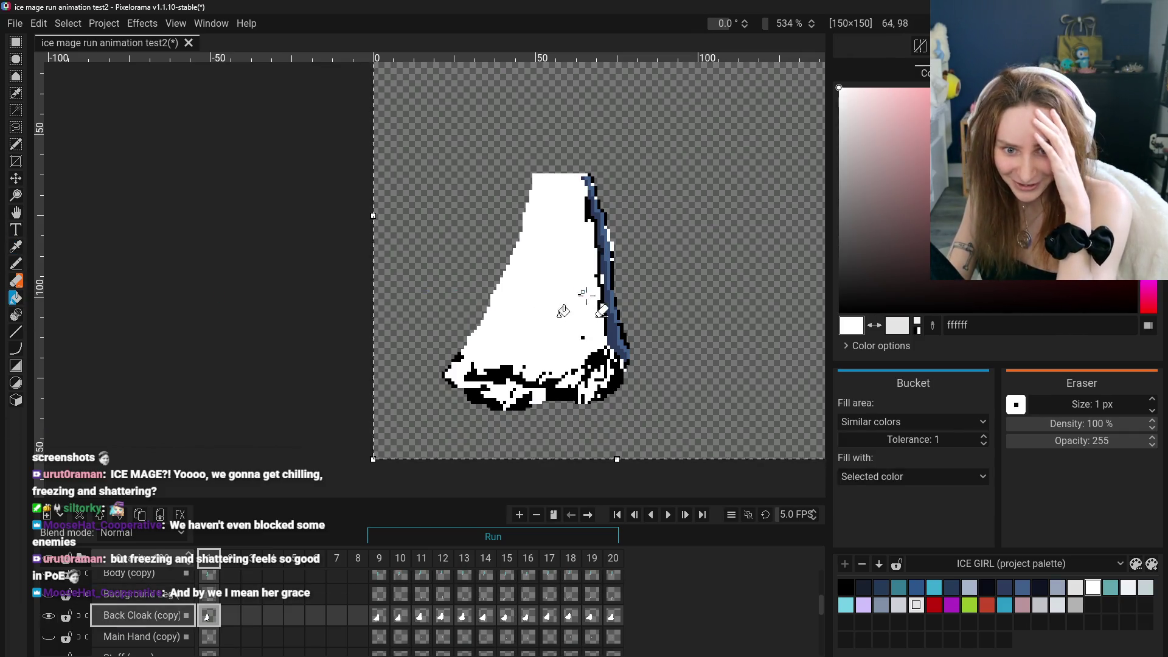
left_click(580, 295)
left_click(604, 250)
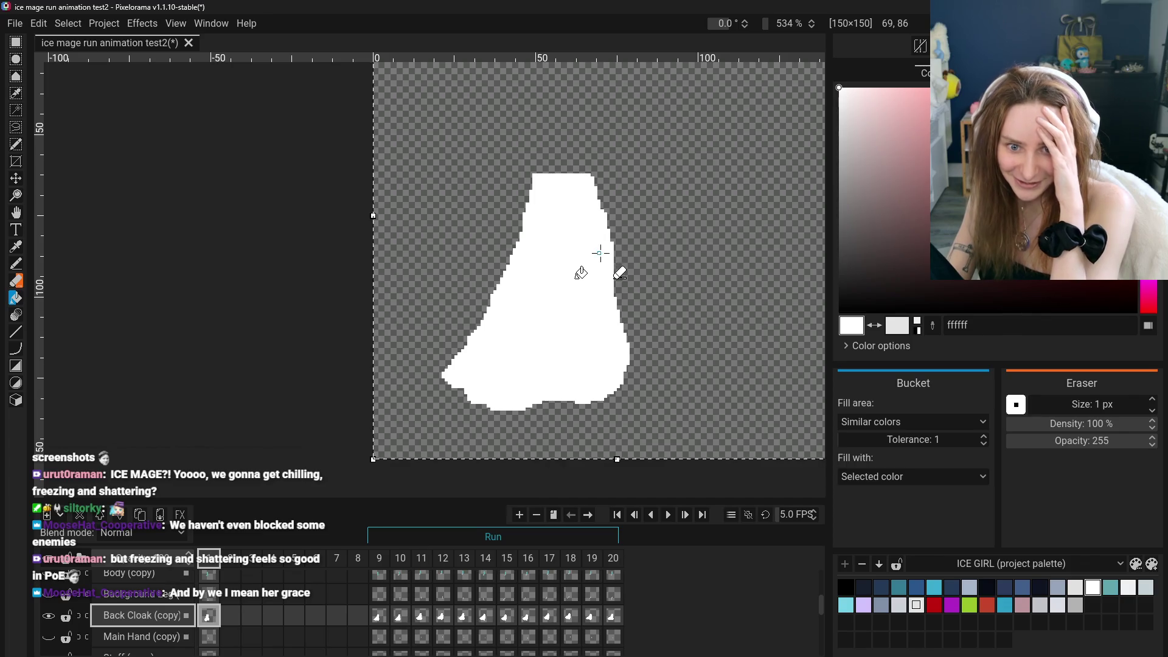
Show the Staff (copy) layer and sample light grey c4d2d5 from frame 10's staff
scroll(449, 487, "down", 2)
key("ctrl+0")
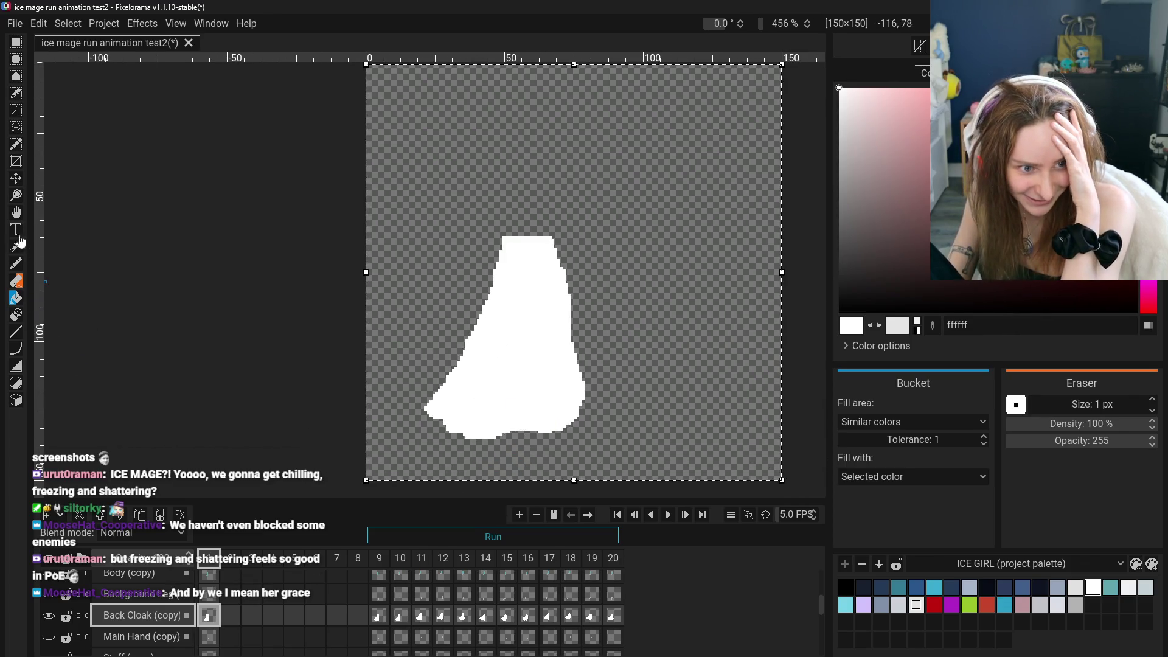
left_click(16, 213)
left_click_drag(219, 295, 218, 278)
scroll(141, 625, "down", 1)
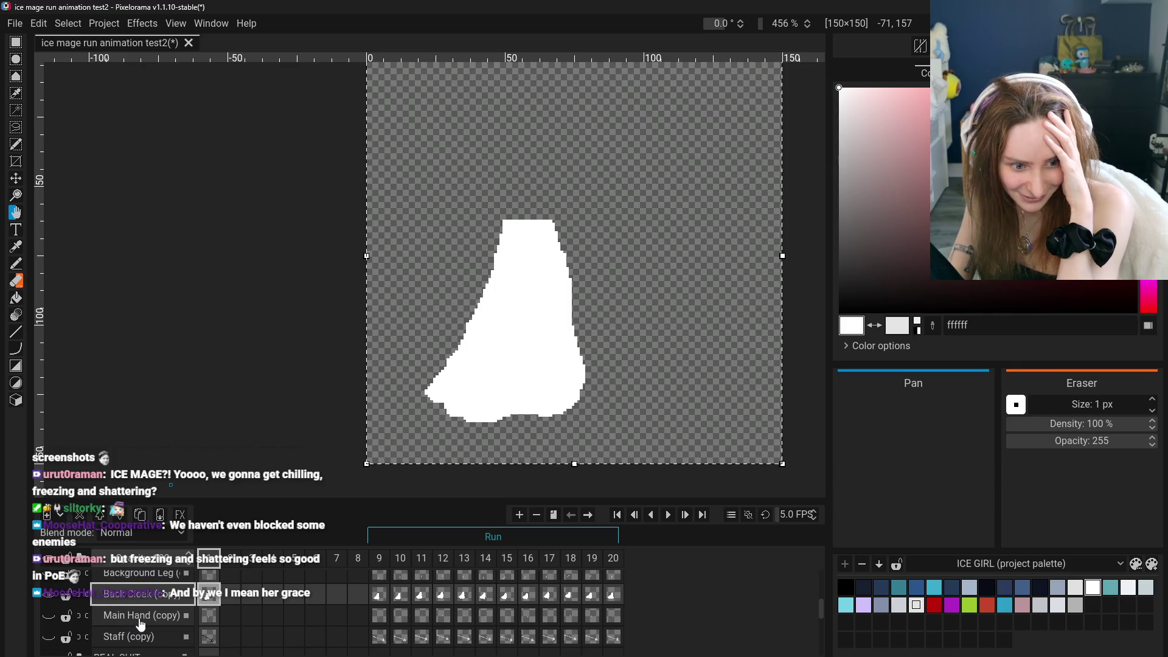
left_click(137, 639)
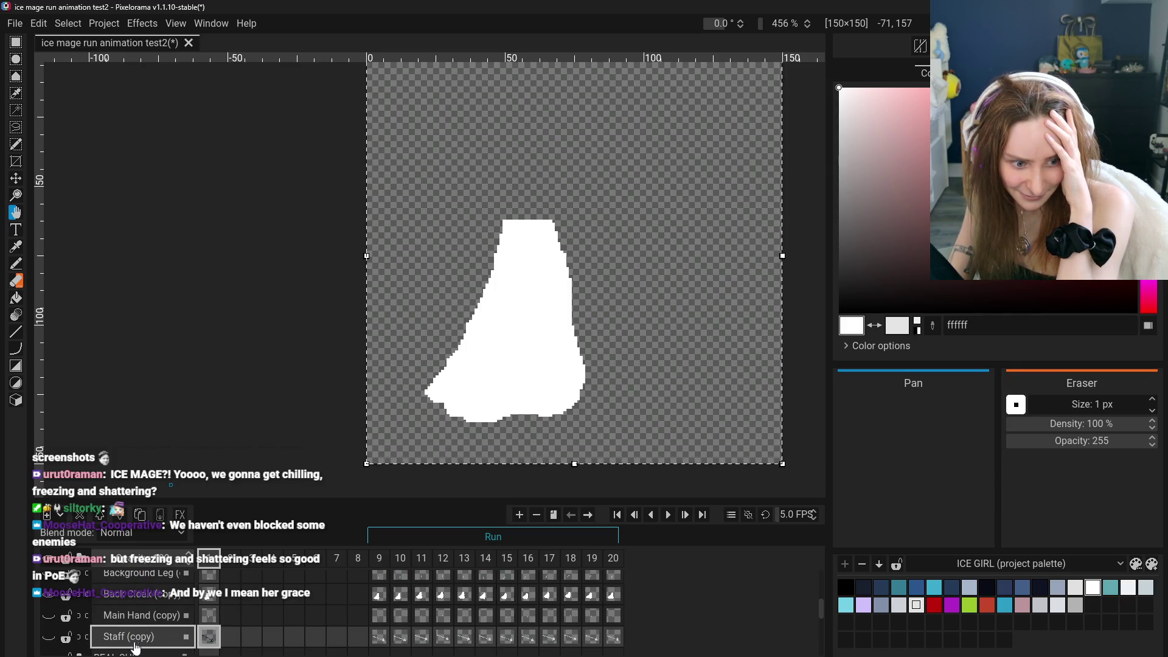
left_click(48, 638)
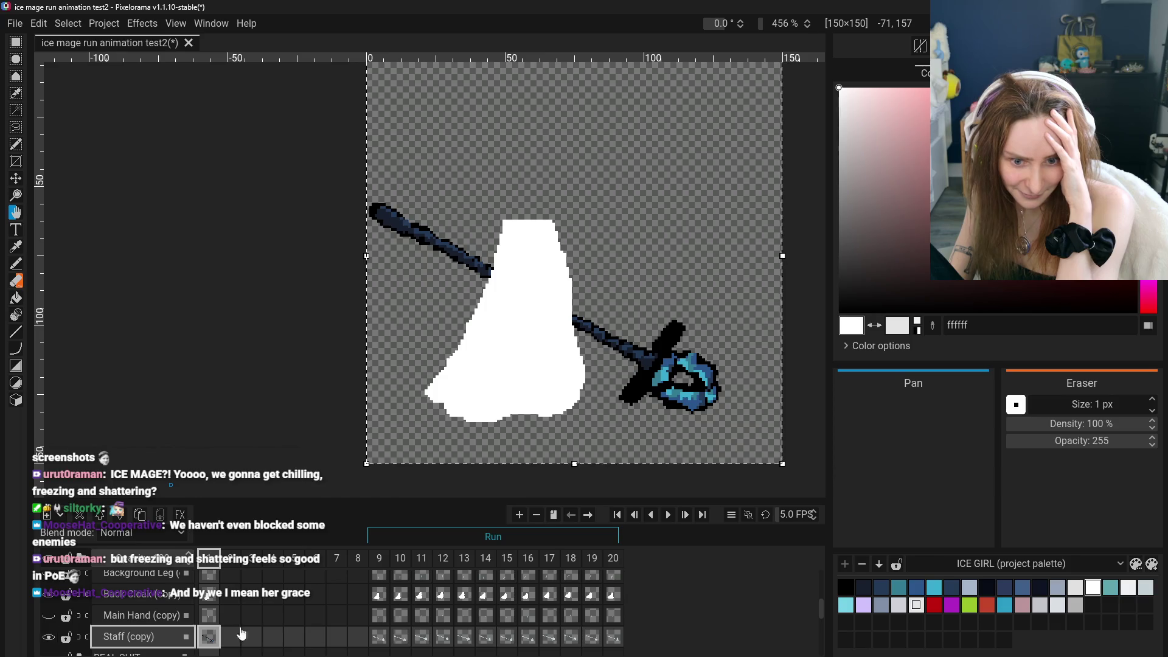
left_click(397, 640)
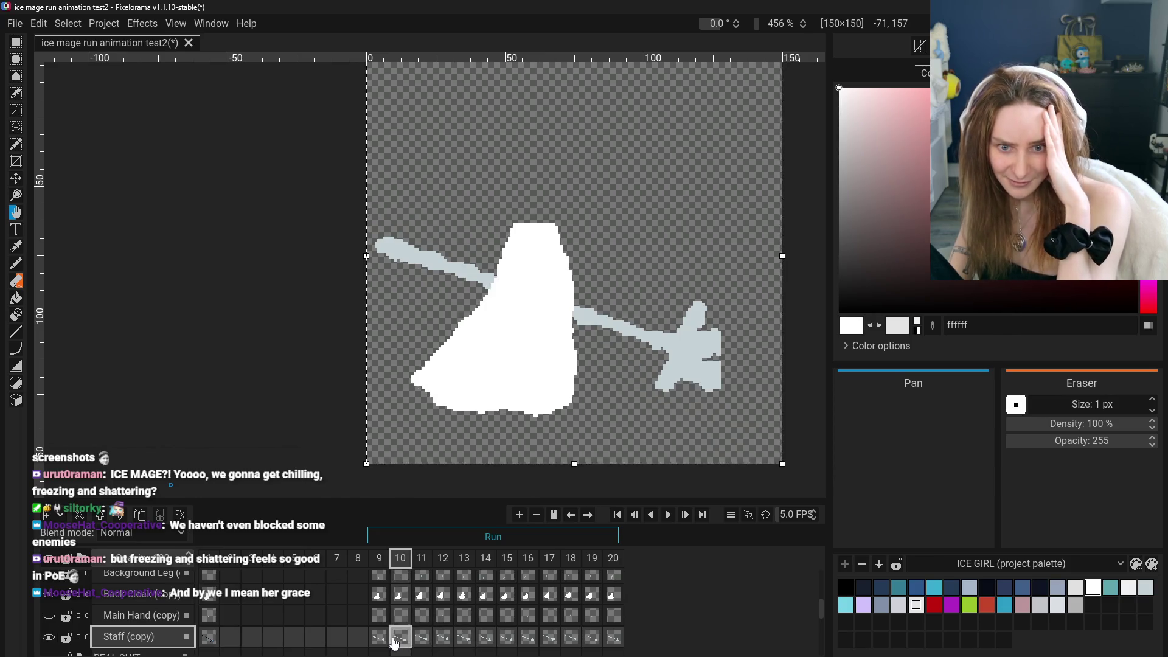
left_click(16, 249)
left_click(630, 339)
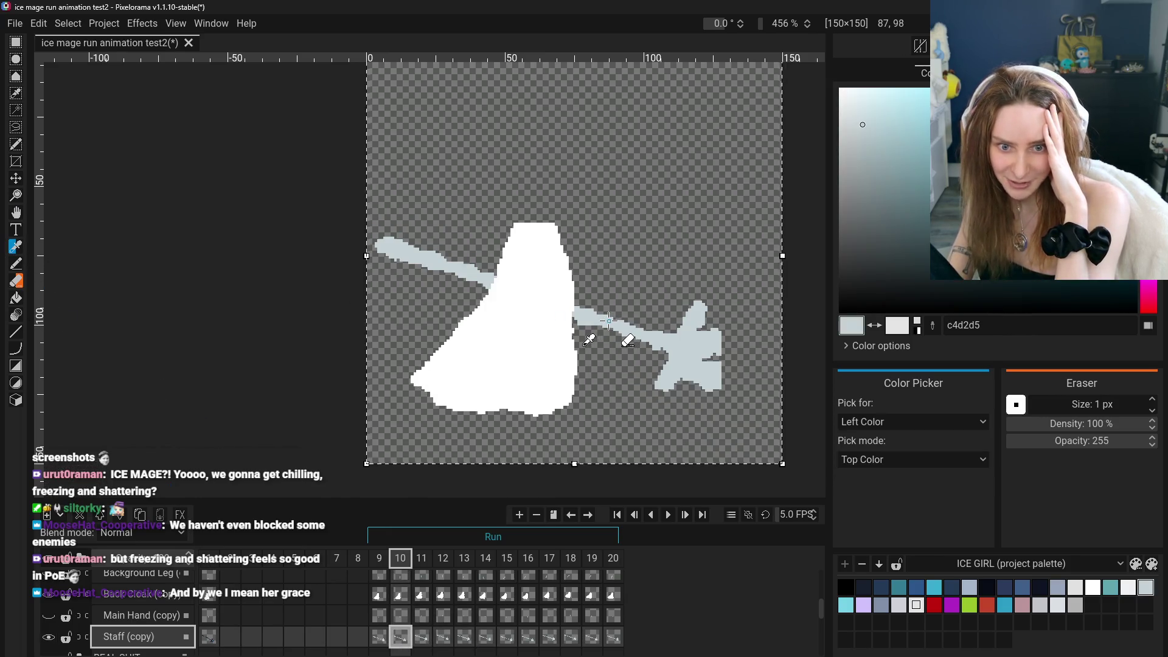
Fill frame 1's dark staff shaft and blue gem with light grey c4d2d5
left_click(210, 637)
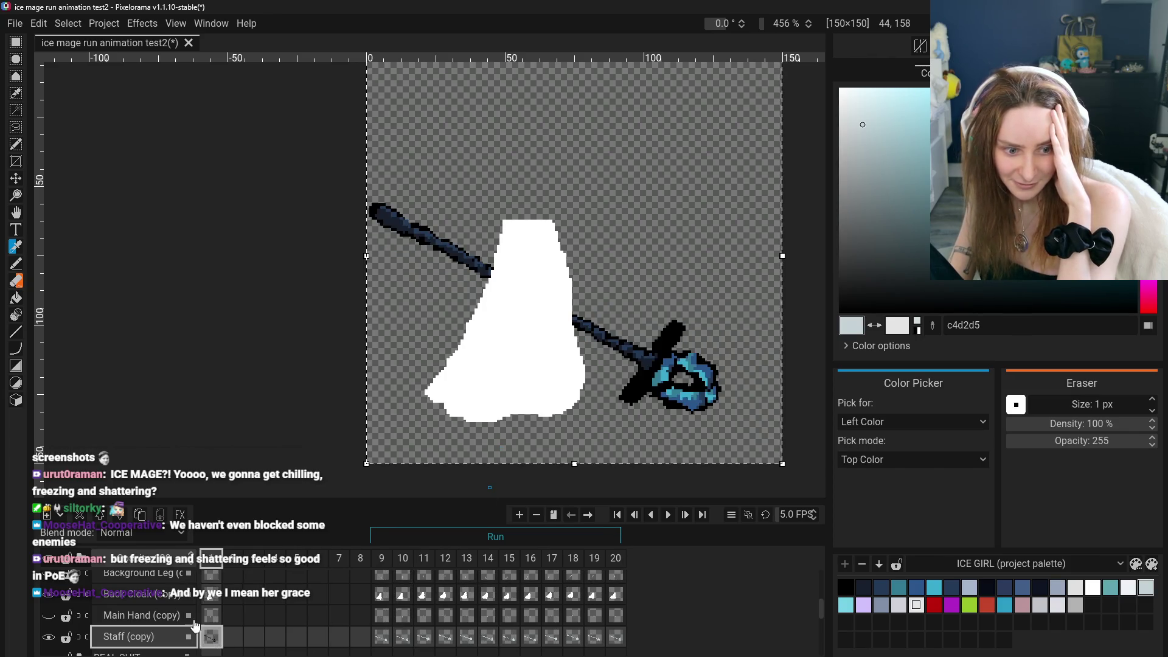
left_click(17, 298)
left_click(636, 354)
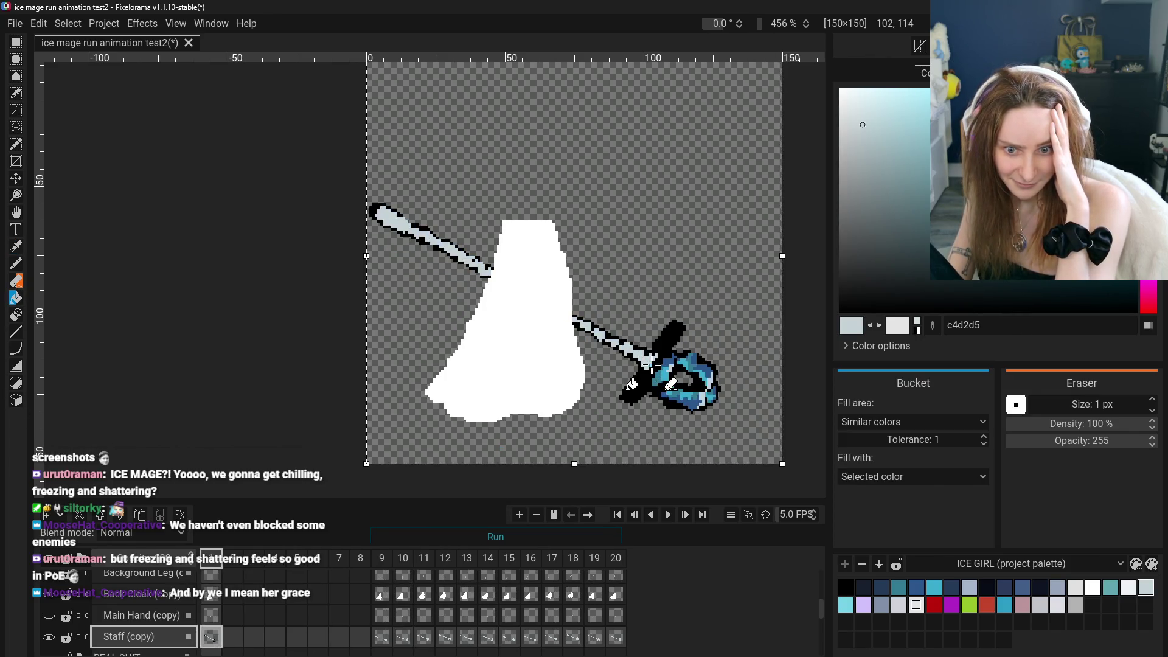
left_click(648, 362)
left_click(660, 371)
left_click(681, 389)
left_click(663, 392)
Make the background leg, body, foreground leg, off hand and teal front cloak visible again
scroll(500, 400, "down", 3)
scroll(442, 429, "up", 2)
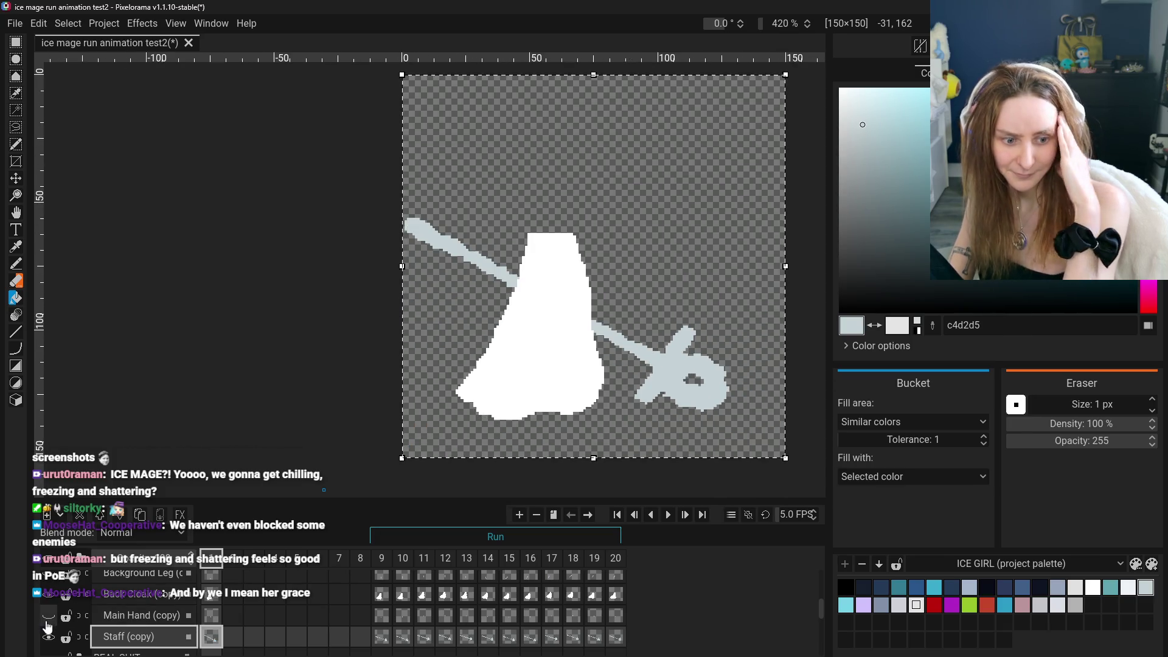
scroll(53, 598, "up", 1)
left_click(52, 597)
scroll(53, 598, "up", 1)
left_click(53, 596)
scroll(53, 598, "up", 1)
left_click(54, 598)
scroll(53, 599, "up", 1)
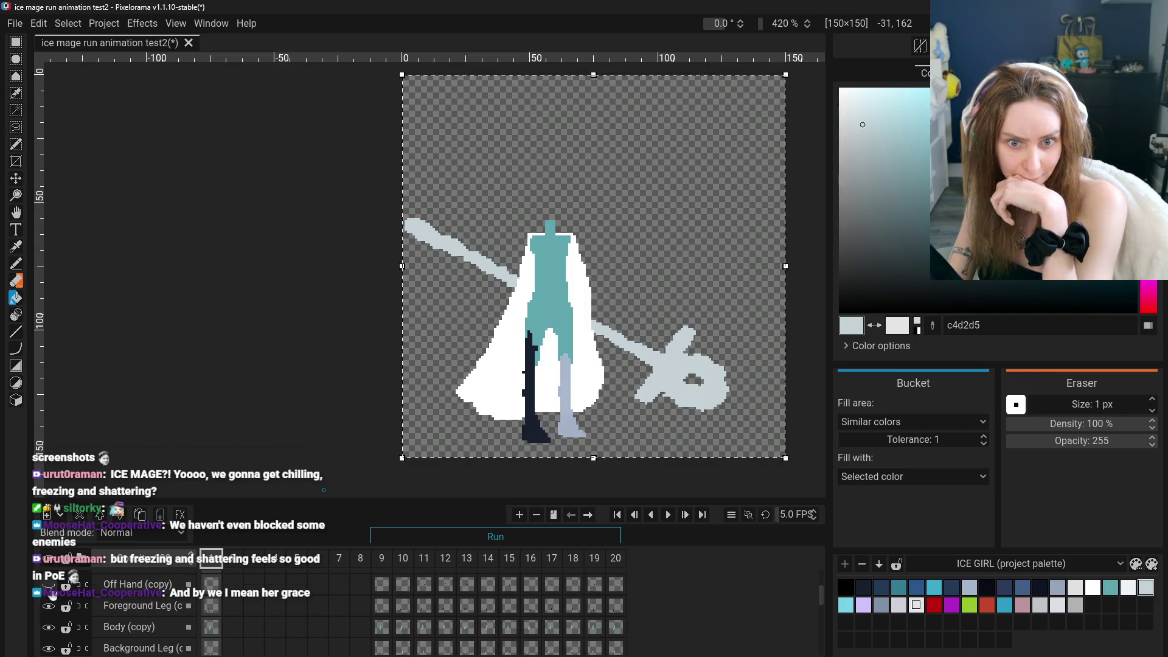
left_click(52, 597)
scroll(53, 599, "up", 1)
left_click(51, 599)
scroll(51, 601, "up", 1)
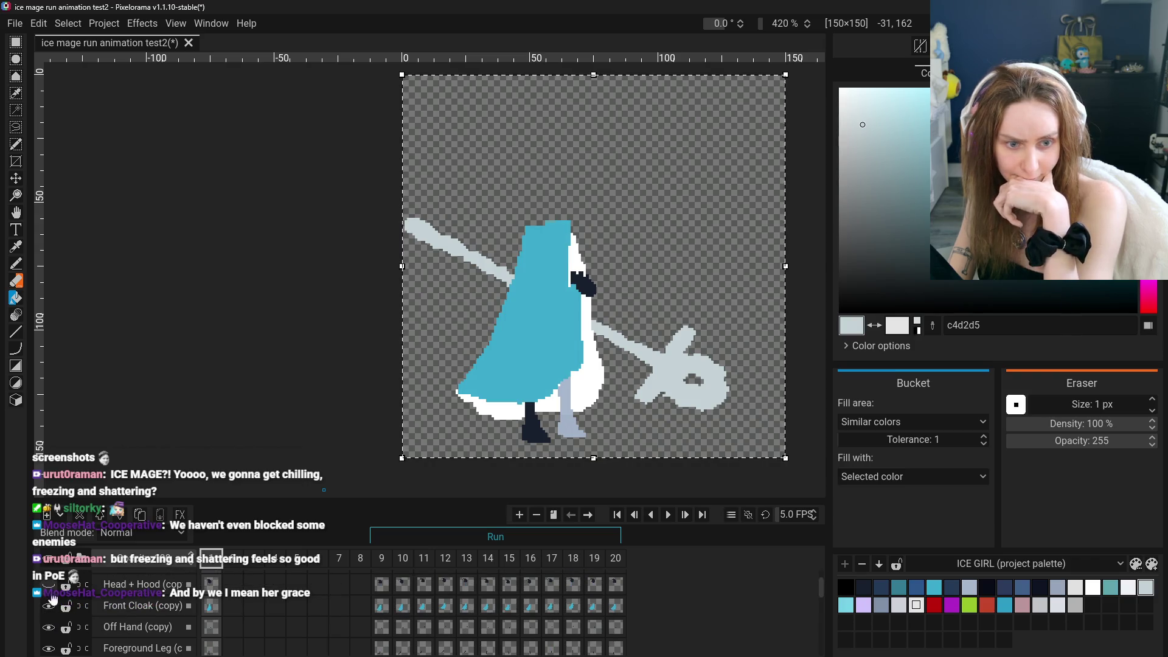
Show the Head + Hood layer, then zoom and pan to inspect the full mage on frame 1
left_click(53, 597)
scroll(53, 603, "up", 1)
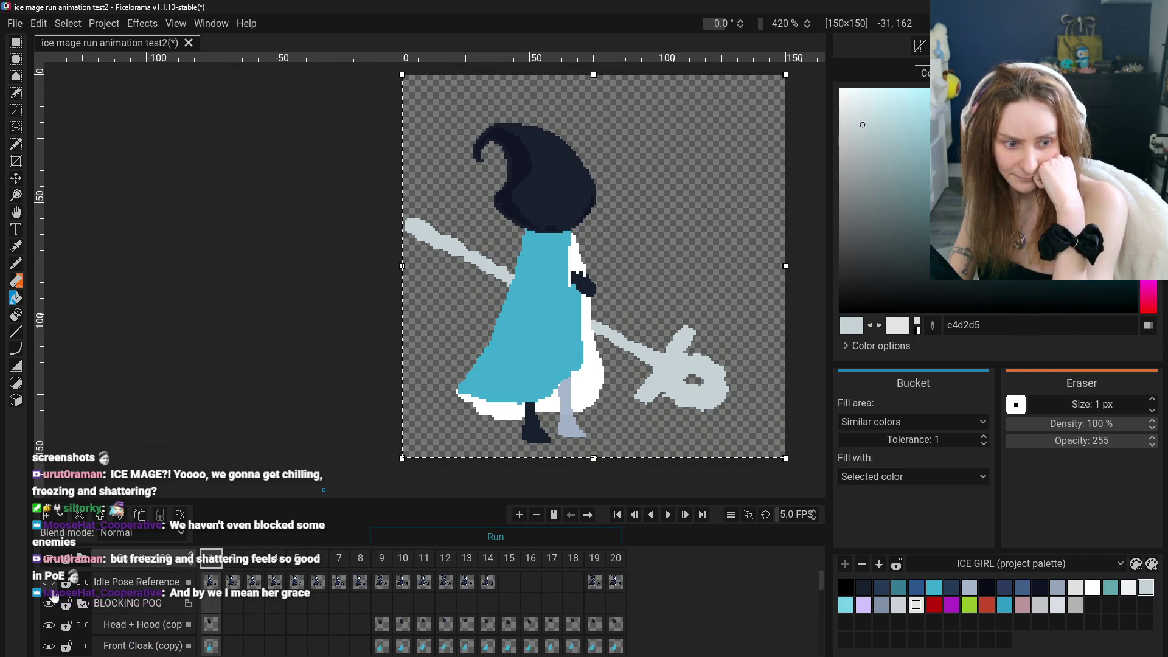
scroll(53, 601, "down", 1)
scroll(452, 322, "down", 2)
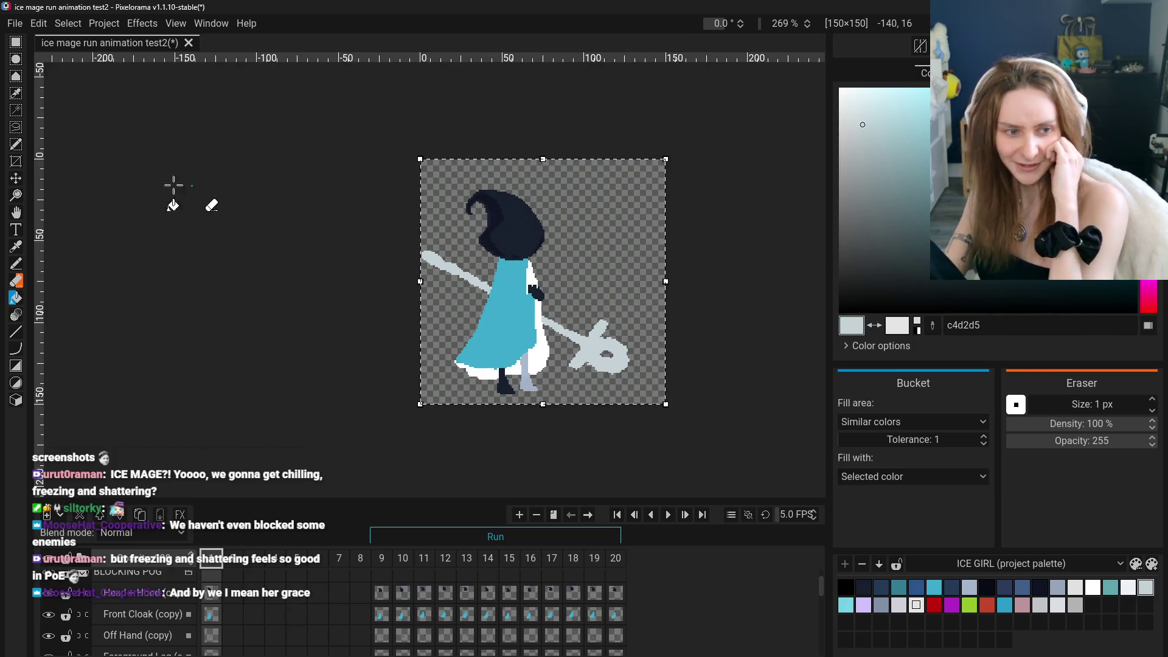
left_click(16, 213)
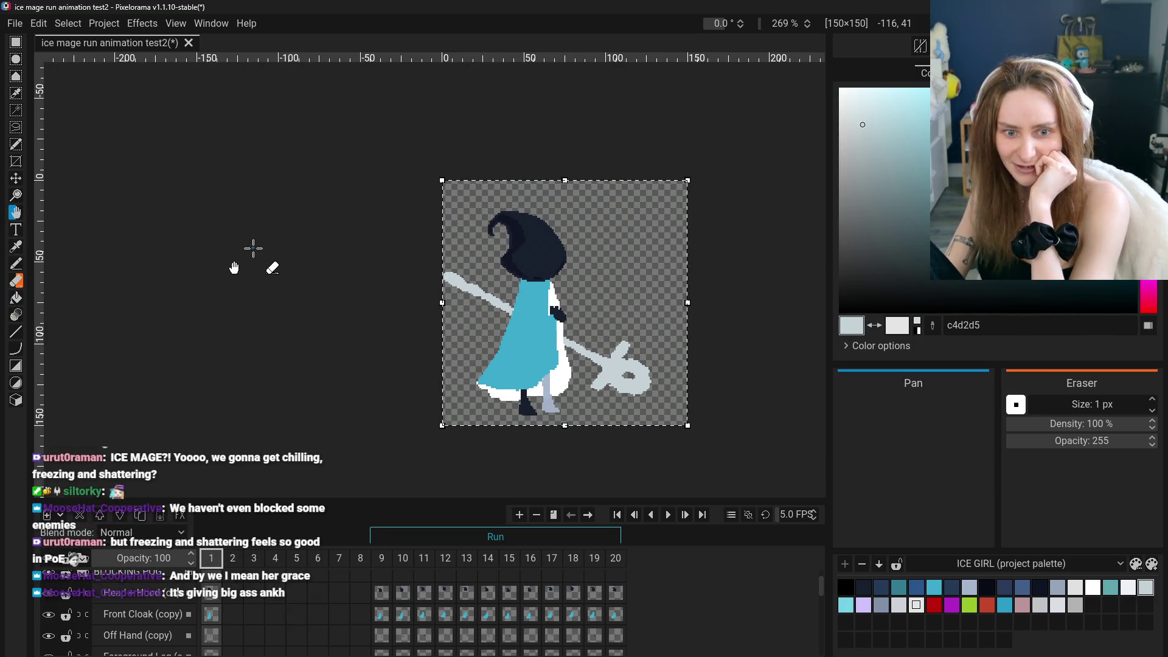
scroll(318, 268, "up", 2)
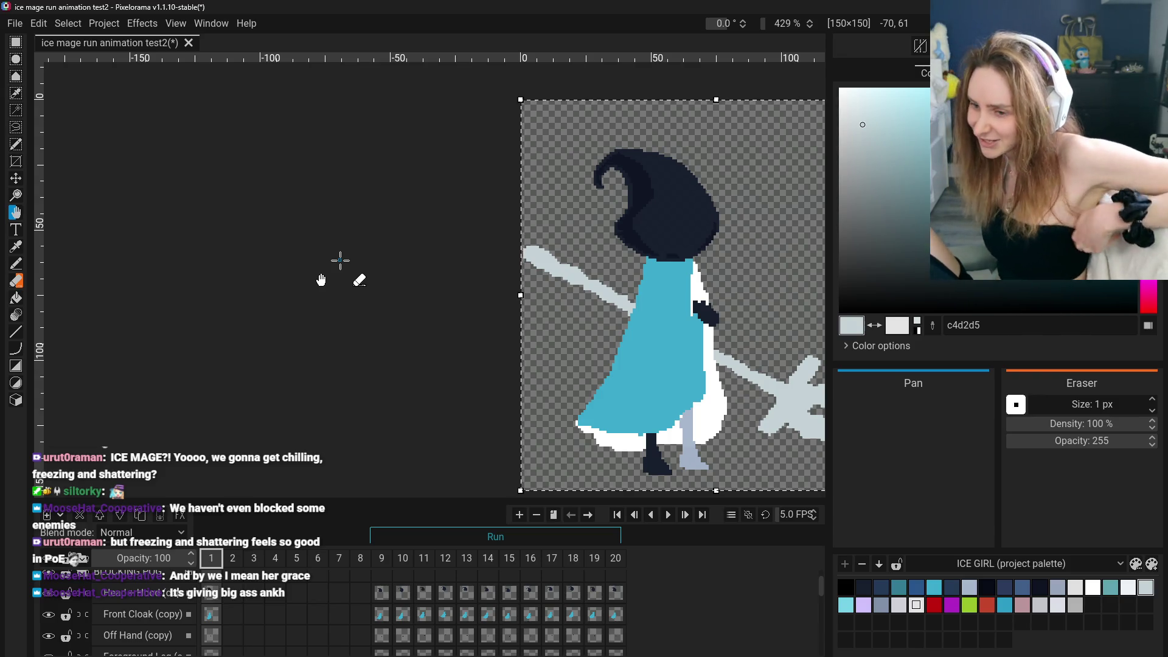
scroll(414, 264, "down", 2)
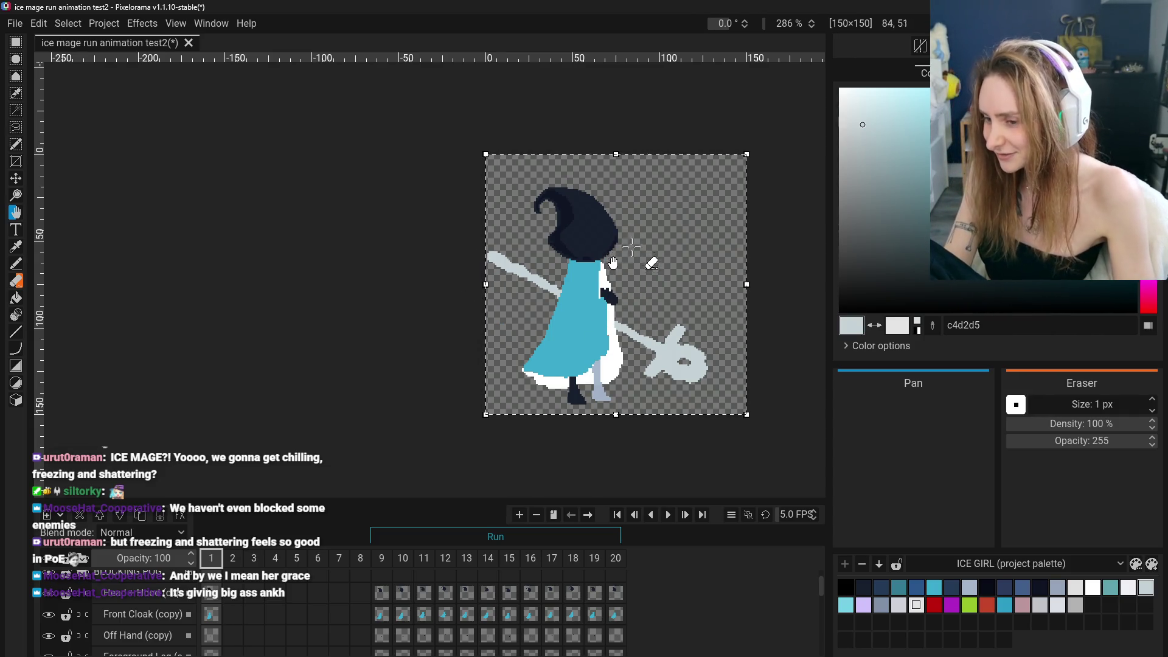
scroll(723, 322, "up", 2)
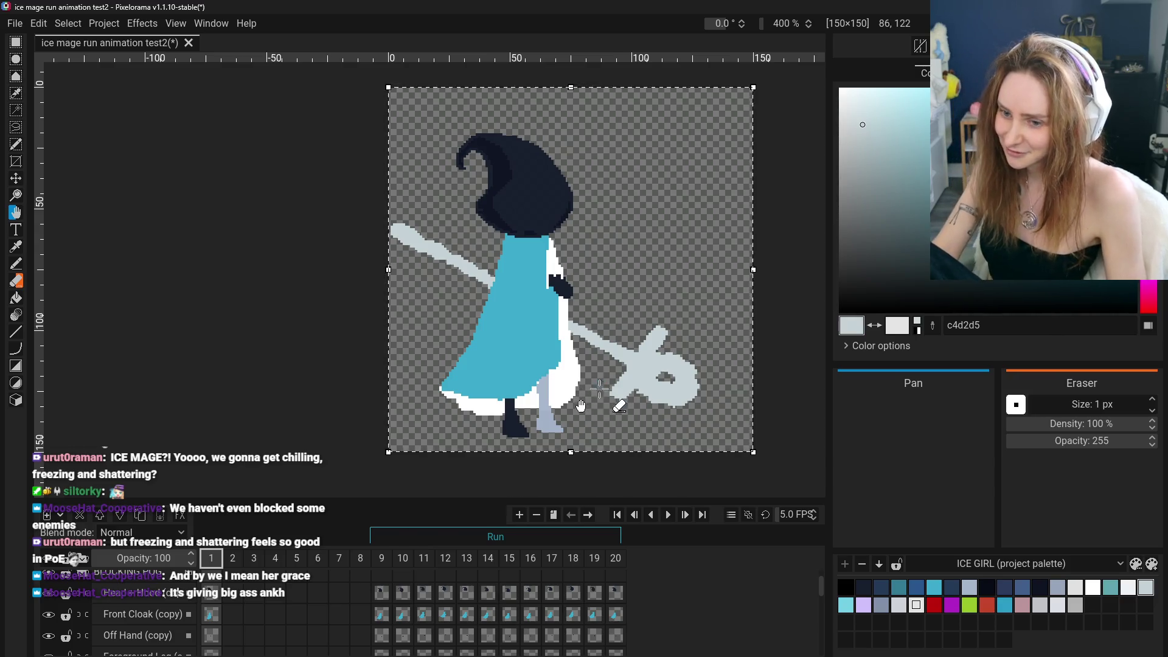
scroll(615, 352, "down", 2)
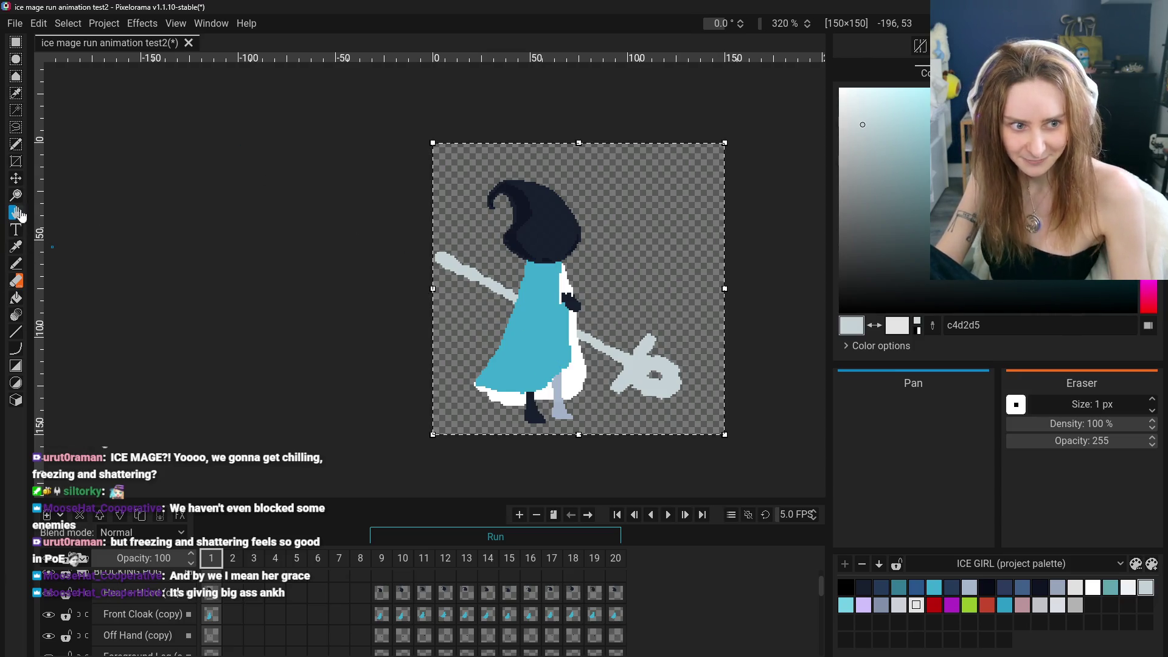
left_click_drag(434, 281, 428, 265)
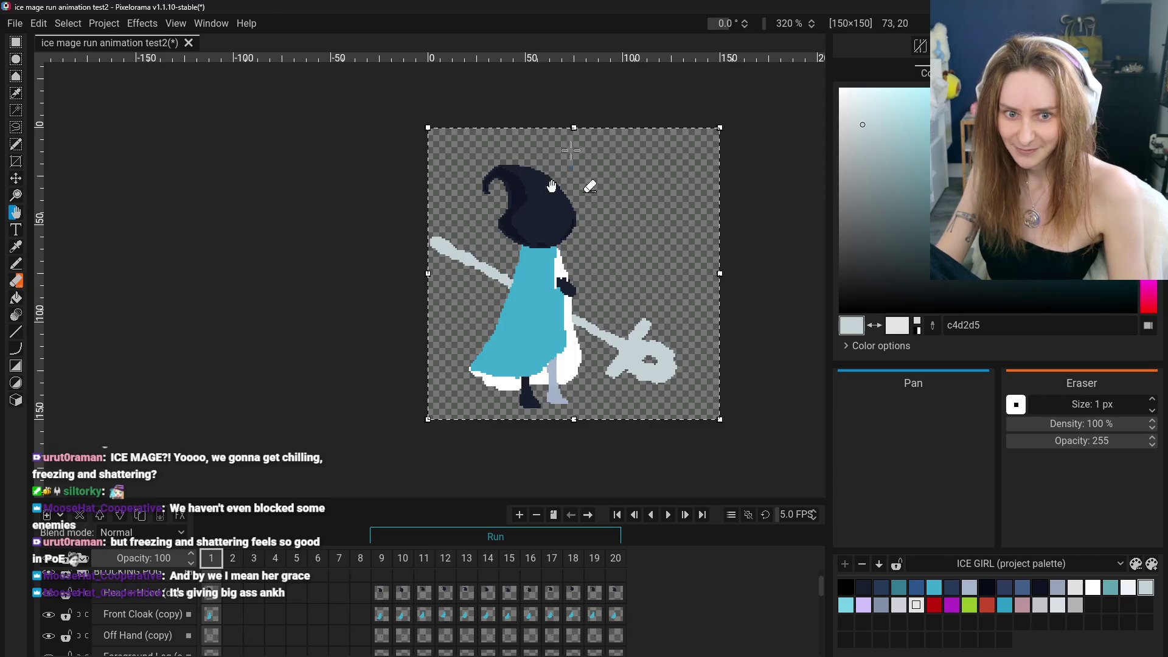
scroll(544, 232, "up", 3)
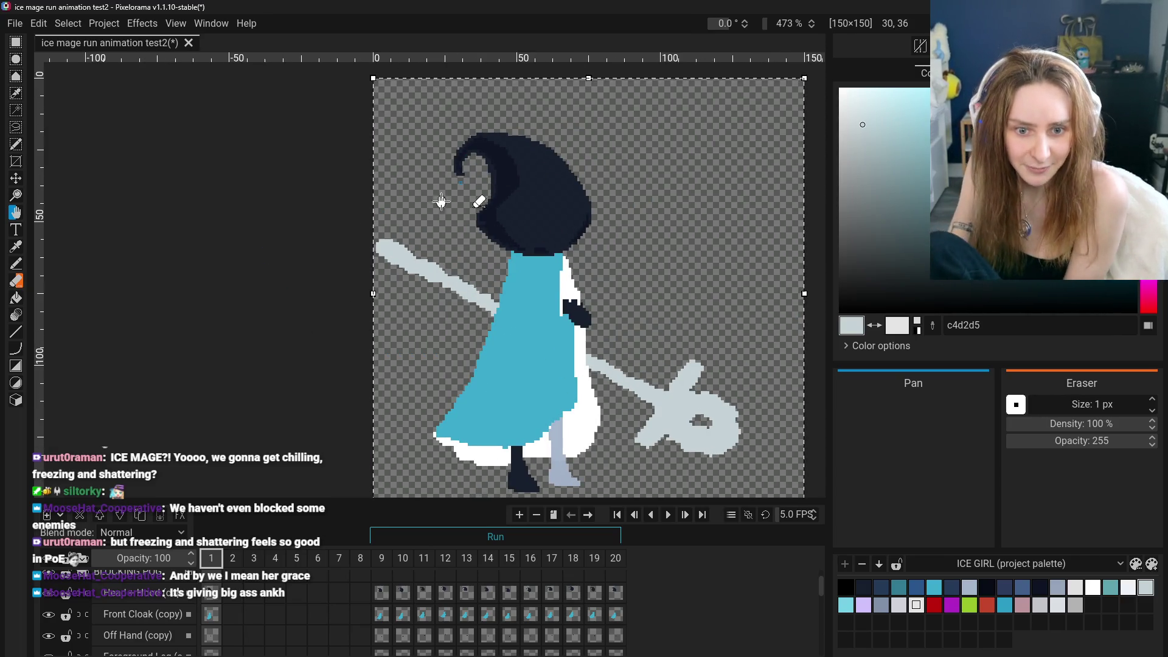
key("o")
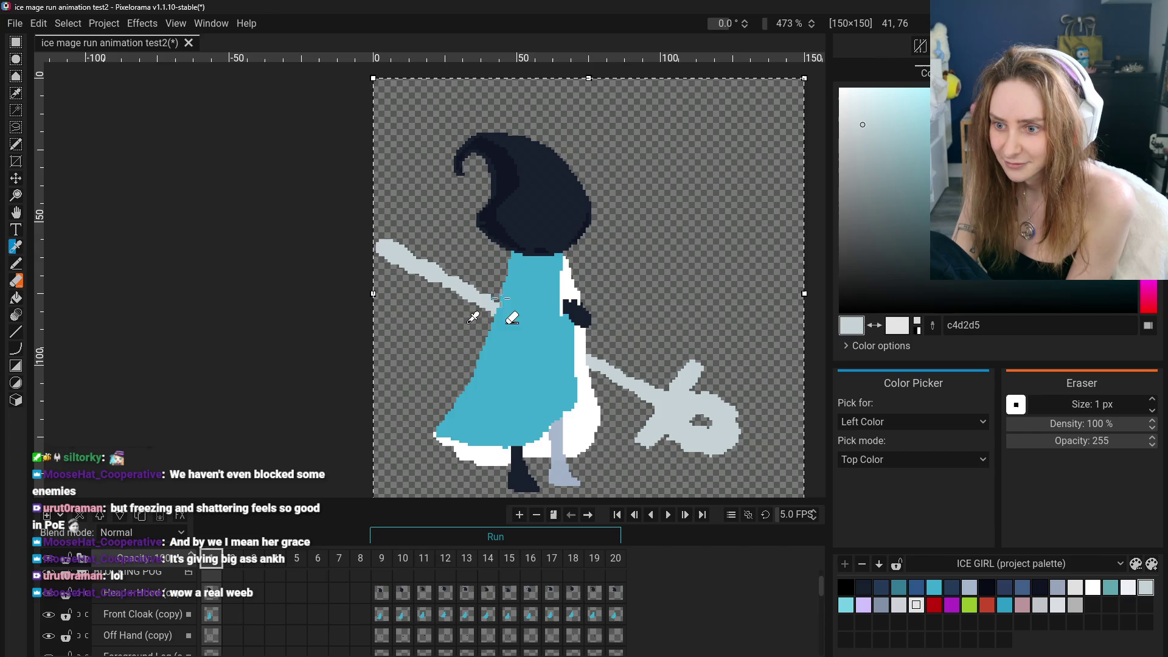
left_click(558, 242)
left_click(211, 596)
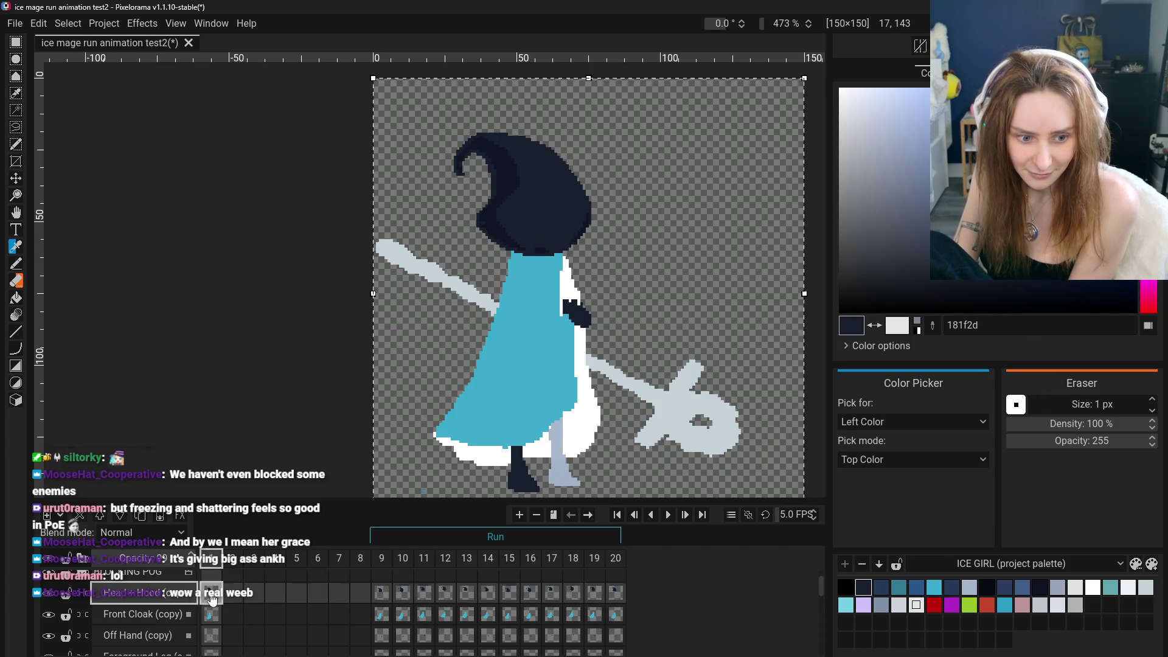
left_click(16, 297)
left_click(514, 188)
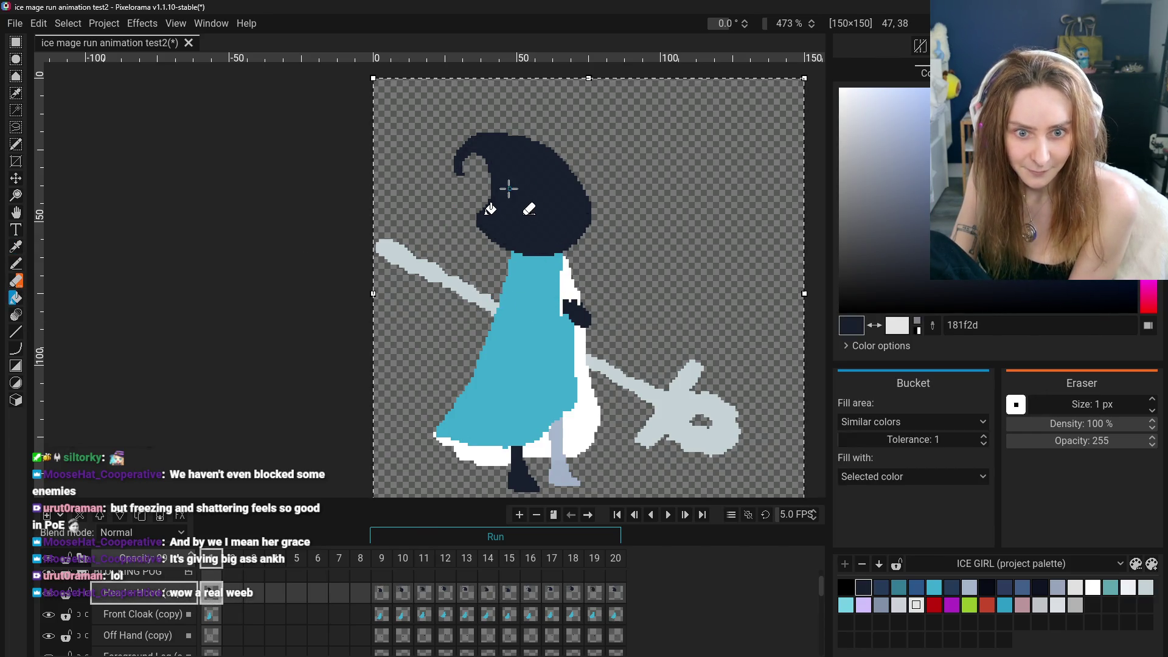
scroll(532, 161, "up", 3)
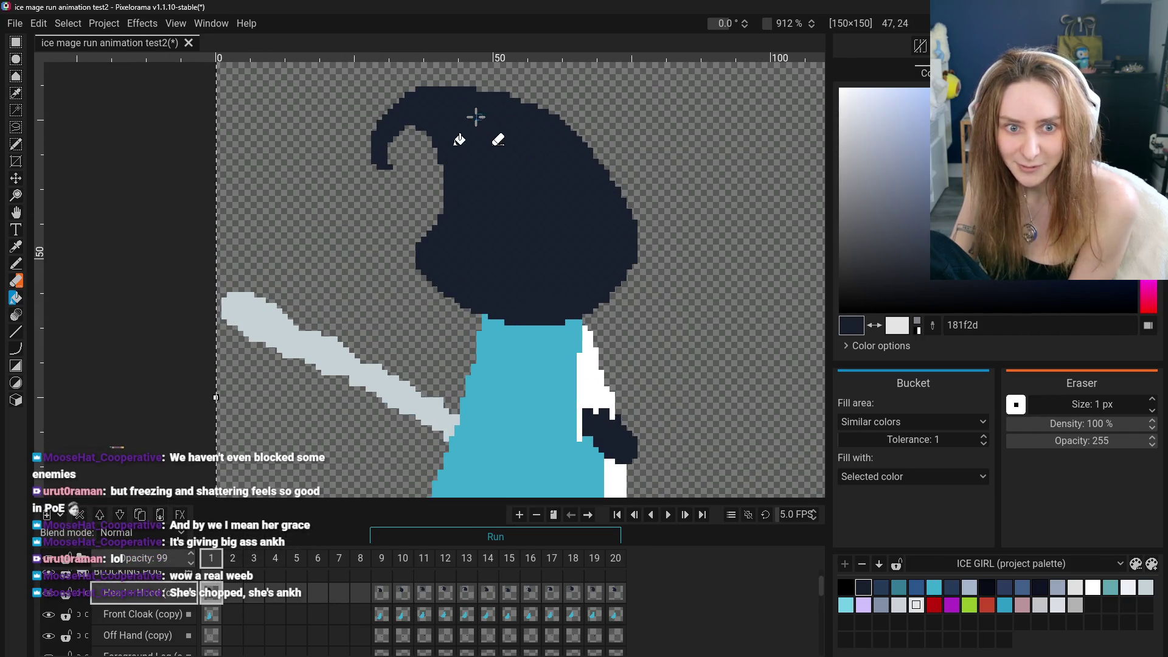
scroll(580, 177, "down", 3)
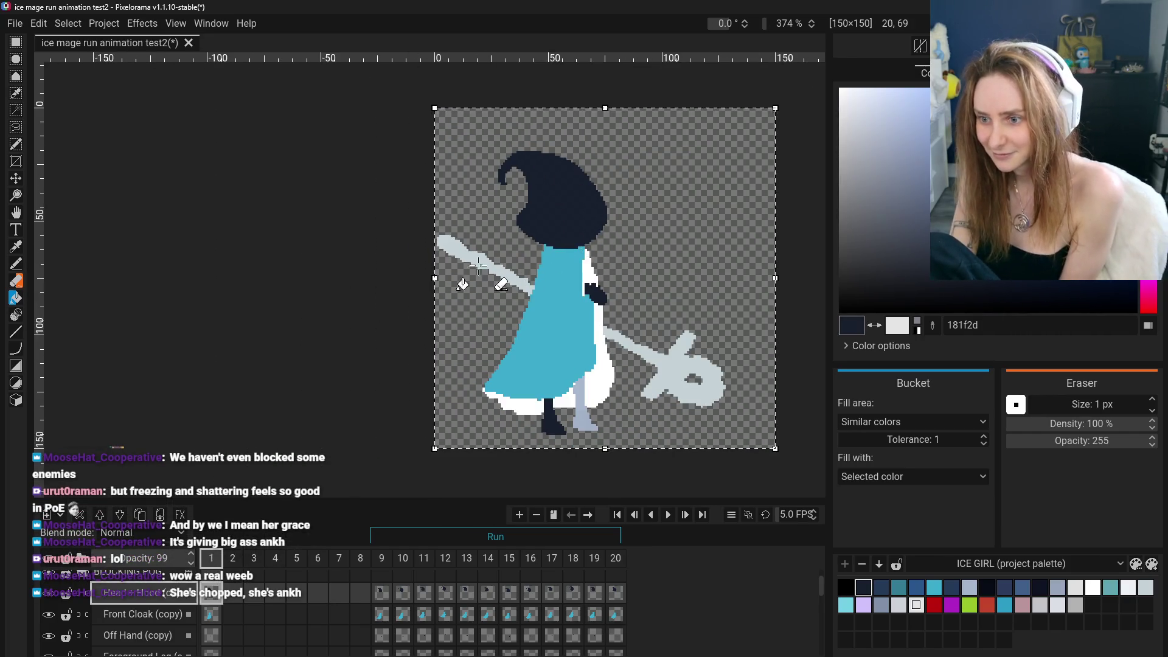
key("n")
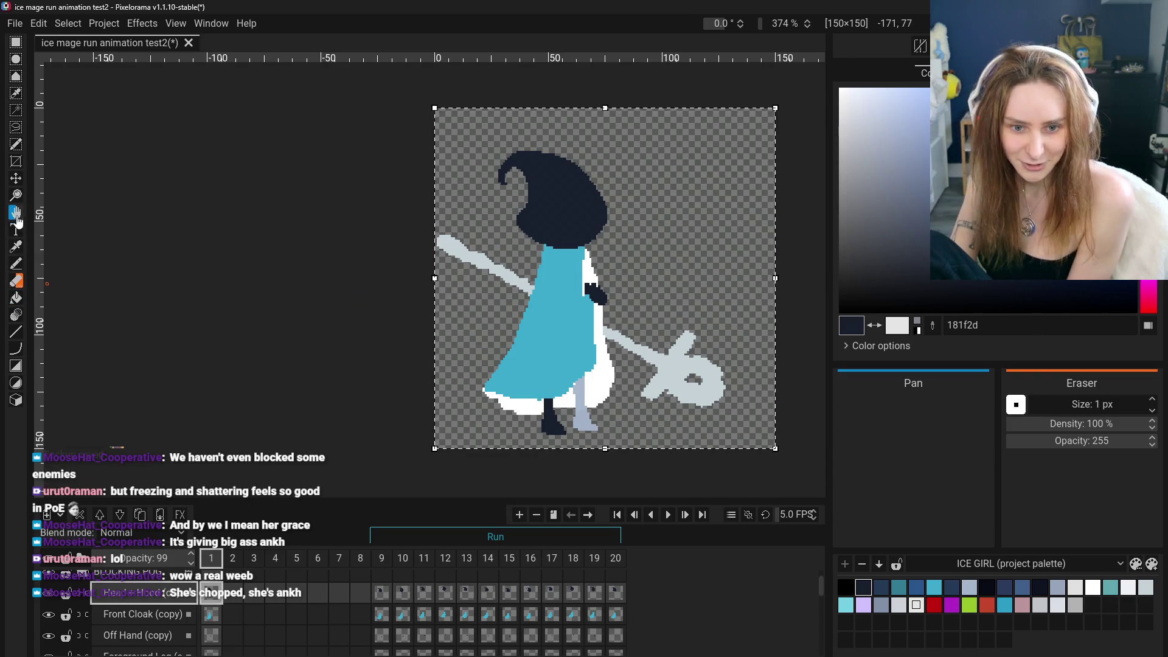
left_click_drag(436, 262, 417, 244)
scroll(473, 382, "up", 2)
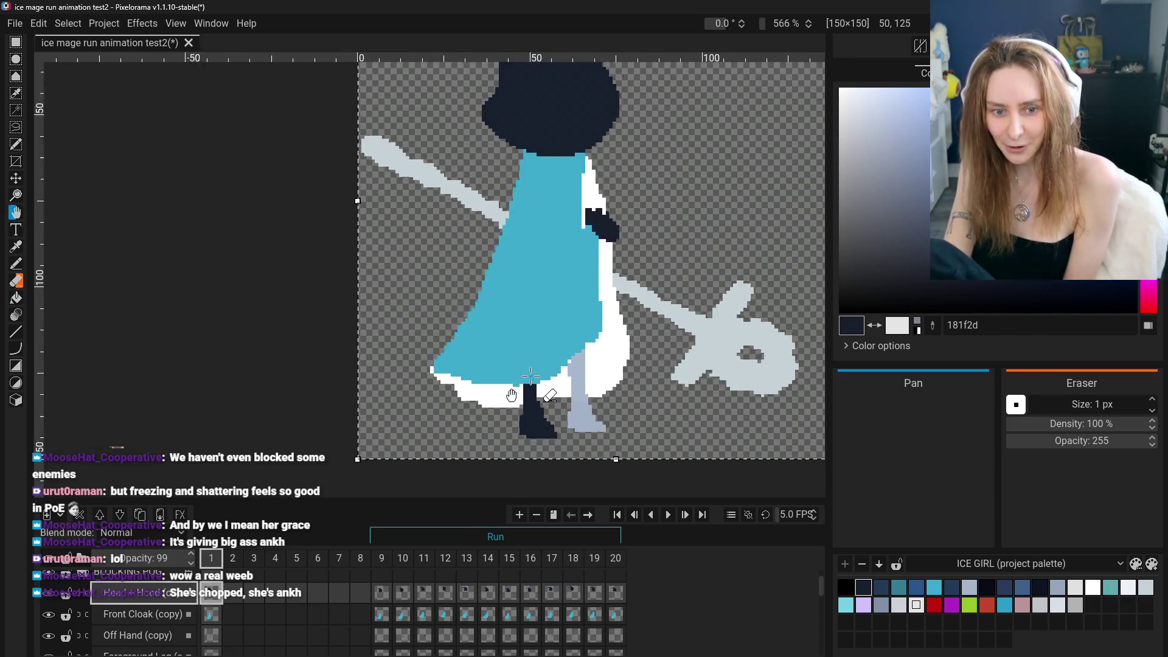
scroll(522, 373, "down", 1)
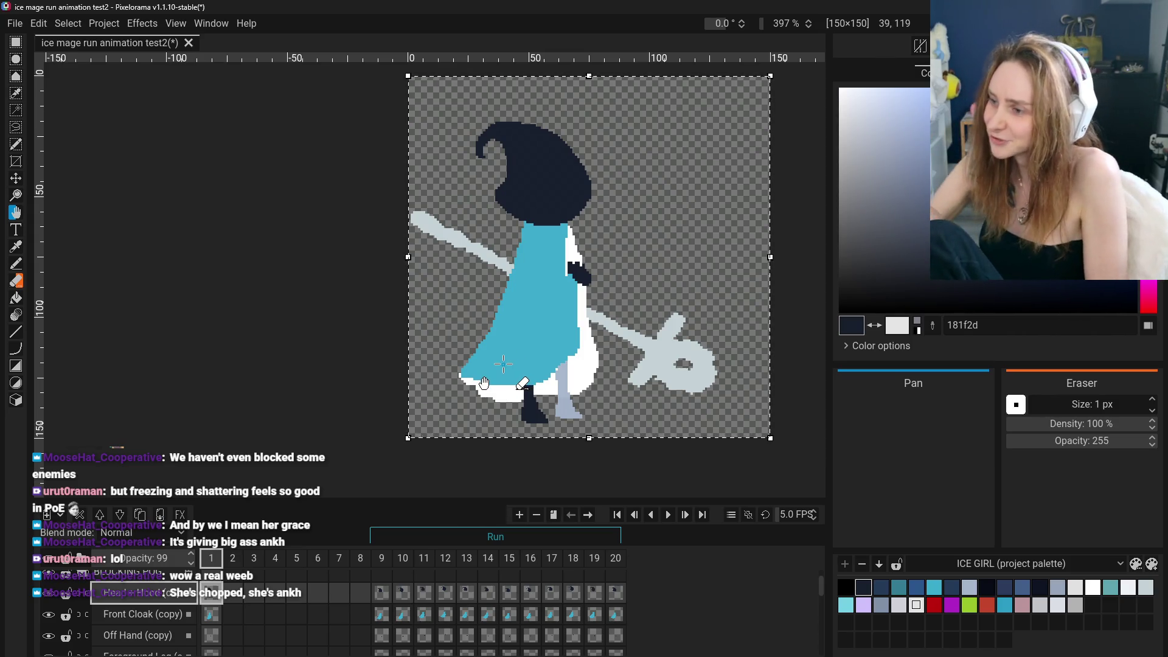
left_click(383, 596)
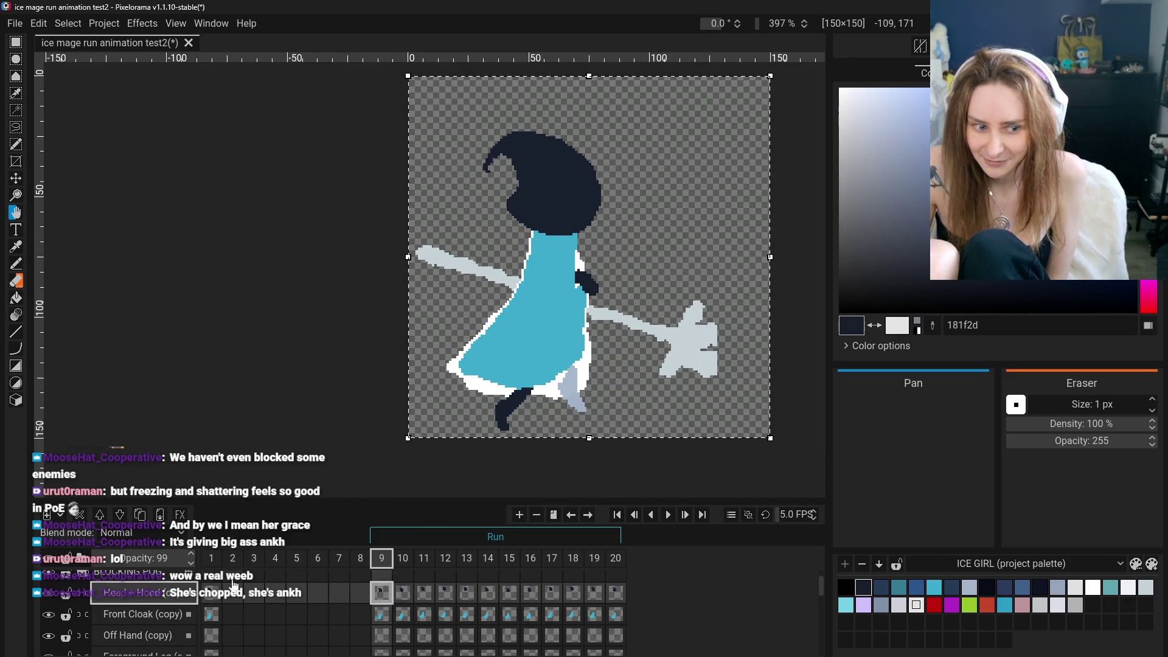
left_click(211, 595)
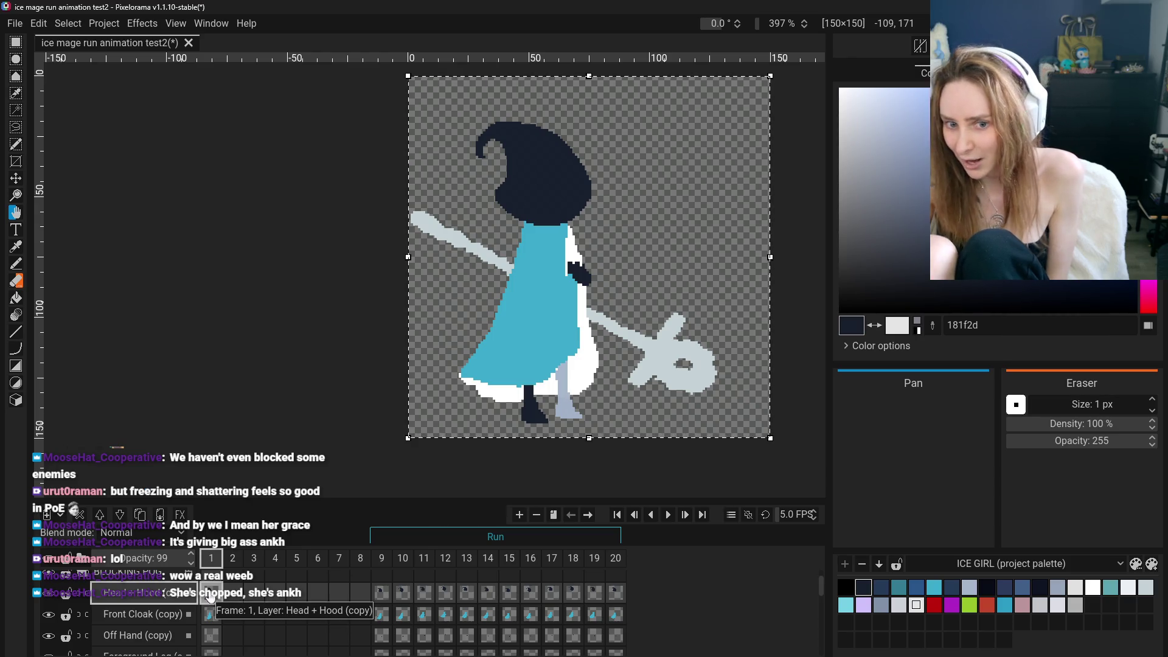
left_click(383, 593)
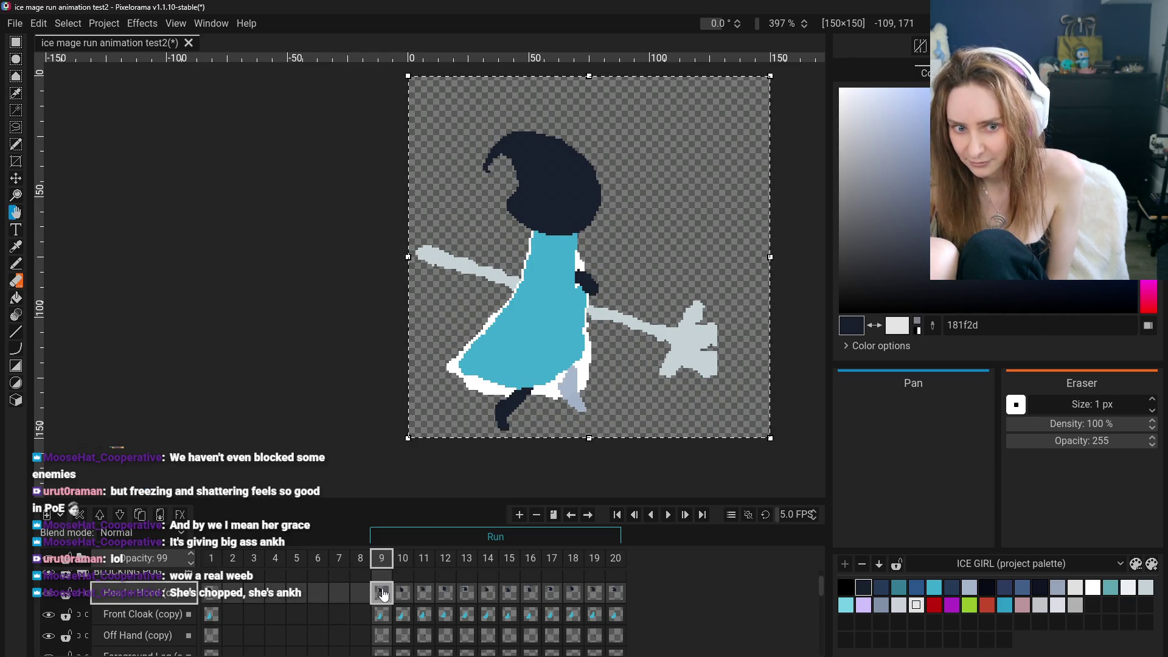
left_click(212, 595)
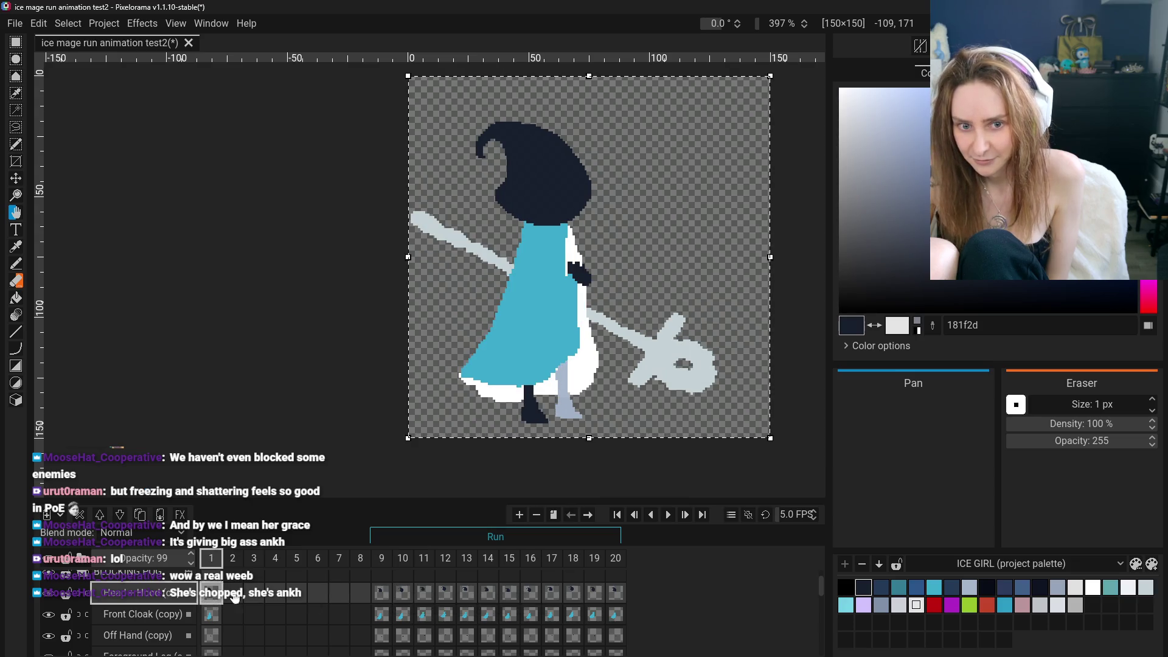
left_click(382, 597)
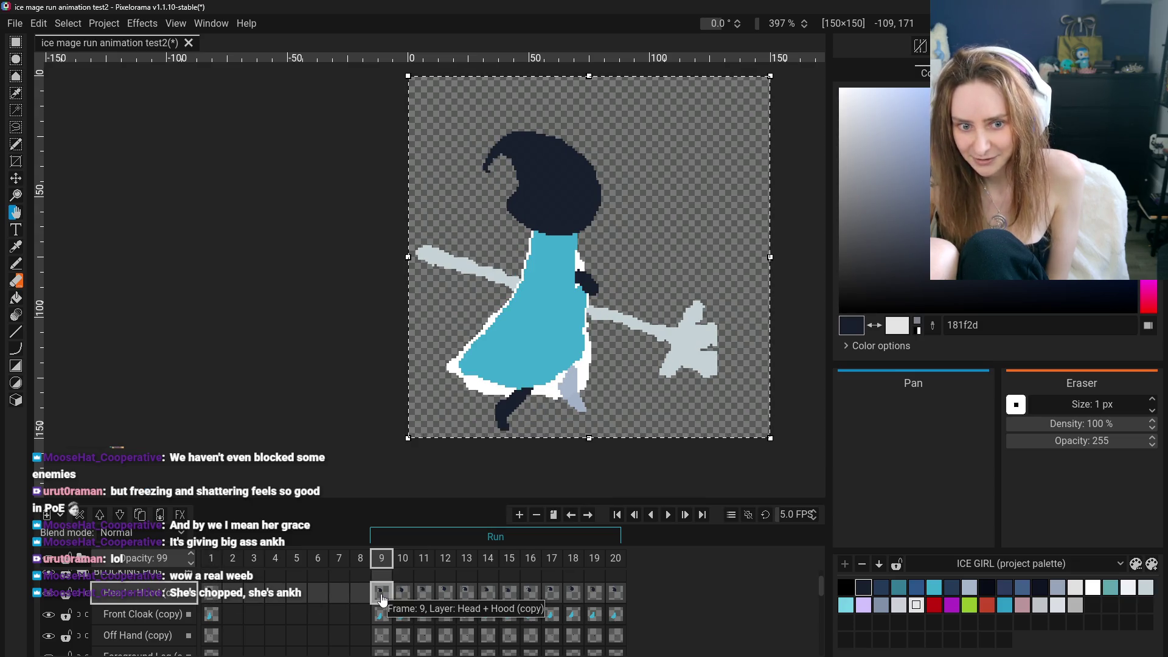
left_click(207, 593)
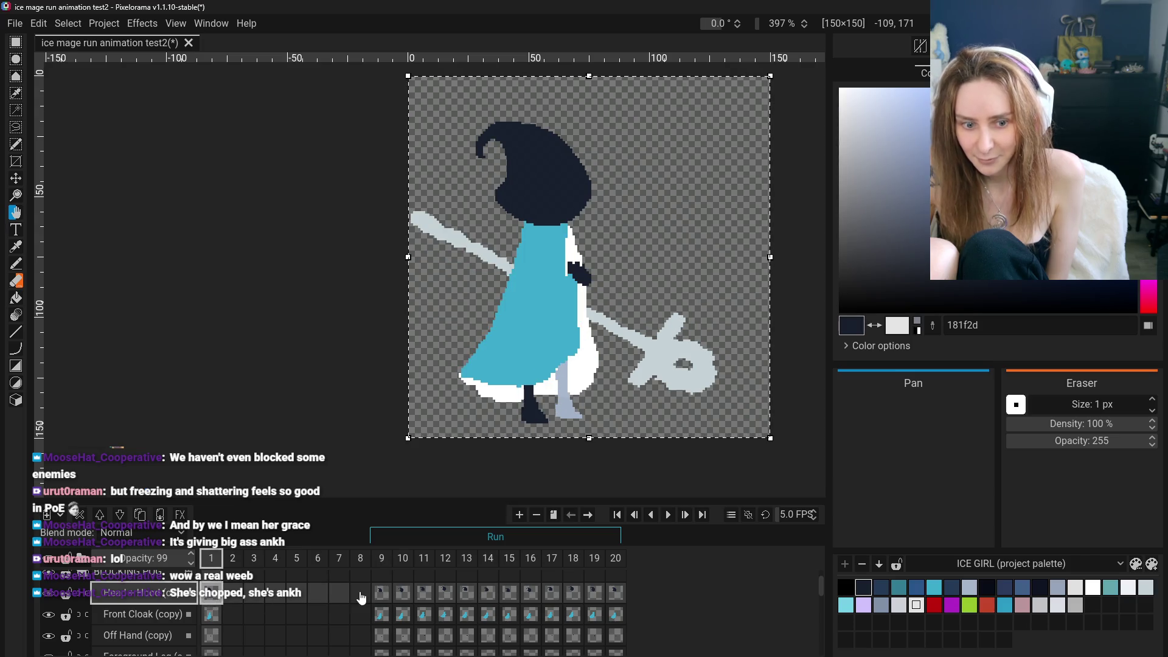
left_click(381, 593)
left_click(403, 593)
left_click(445, 593)
left_click(388, 599)
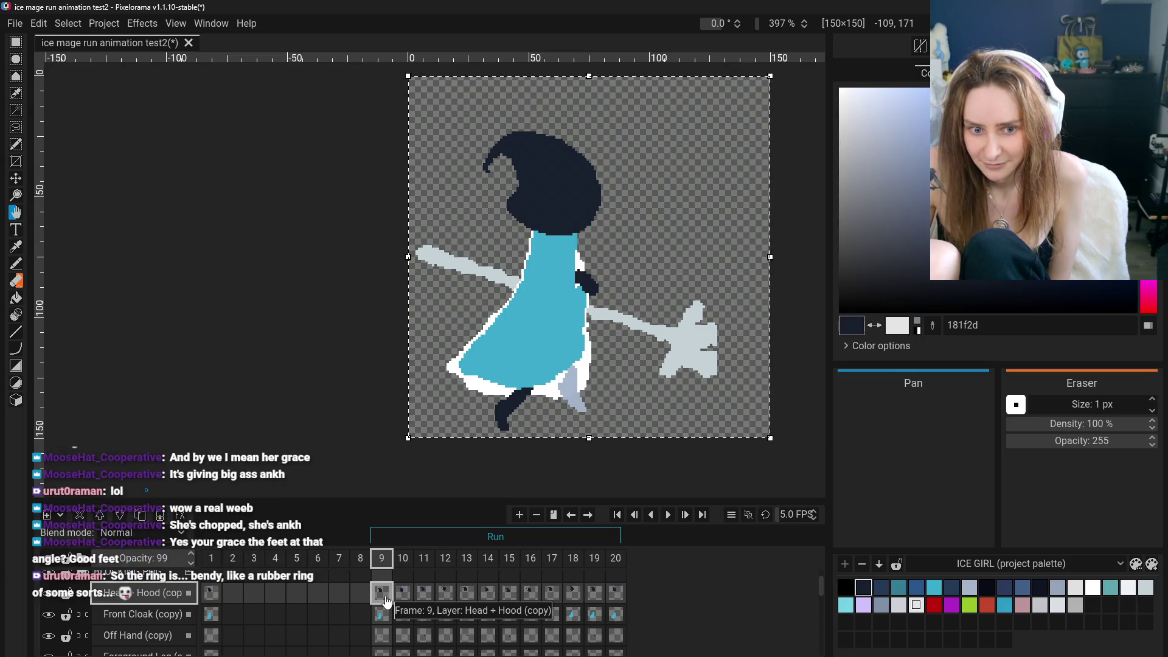
left_click(213, 596)
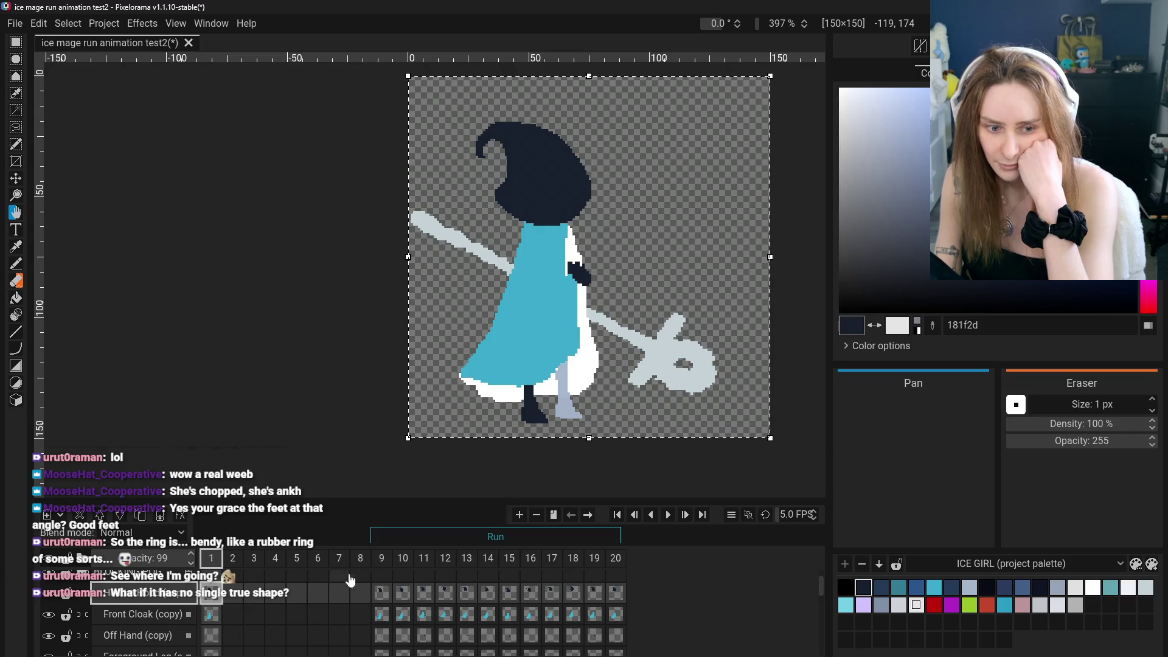
left_click(381, 567)
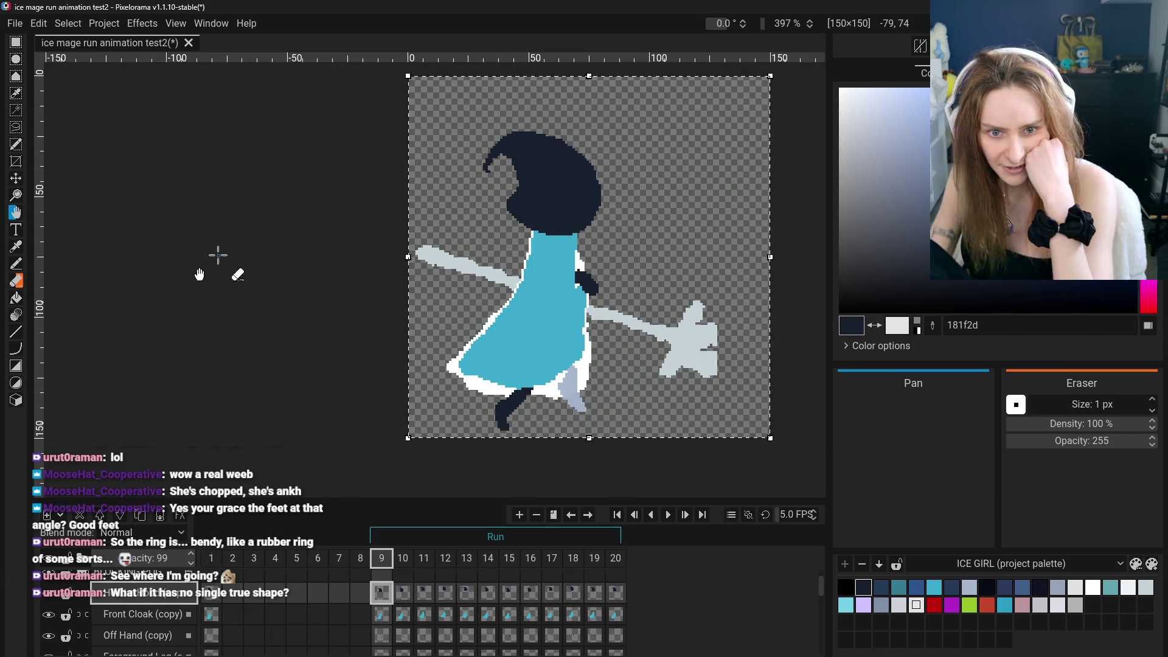
Compare the frame 1 and frame 9 poses, settle on frame 9 with the teal Pencil, undoing a dress stroke
left_click(211, 564)
left_click(385, 569)
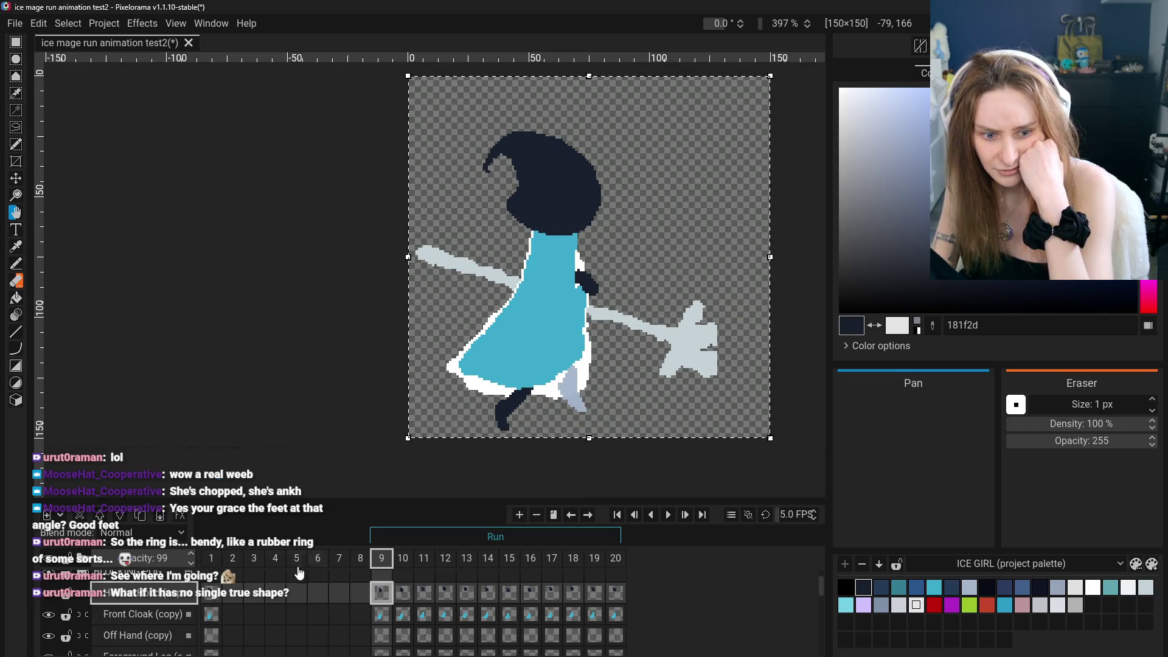
left_click(213, 560)
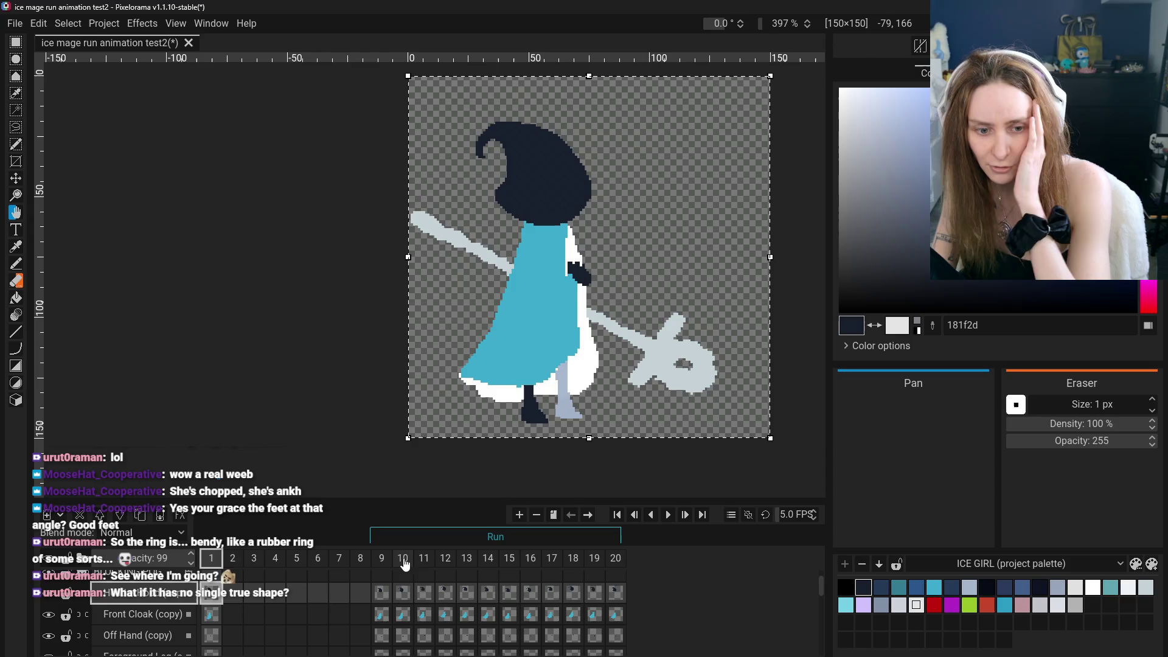
left_click(383, 562)
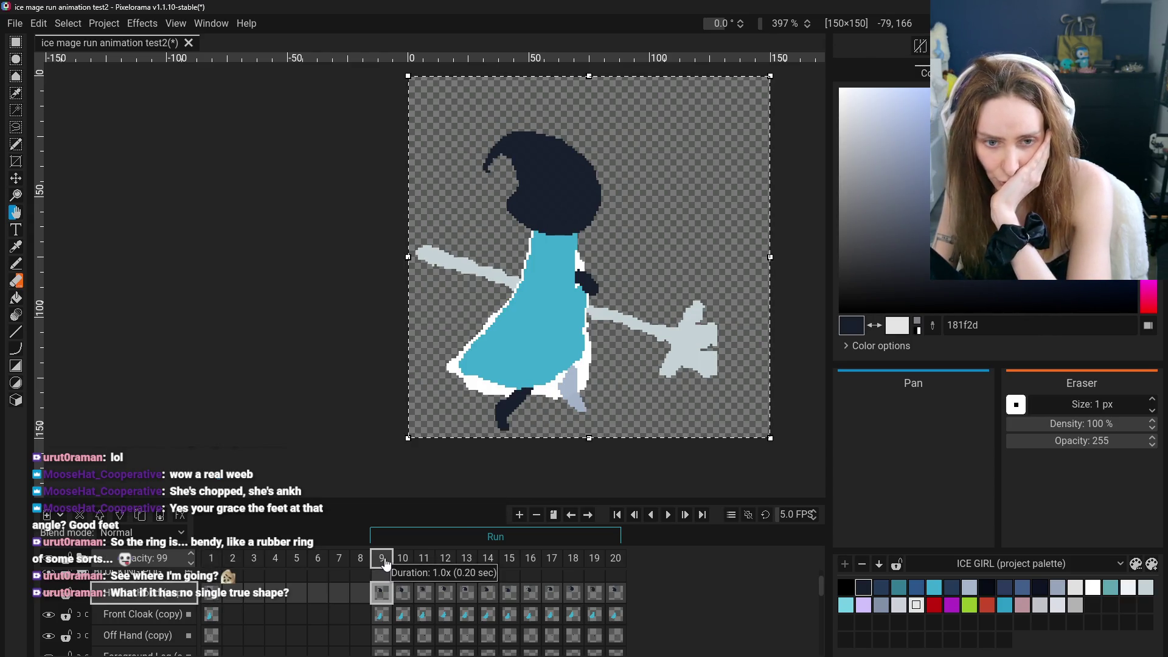
left_click(212, 557)
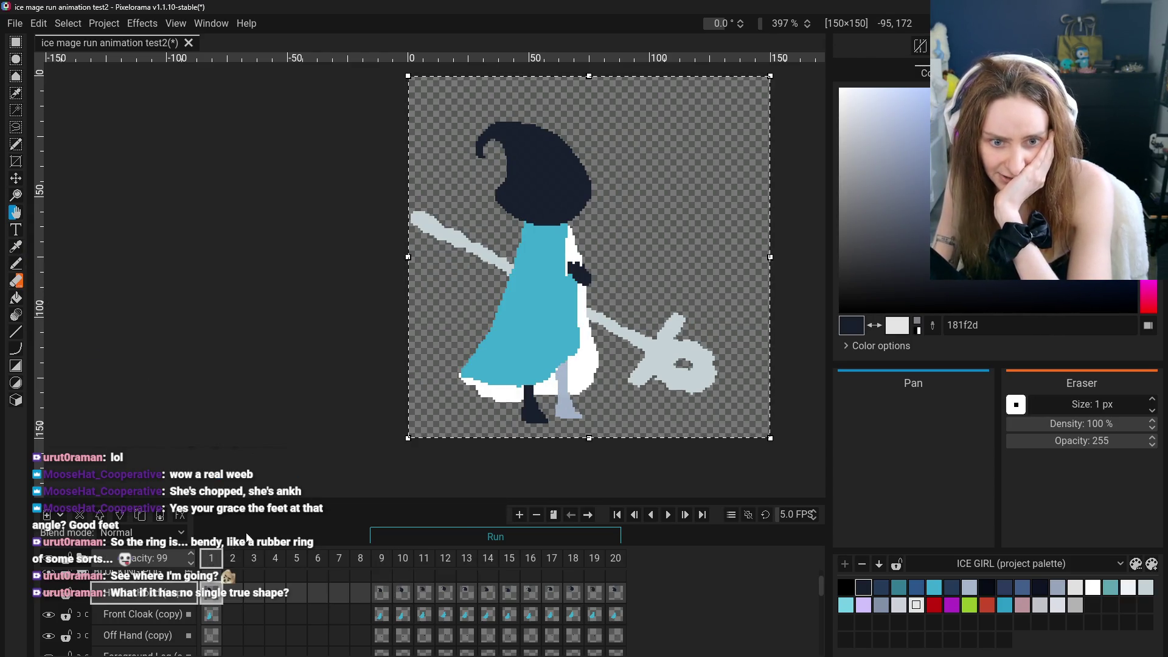
left_click(383, 569)
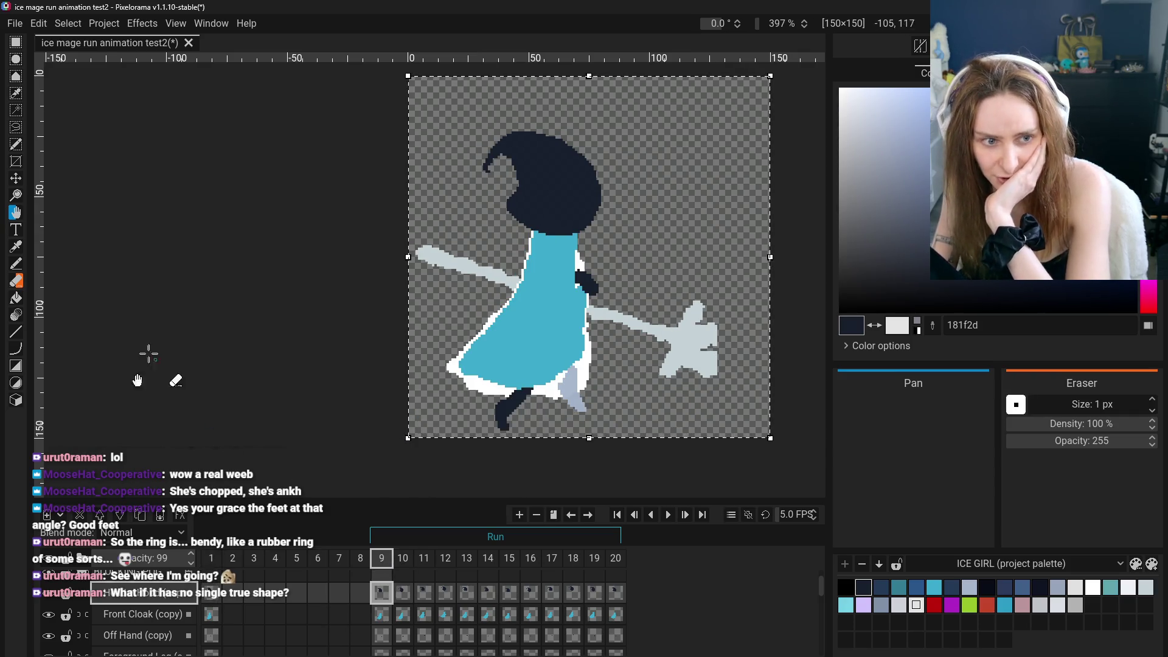
left_click(17, 263)
scroll(243, 310, "up", 2)
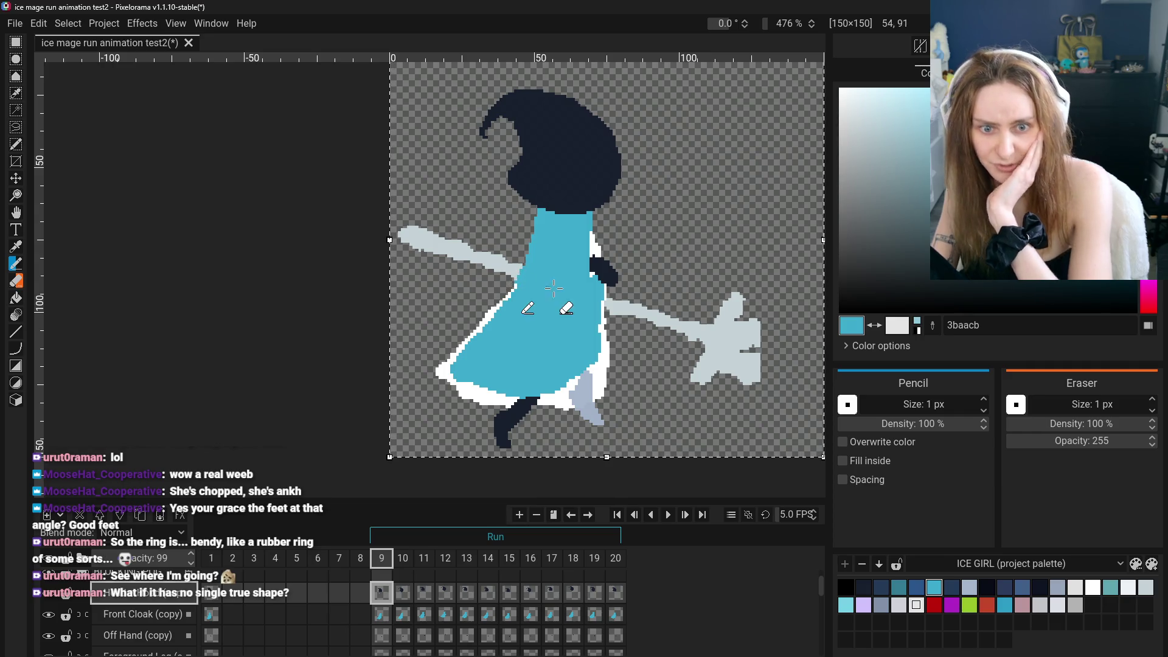
key("ctrl+z")
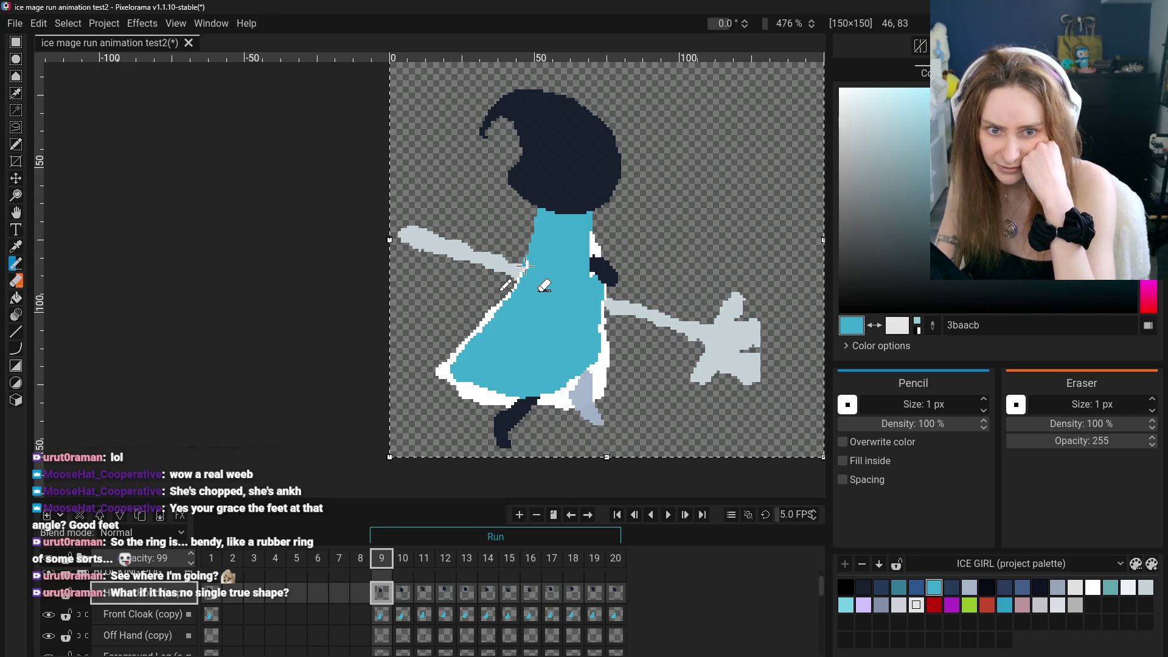
On frame 9, draw a white rim up the dress's left side from arm to neck
left_click_drag(526, 277, 539, 212)
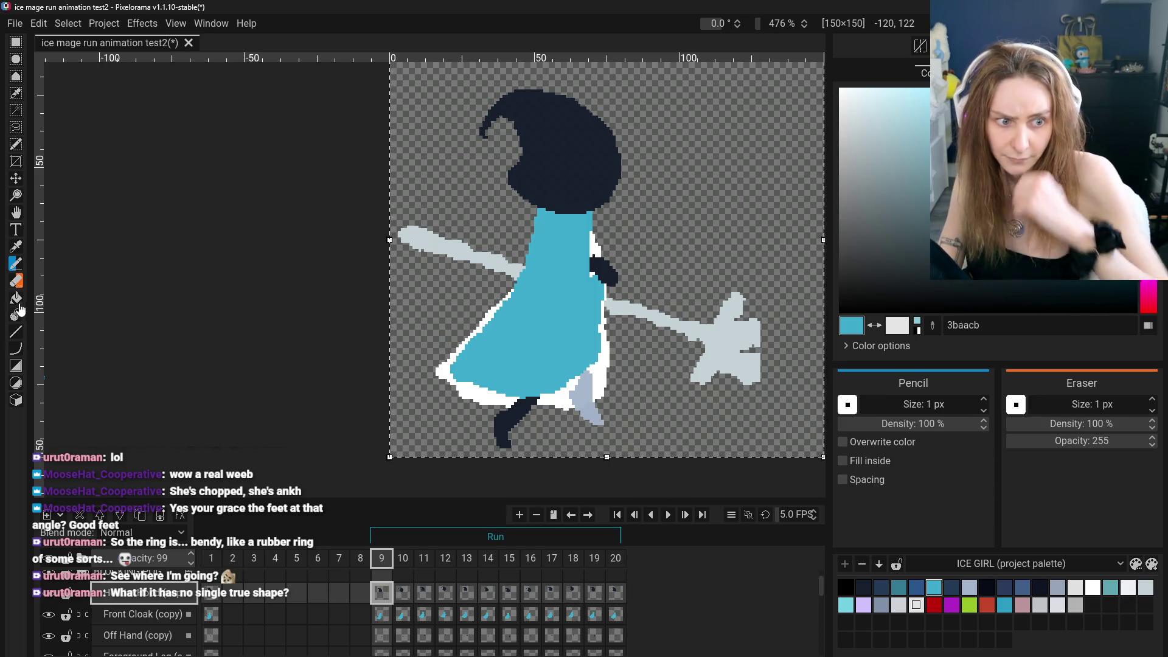
key("b")
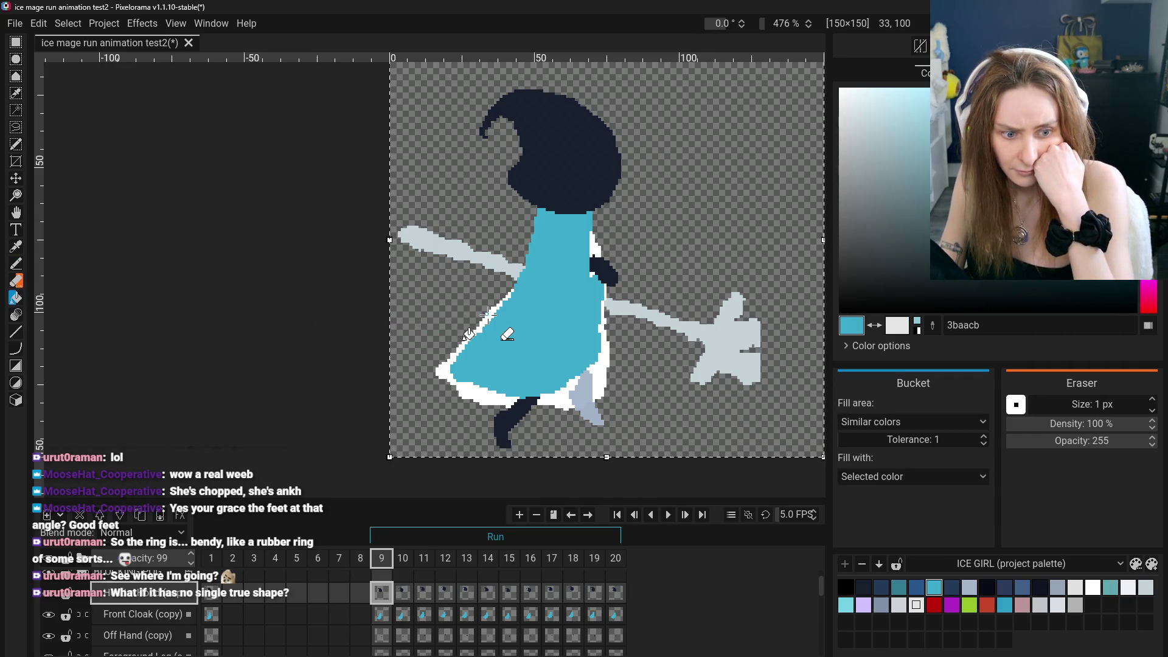
left_click(16, 263)
scroll(511, 292, "up", 3)
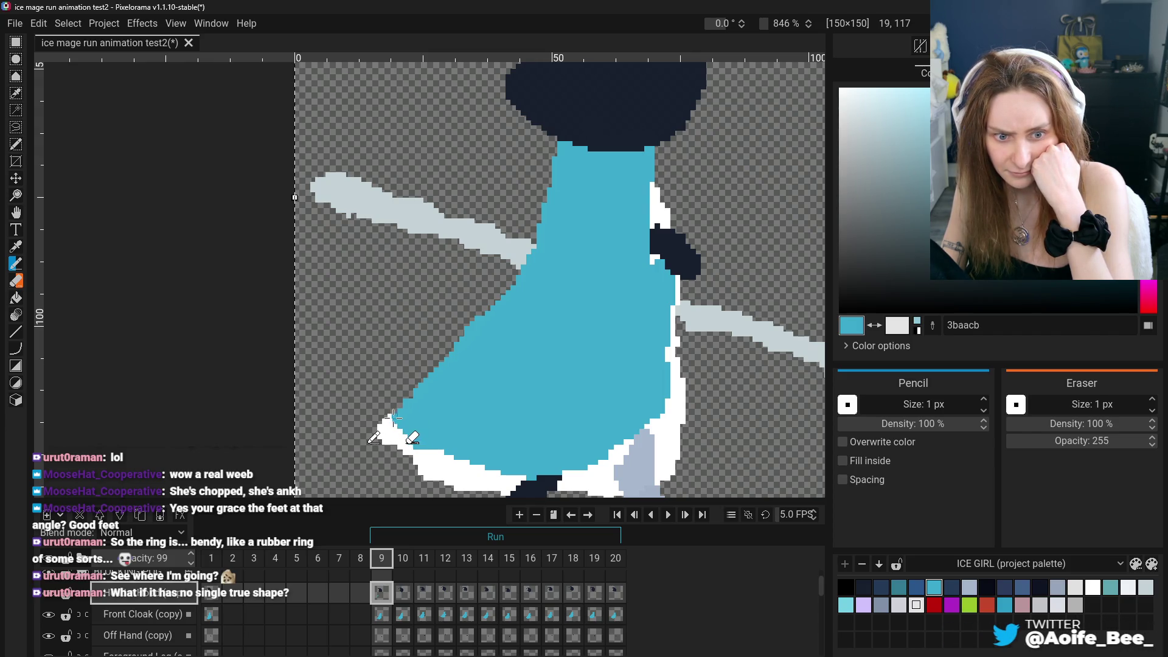
scroll(426, 420, "down", 3)
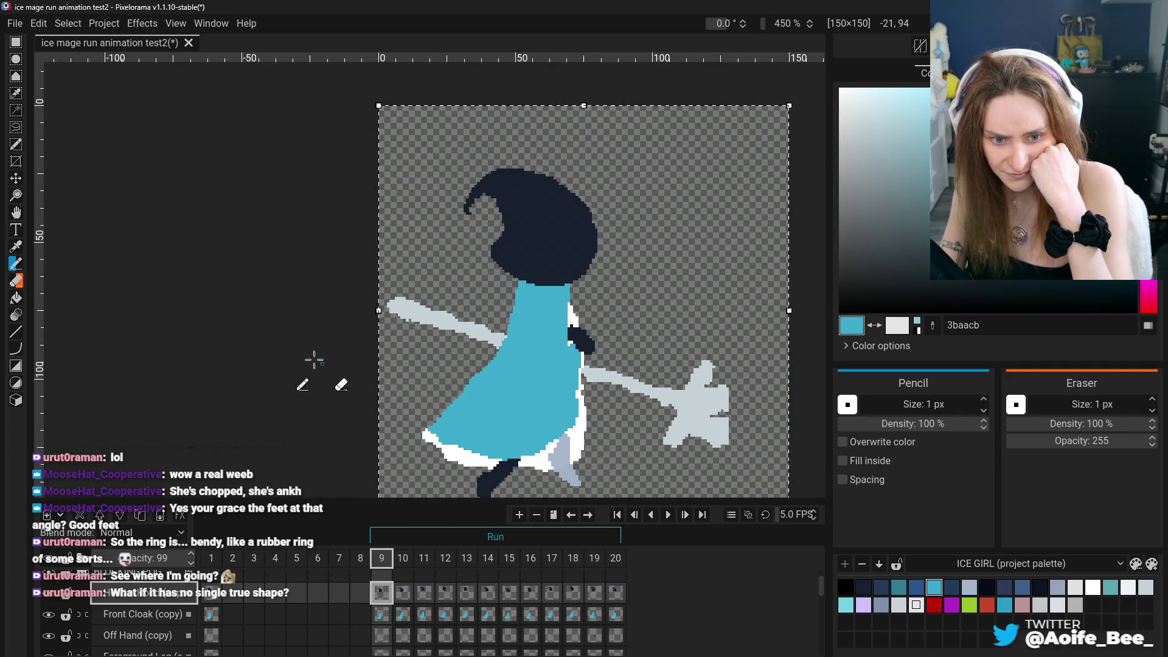
left_click(211, 593)
left_click(381, 594)
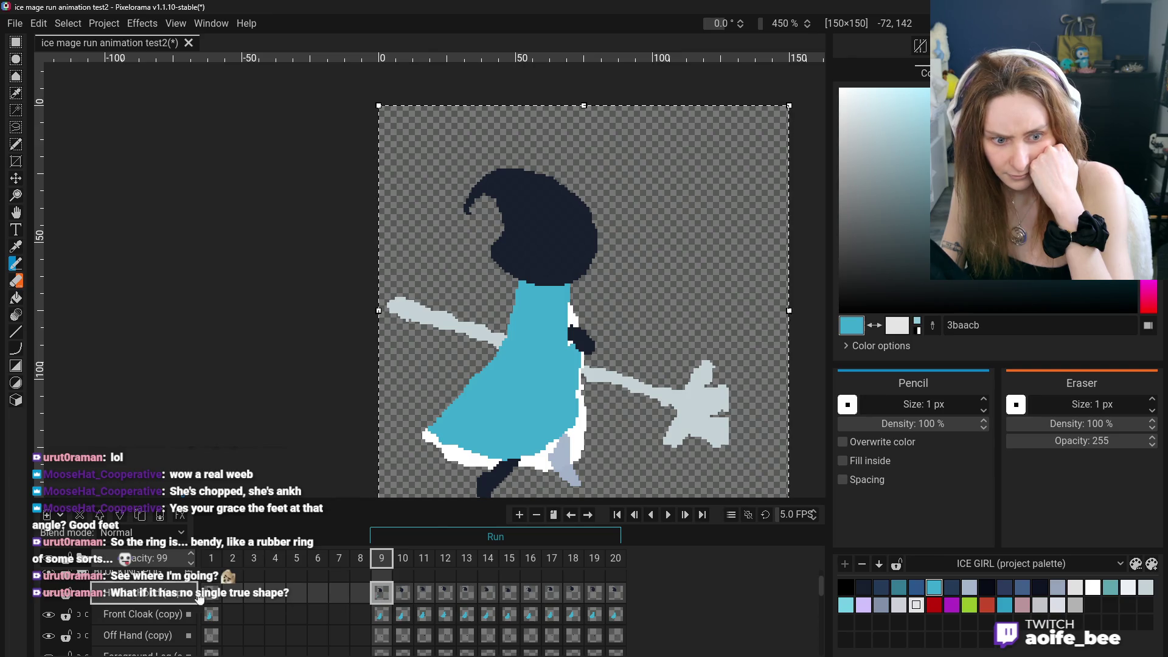
left_click(212, 598)
left_click(382, 593)
scroll(438, 432, "up", 3)
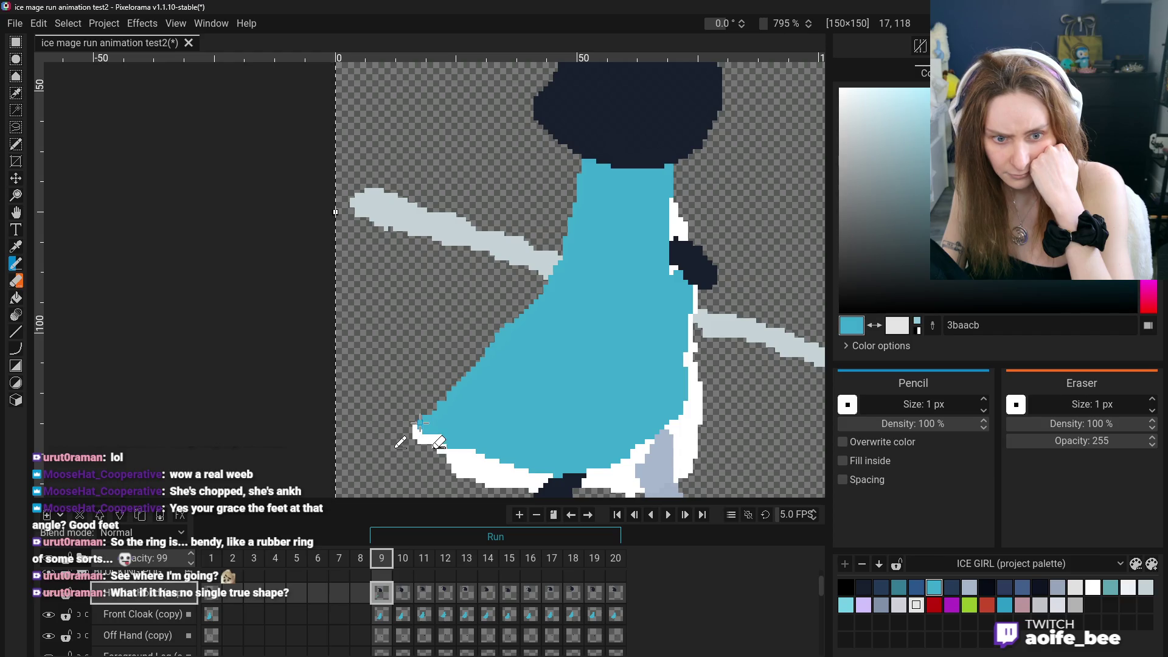
scroll(481, 455, "down", 3)
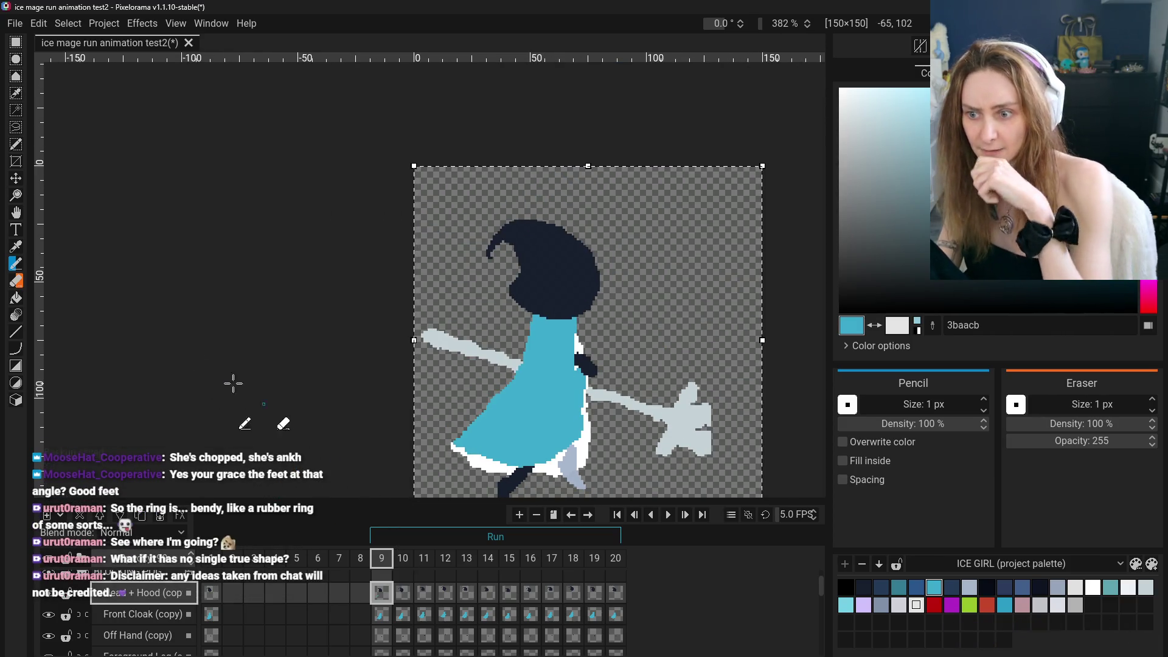
left_click(16, 213)
left_click_drag(385, 302, 357, 248)
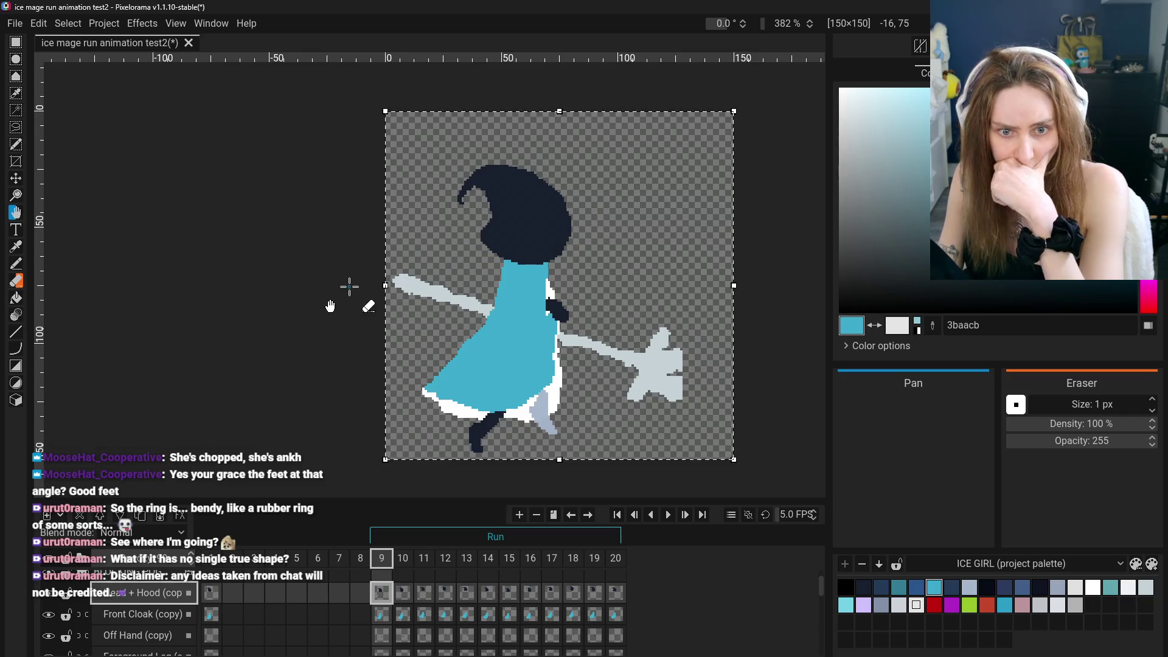
scroll(611, 365, "up", 1)
left_click(211, 593)
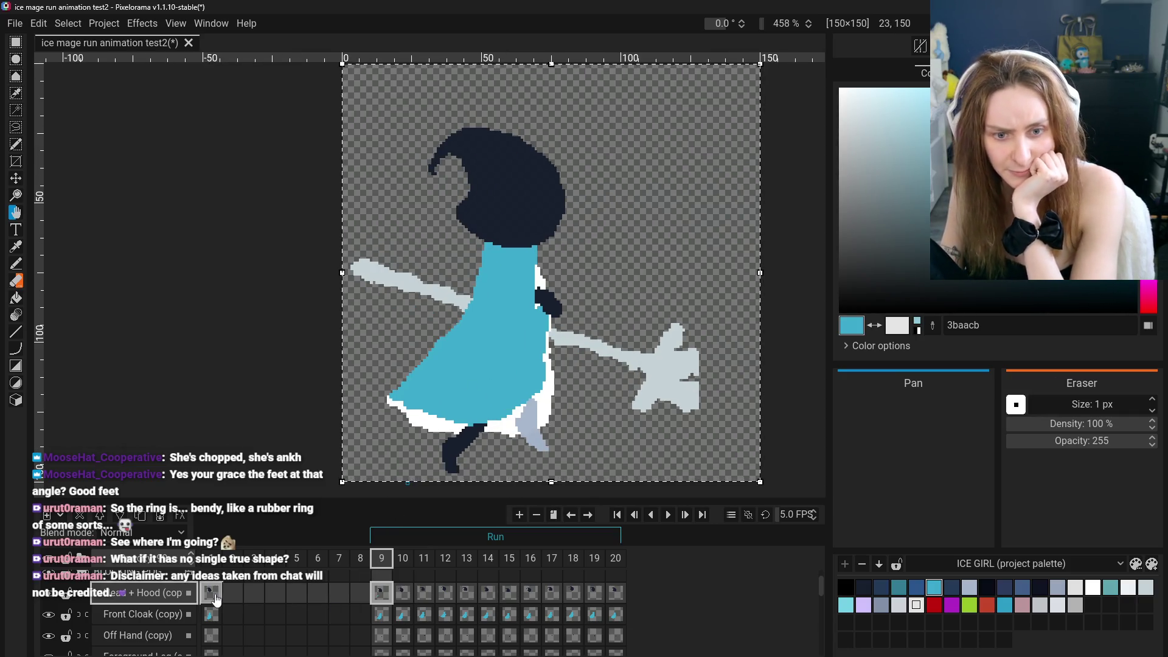
left_click(384, 593)
left_click(16, 247)
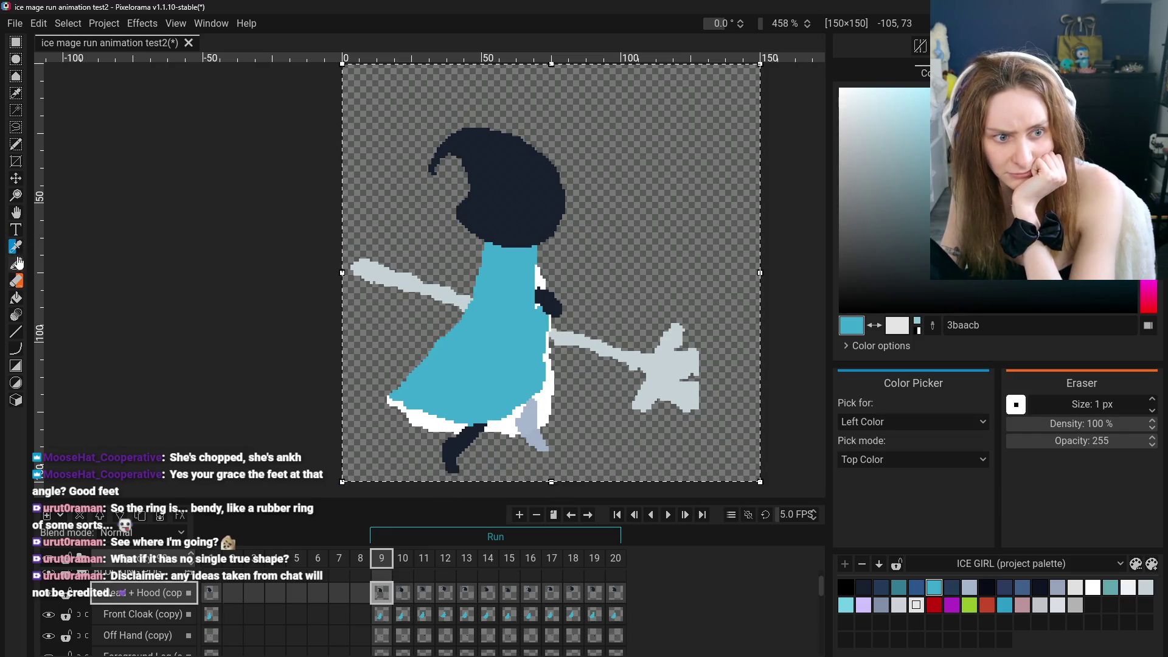
left_click(15, 264)
scroll(524, 329, "up", 3)
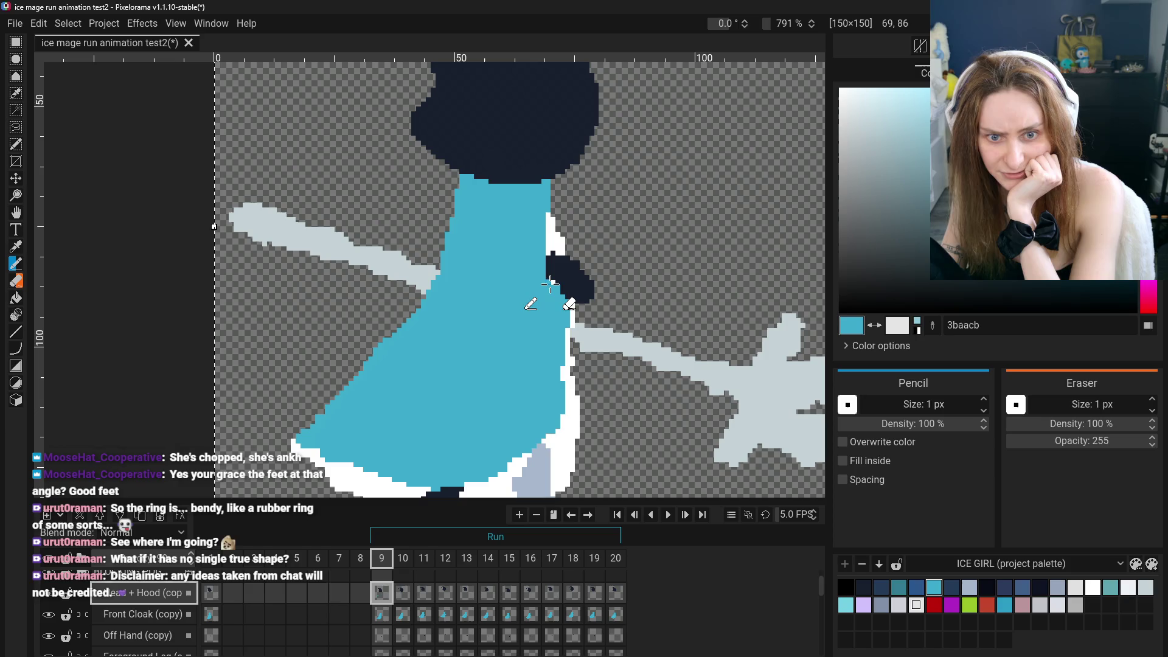
scroll(486, 362, "down", 3)
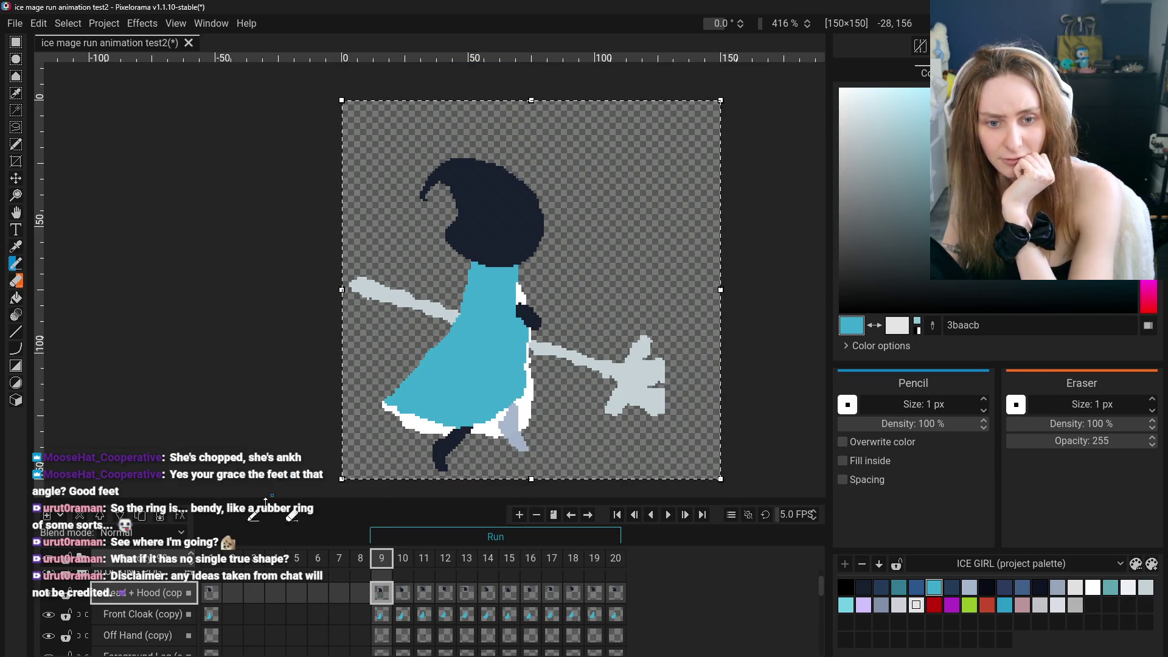
left_click(211, 593)
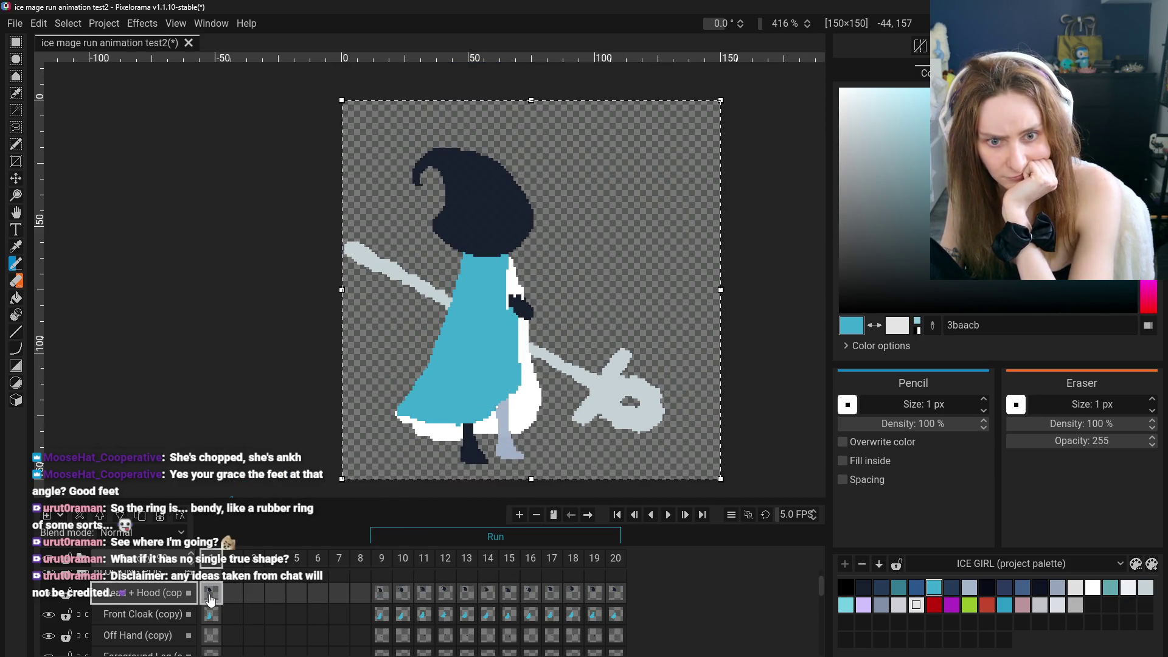
scroll(496, 347, "up", 3)
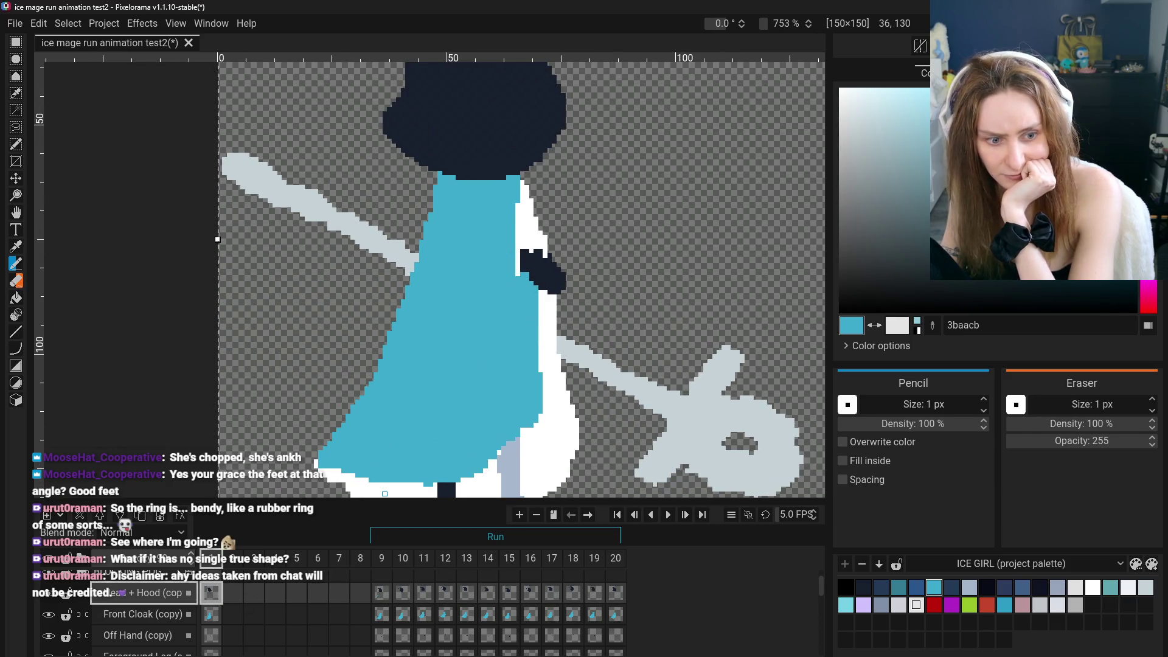
left_click(48, 598)
left_click(48, 598)
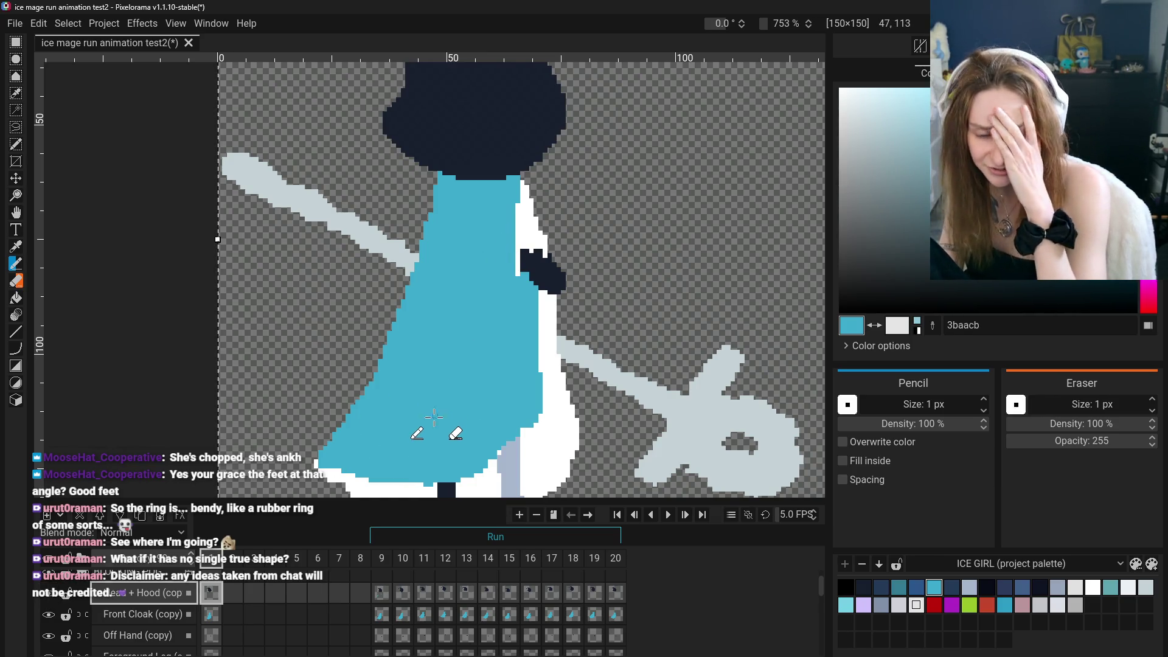
scroll(437, 408, "down", 5)
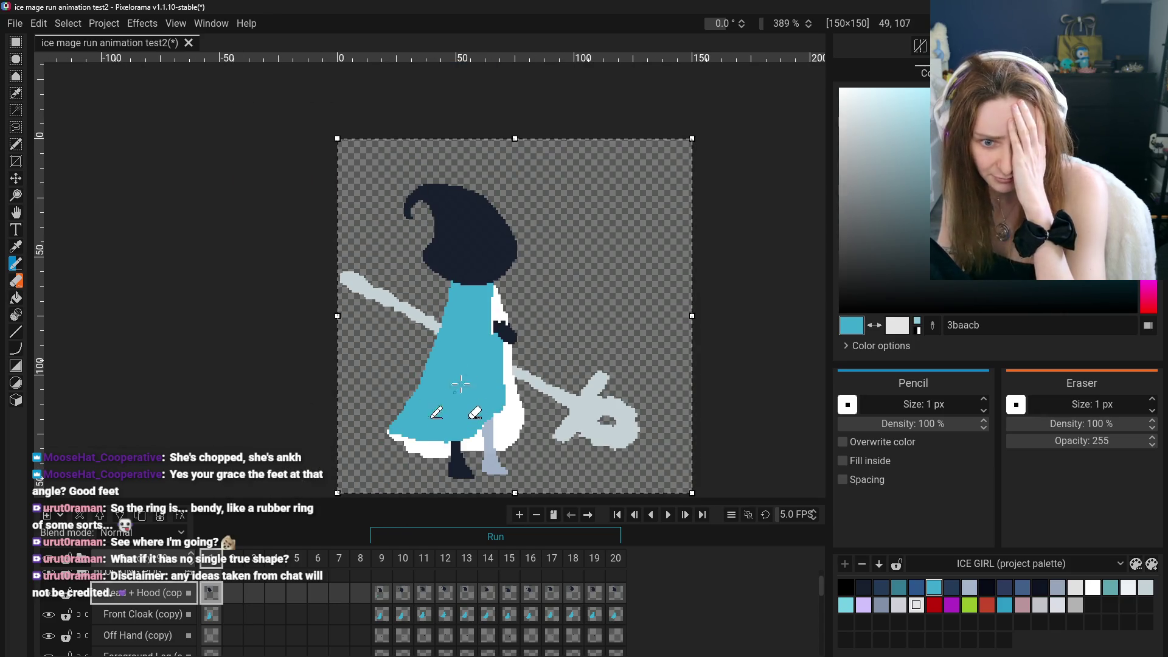
scroll(365, 430, "up", 2)
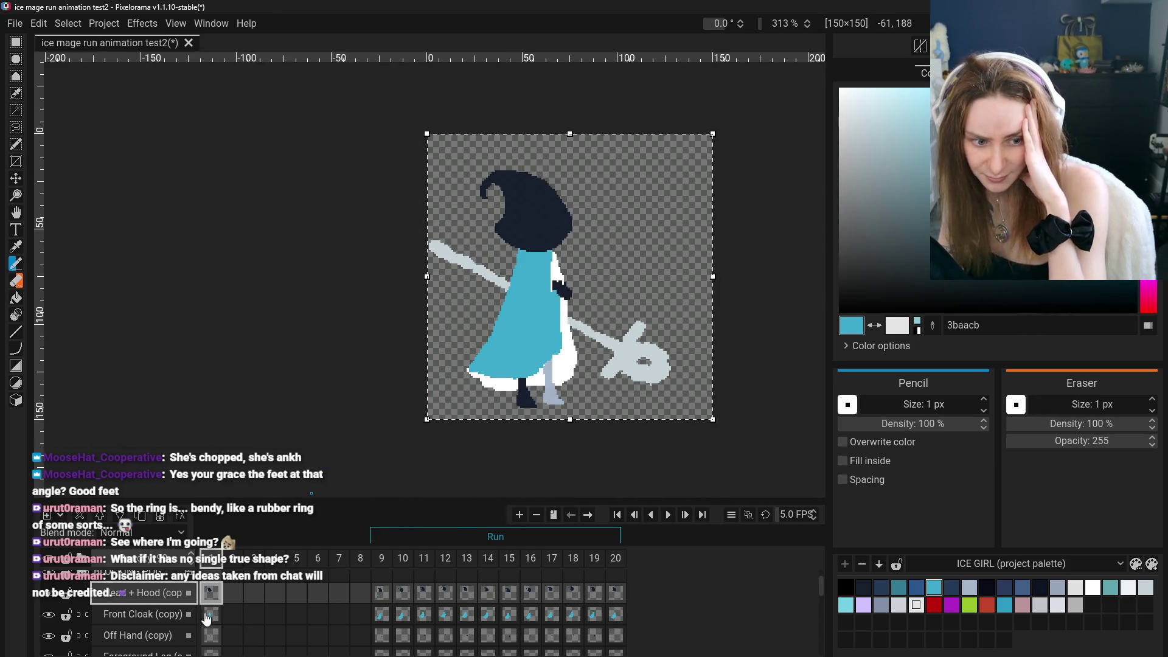
scroll(176, 619, "down", 1)
scroll(176, 620, "up", 3)
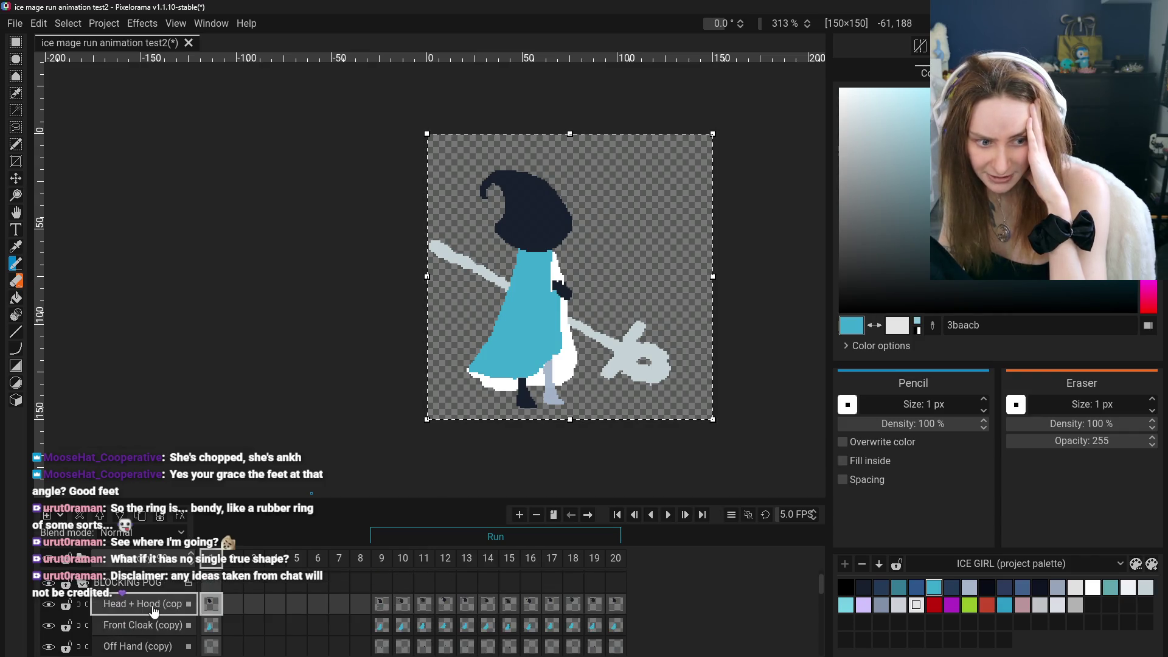
Hide the BLOCKING POG layer to view the shaded mage, show it again, and recentre the view
left_click(48, 604)
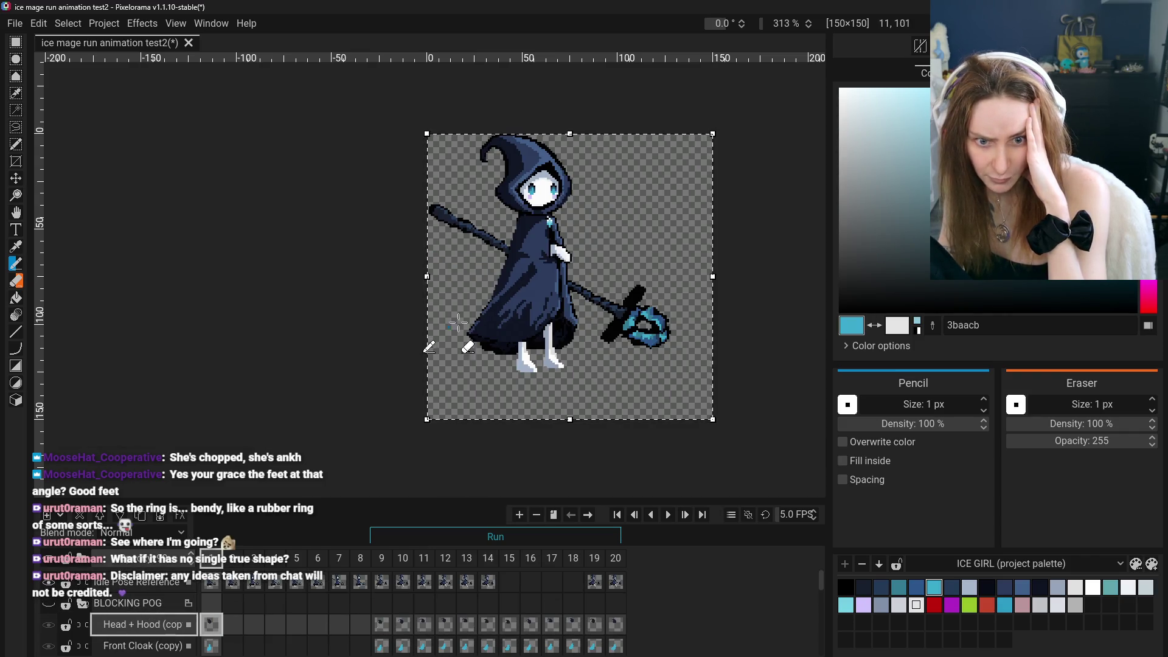
scroll(609, 257, "up", 5)
scroll(608, 257, "up", 1)
scroll(613, 163, "up", 2)
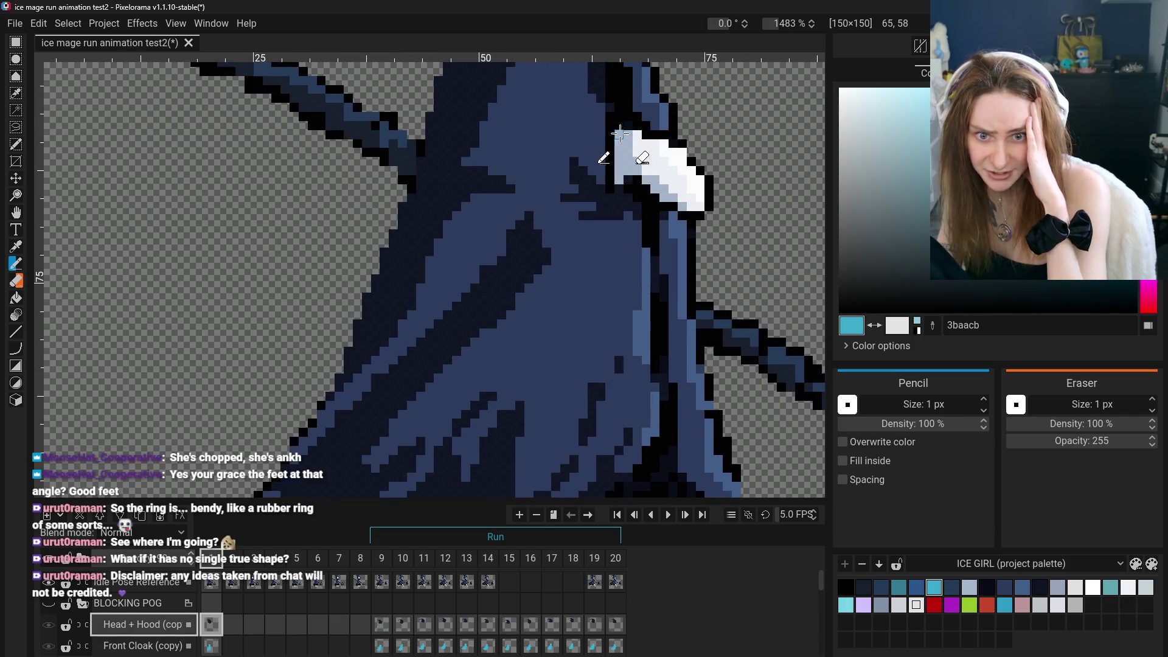
scroll(612, 163, "down", 2)
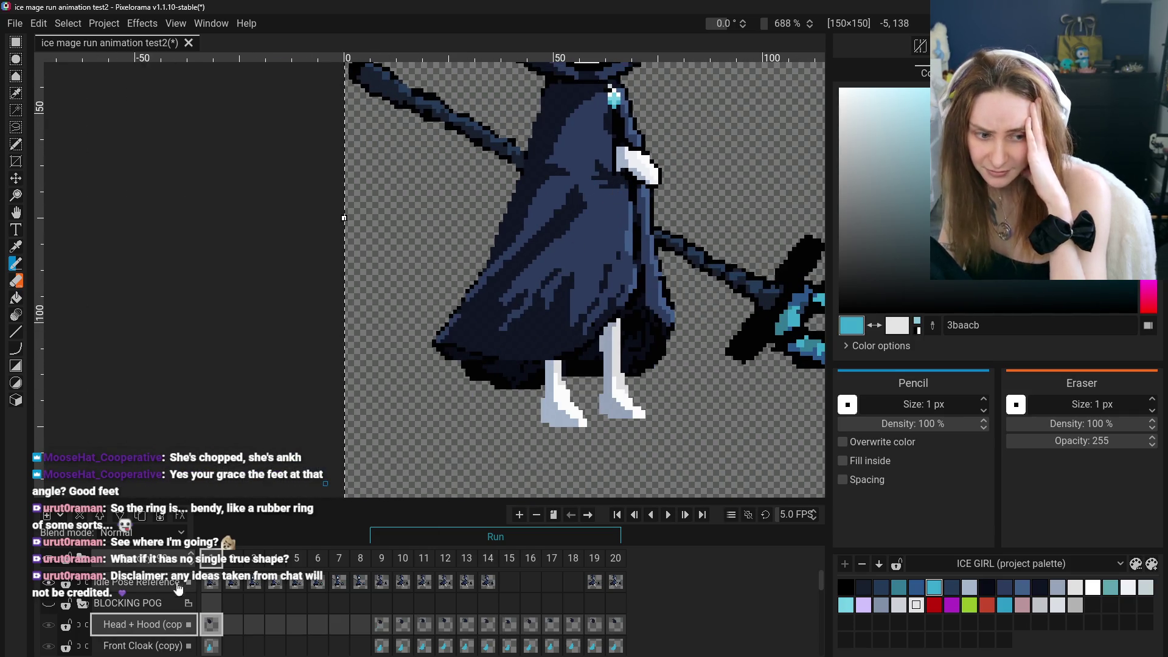
left_click(48, 604)
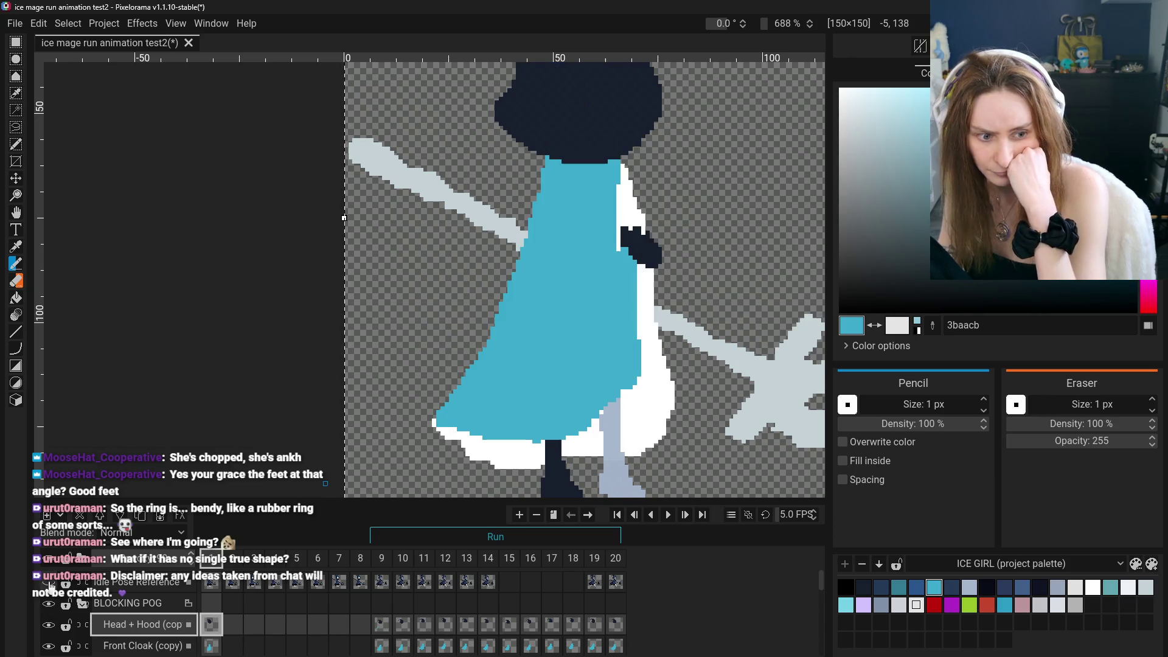
scroll(47, 616, "down", 2)
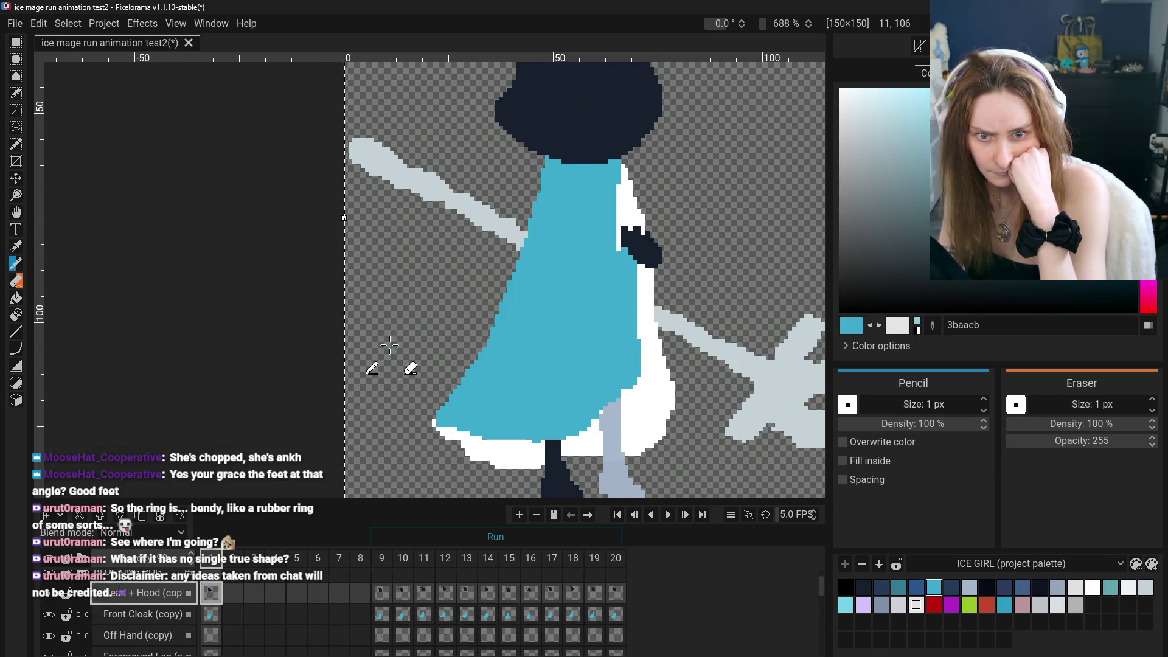
scroll(386, 341, "down", 2)
key("p")
left_click_drag(386, 340, 378, 324)
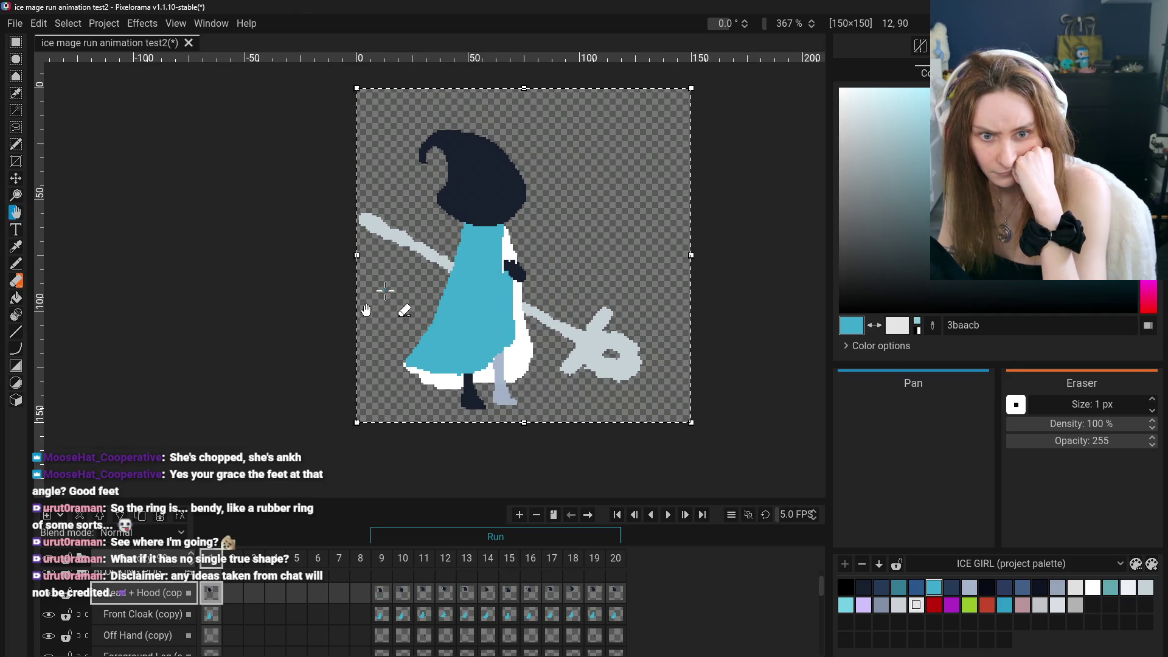
Switch the Head + Hood (copy) cel from frame 9 to frame 1 and back, then zoom in
left_click(381, 593)
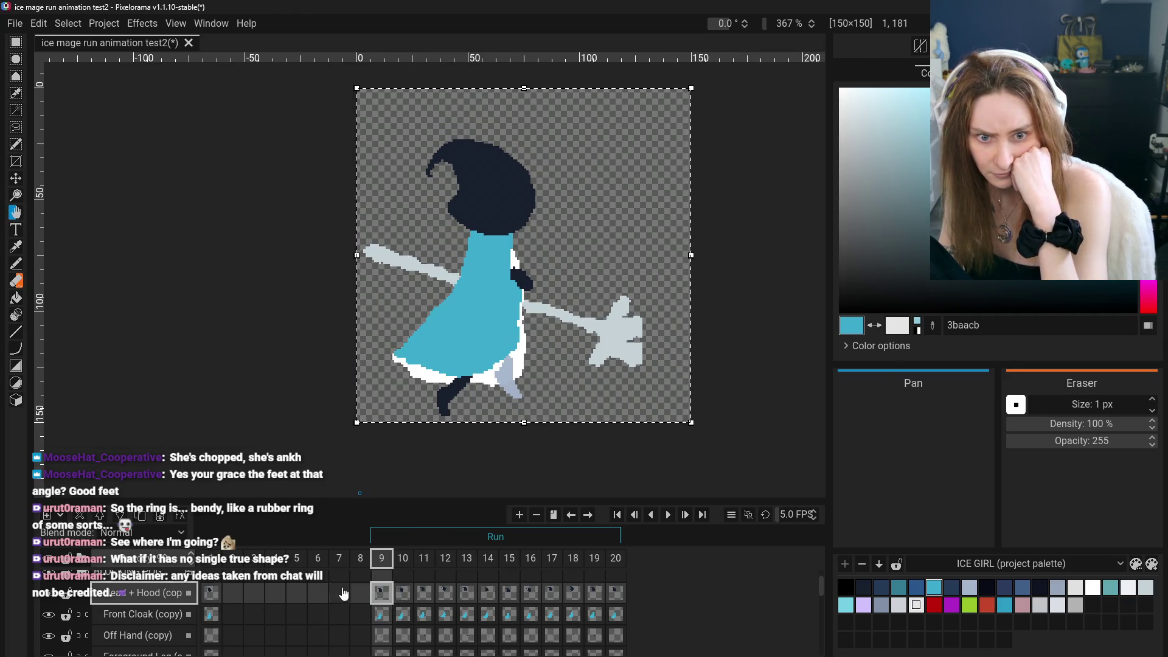
left_click(211, 593)
left_click(382, 593)
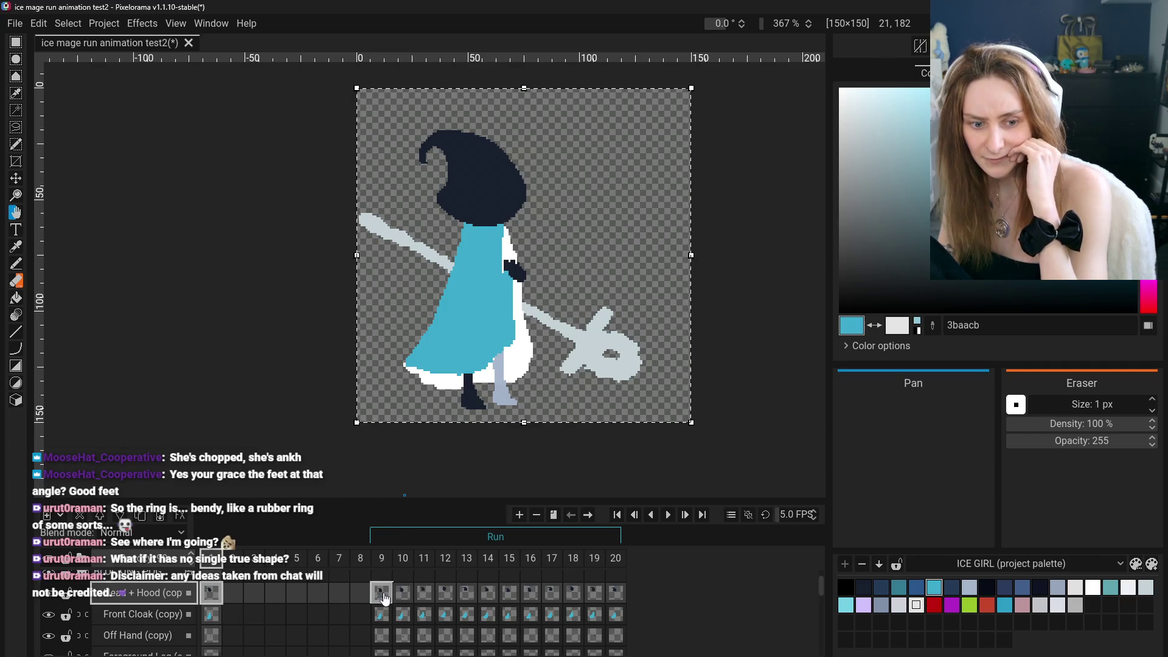
scroll(529, 298, "up", 3)
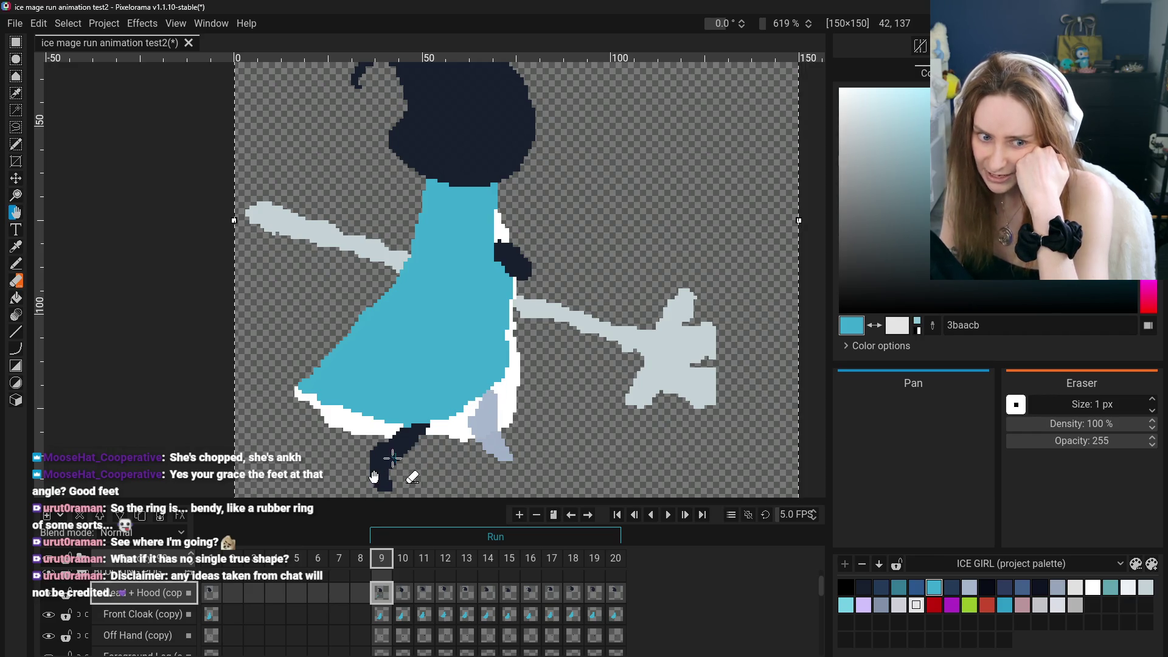
Scrub among run frames 9–15 to compare poses, ending back on frame 9
left_click(466, 593)
left_click(531, 592)
left_click(509, 593)
left_click(424, 593)
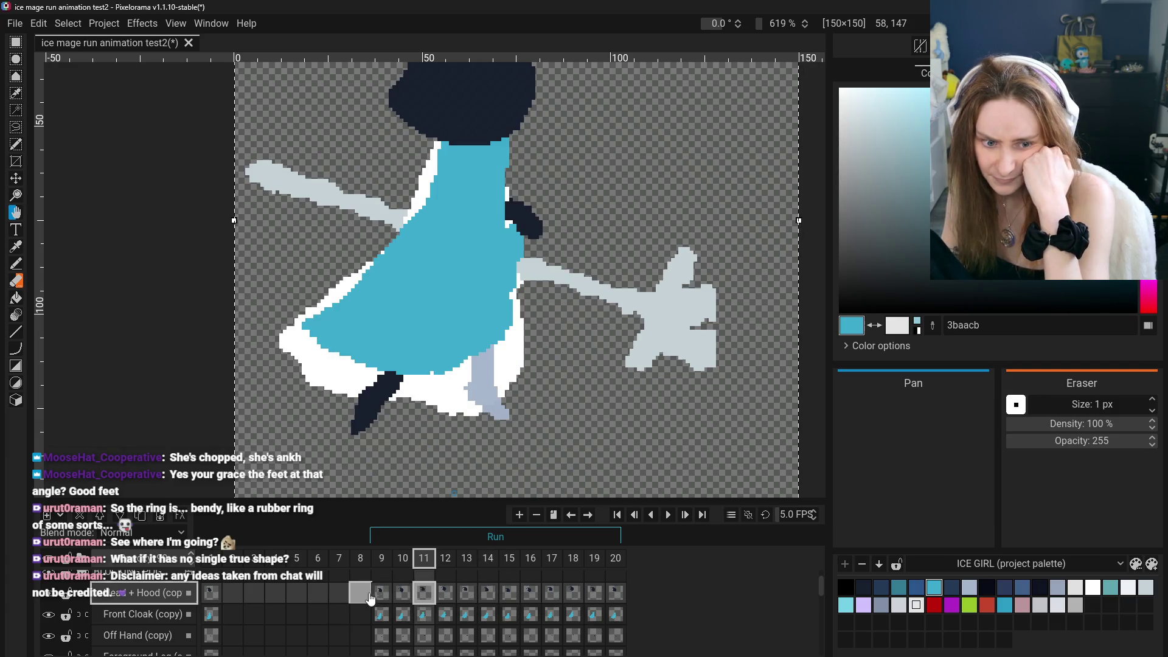
left_click(381, 597)
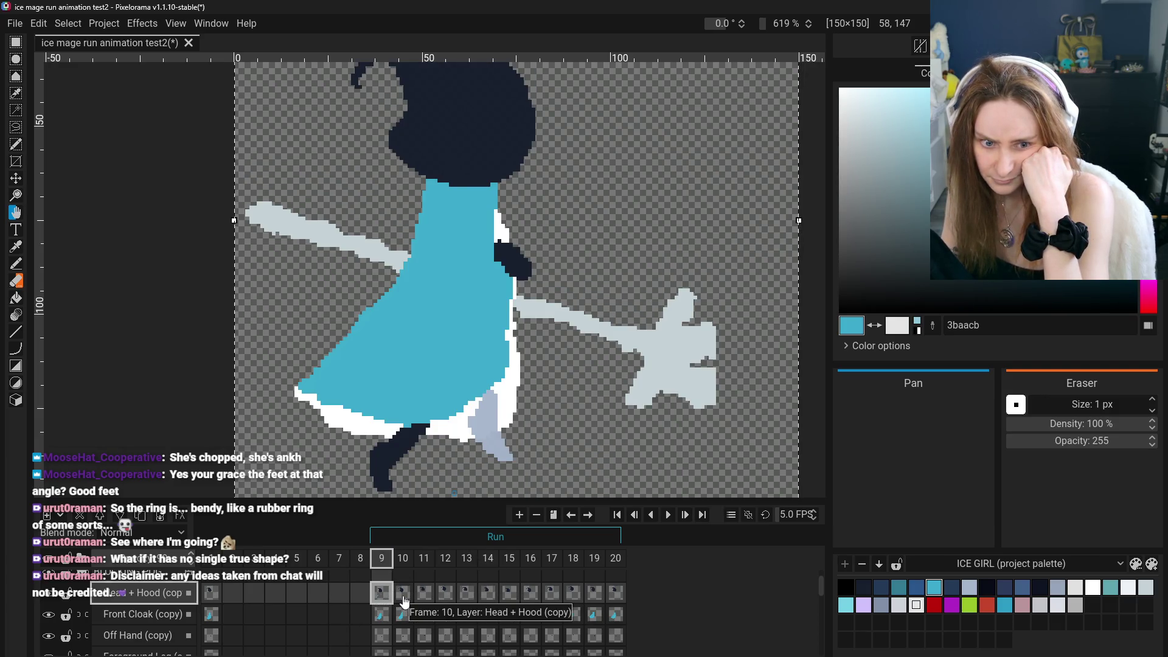
left_click(404, 594)
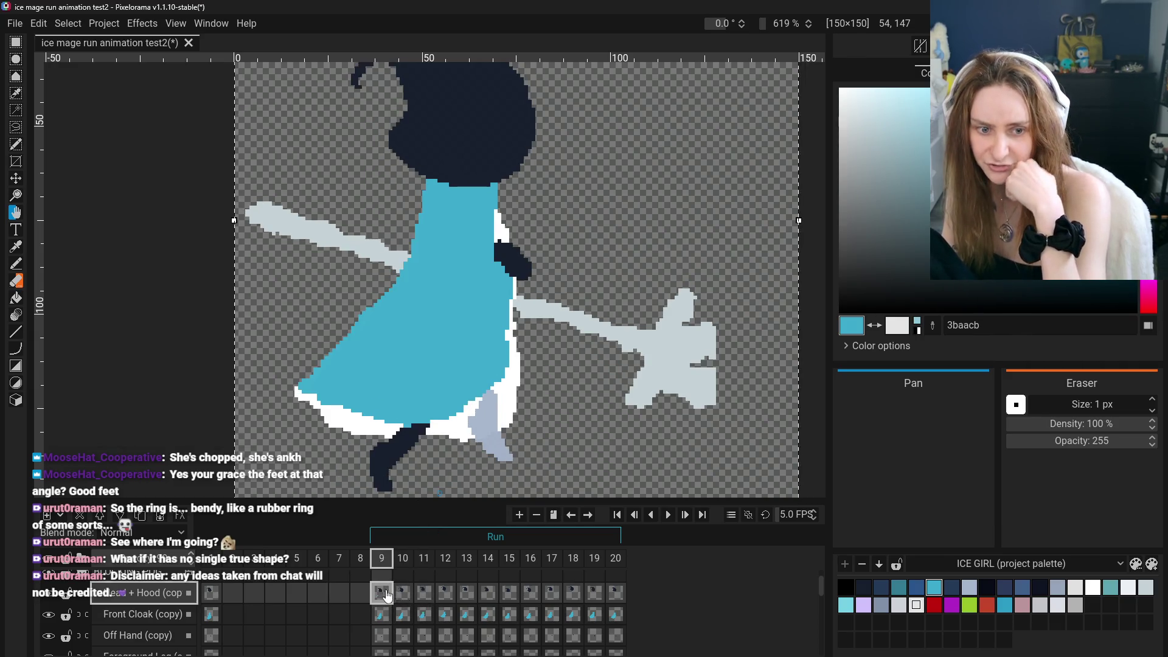
left_click(424, 595)
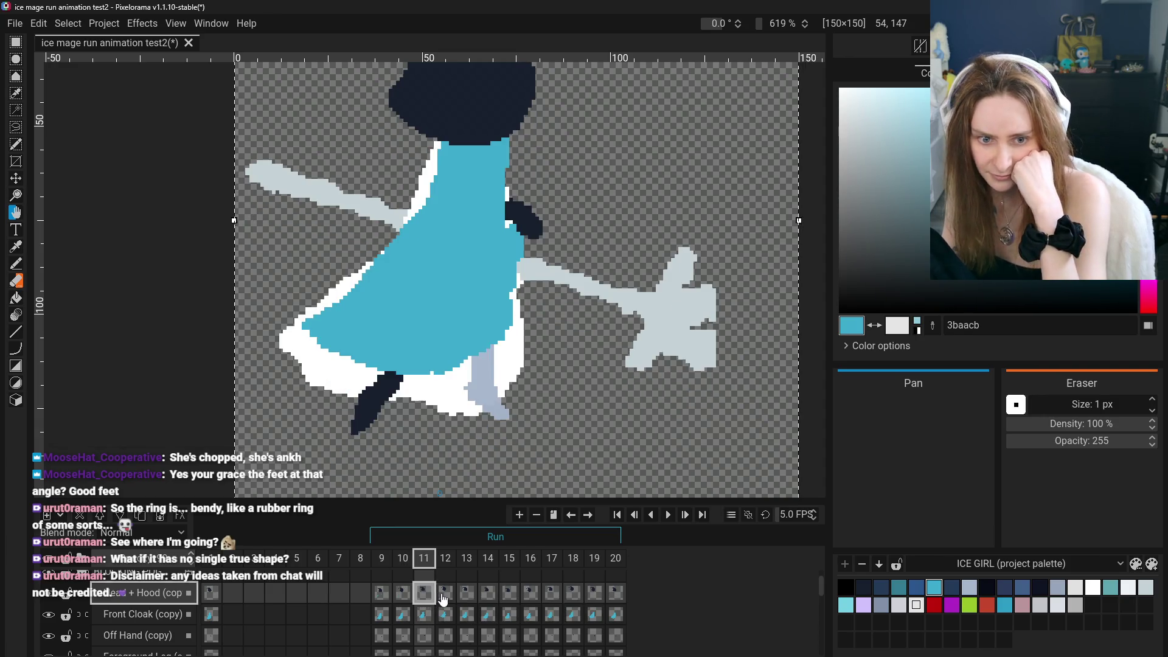
left_click(381, 595)
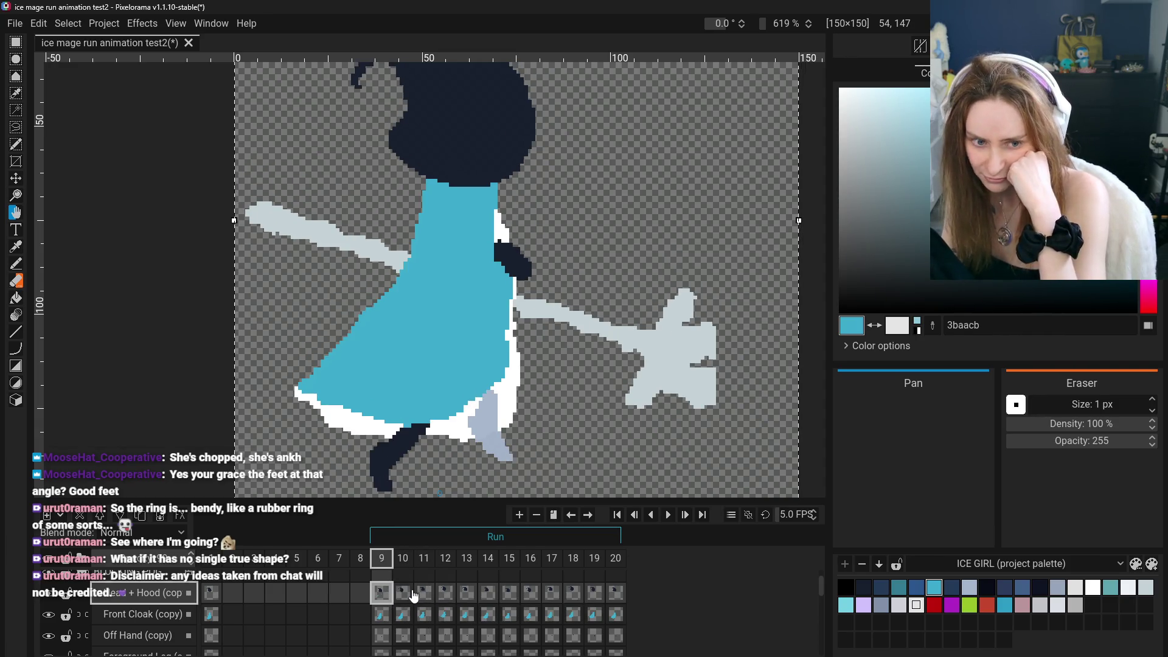
Advance one frame at a time from 10 to 19, then zoom out on frame 19's pose
left_click(402, 594)
left_click(425, 594)
left_click(455, 595)
left_click(466, 596)
left_click(487, 596)
left_click(509, 596)
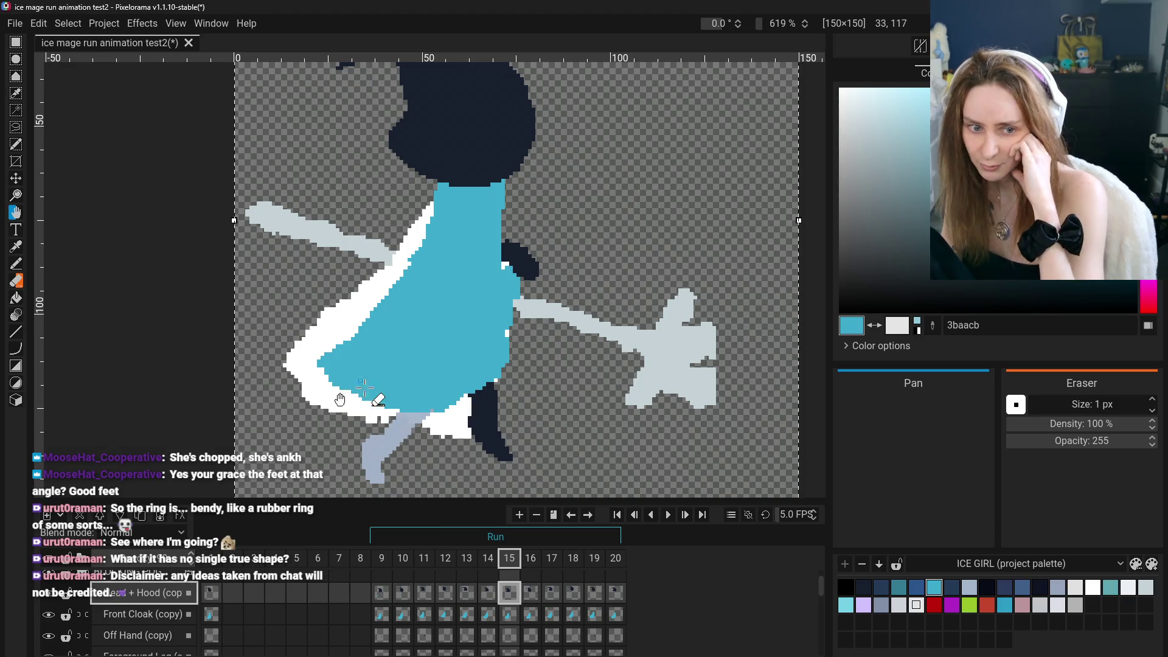
left_click(530, 595)
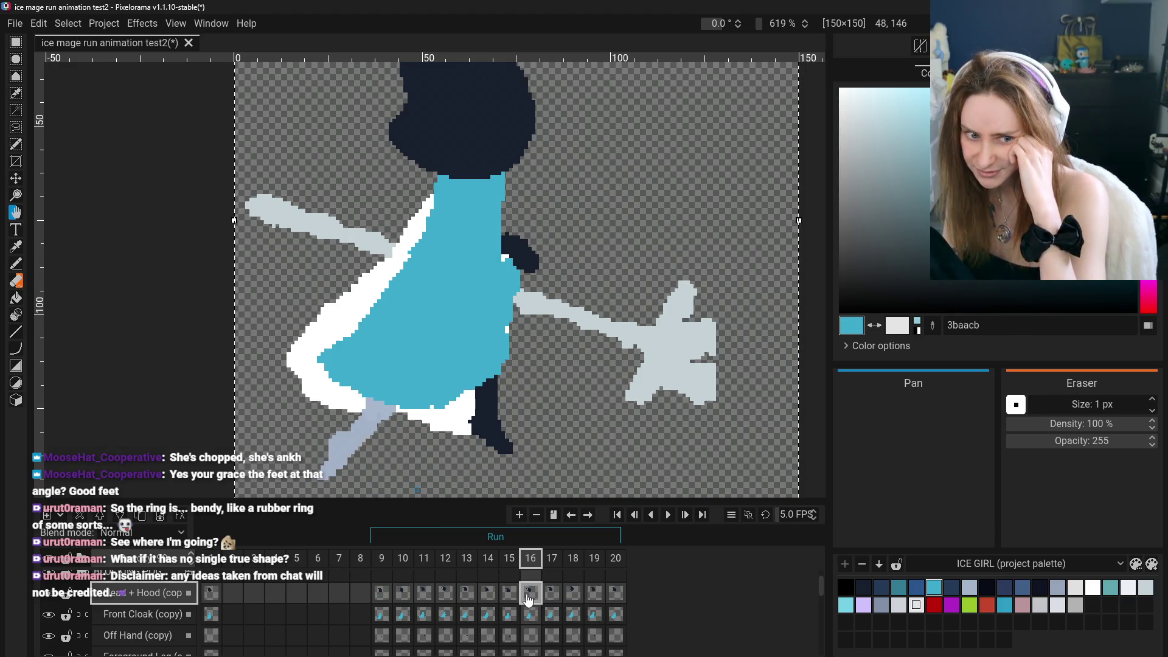
left_click(558, 597)
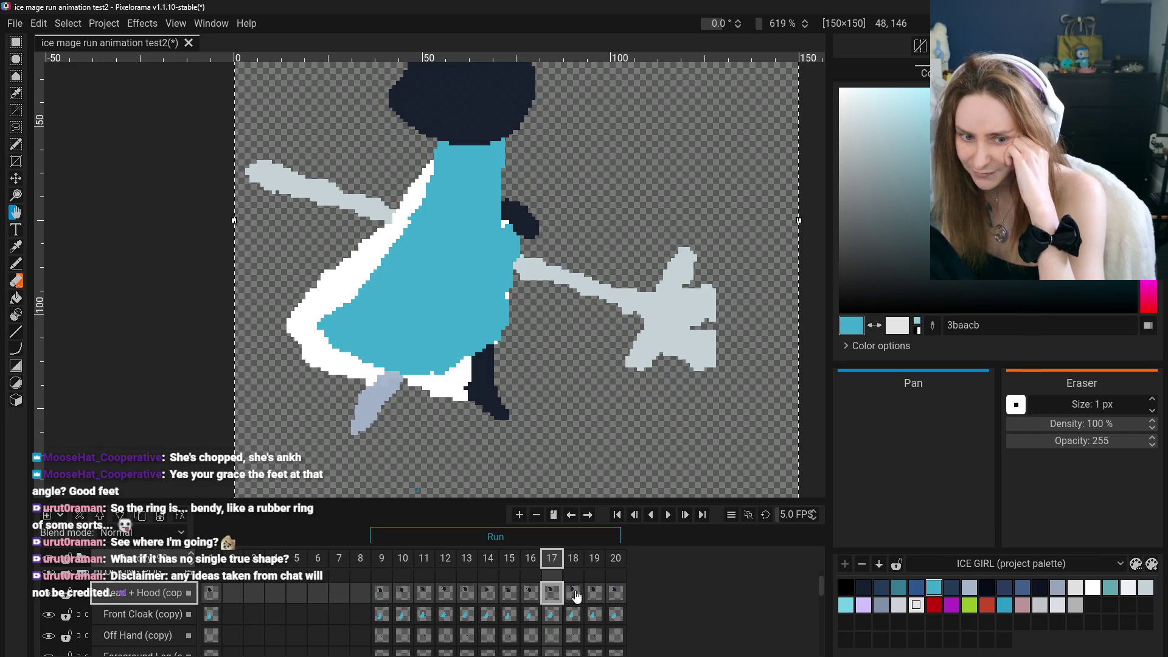
left_click(580, 595)
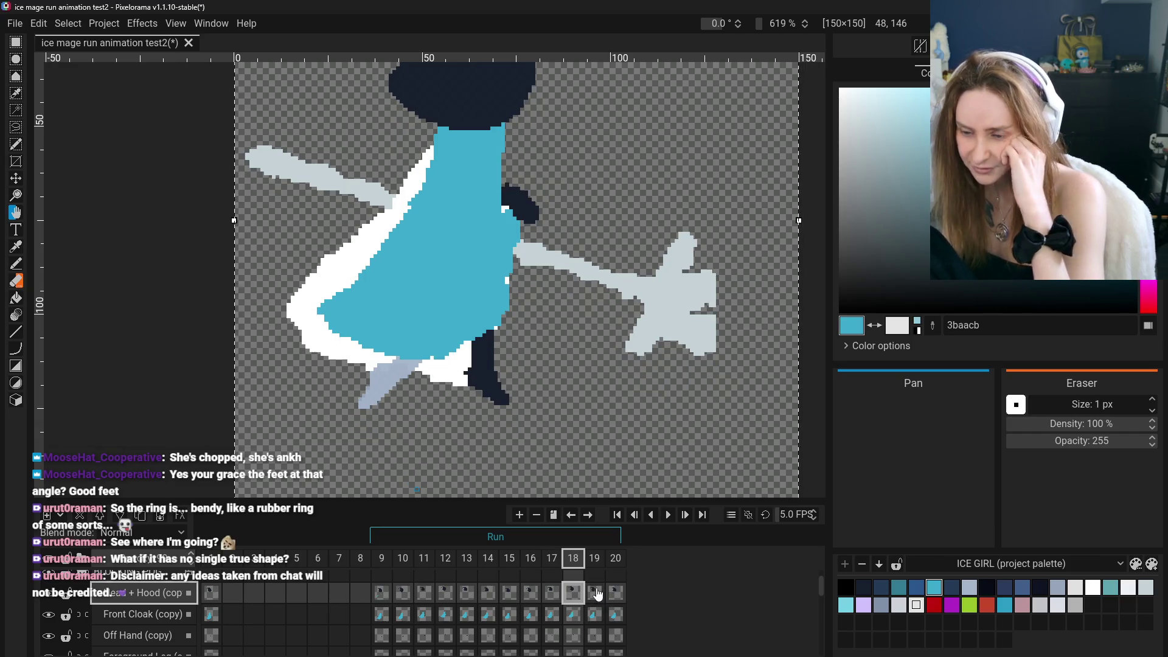
left_click(595, 593)
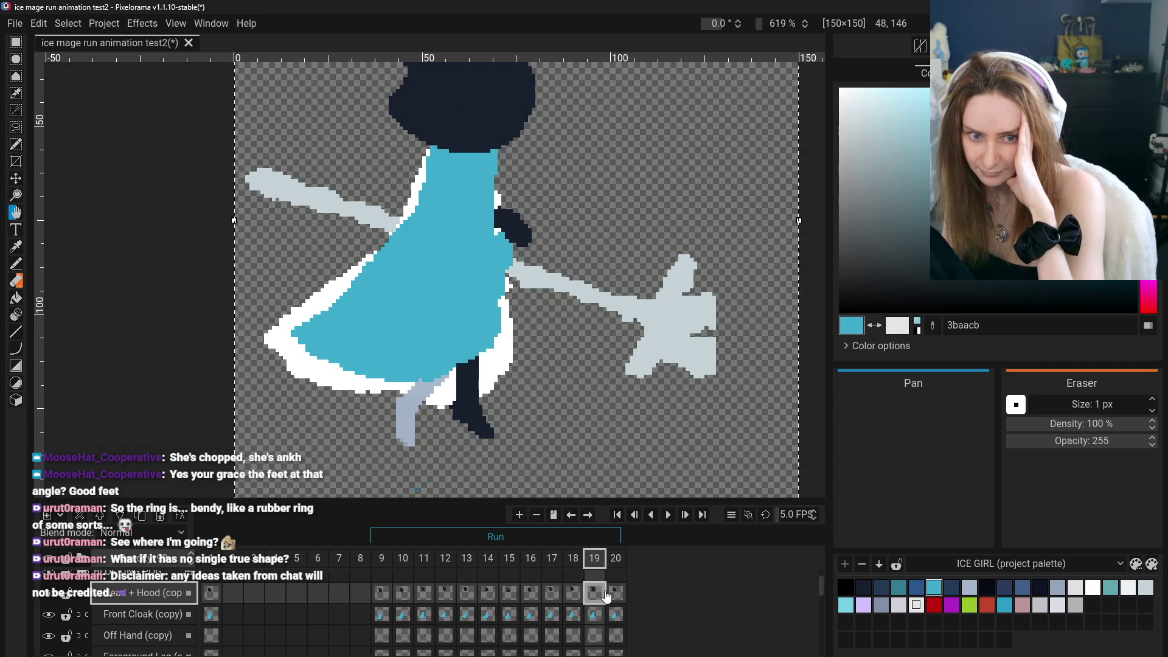
scroll(291, 364, "down", 2)
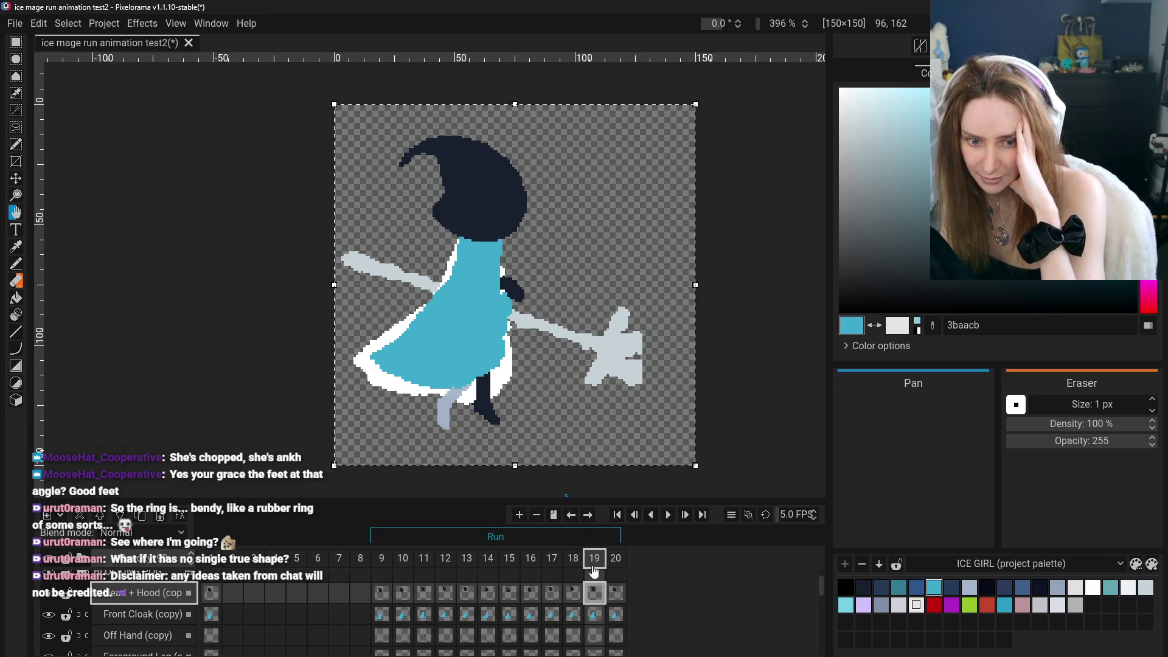
Flip back and forth between frames 9 and 10 to compare their poses
left_click(403, 595)
key("Left")
key("Right")
key("Left")
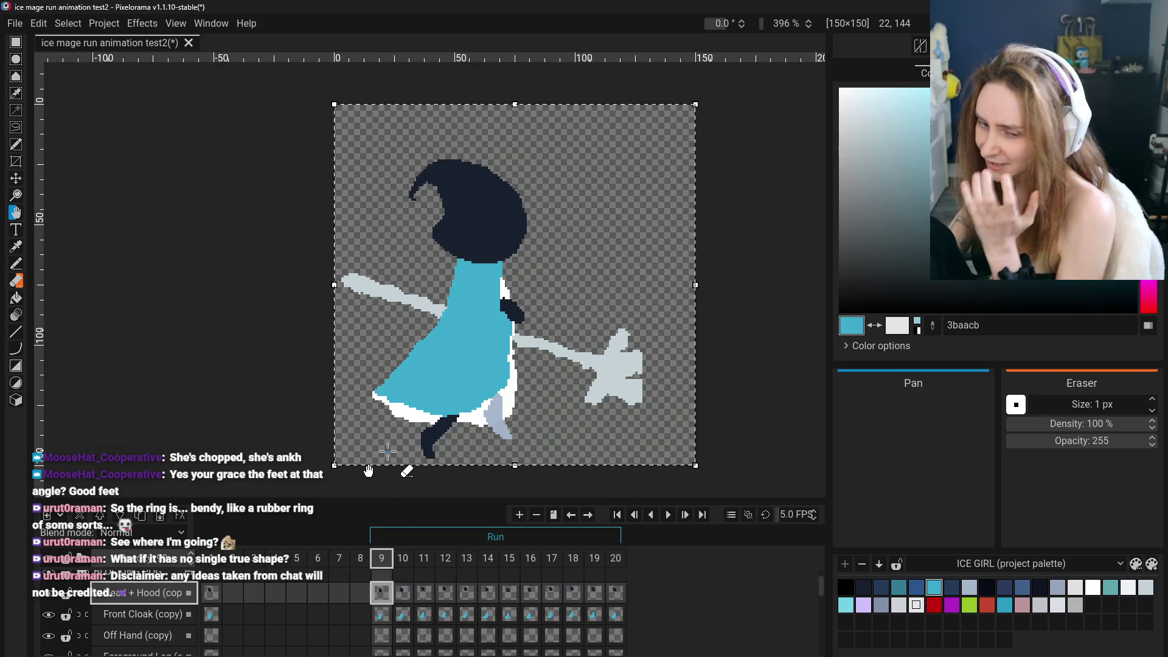
left_click(403, 597)
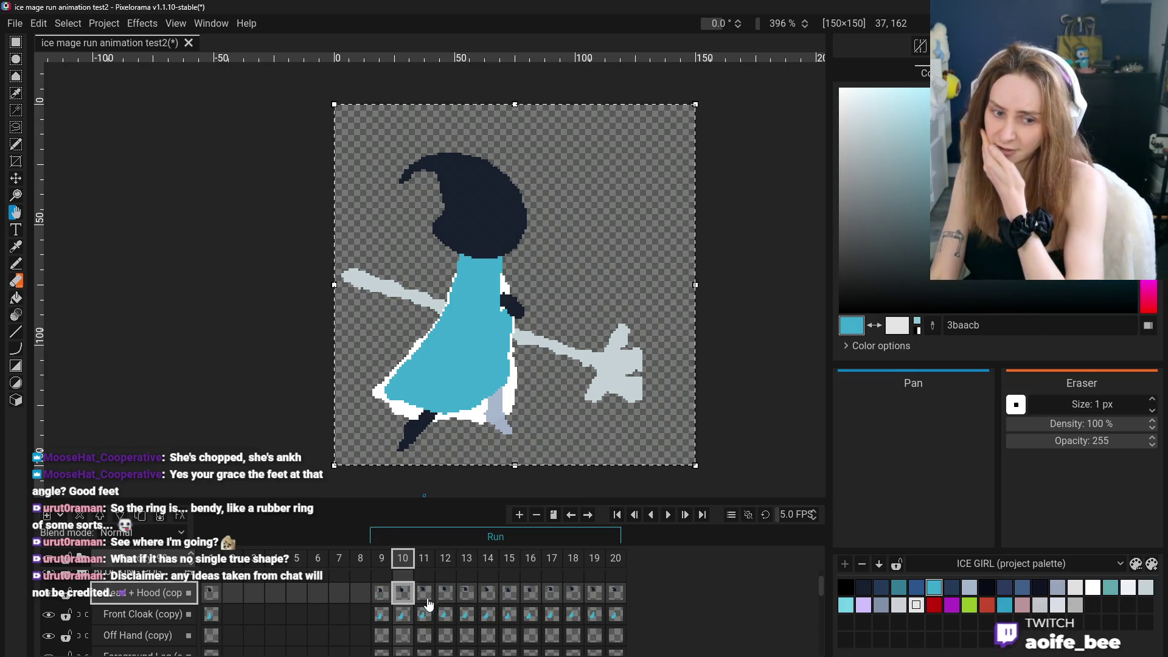
key("Right")
left_click(387, 602)
left_click(402, 603)
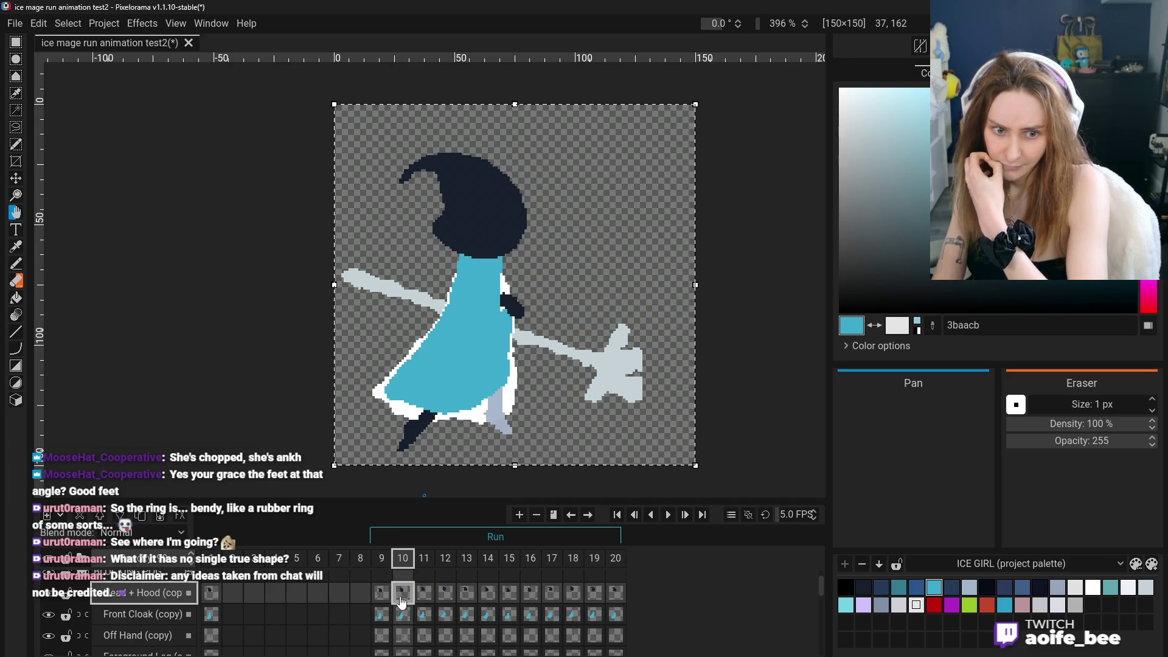
key("Left")
key("Right")
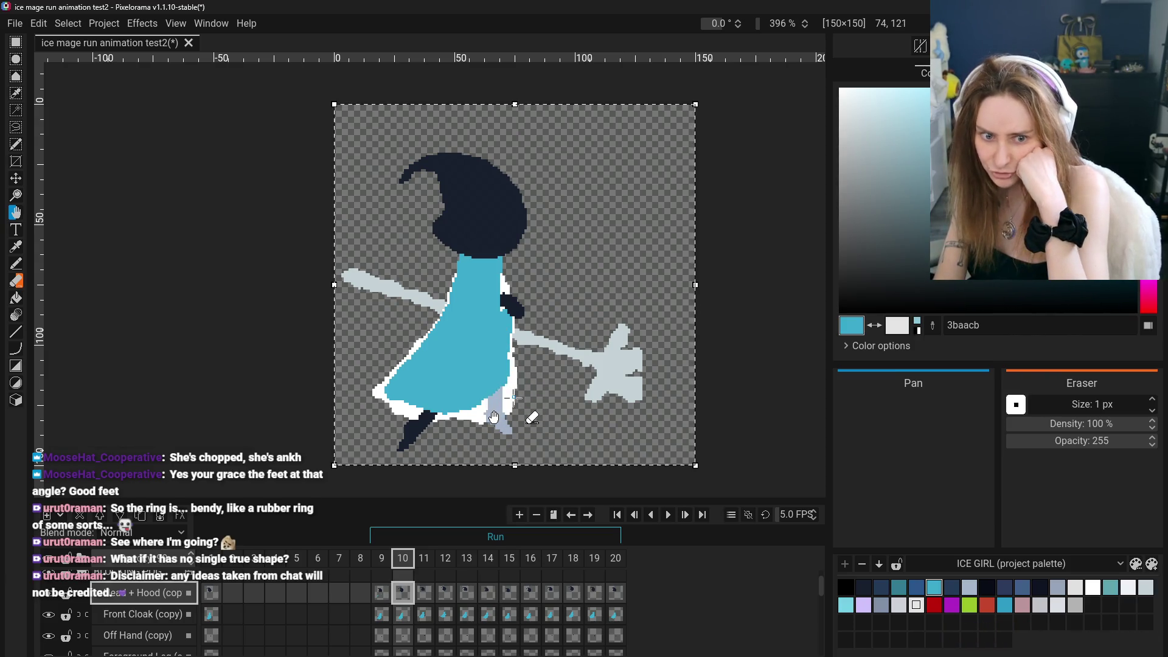
Step through the run poses from frame 11 to frame 20
left_click(424, 597)
left_click(398, 597)
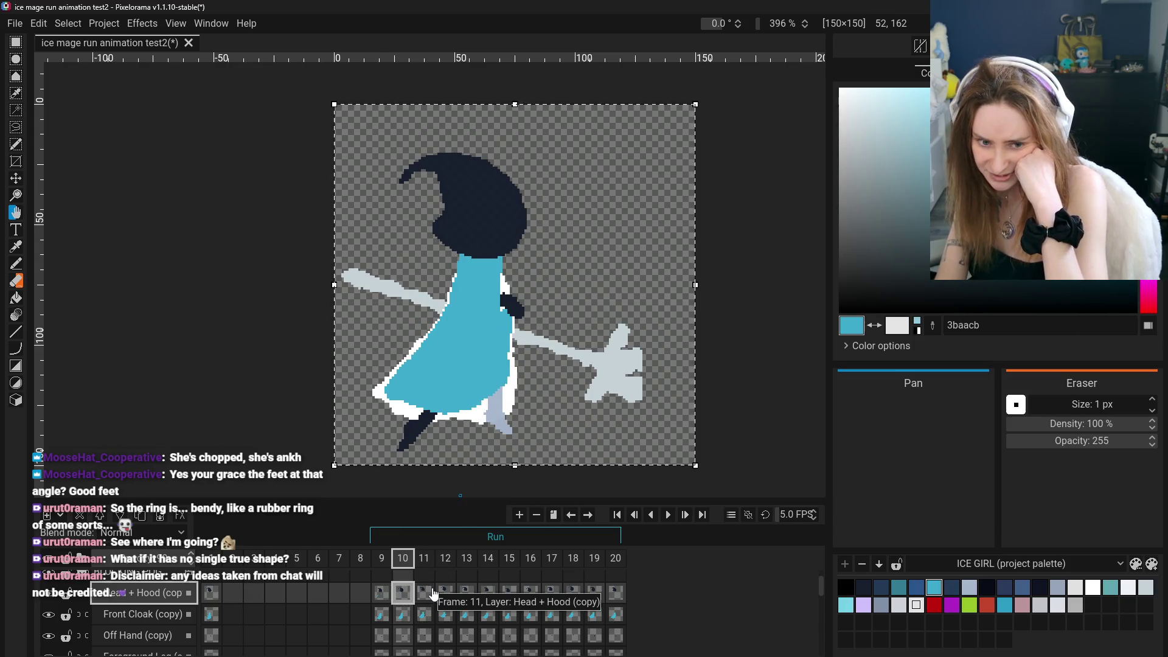
left_click(432, 596)
left_click(449, 597)
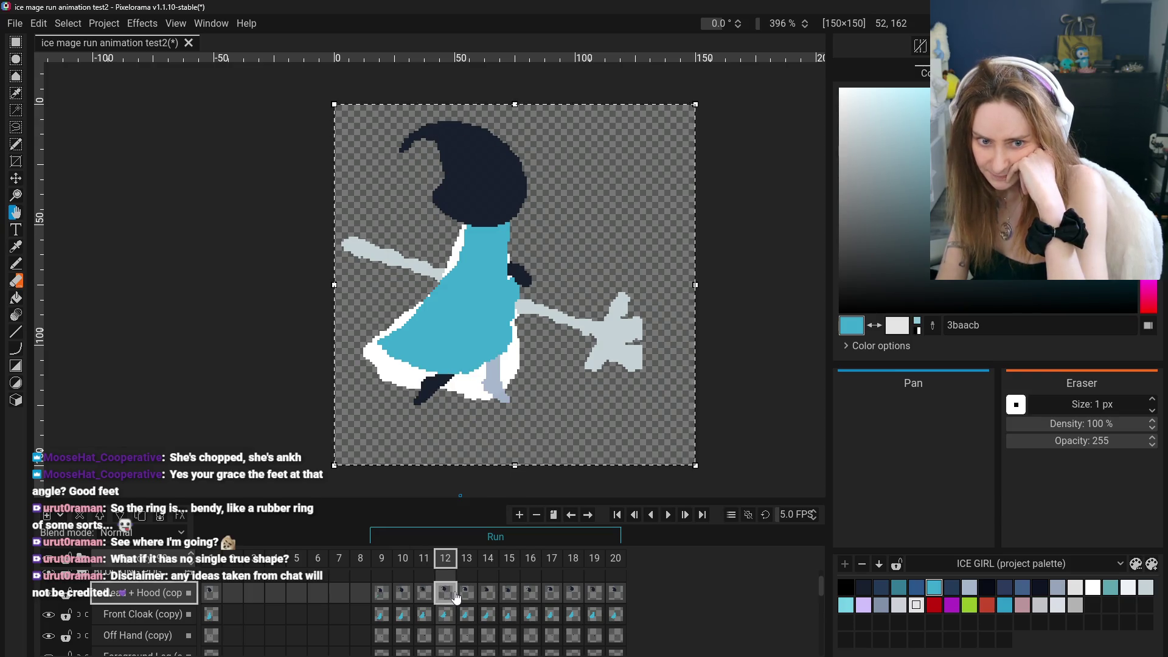
left_click(468, 599)
left_click(488, 598)
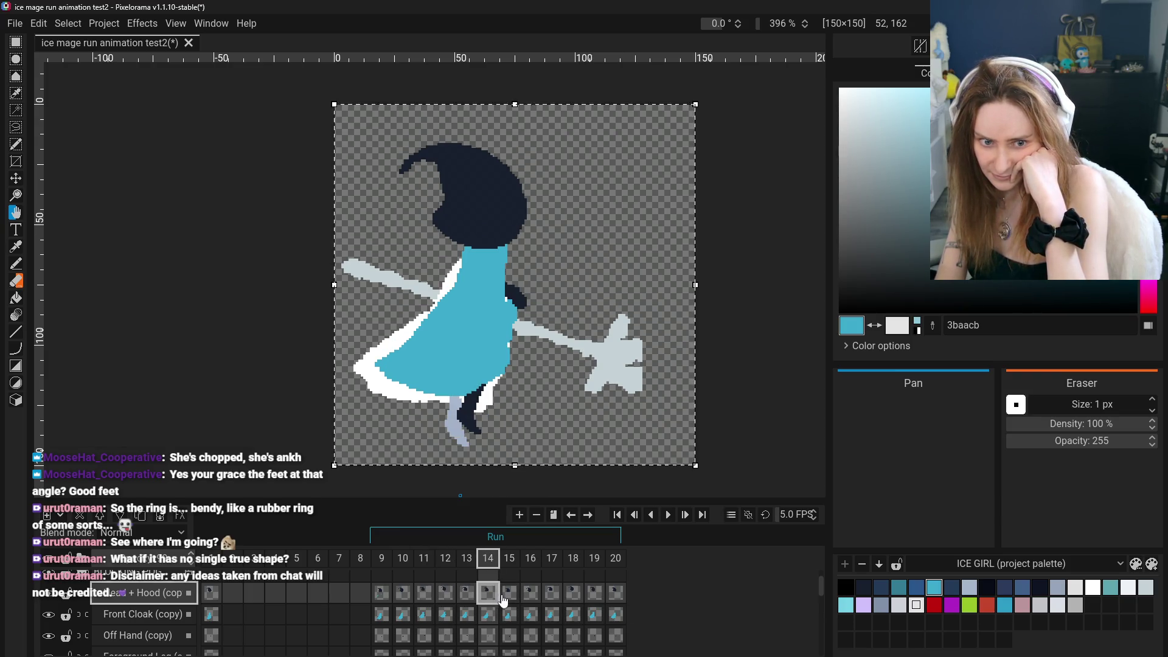
left_click(511, 599)
left_click(488, 597)
left_click(508, 597)
left_click(468, 597)
left_click(490, 597)
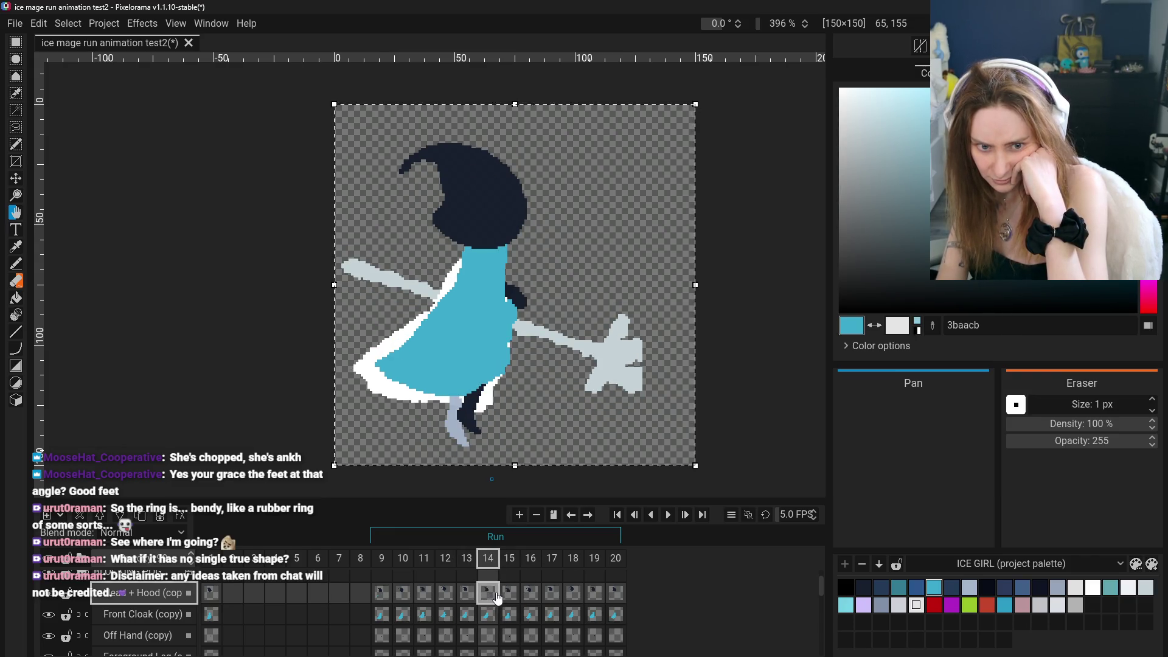
left_click(511, 597)
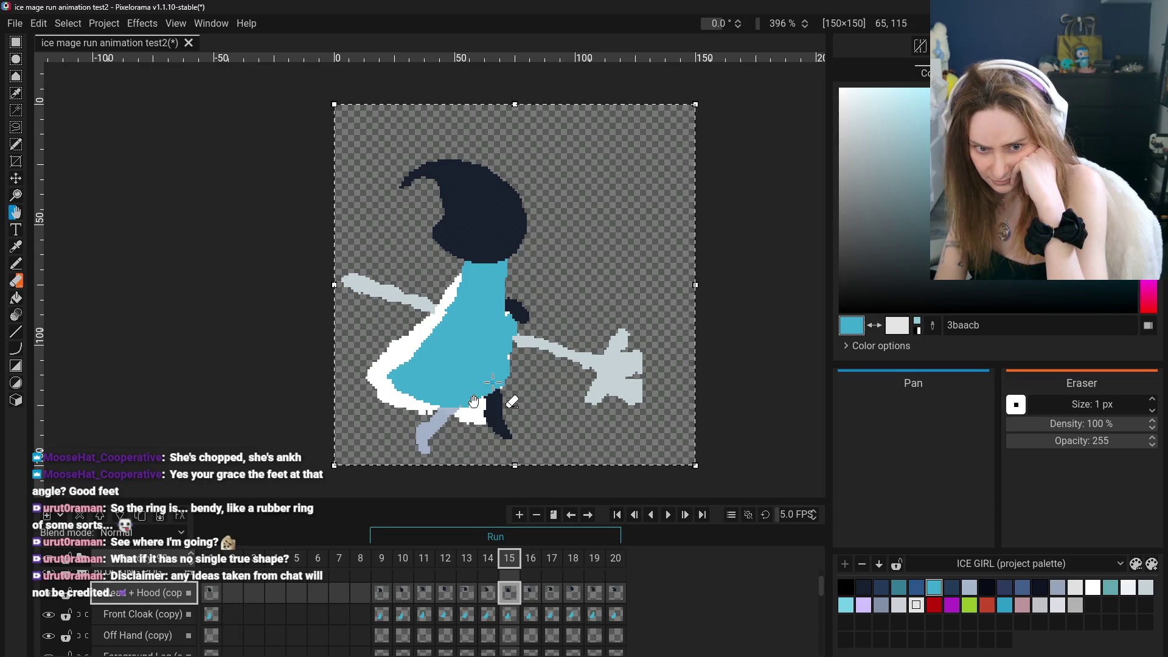
left_click(530, 595)
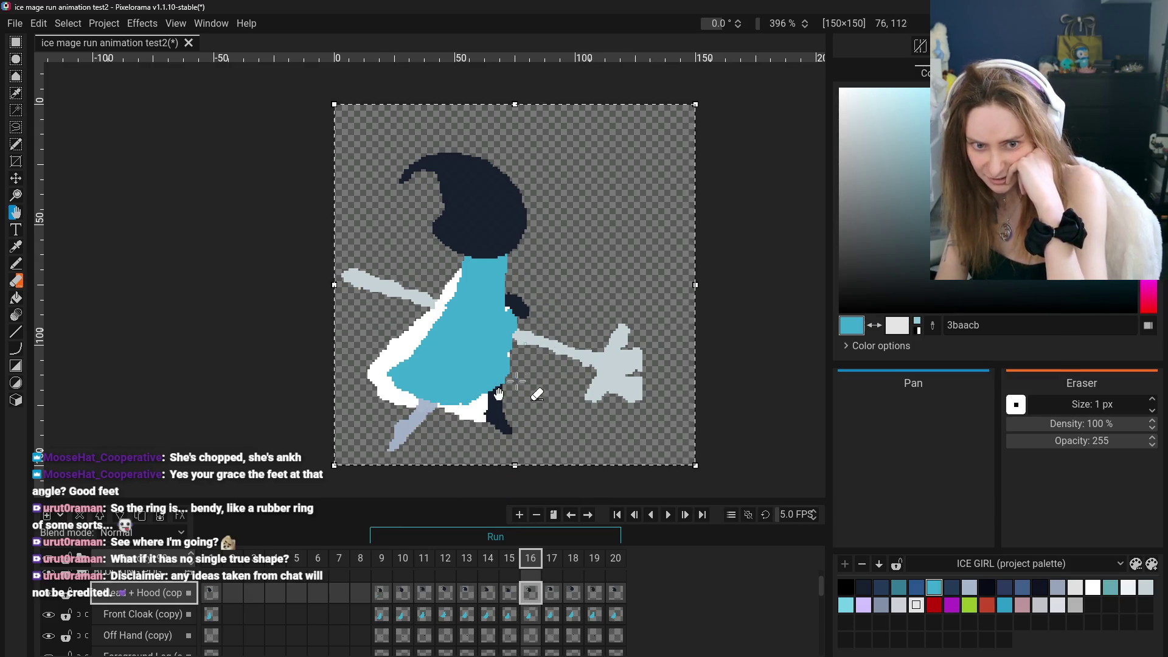
left_click(551, 596)
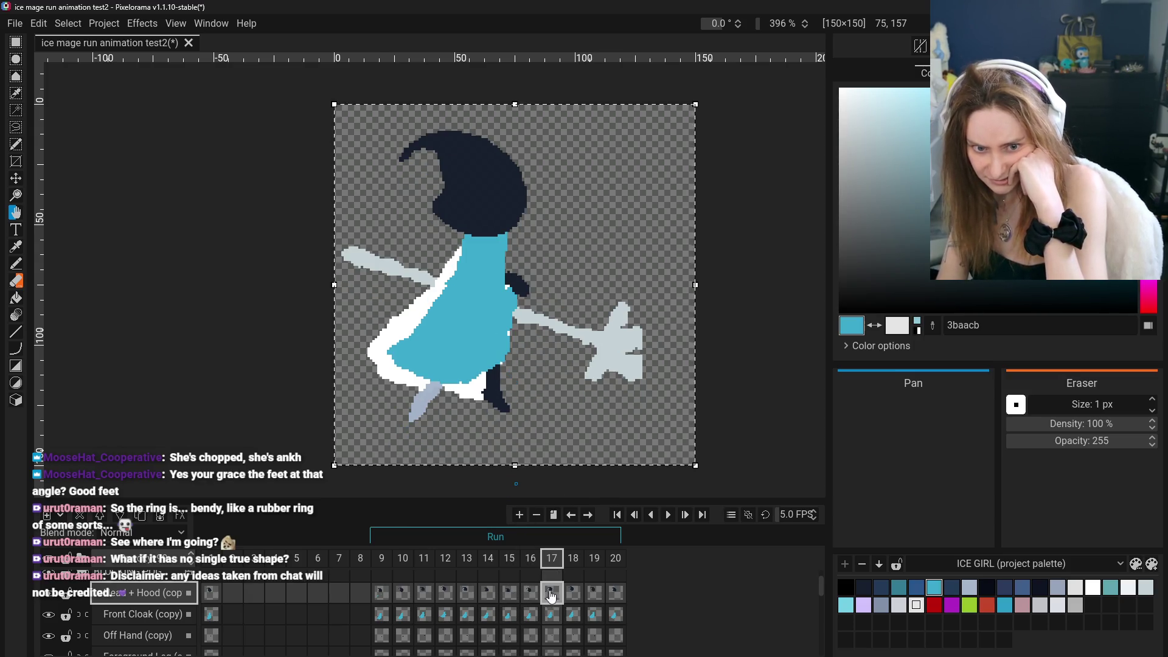
left_click(581, 598)
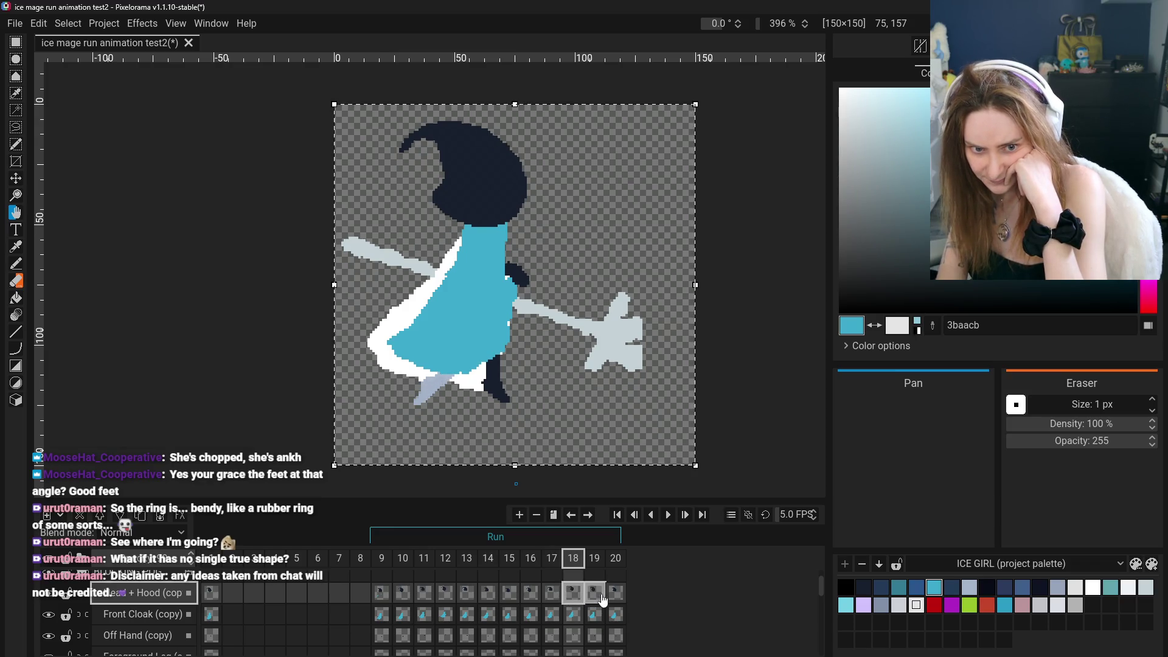
left_click(596, 599)
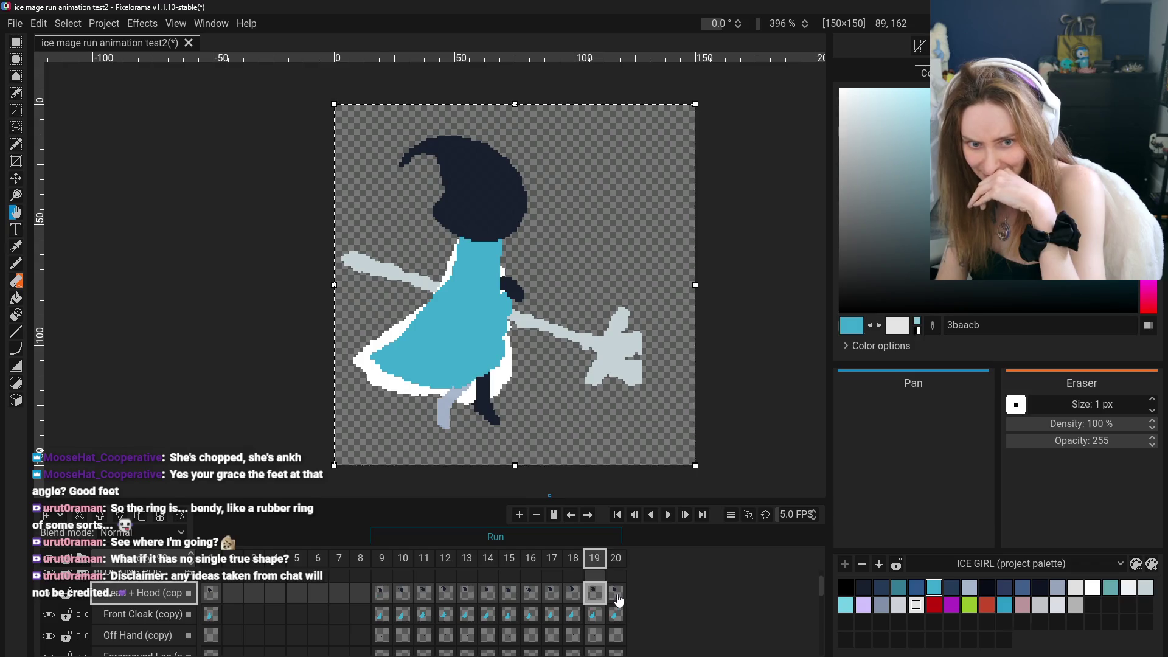
left_click(618, 599)
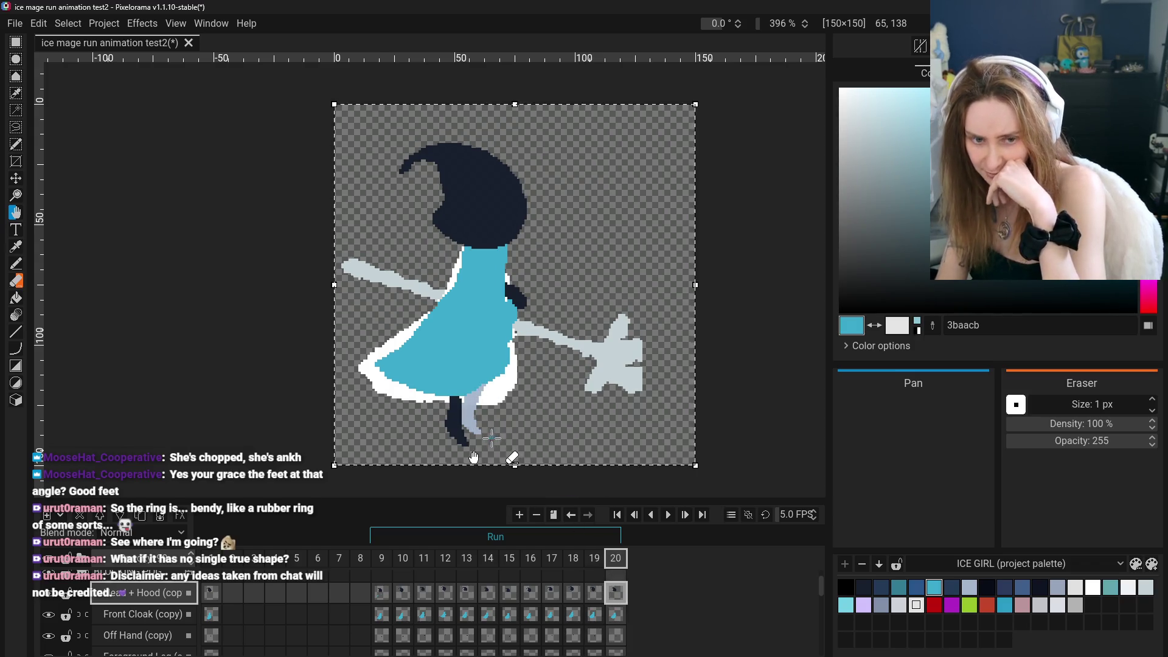
Compare frame 9's pose against frames 20, 12 and 1, ending on frame 9
left_click(382, 593)
left_click(614, 595)
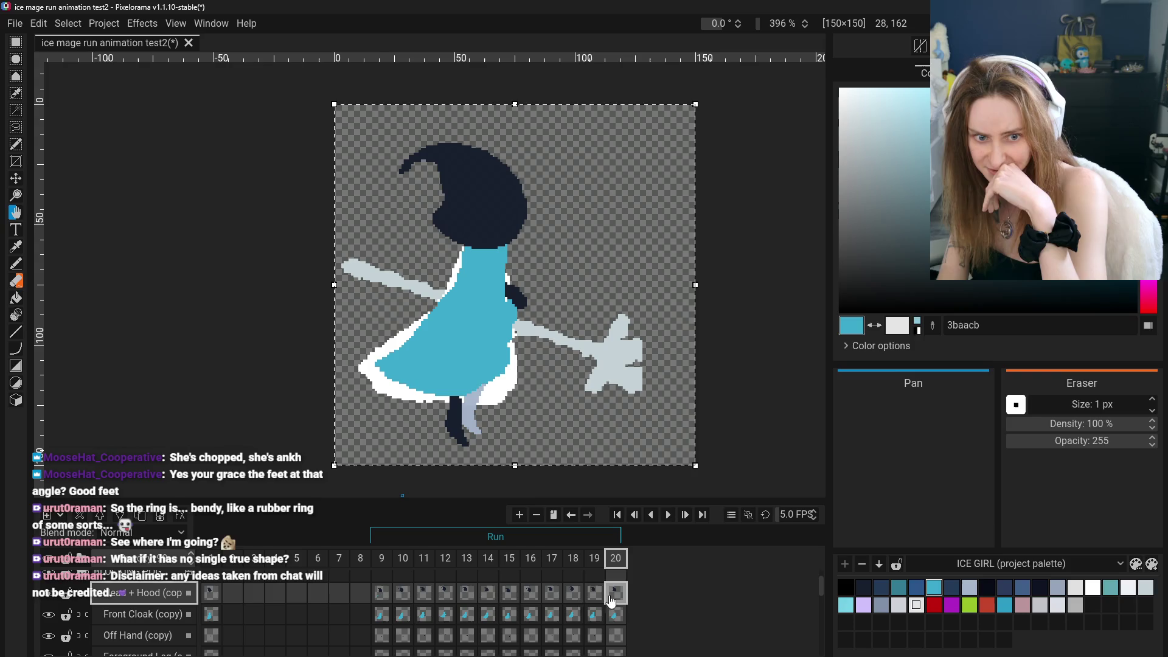
left_click(384, 591)
left_click(419, 595)
left_click(384, 595)
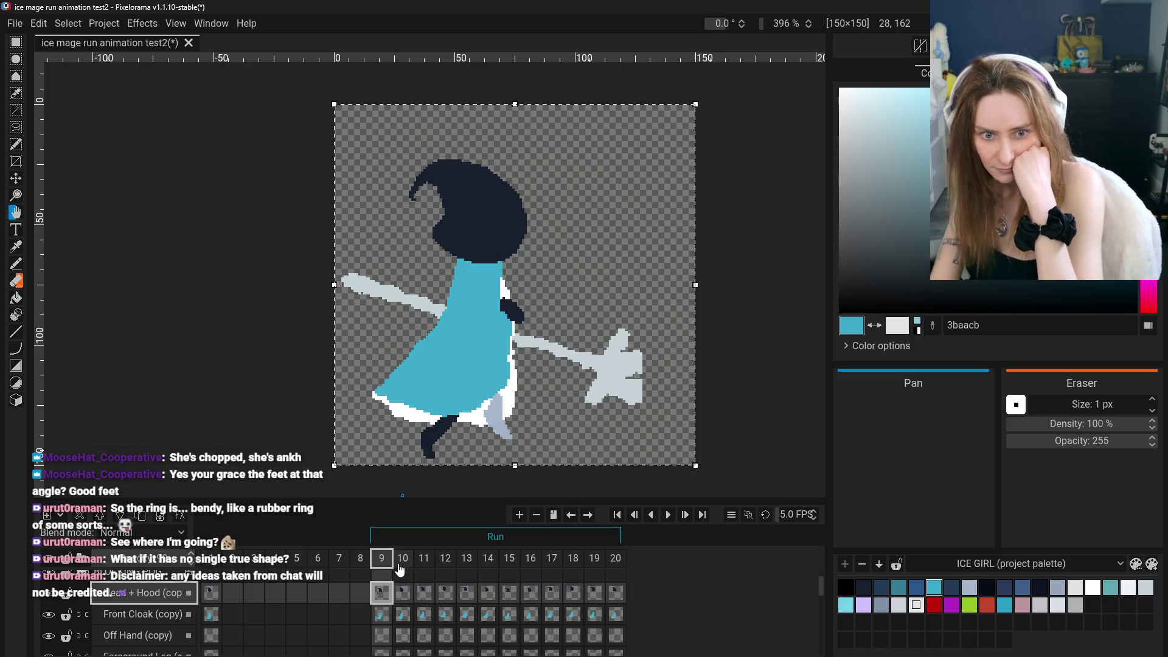
left_click(403, 594)
left_click(453, 599)
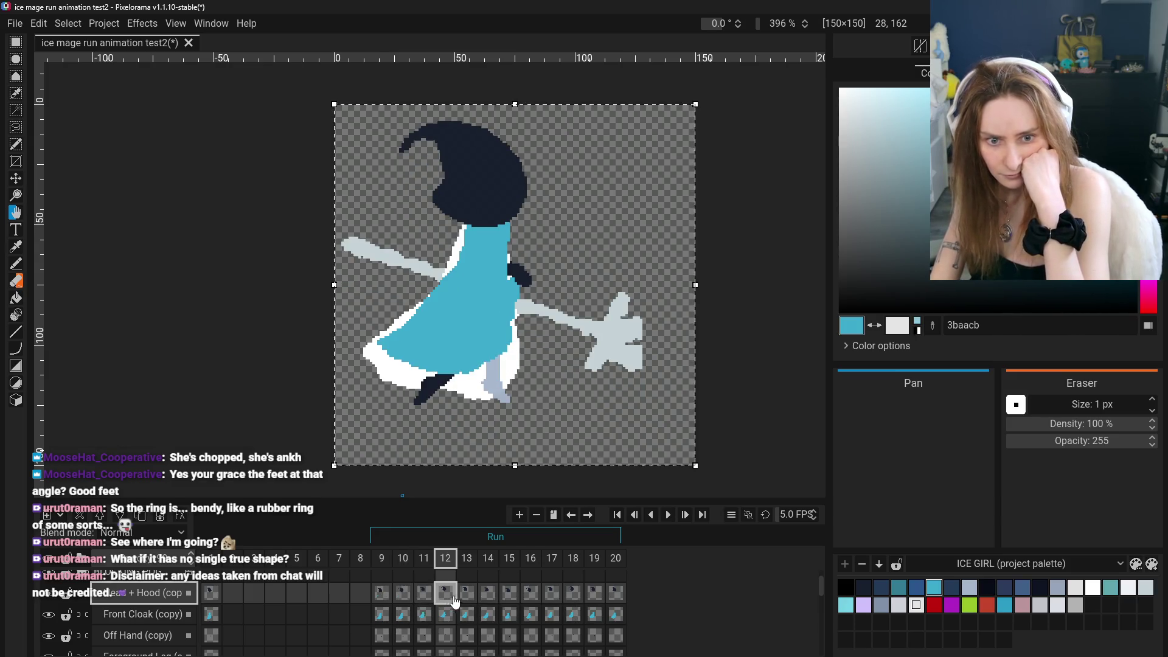
left_click(383, 595)
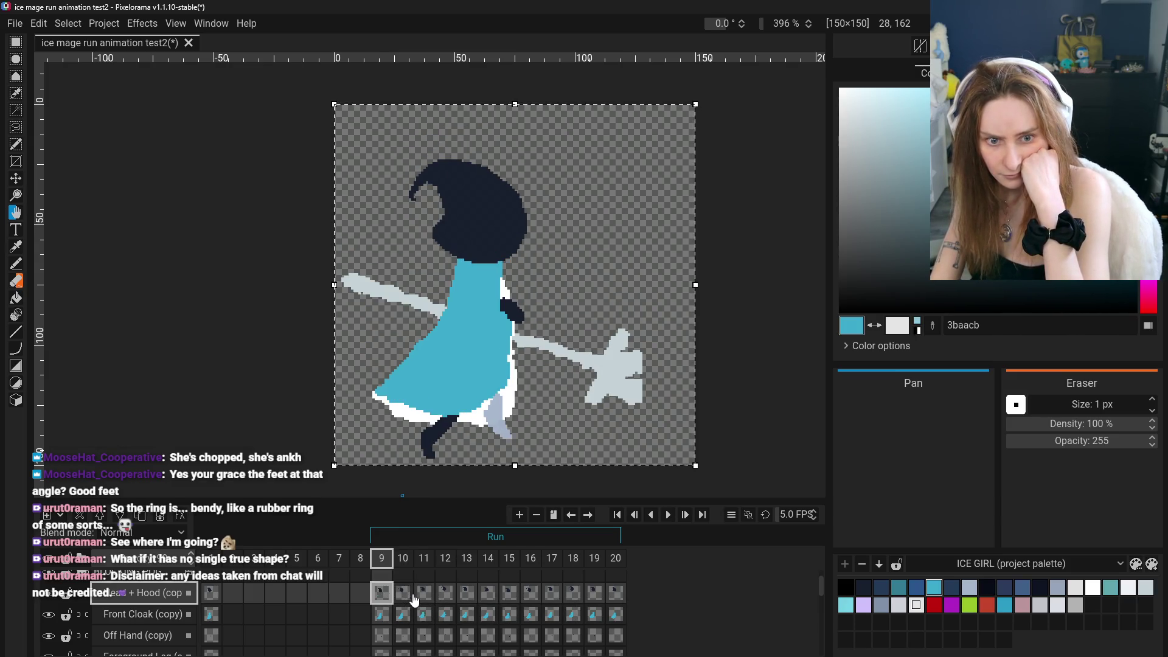
left_click(214, 596)
key("ctrl+Right")
key("ctrl+Right")
key("ctrl+Right")
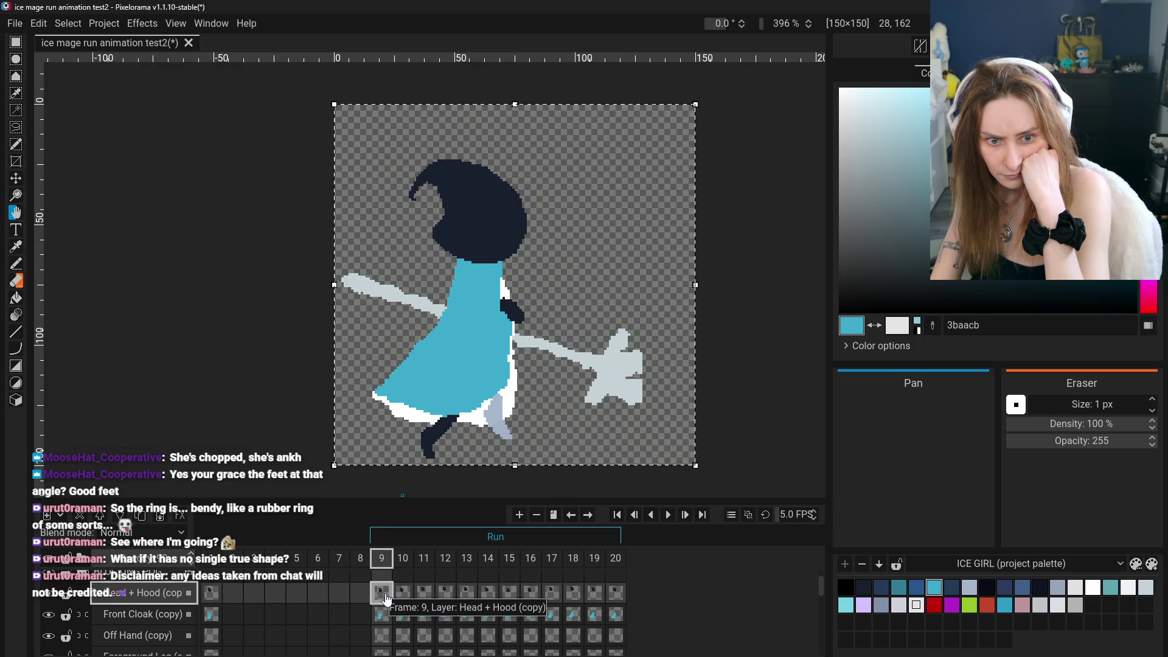
left_click(214, 598)
left_click(379, 593)
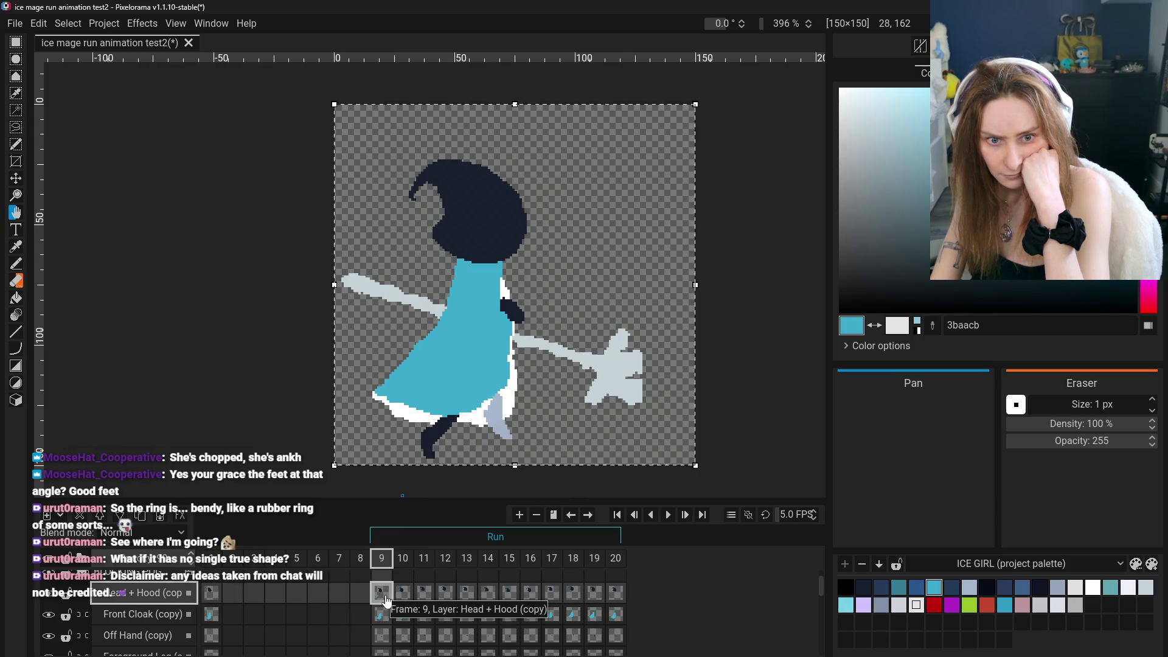
Hide the flat blocking layers to reveal the shaded hooded mage on frame 9
scroll(386, 600, "down", 6)
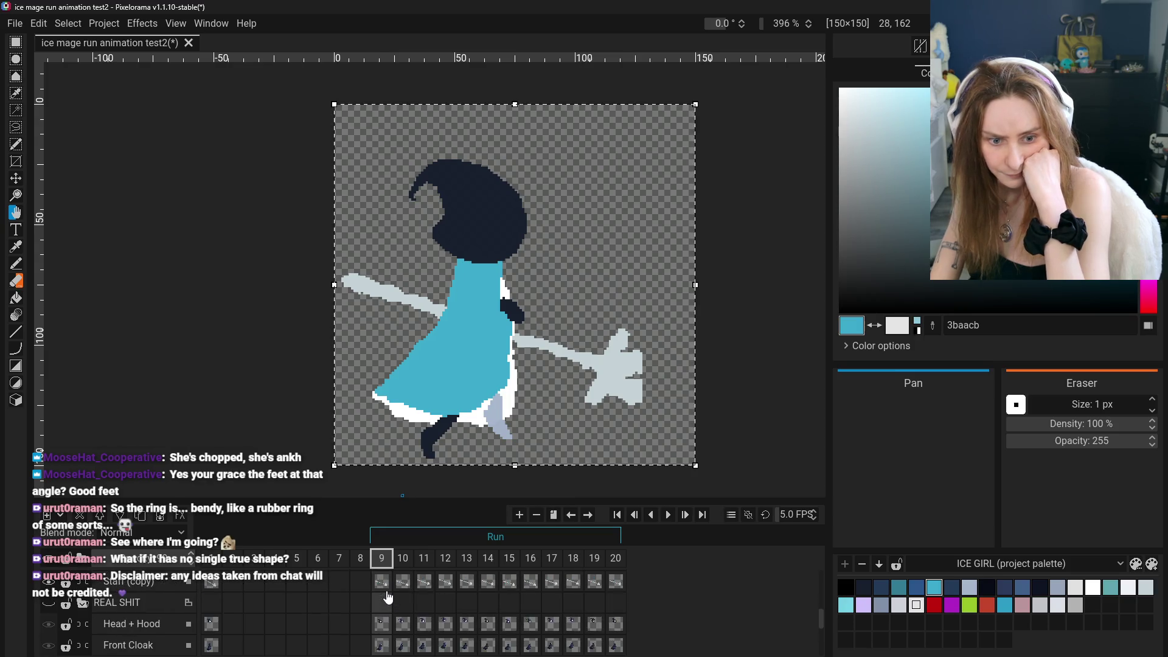
scroll(389, 596, "up", 2)
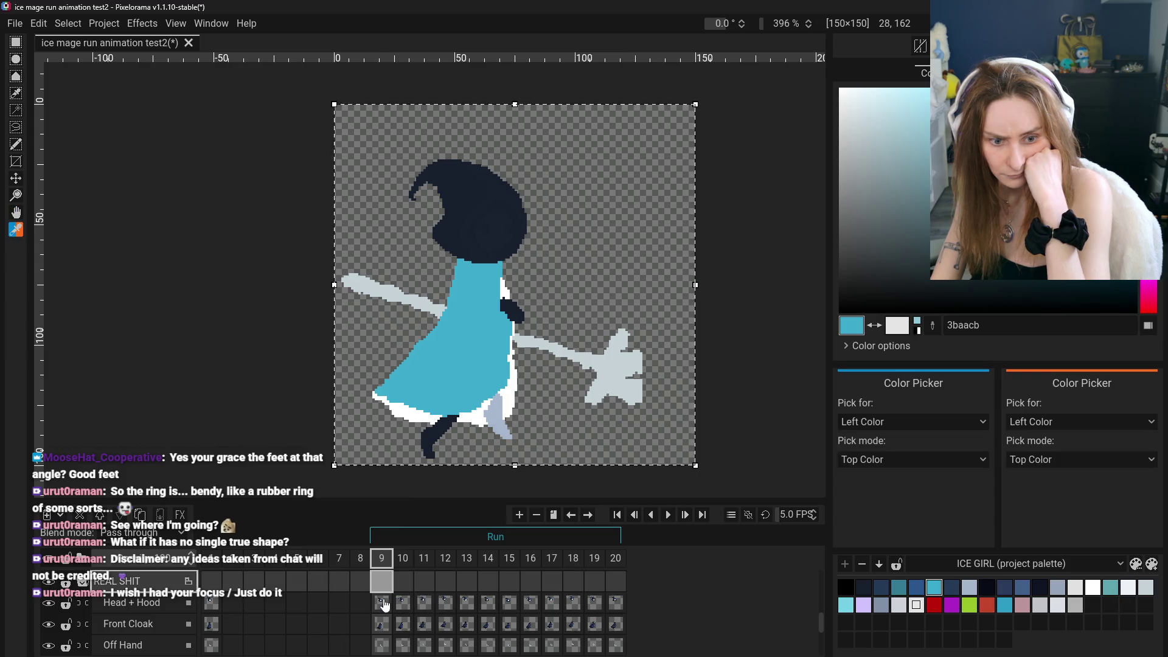
scroll(376, 601, "down", 1)
scroll(89, 595, "up", 5)
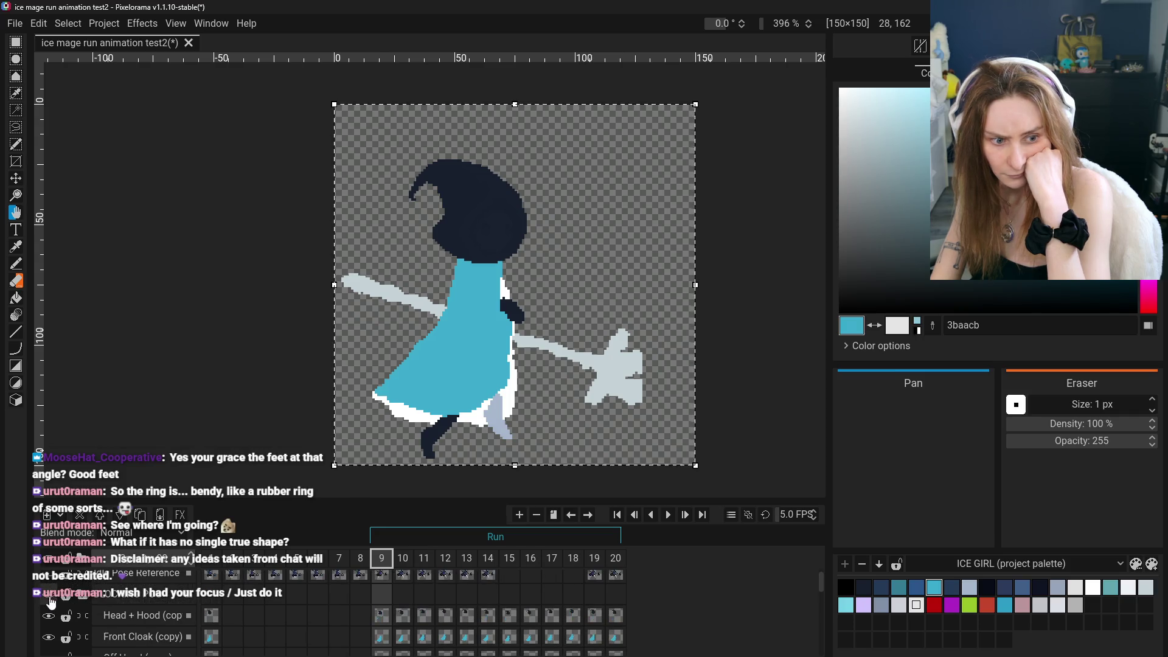
left_click(48, 594)
scroll(121, 608, "down", 3)
scroll(364, 627, "down", 3)
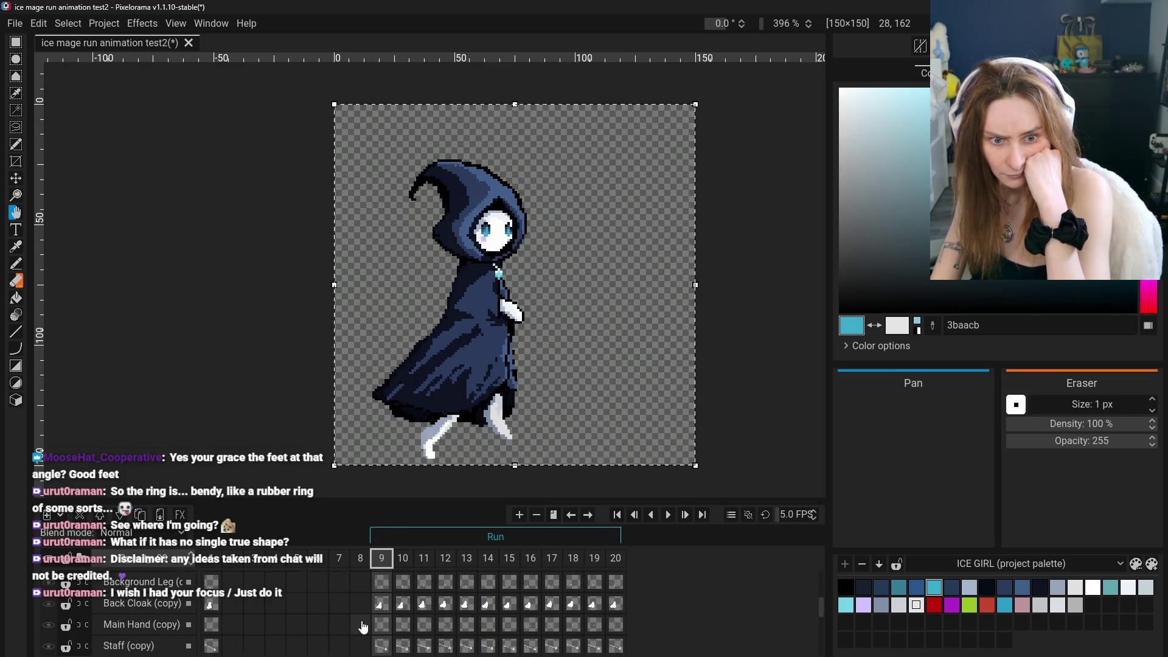
Compare the shaded frame 1 against frame 9
scroll(359, 627, "down", 3)
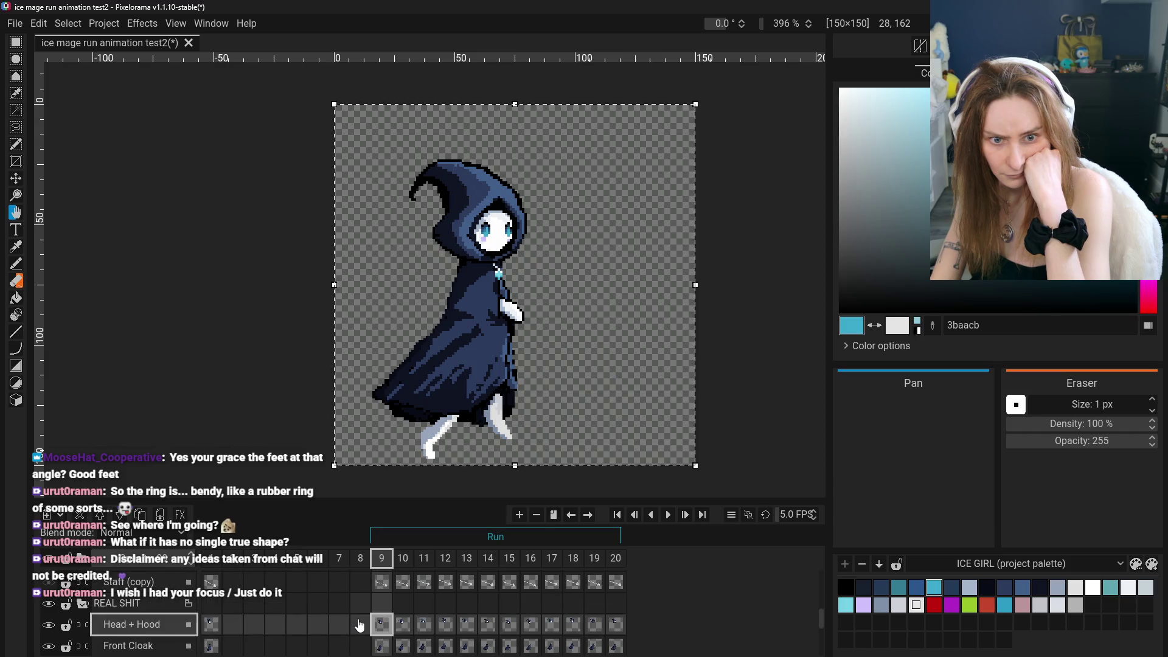
scroll(359, 626, "down", 1)
left_click(212, 619)
left_click(381, 616)
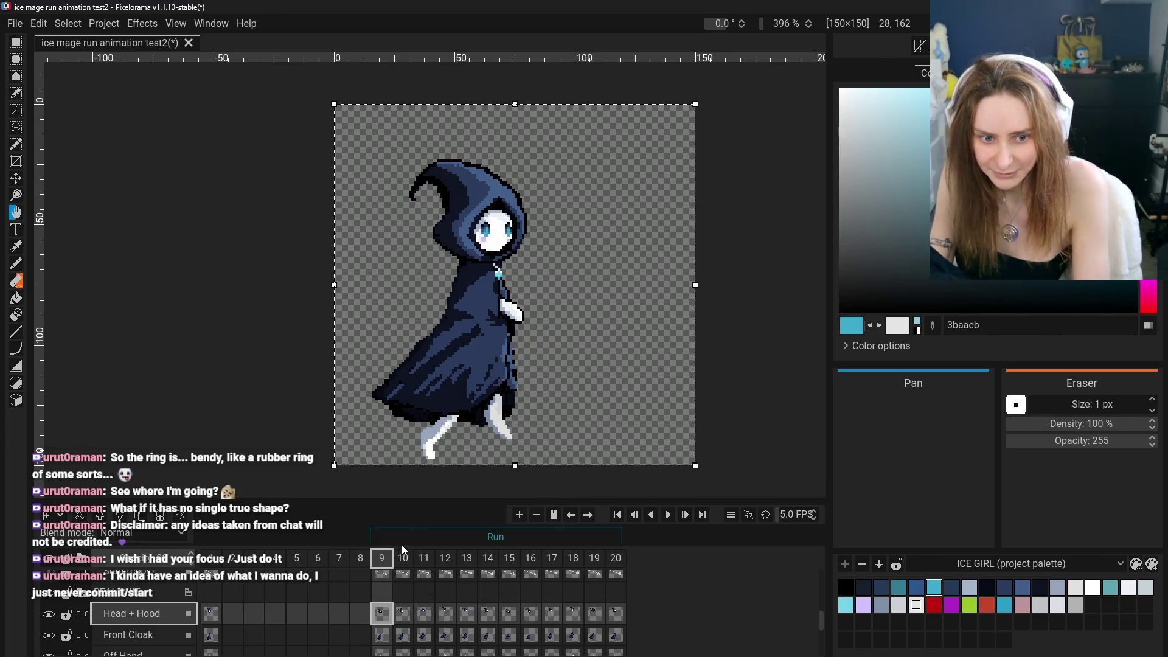
Preview shaded frames 11 and 14–20, then return to frame 9
left_click(429, 618)
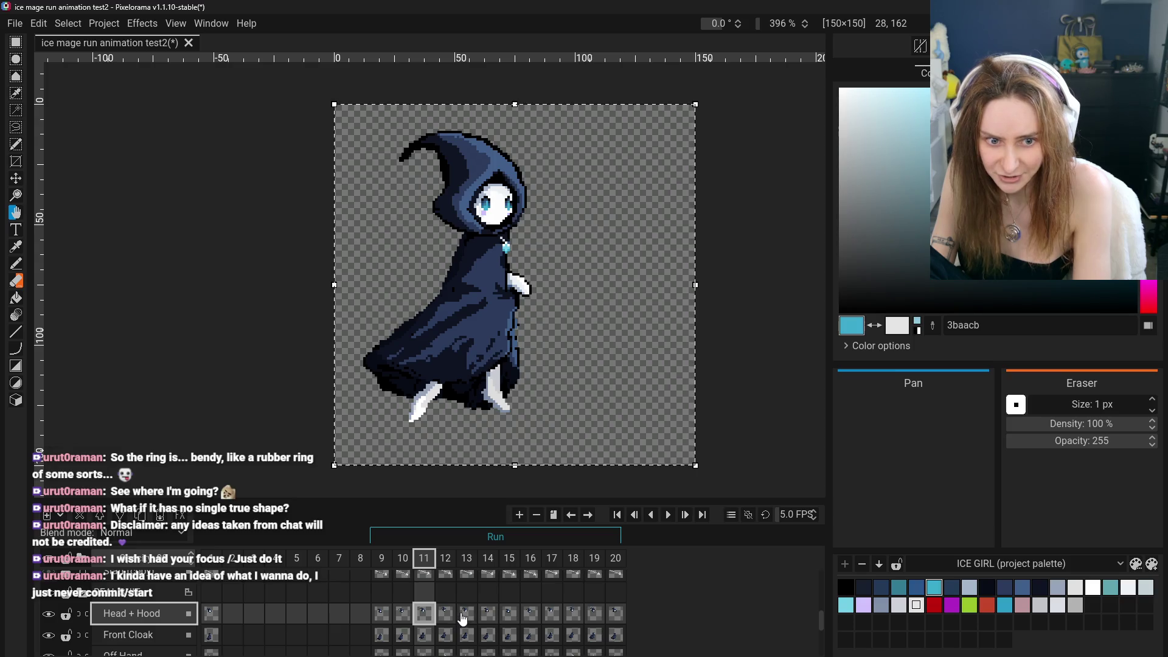
left_click(488, 614)
left_click(531, 614)
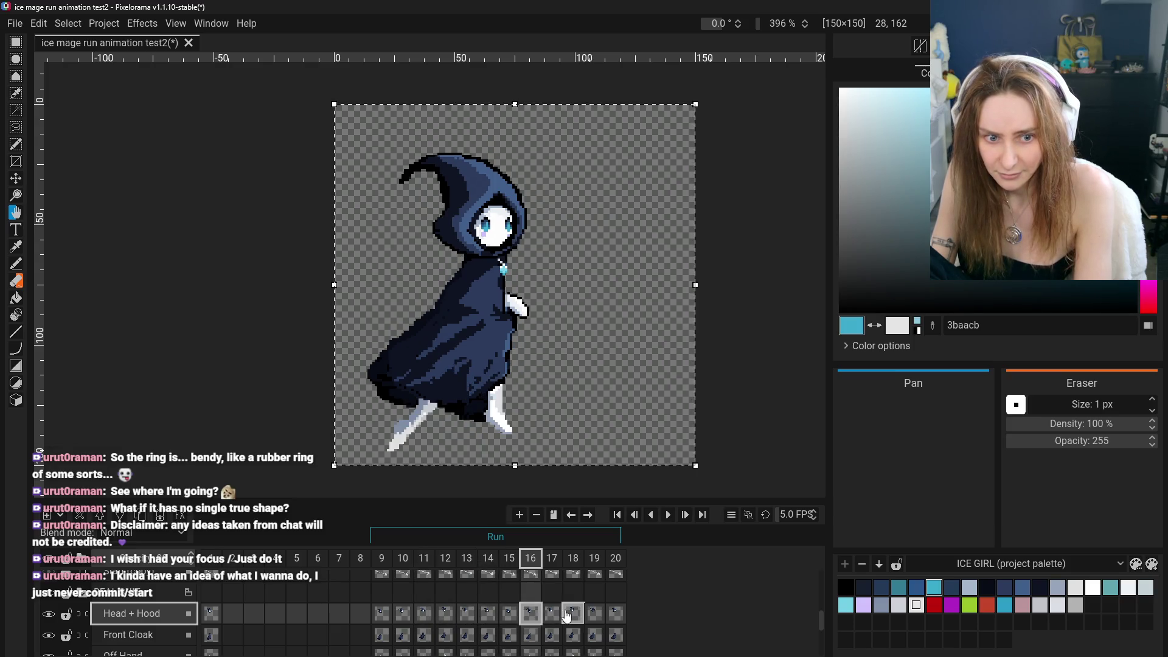
left_click(573, 615)
left_click(595, 616)
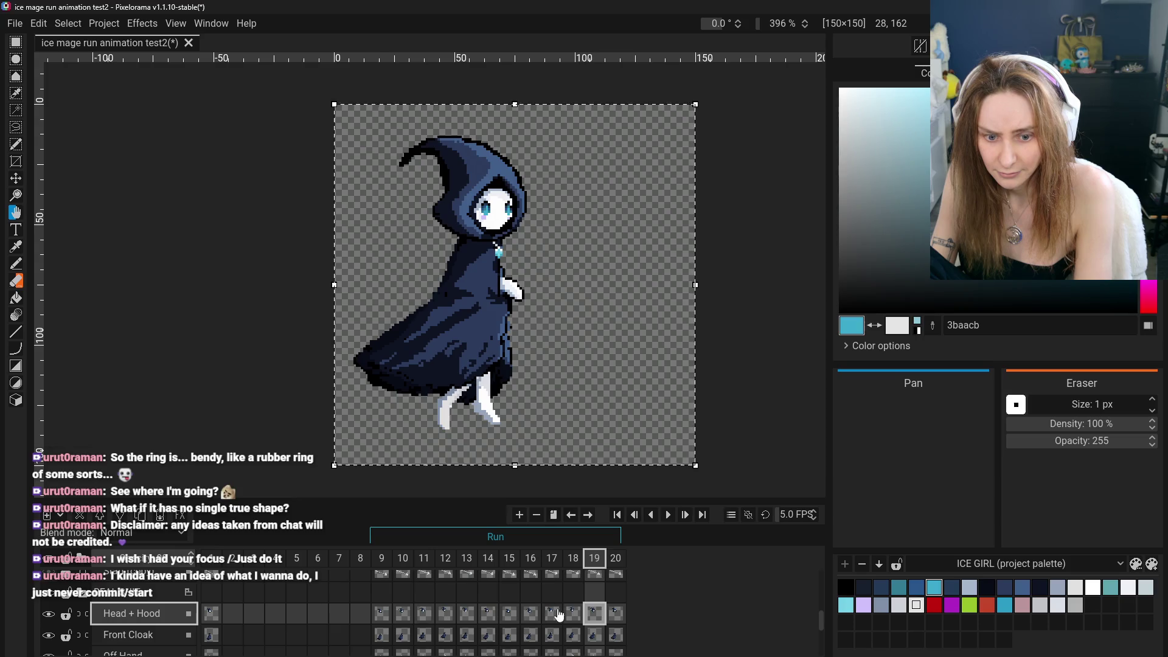
left_click(615, 613)
left_click(381, 613)
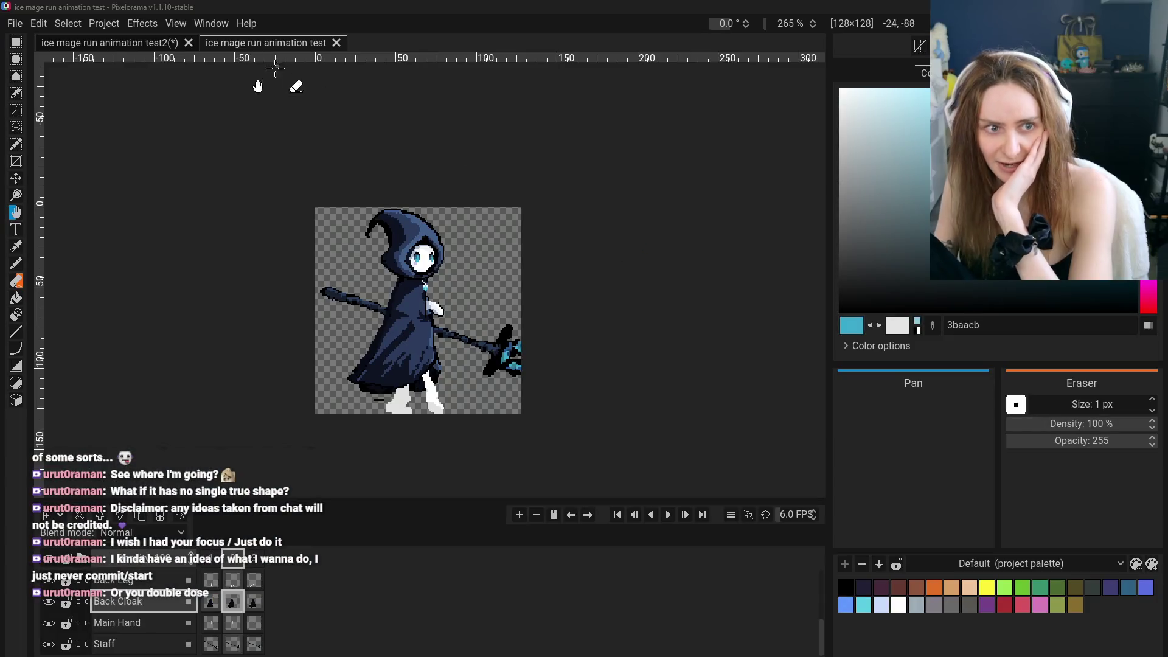
scroll(337, 258, "up", 3)
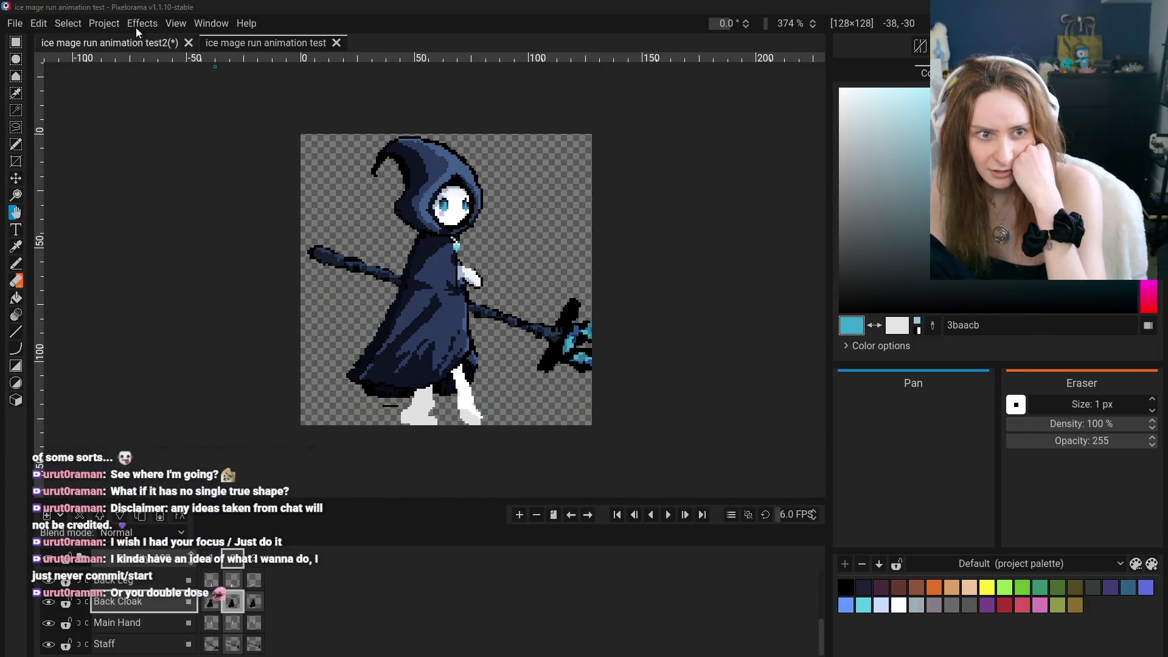
left_click(110, 42)
key("ctrl+Home")
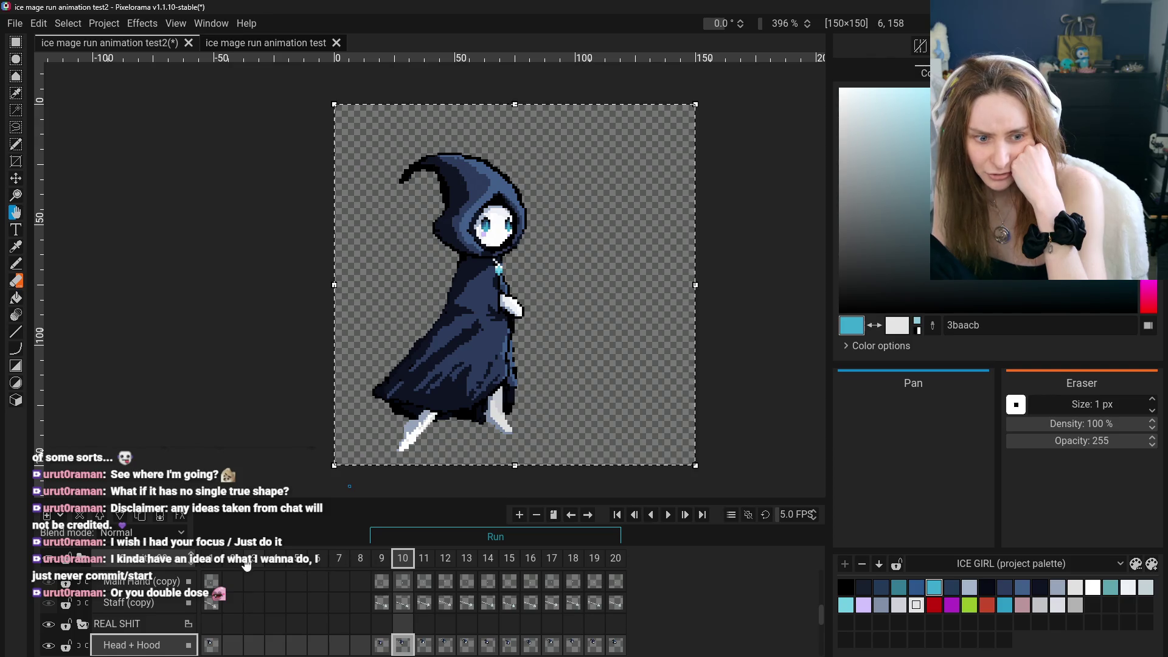
left_click(382, 560)
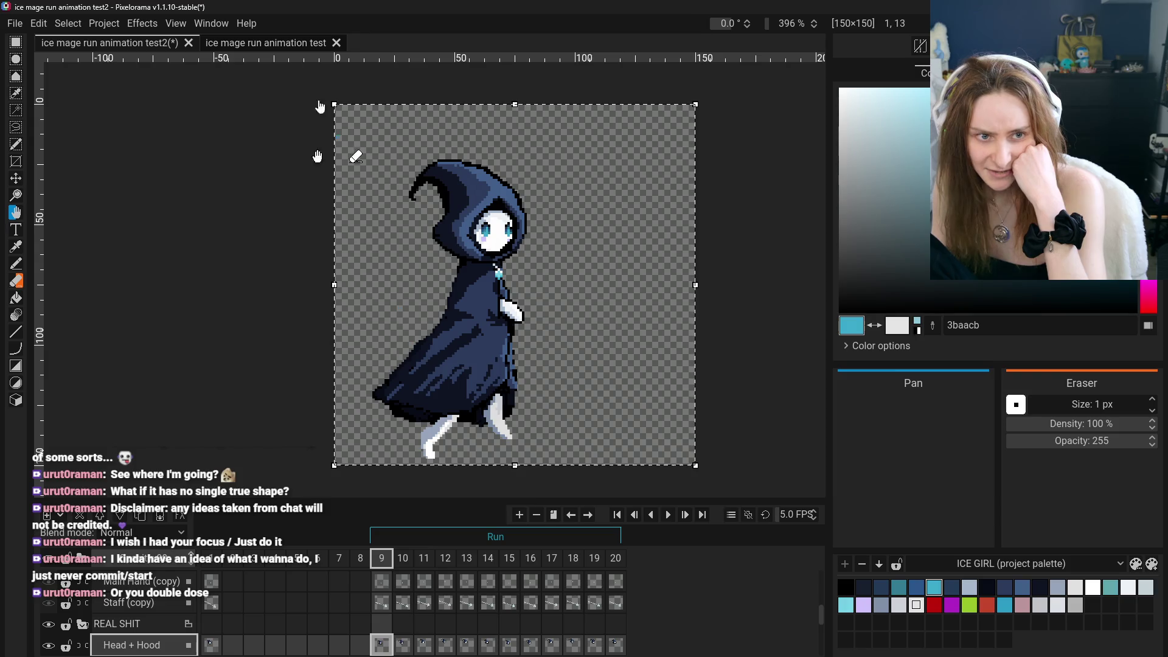
left_click(239, 42)
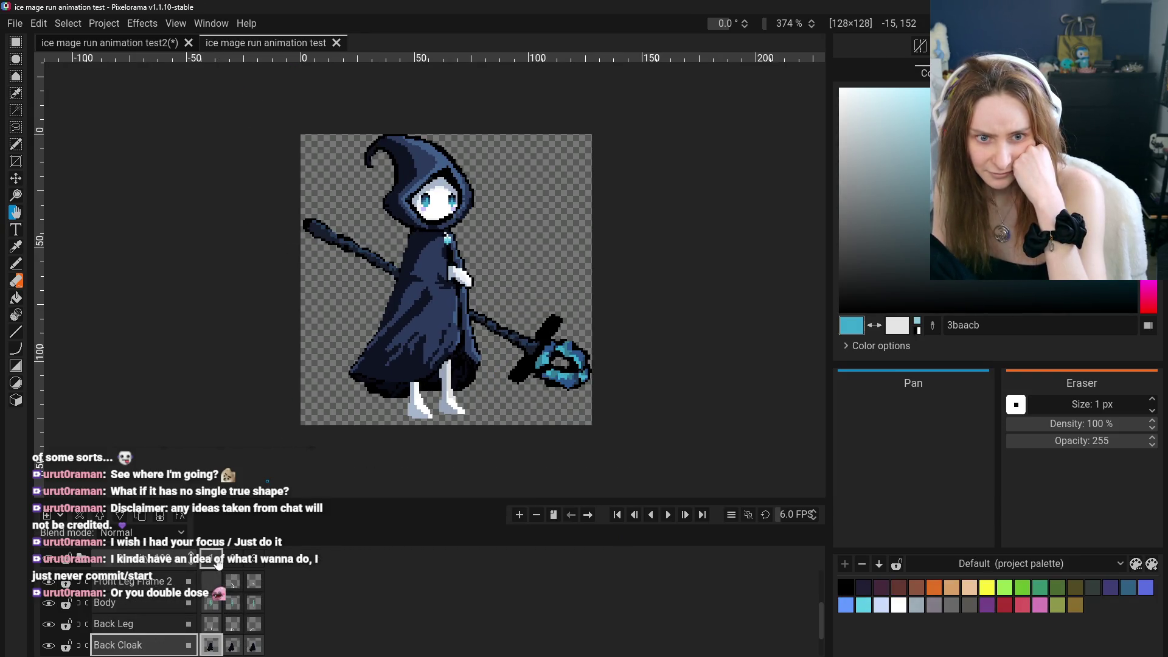
left_click(111, 45)
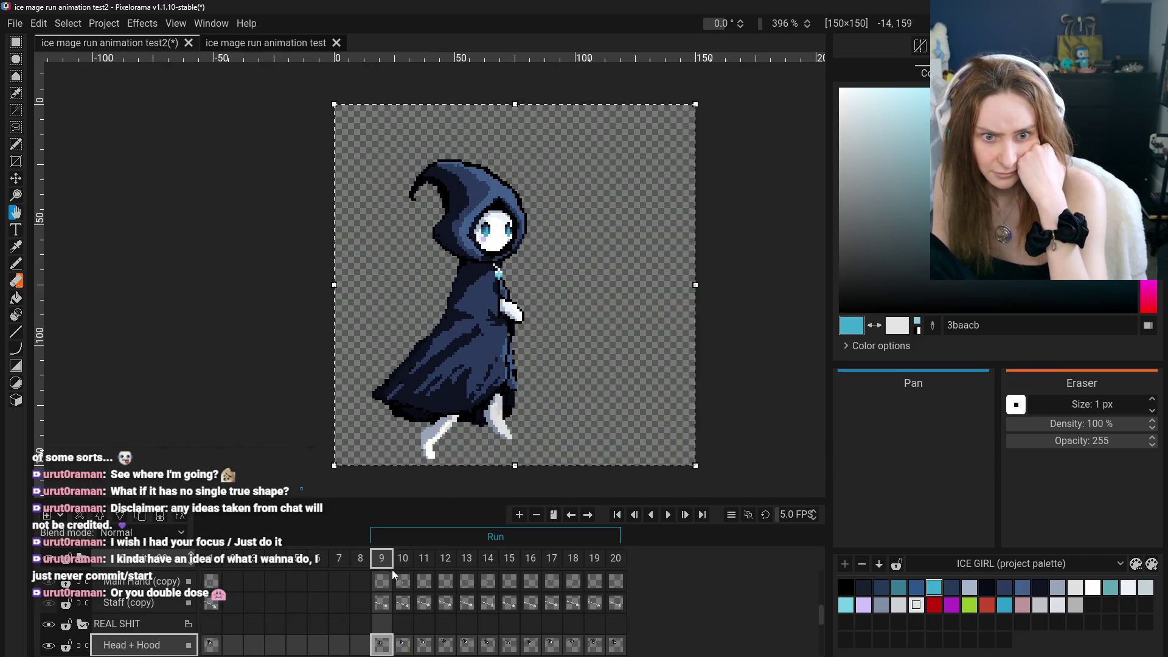
left_click(245, 41)
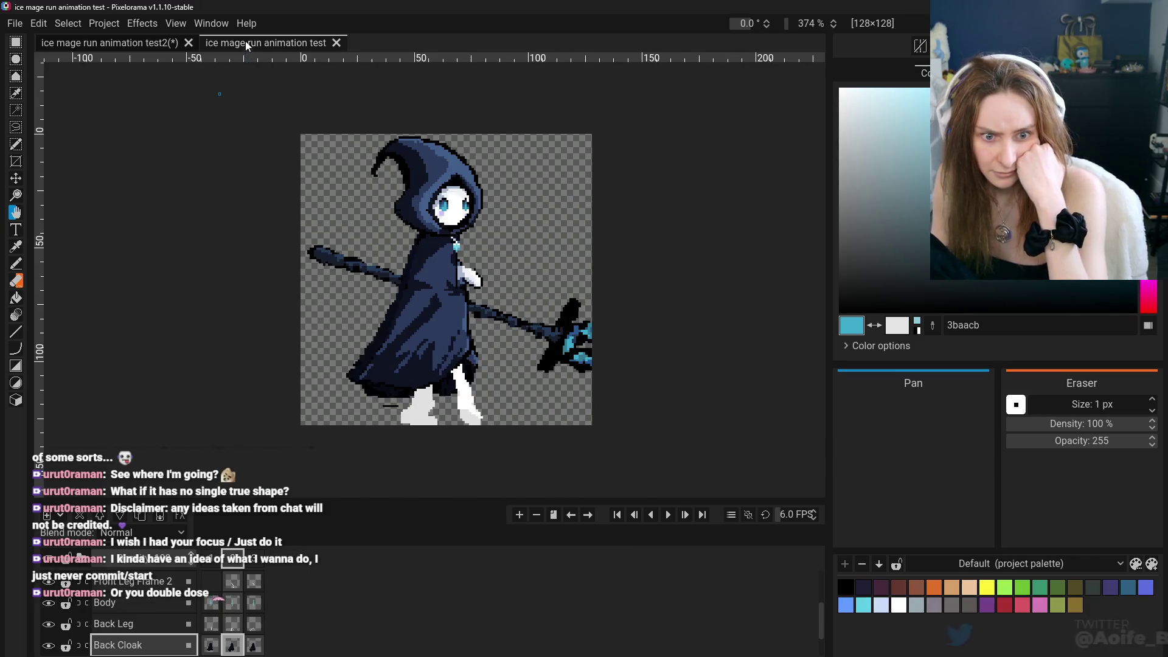
left_click(206, 560)
left_click(226, 560)
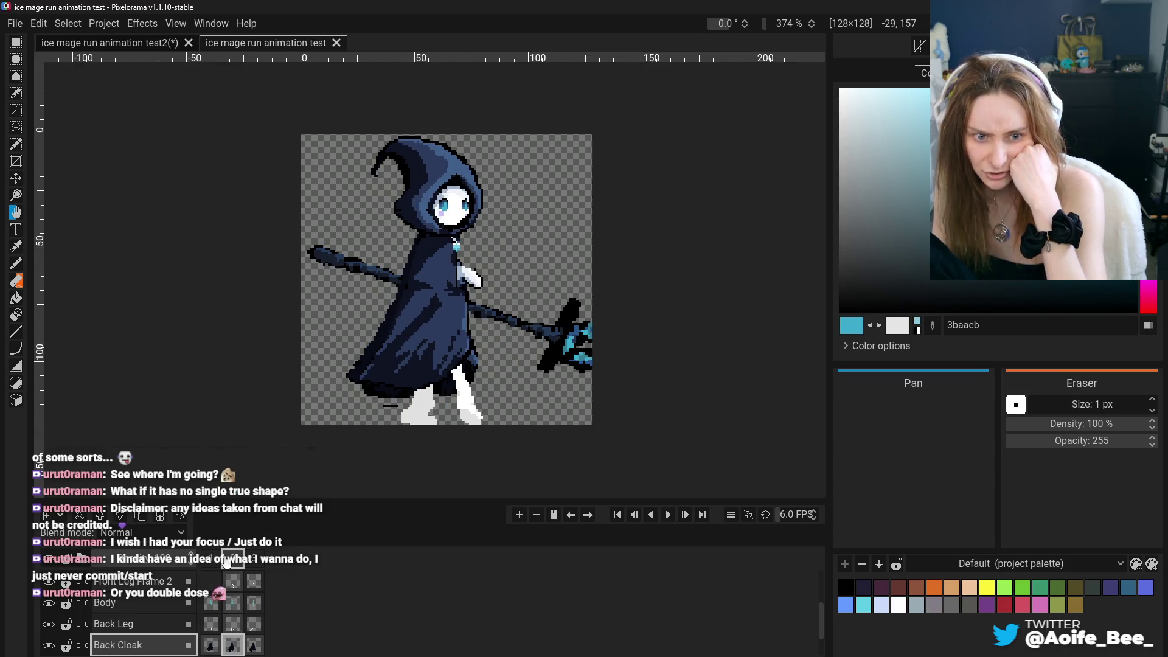
left_click(209, 560)
left_click(230, 560)
left_click(209, 560)
left_click(230, 561)
left_click(254, 560)
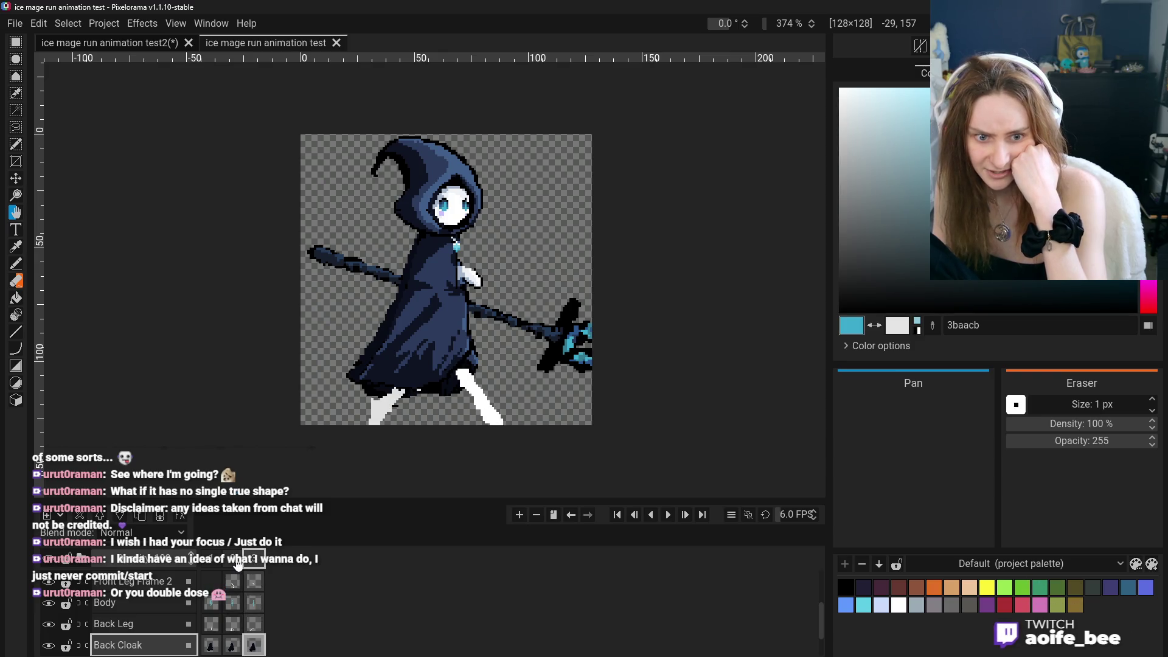
left_click(230, 560)
left_click(222, 559)
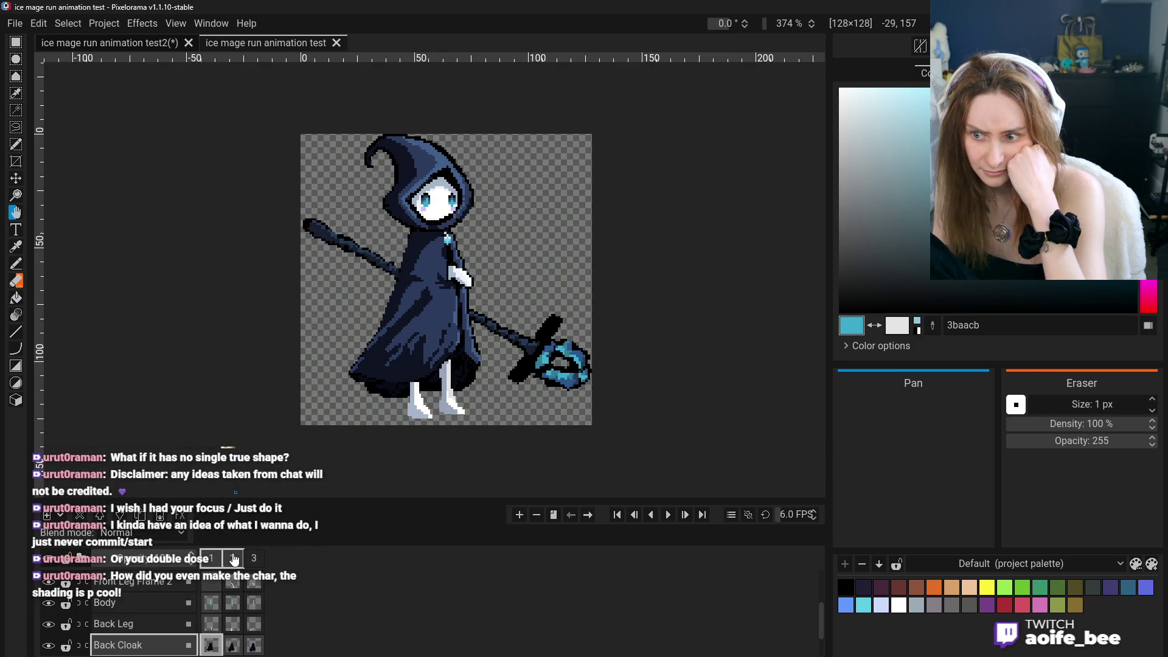
left_click(233, 558)
left_click(211, 559)
left_click(233, 558)
left_click(211, 558)
left_click(232, 559)
left_click(211, 559)
left_click(232, 559)
left_click(211, 558)
left_click(233, 559)
left_click(211, 558)
left_click(230, 560)
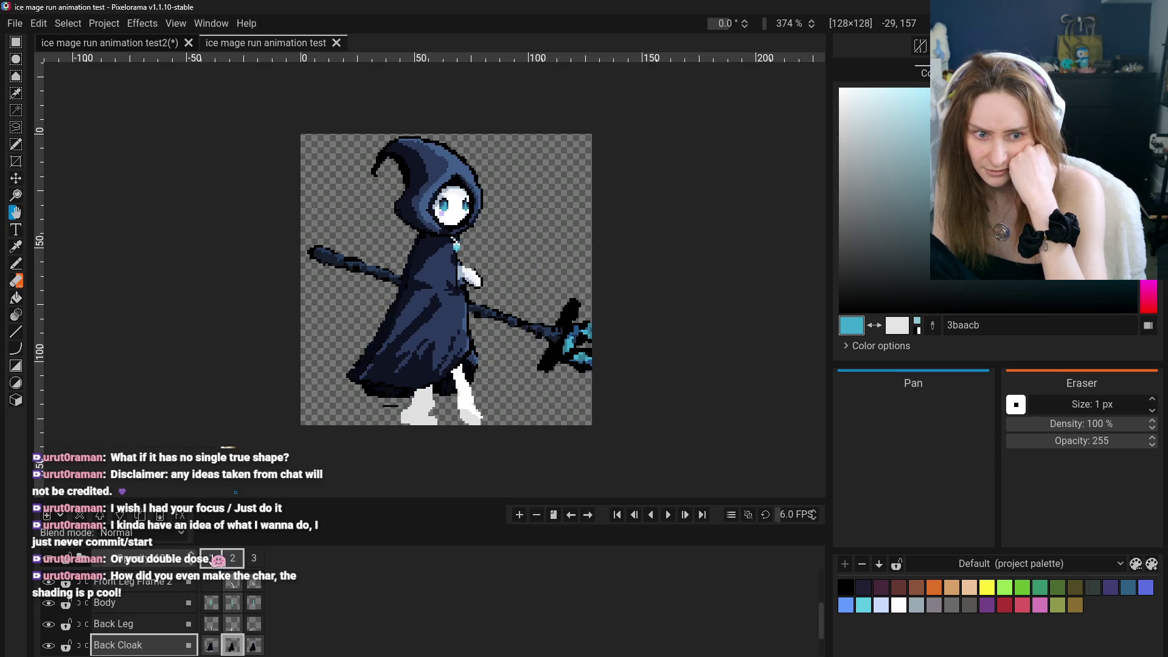
left_click(211, 558)
left_click(231, 558)
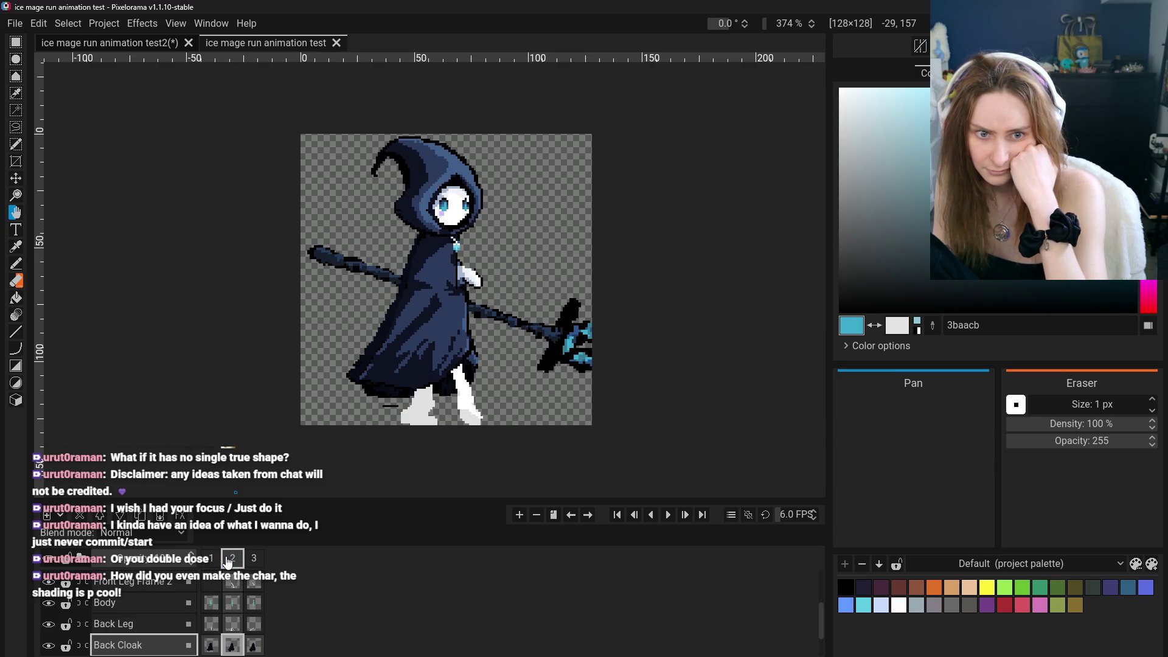
left_click(211, 559)
left_click(231, 558)
left_click(212, 558)
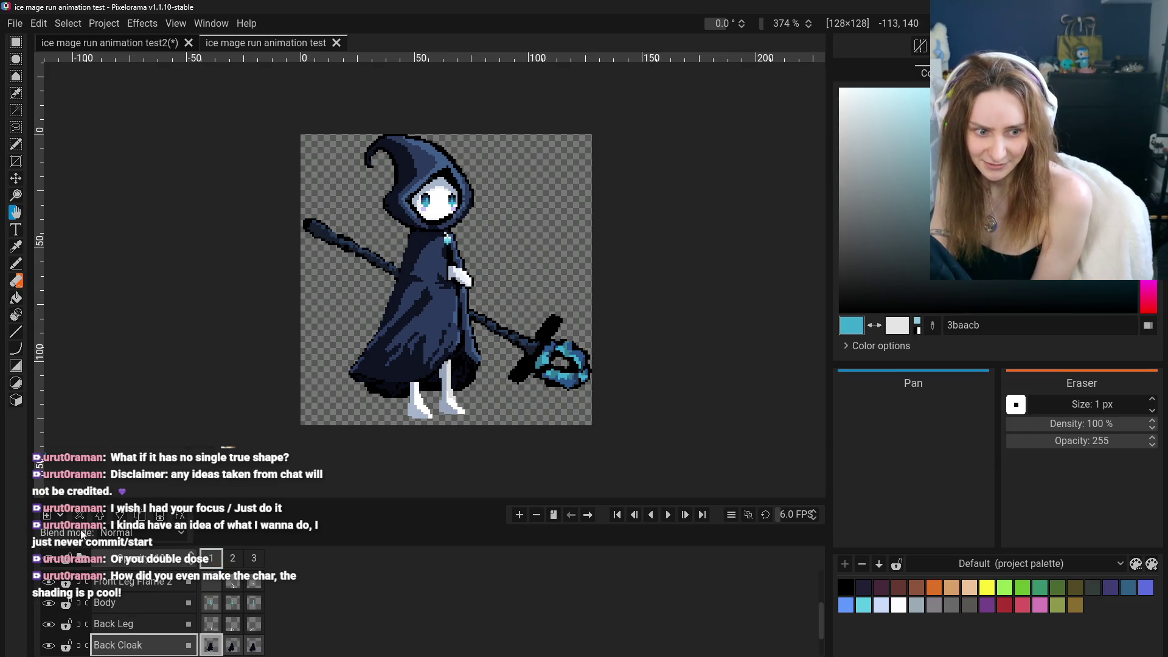
left_click(232, 645)
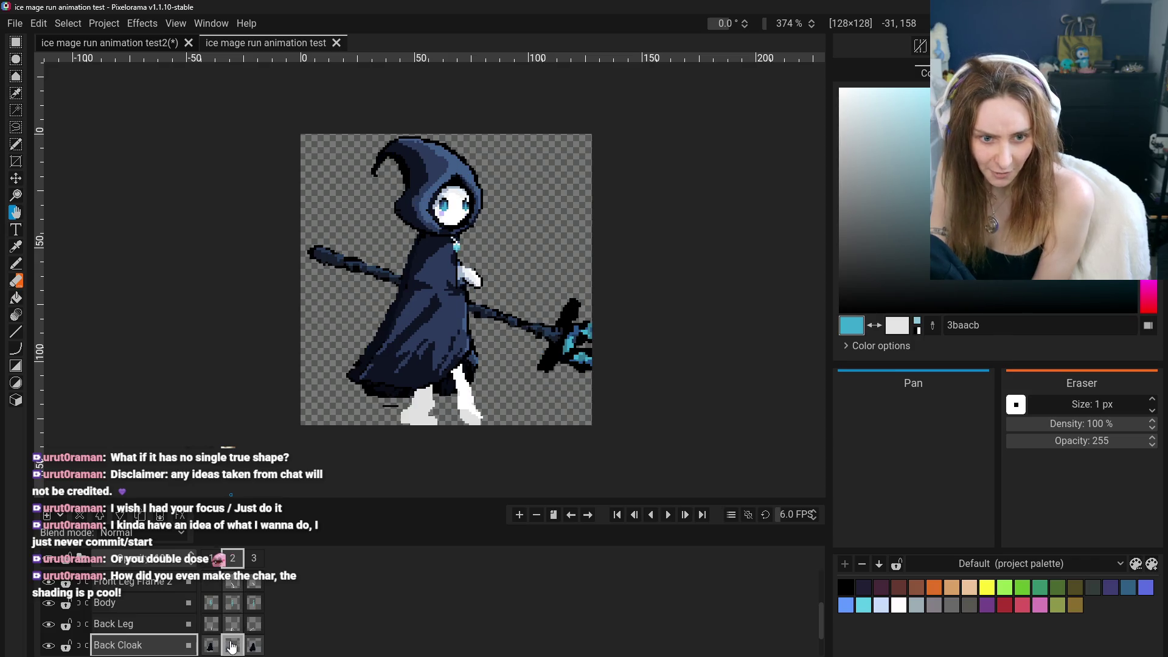
left_click(212, 646)
left_click(236, 649)
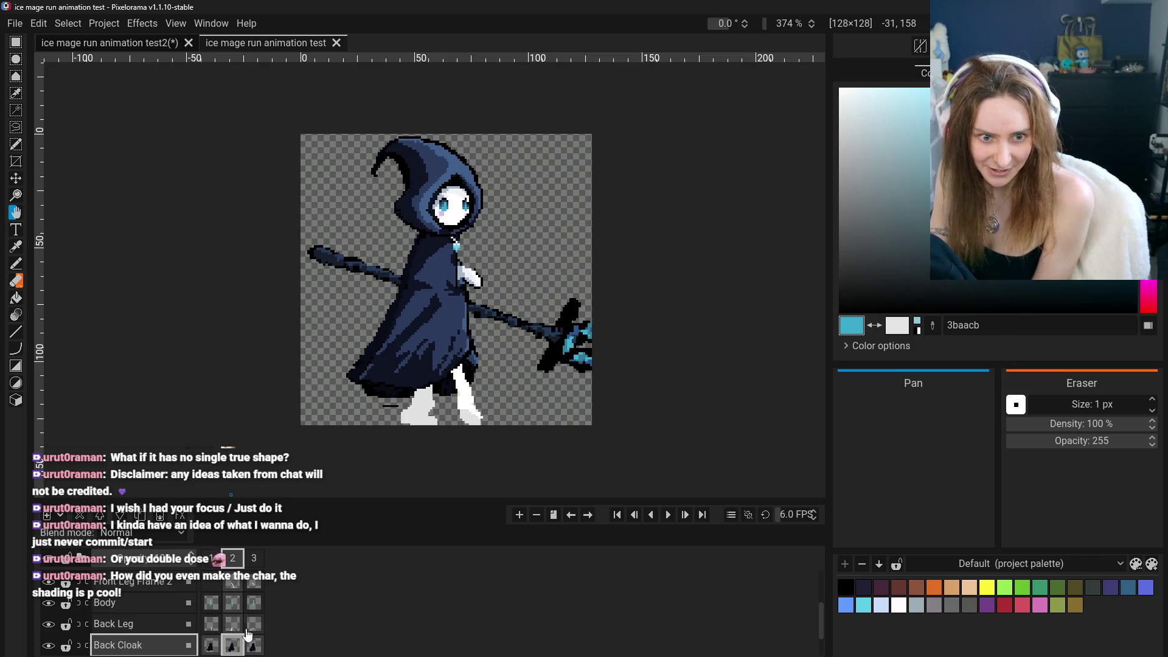
scroll(253, 648, "down", 2)
scroll(231, 639, "up", 3)
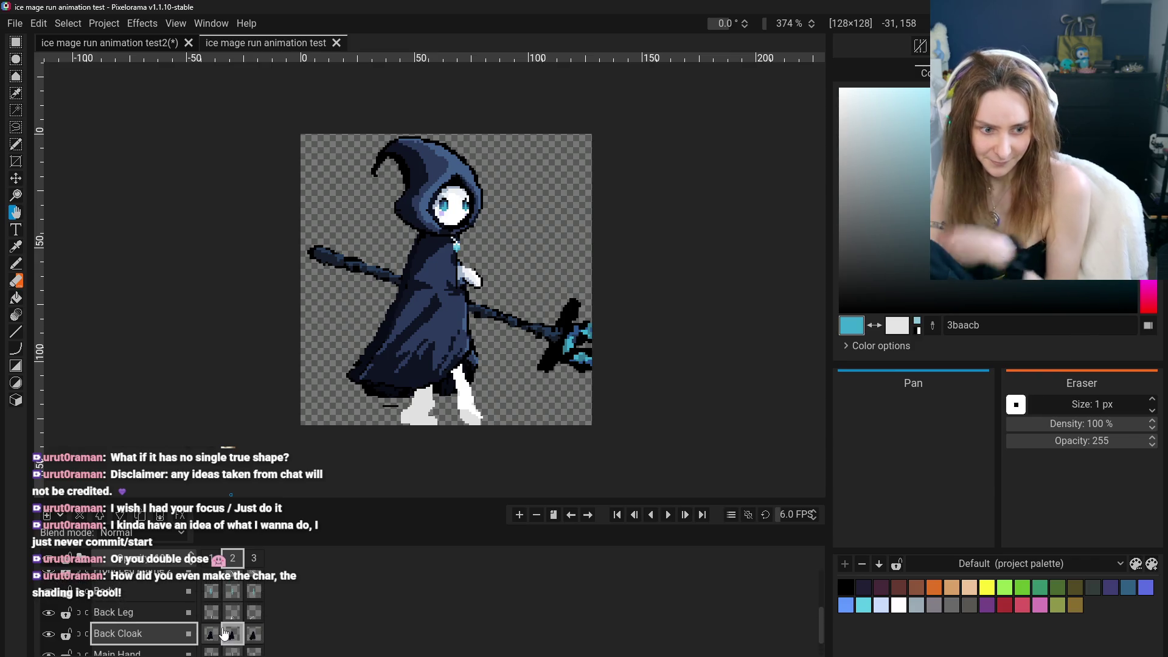
scroll(226, 633, "up", 3)
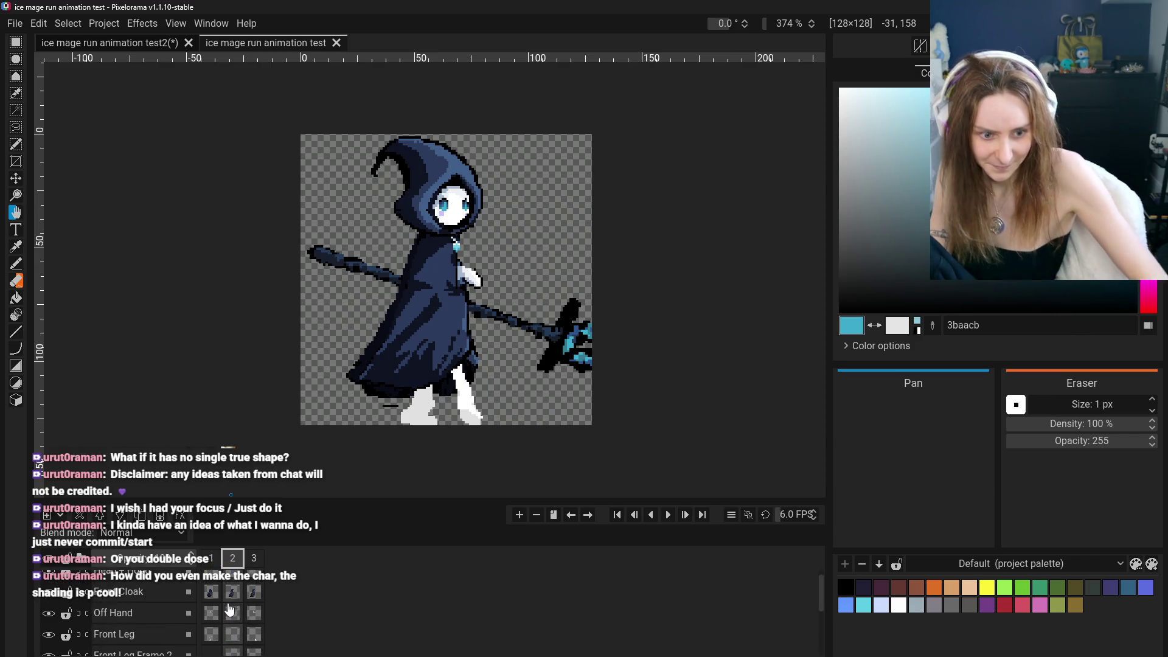
scroll(233, 606, "down", 2)
scroll(234, 605, "down", 2)
Select everything on the frame 2 Back Cloak cel in the original mage project
right_click(235, 622)
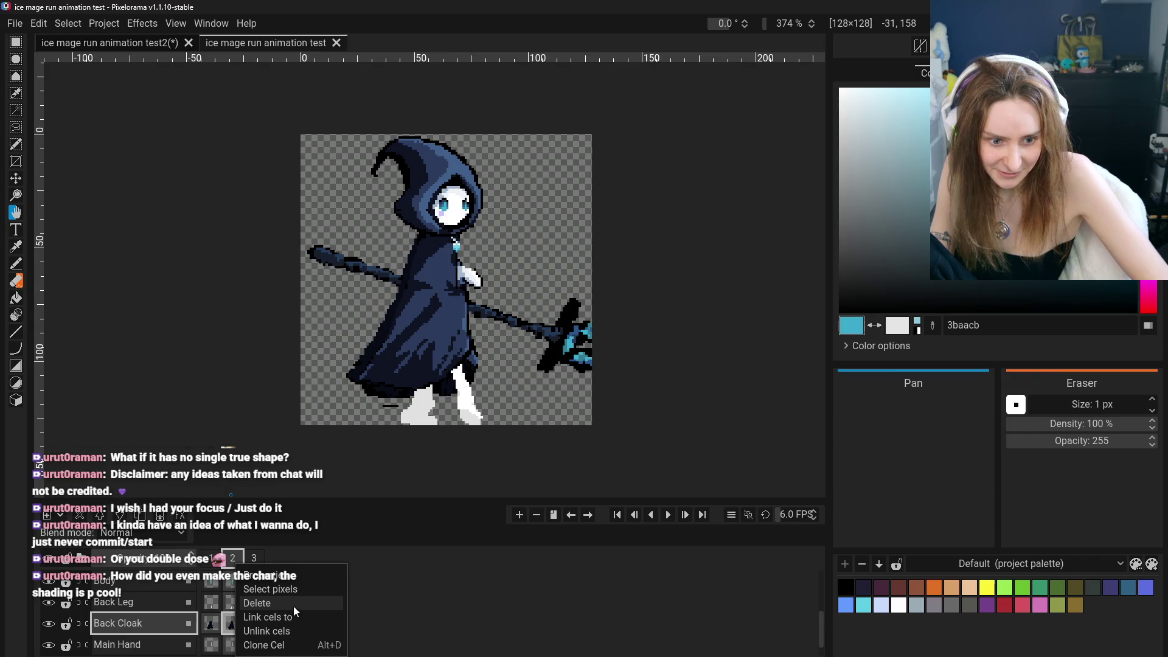
left_click(433, 593)
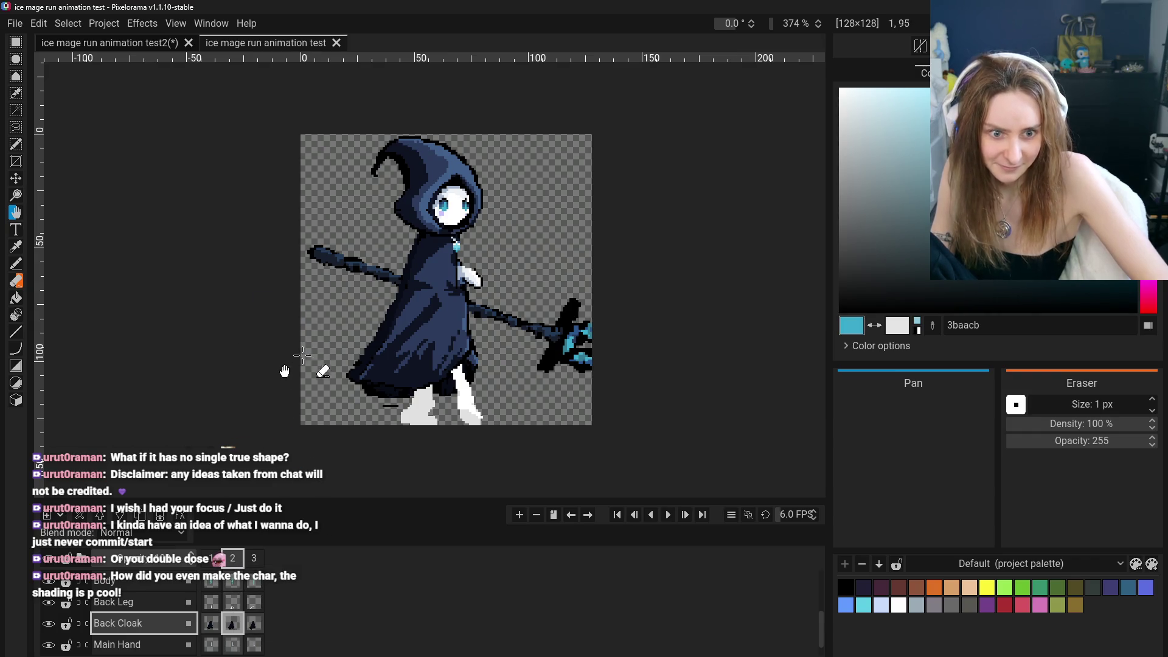
key("ctrl+a")
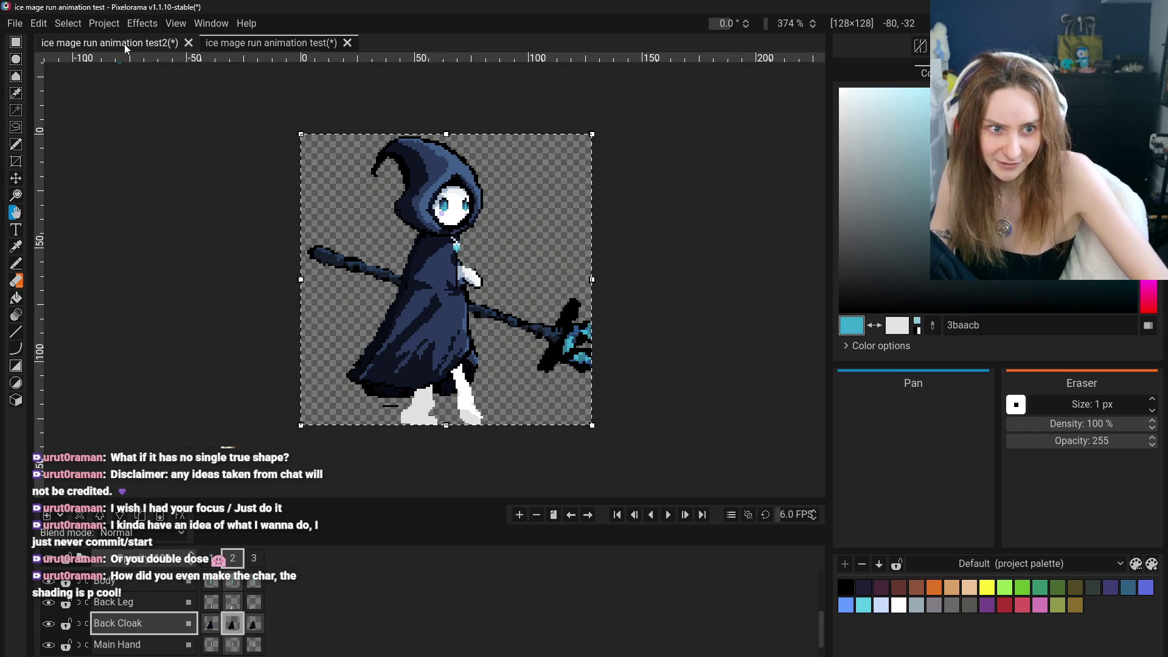
Paste the cloak into frame 3 of the Head + Hood layer in the test2 project
left_click(125, 44)
scroll(155, 632, "down", 3)
scroll(156, 636, "down", 3)
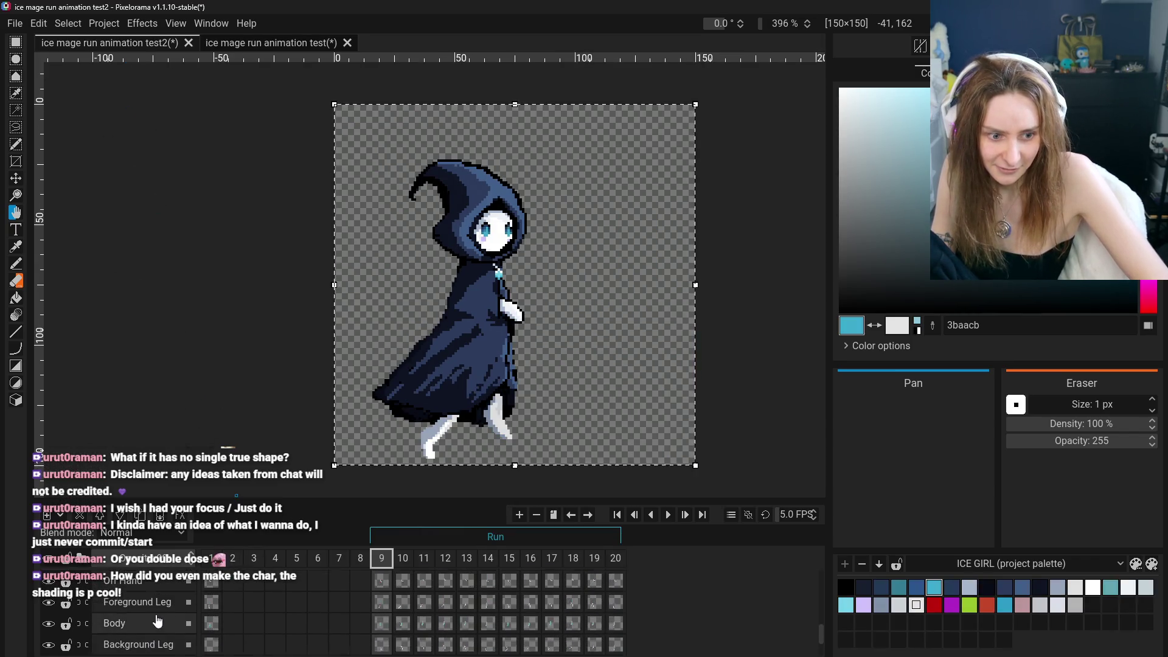
scroll(159, 620, "up", 3)
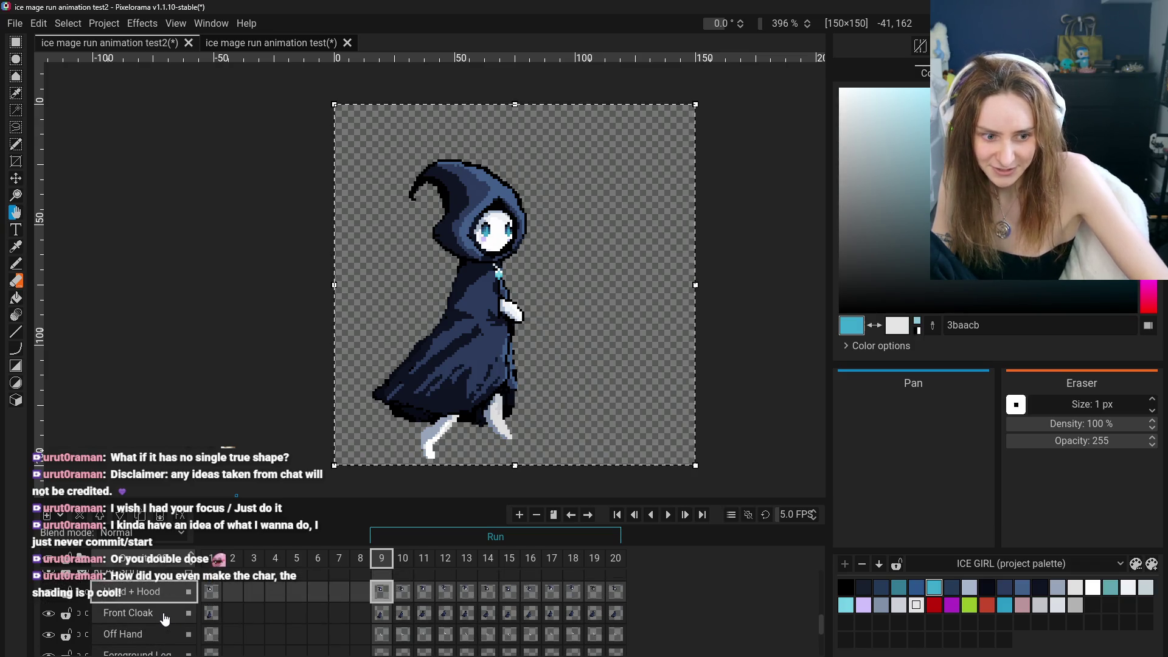
left_click(253, 591)
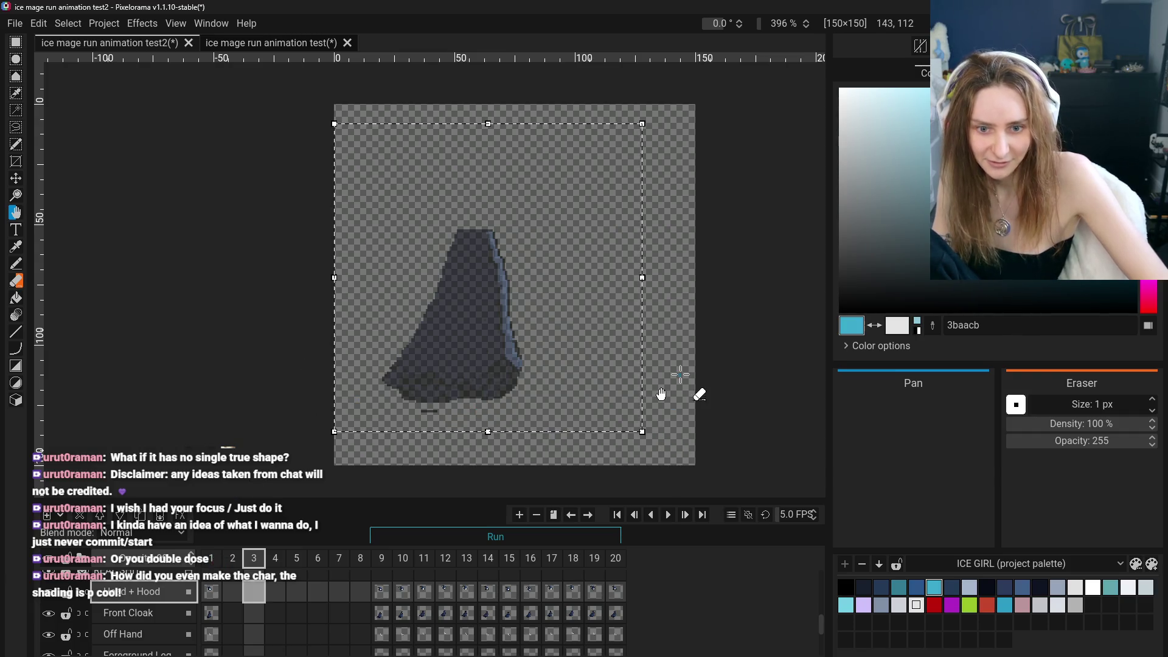
key("Return")
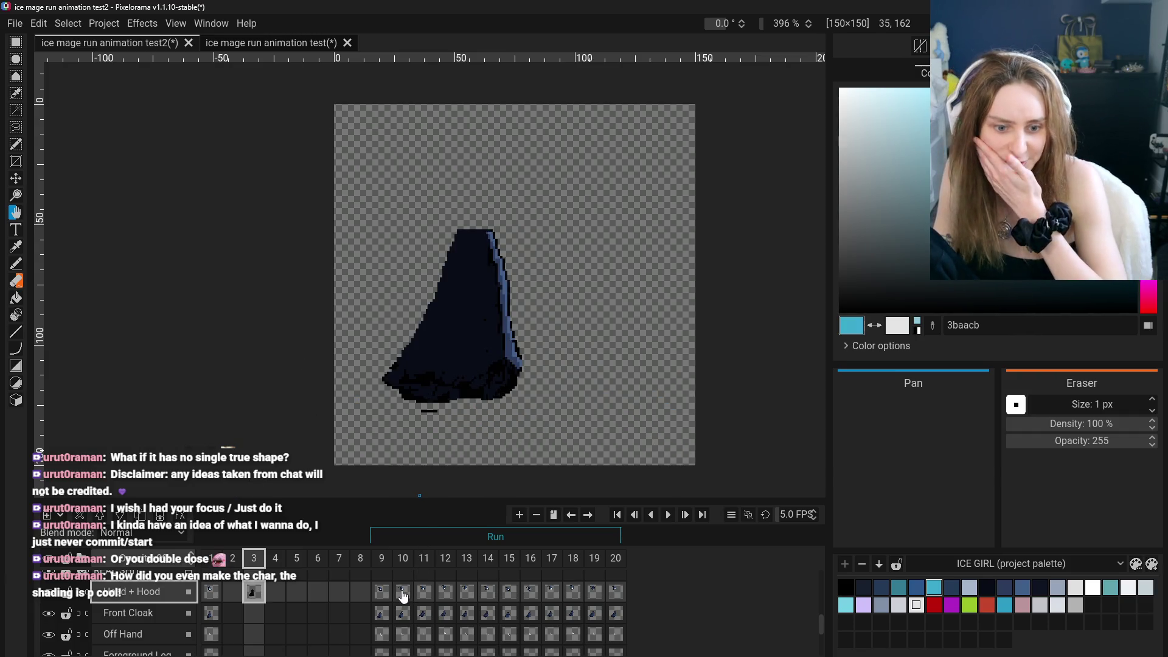
Check the frame 2 Front Cloak cel in the original project, then return to test2
left_click(282, 42)
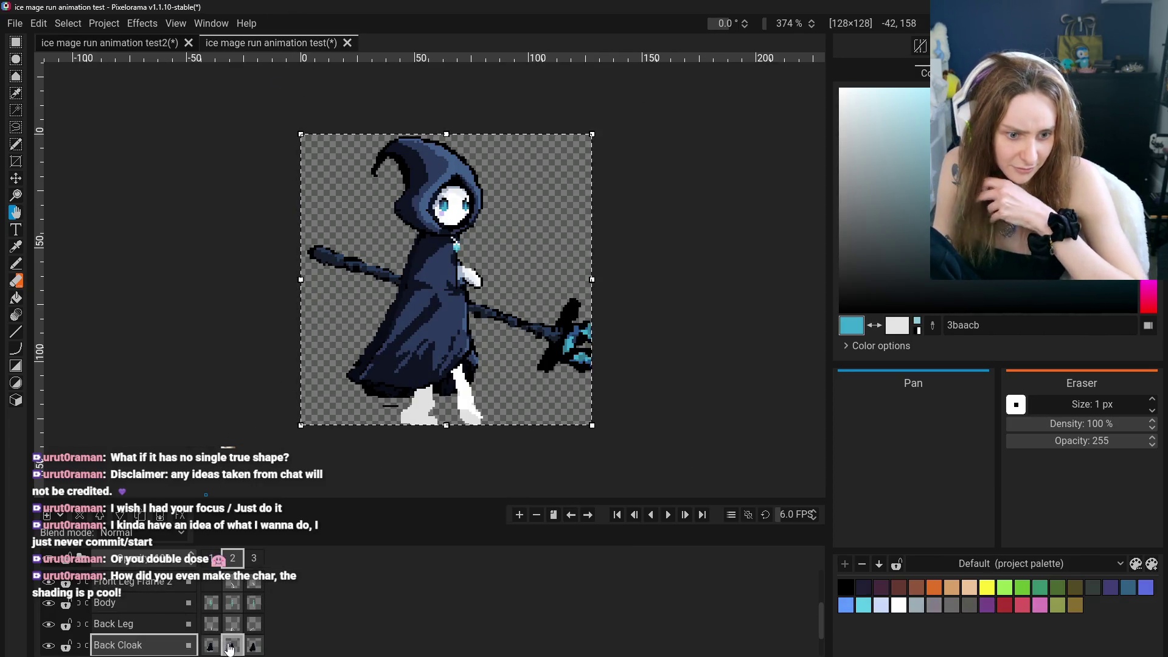
scroll(231, 636, "down", 2)
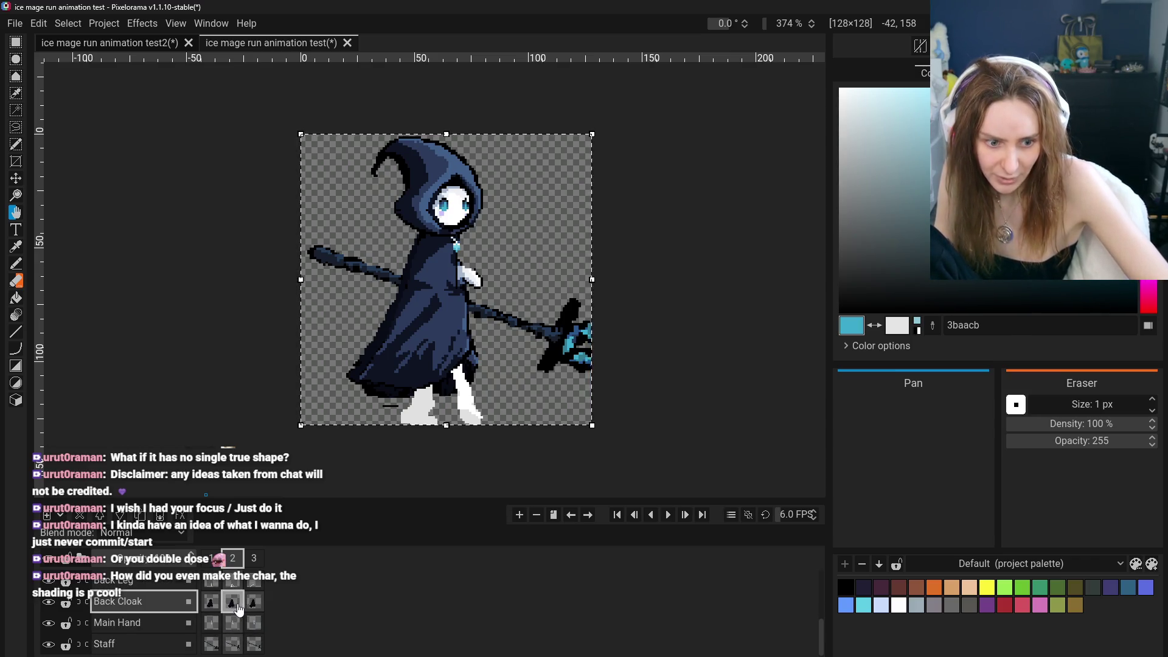
scroll(228, 635, "up", 5)
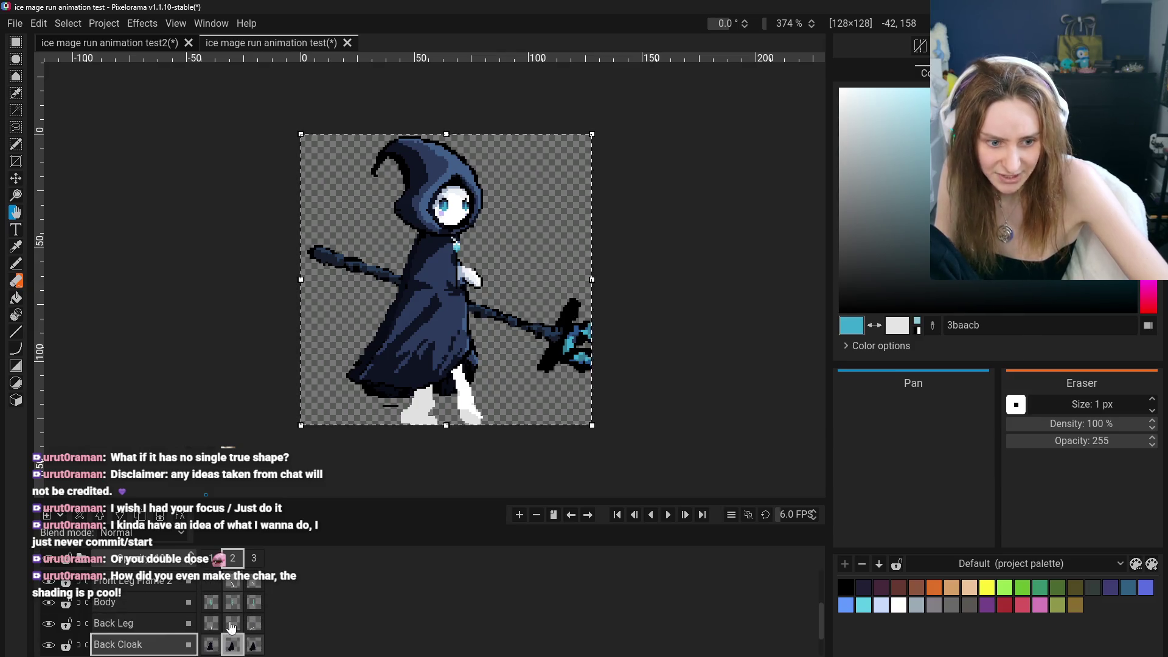
left_click(231, 594)
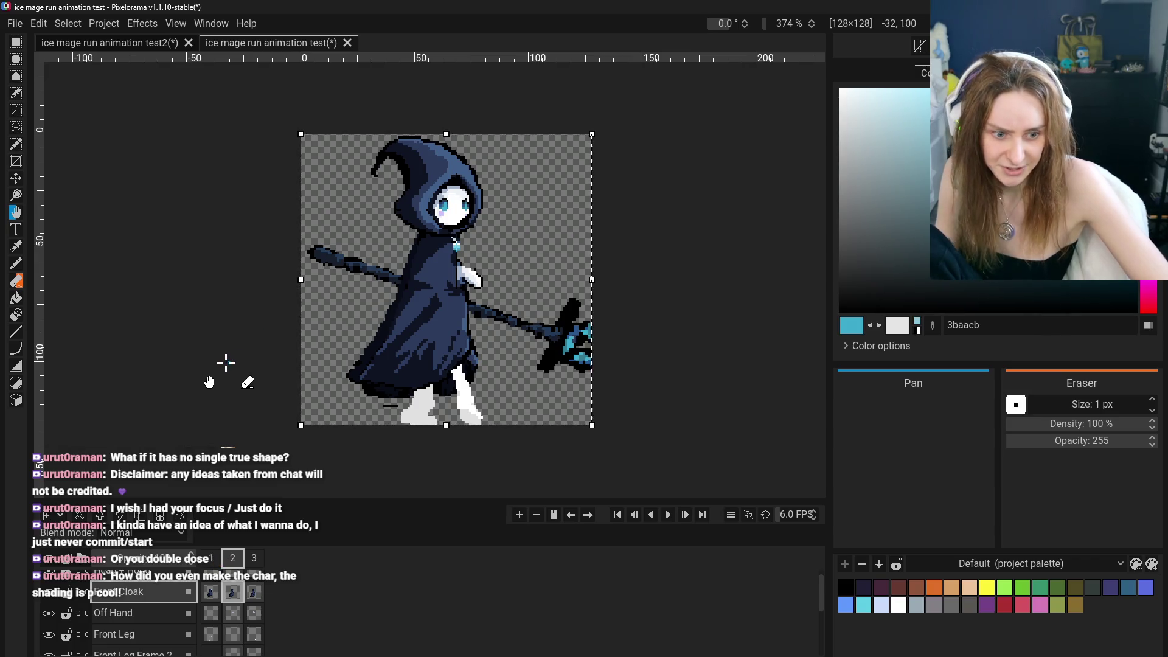
left_click(146, 42)
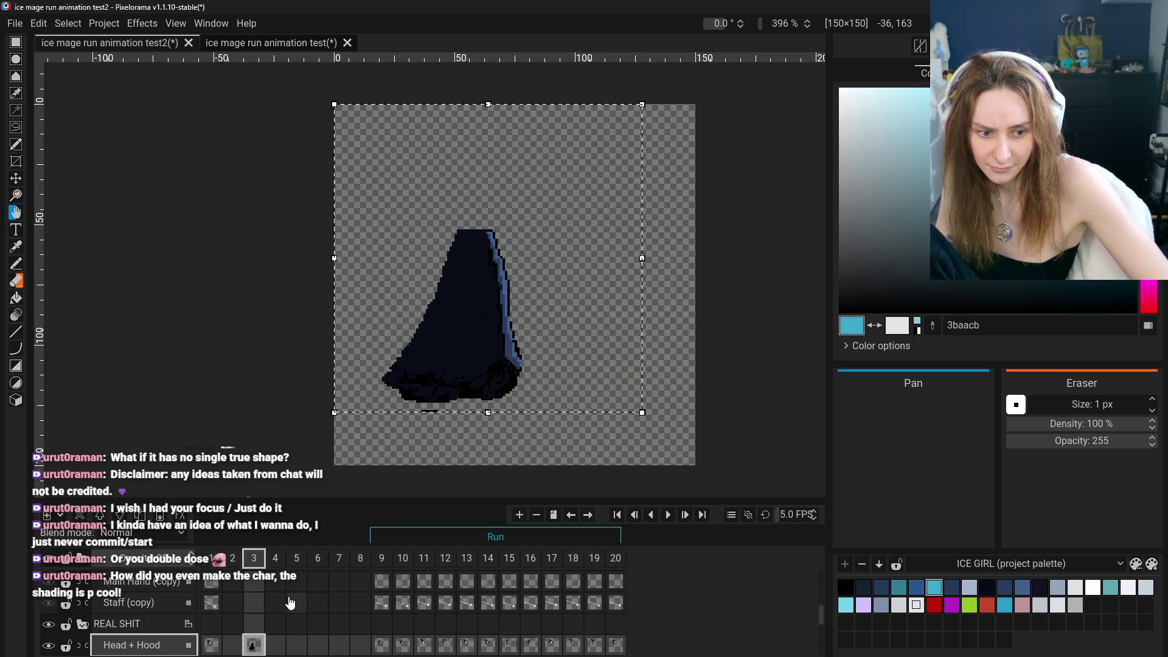
scroll(290, 602, "down", 3)
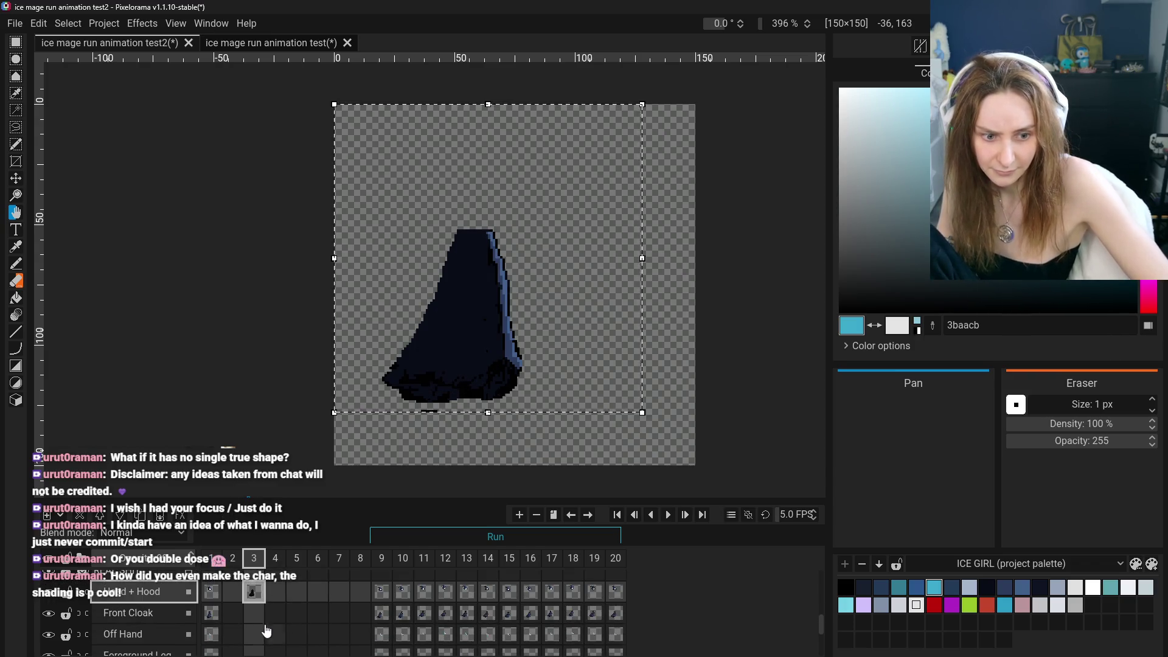
scroll(266, 631, "down", 4)
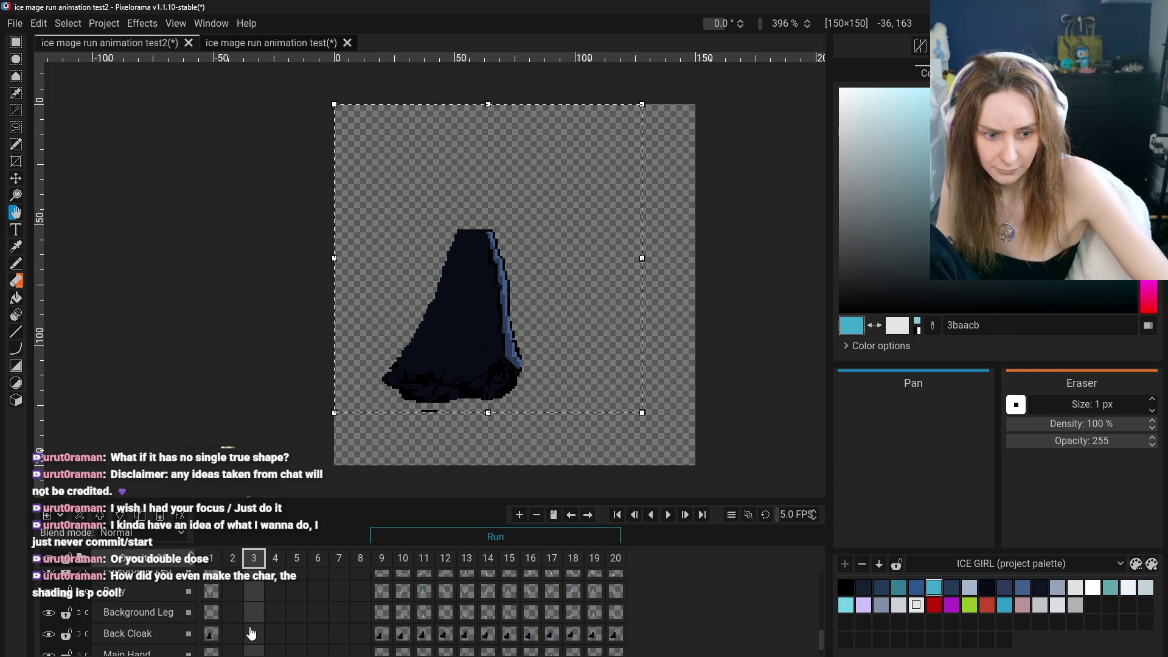
Inspect frame 3's Back Cloak and Head + Hood cels, glancing at the original project
left_click(251, 633)
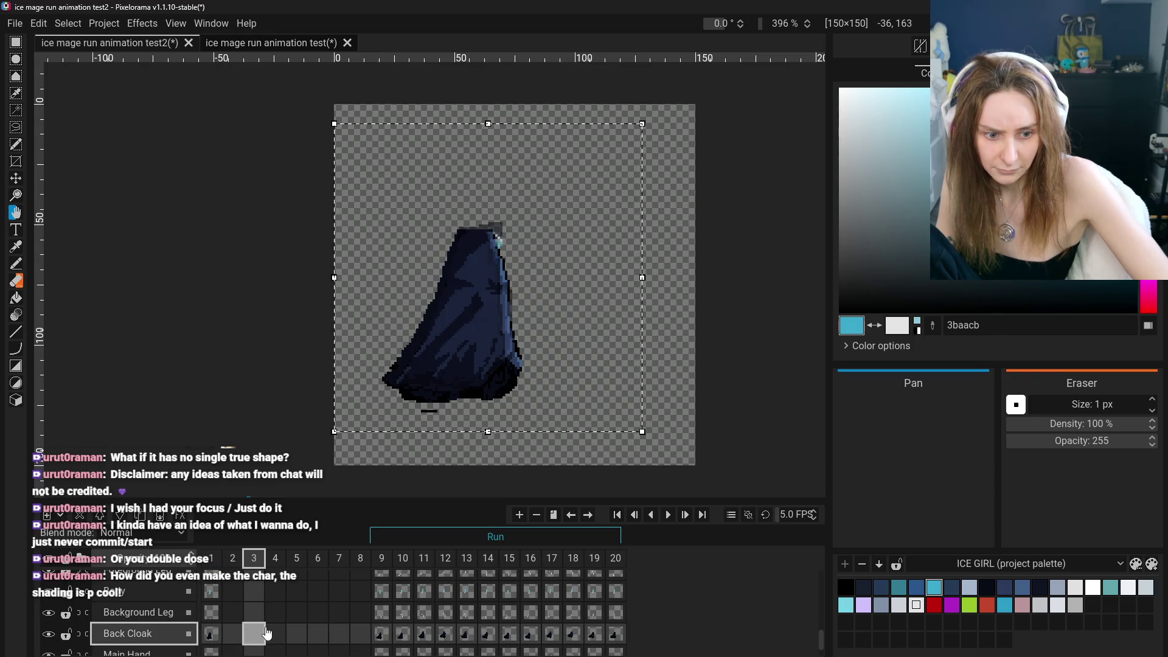
scroll(253, 614, "up", 5)
scroll(253, 615, "down", 6)
scroll(262, 612, "up", 3)
left_click(253, 597)
scroll(267, 606, "down", 1)
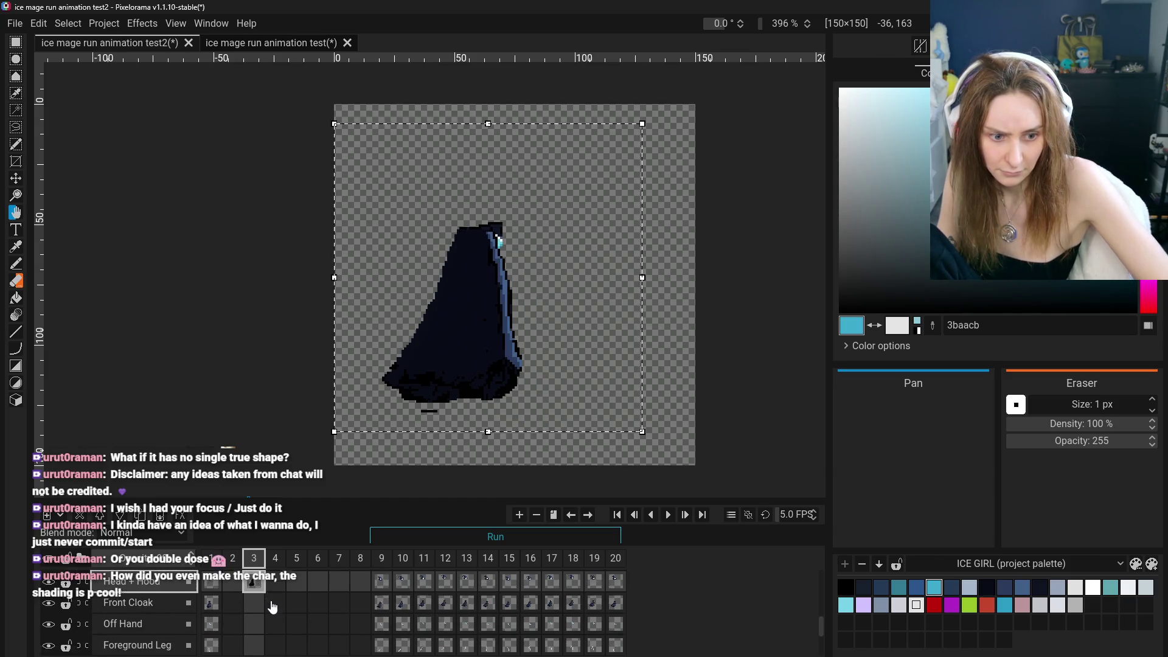
scroll(272, 607, "down", 5)
scroll(275, 611, "up", 3)
scroll(262, 618, "down", 3)
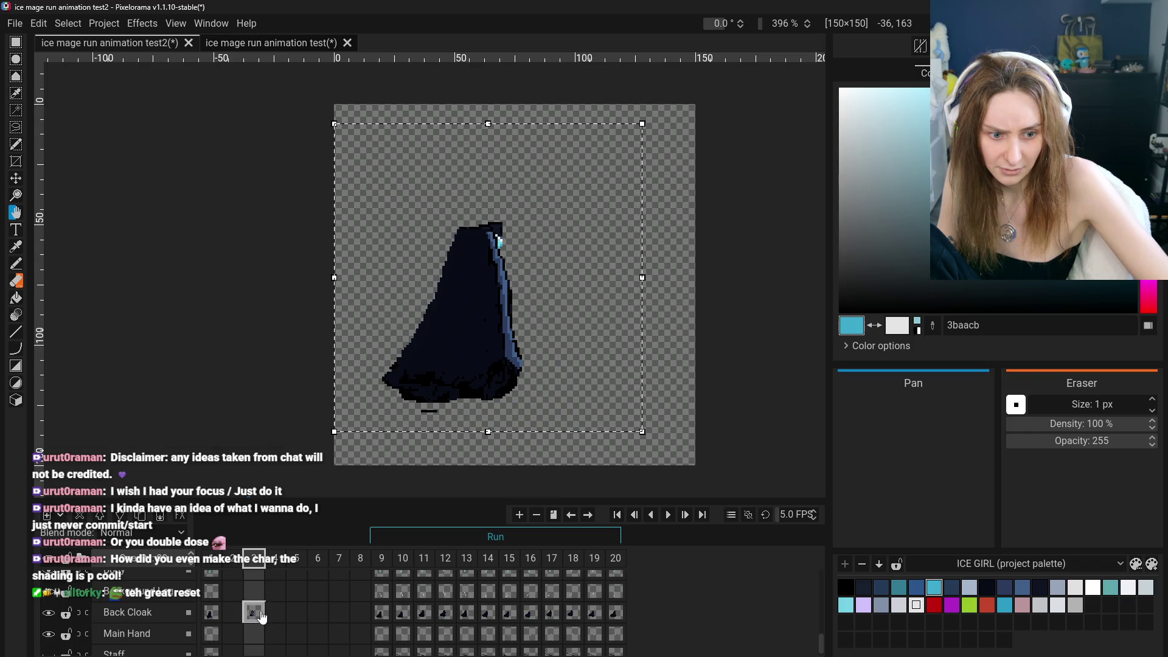
left_click(263, 615)
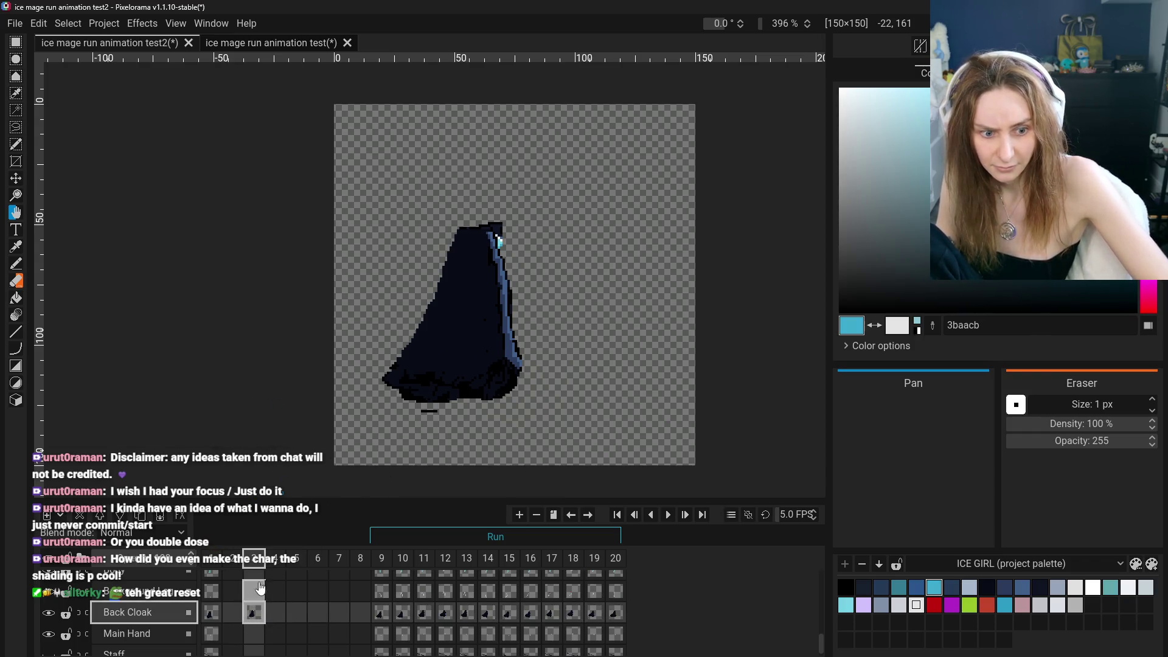
left_click(273, 43)
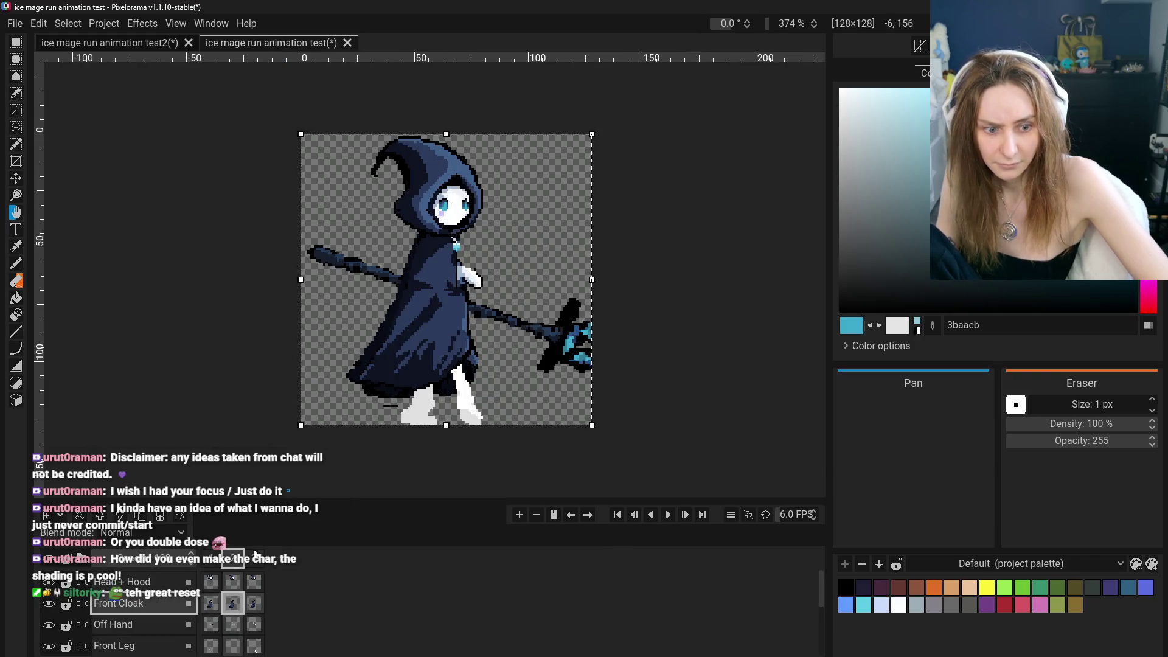
left_click(121, 44)
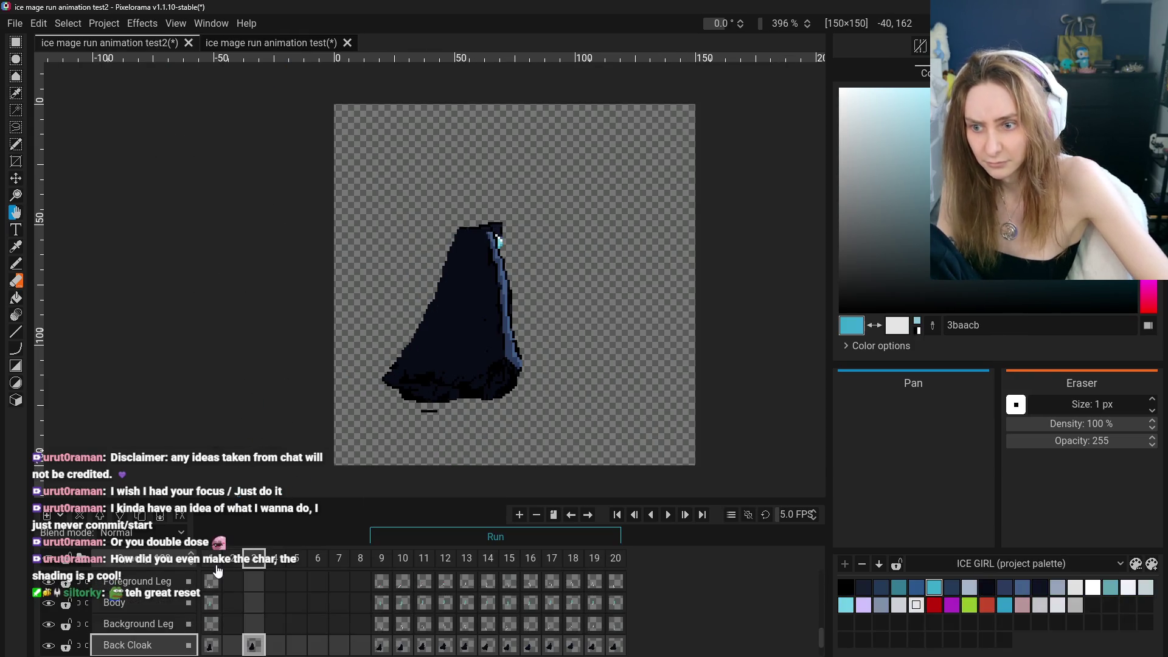
Delete the frame 3 cel holding the pasted cloak
scroll(250, 632, "up", 3)
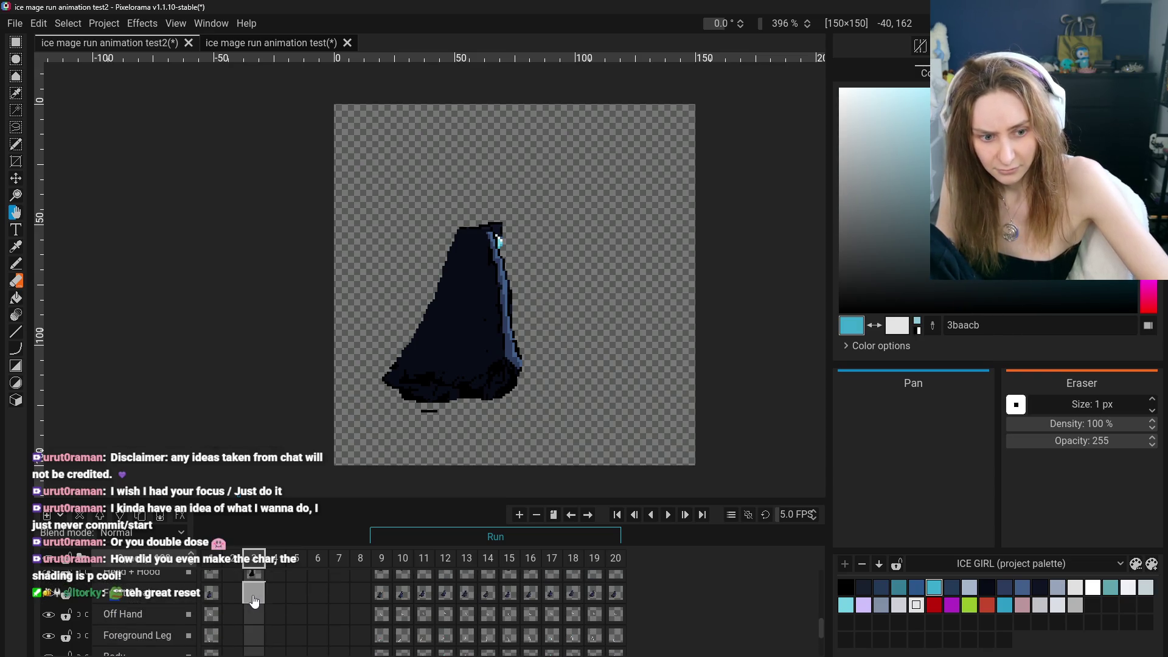
left_click(254, 601)
scroll(254, 601, "up", 1)
left_click(254, 596)
right_click(254, 598)
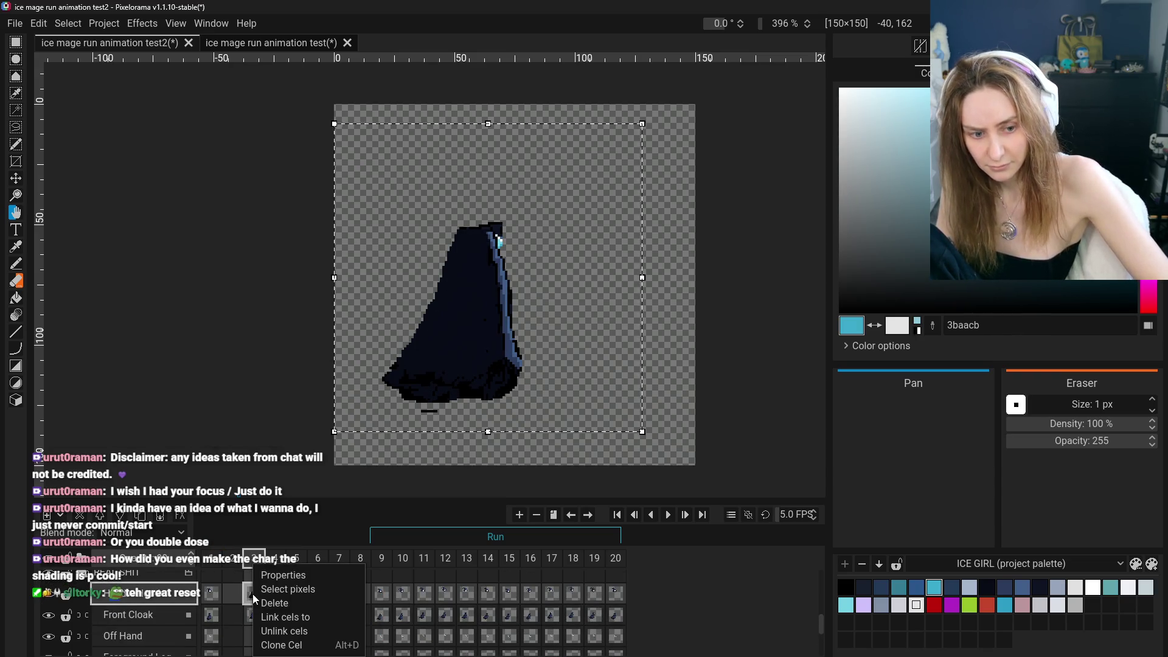
left_click(287, 601)
scroll(279, 607, "down", 2)
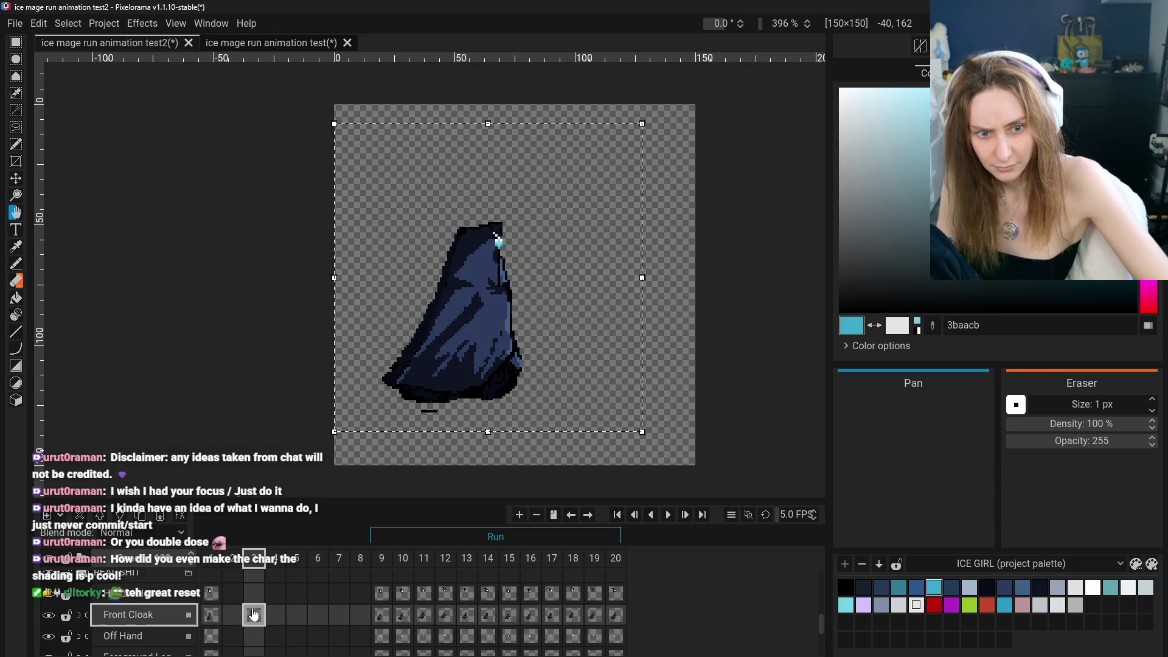
scroll(261, 597, "down", 3)
Select the frame 3 Back Cloak cel, compare with the original, and pick the Move tool
left_click(253, 612)
scroll(247, 602, "up", 2)
scroll(252, 609, "down", 3)
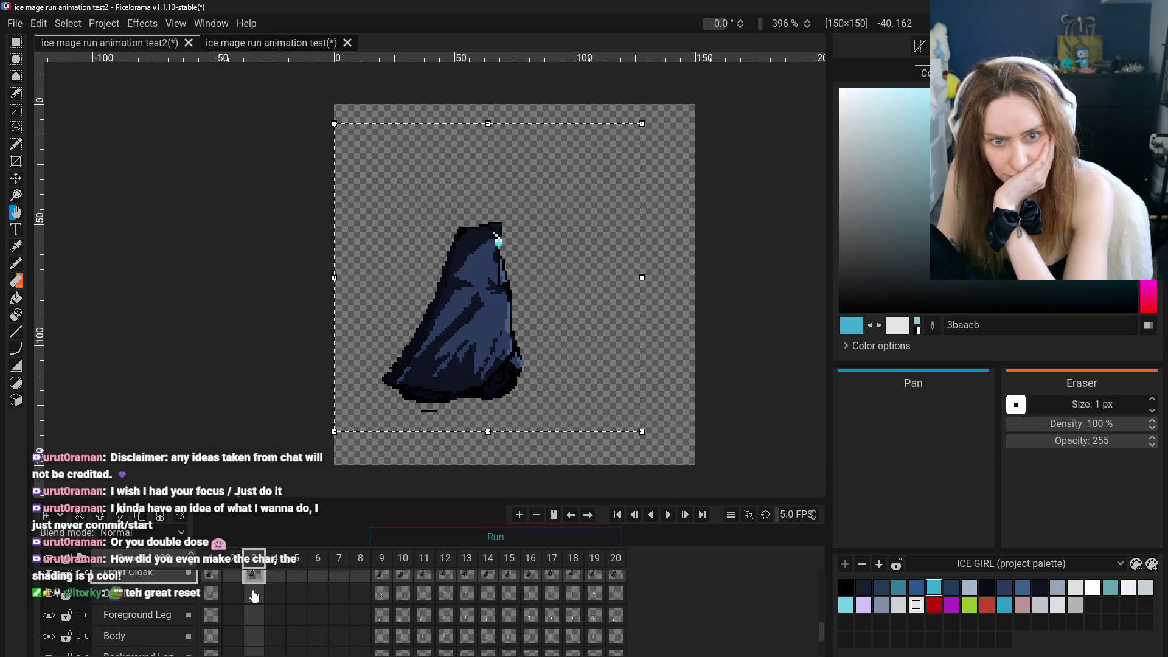
left_click(255, 605)
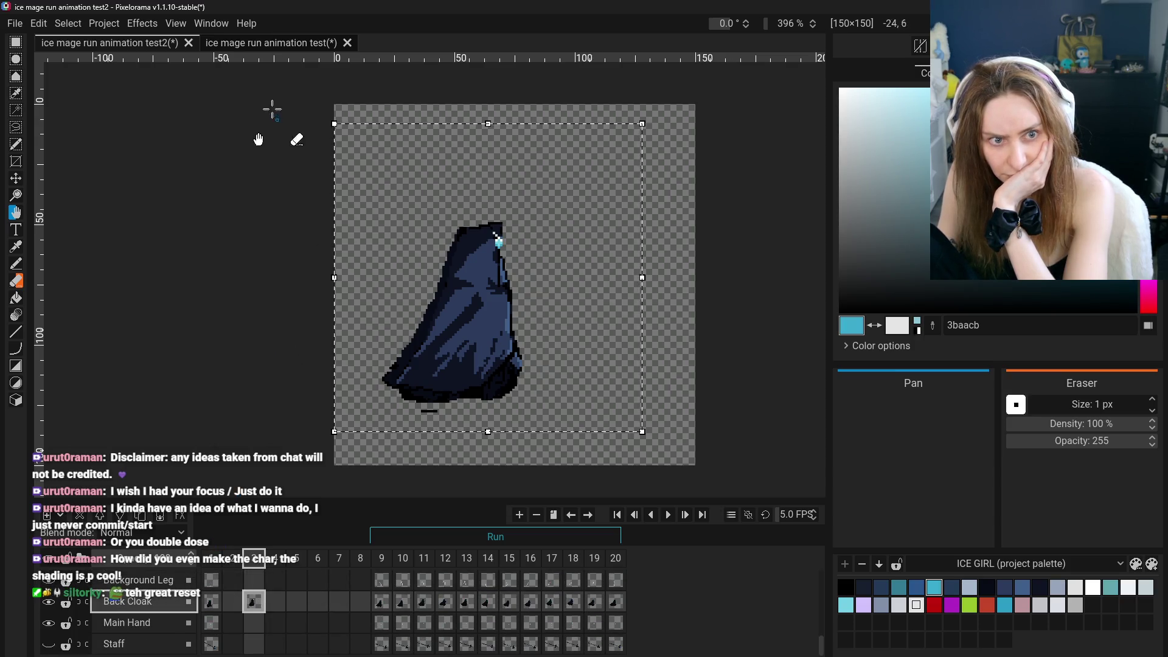
left_click(244, 44)
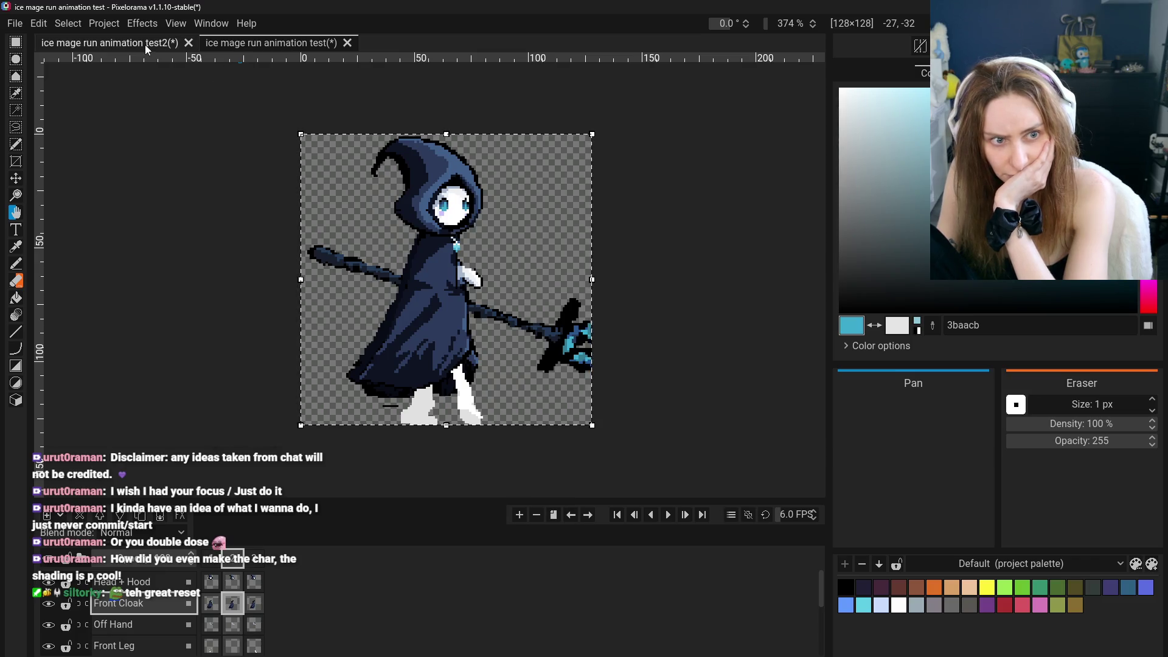
left_click(145, 44)
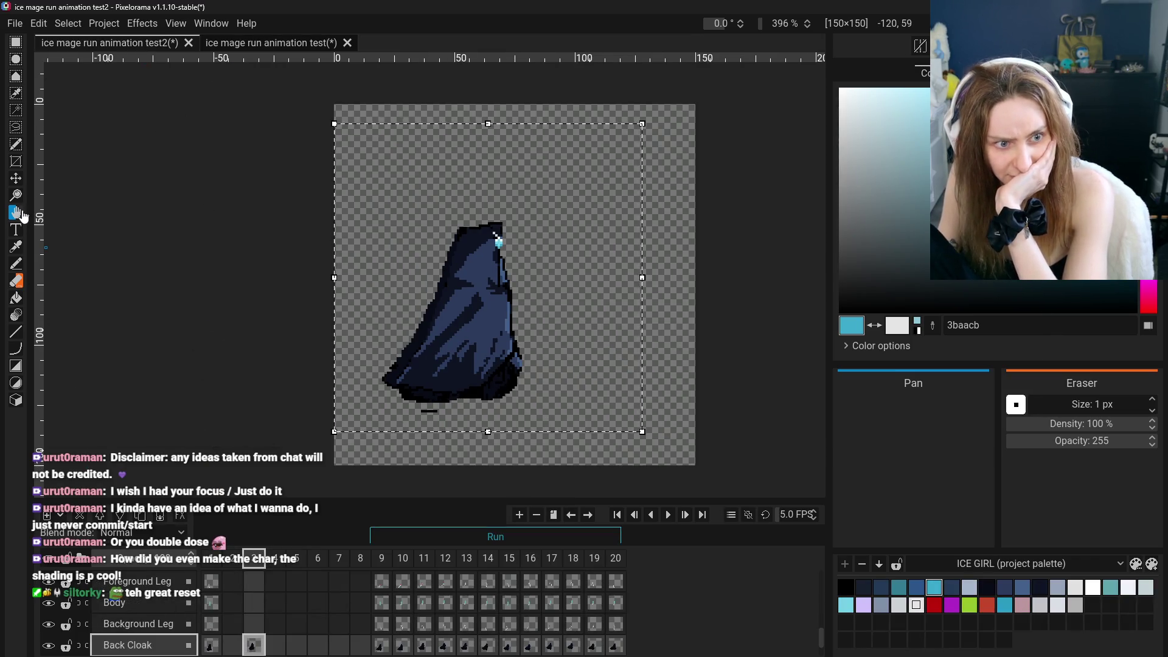
left_click(18, 180)
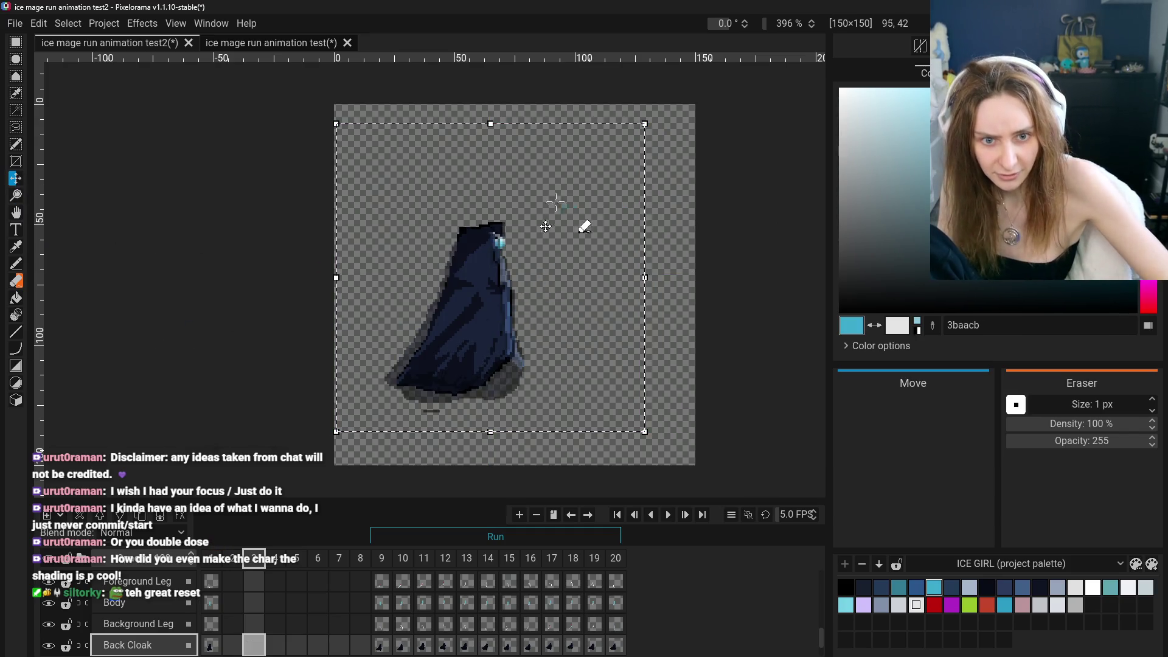
Commit the move, then undo and redo select-alls until the lighter cloak shading returns unselected
key("ctrl+shift+a")
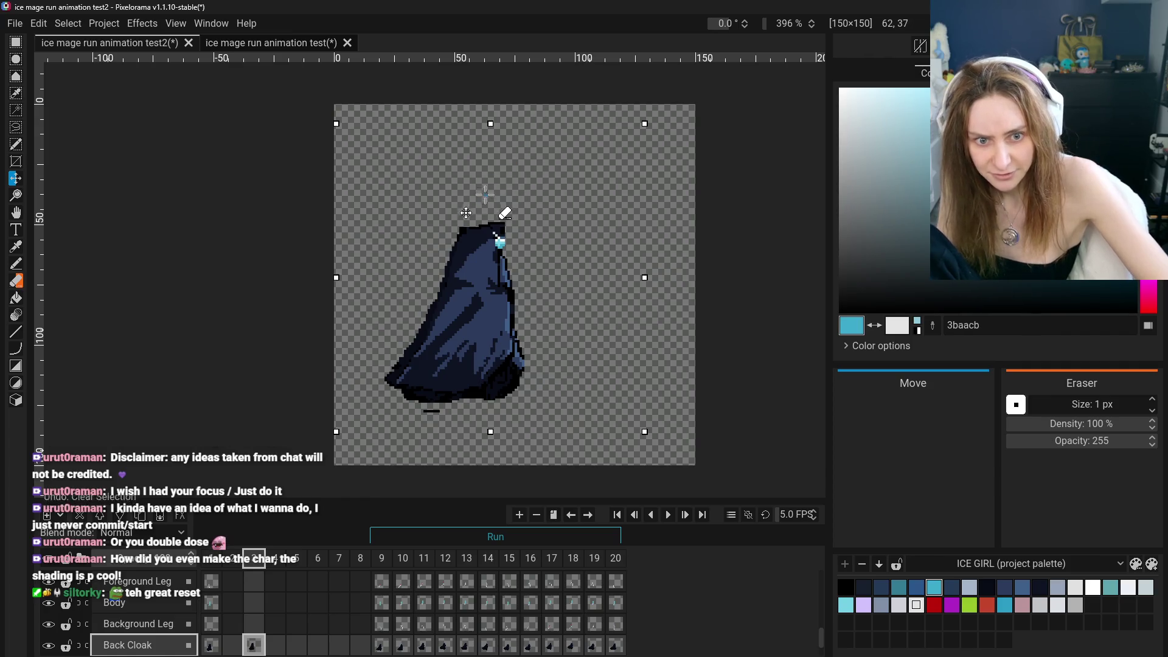
key("ctrl+a")
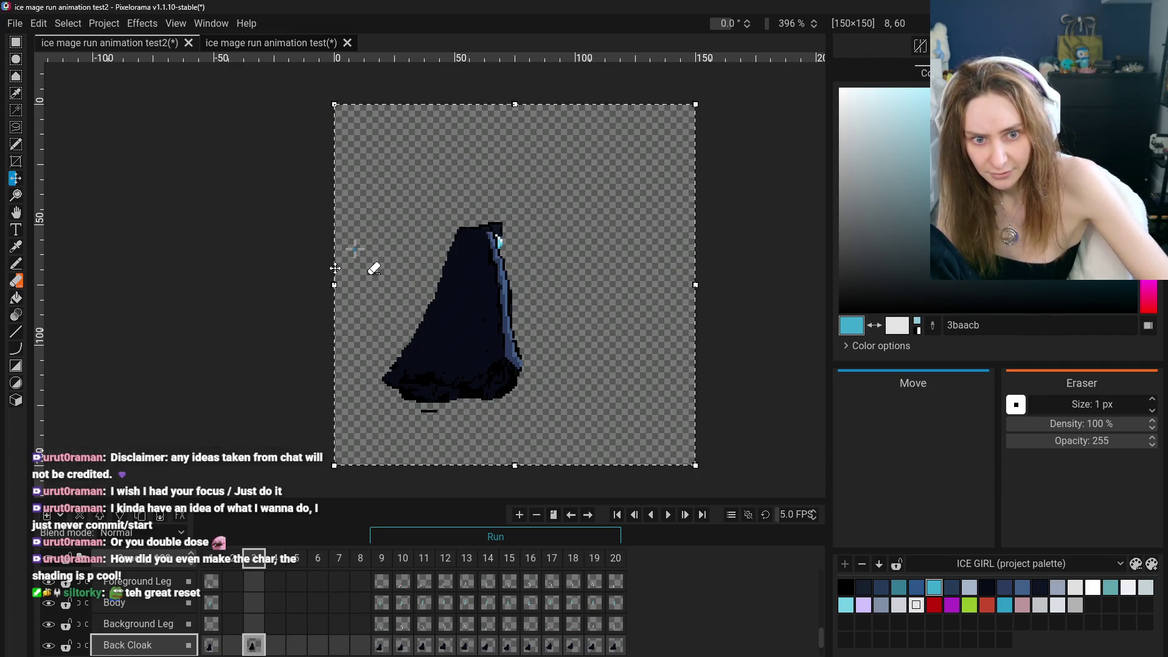
key("ctrl+z")
key("ctrl+z")
key("ctrl+z")
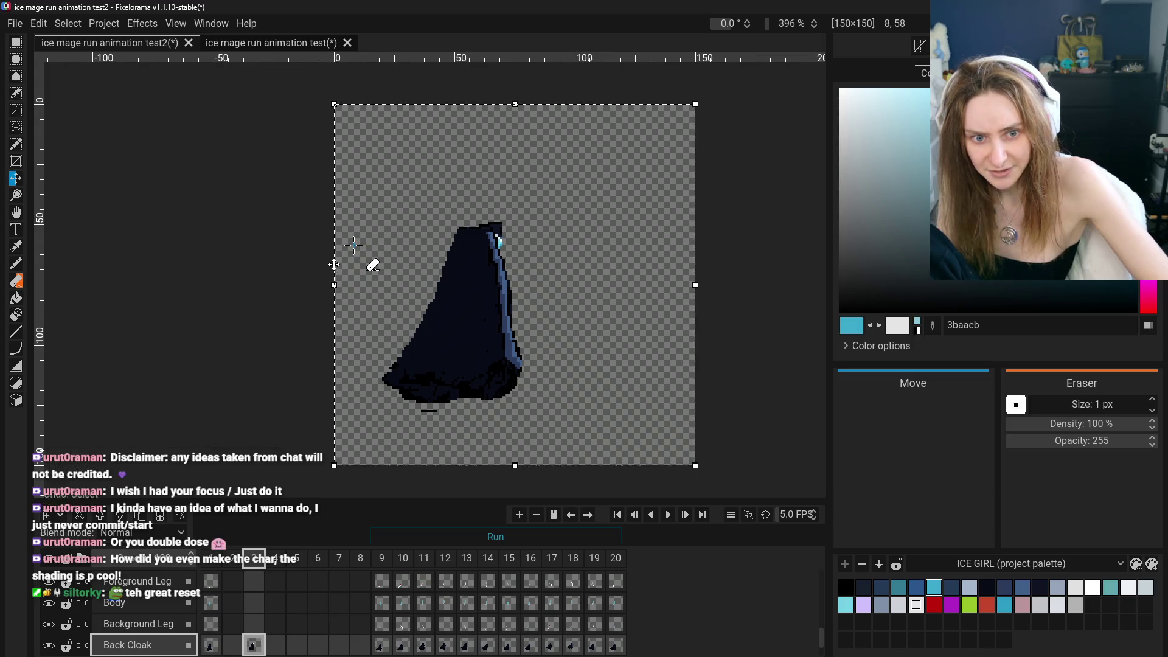
key("ctrl+a")
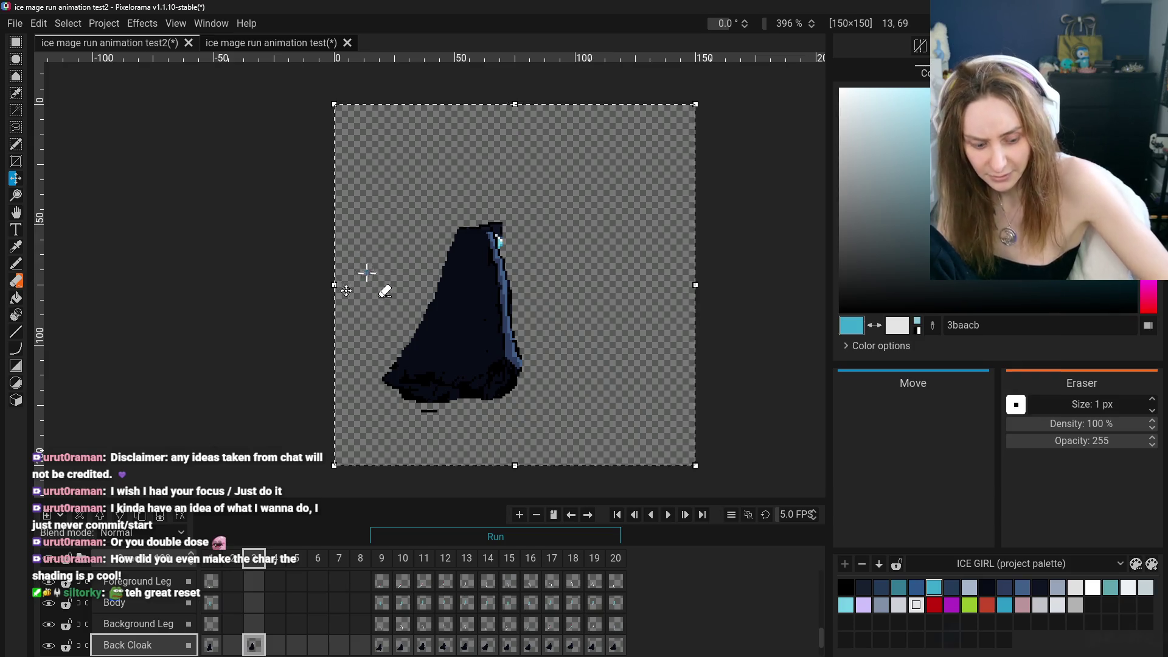
key("ctrl+z")
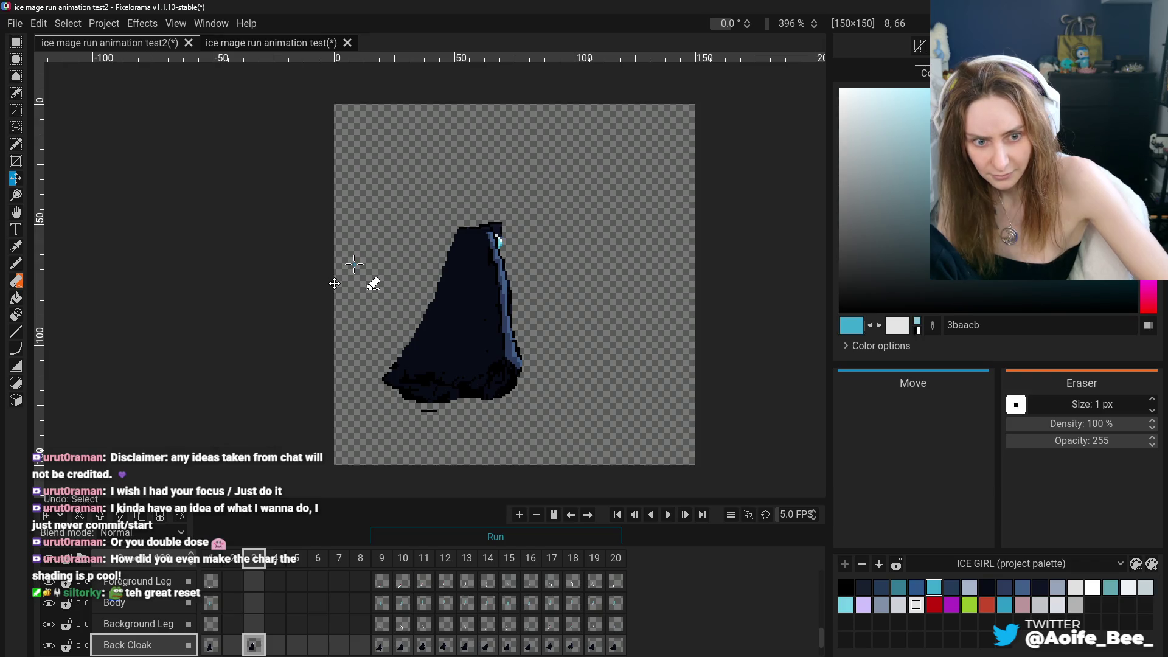
key("ctrl+y")
key("ctrl+z")
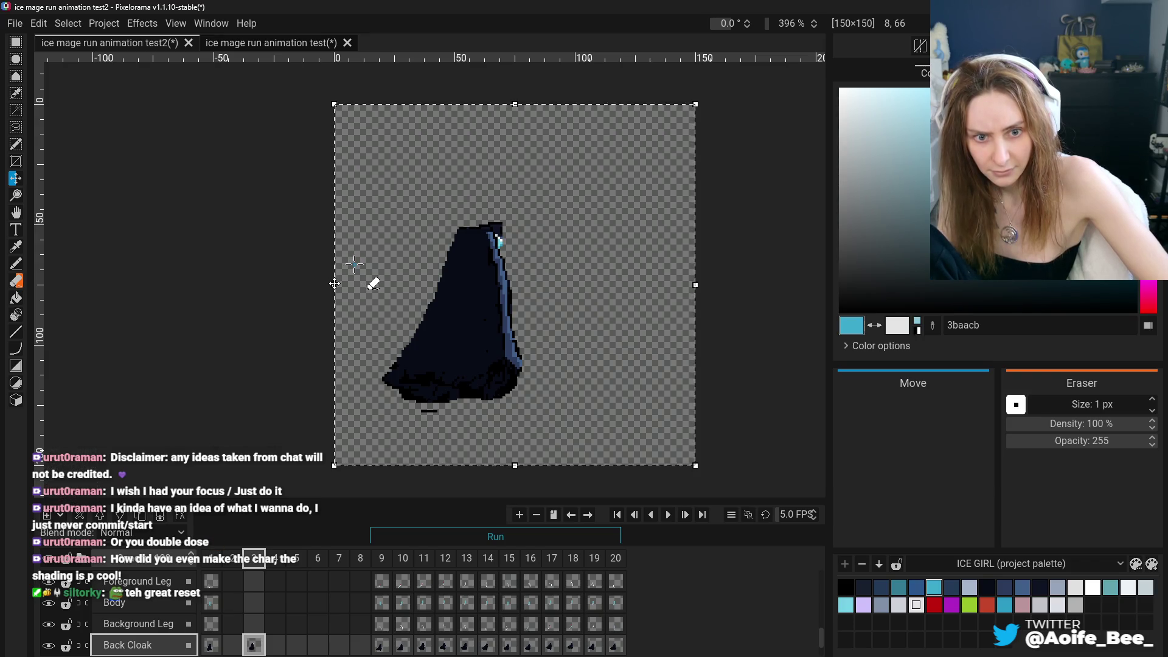
scroll(299, 618, "up", 3)
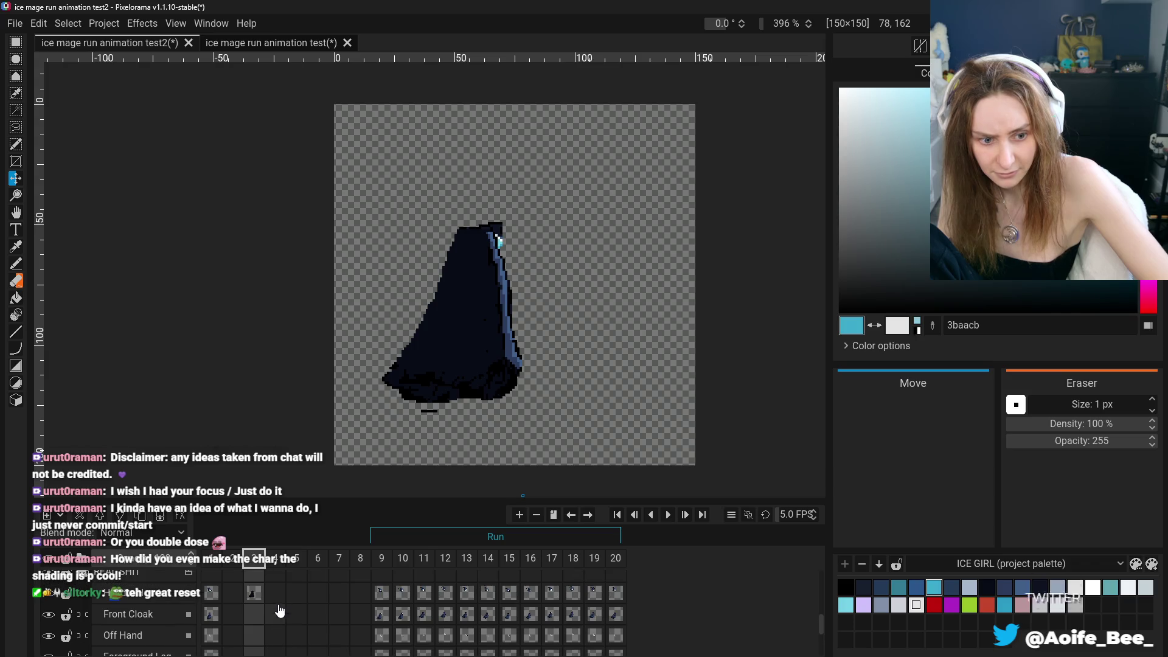
key("ctrl+y")
key("ctrl+y")
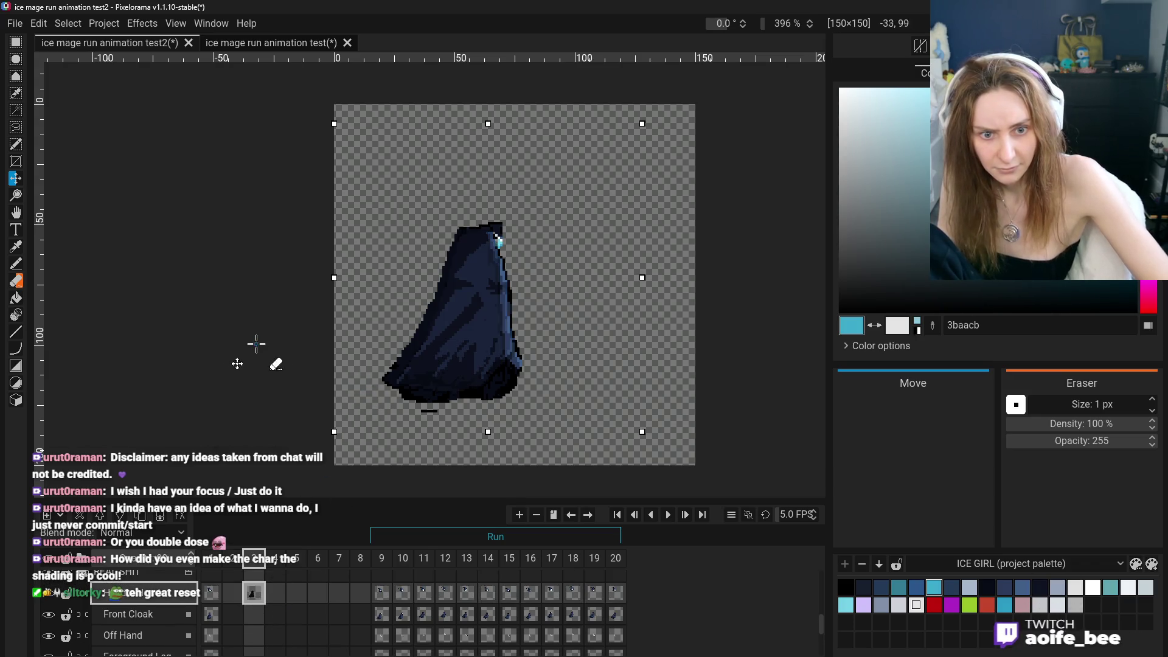
key("ctrl+y")
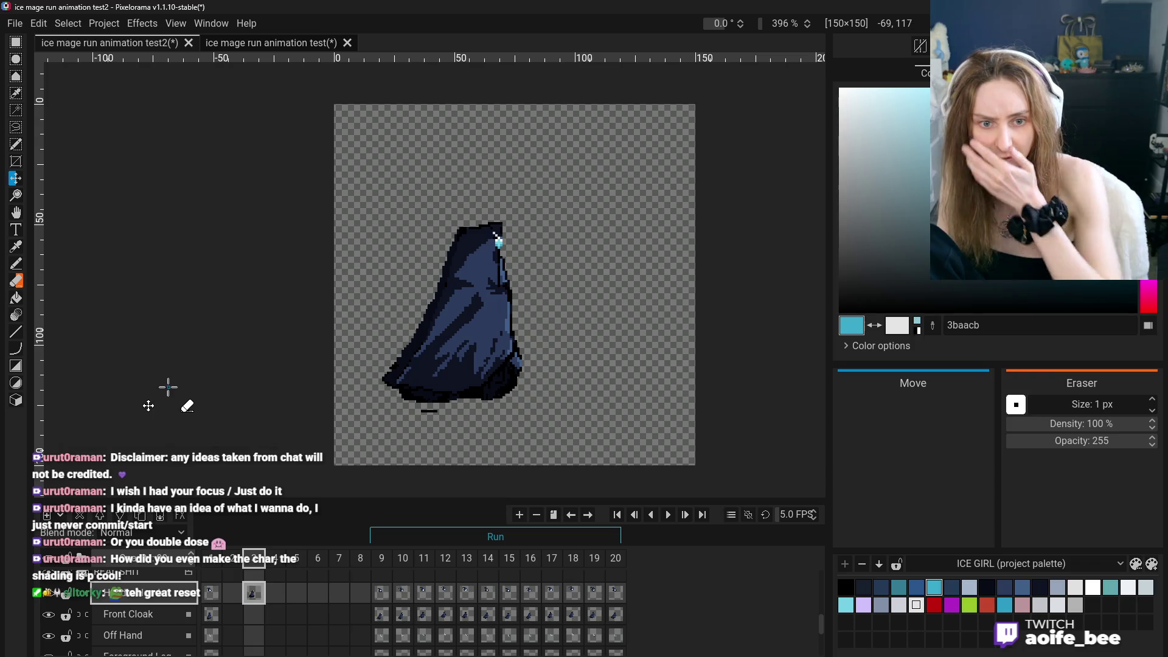
left_click(375, 613)
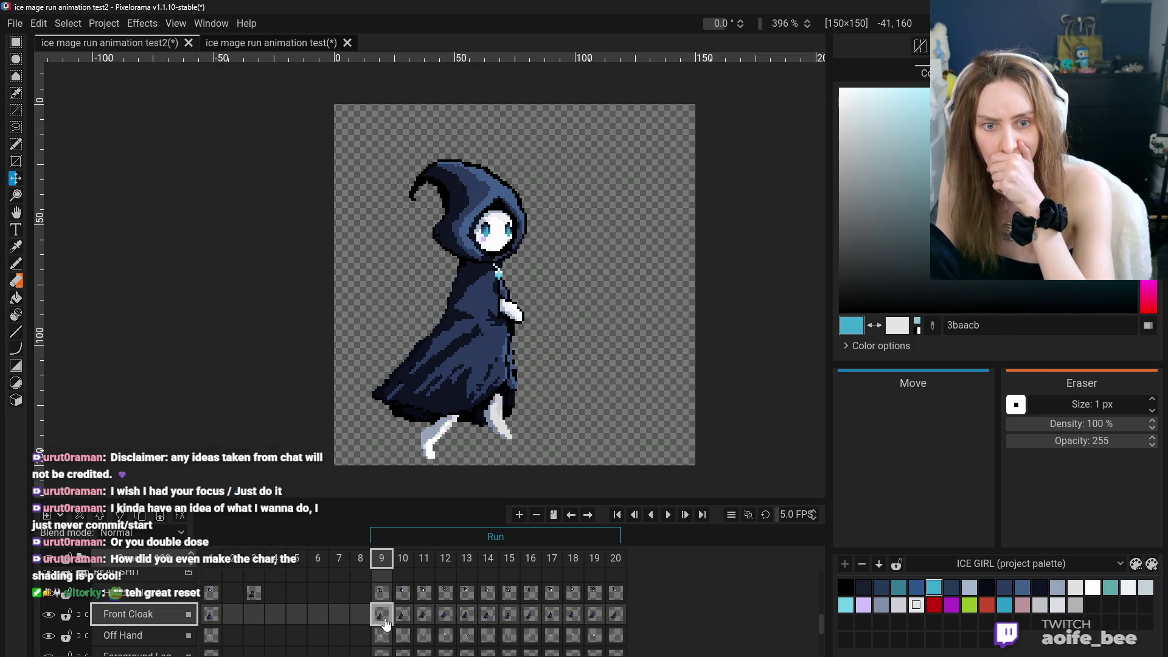
left_click(218, 599)
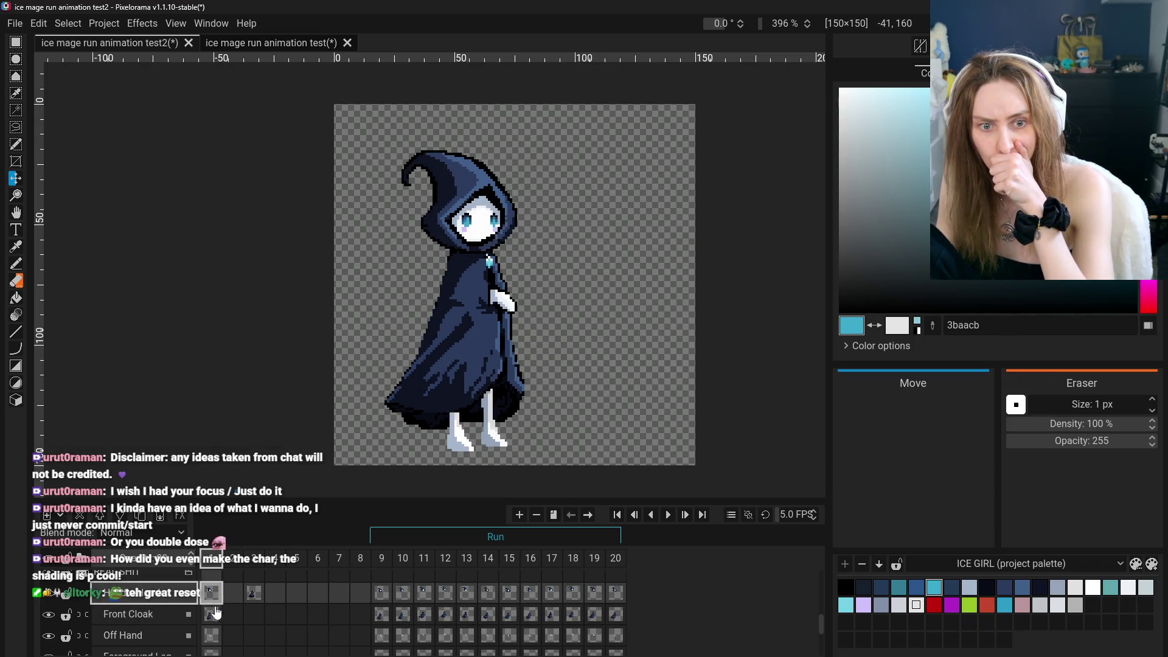
left_click(387, 624)
left_click(211, 612)
left_click(253, 593)
left_click(383, 616)
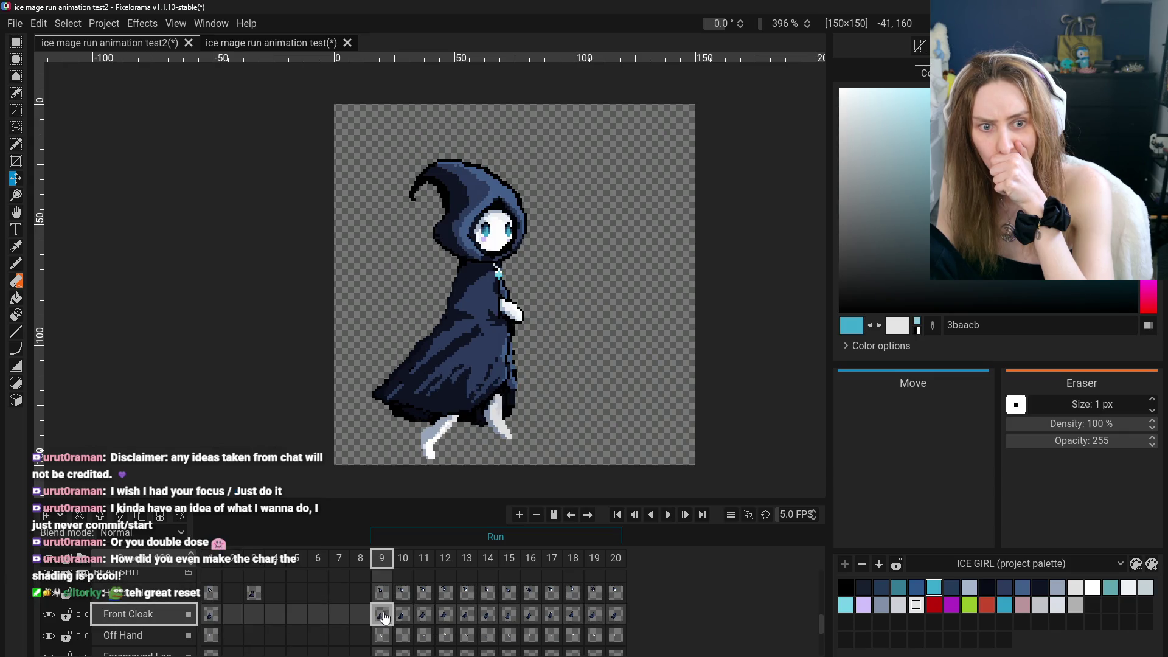
left_click(251, 593)
left_click(382, 616)
left_click(259, 595)
left_click(359, 614)
left_click(382, 615)
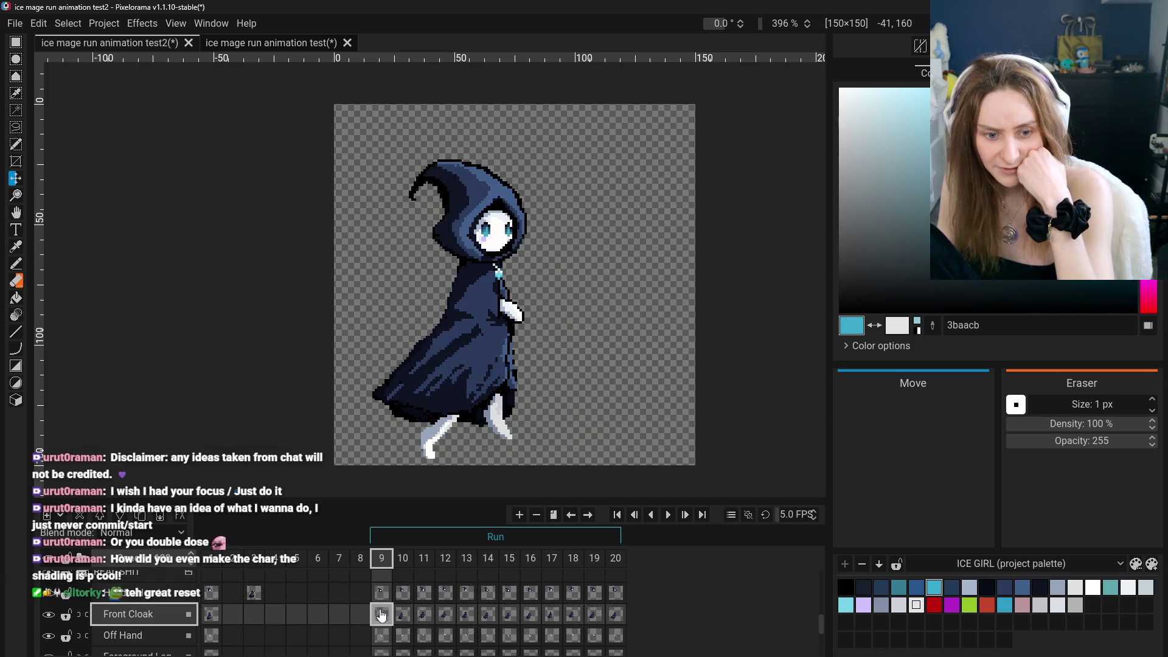
left_click(401, 617)
left_click(378, 616)
left_click(403, 616)
left_click(380, 615)
left_click(402, 616)
left_click(380, 616)
left_click(406, 616)
left_click(381, 615)
left_click(403, 615)
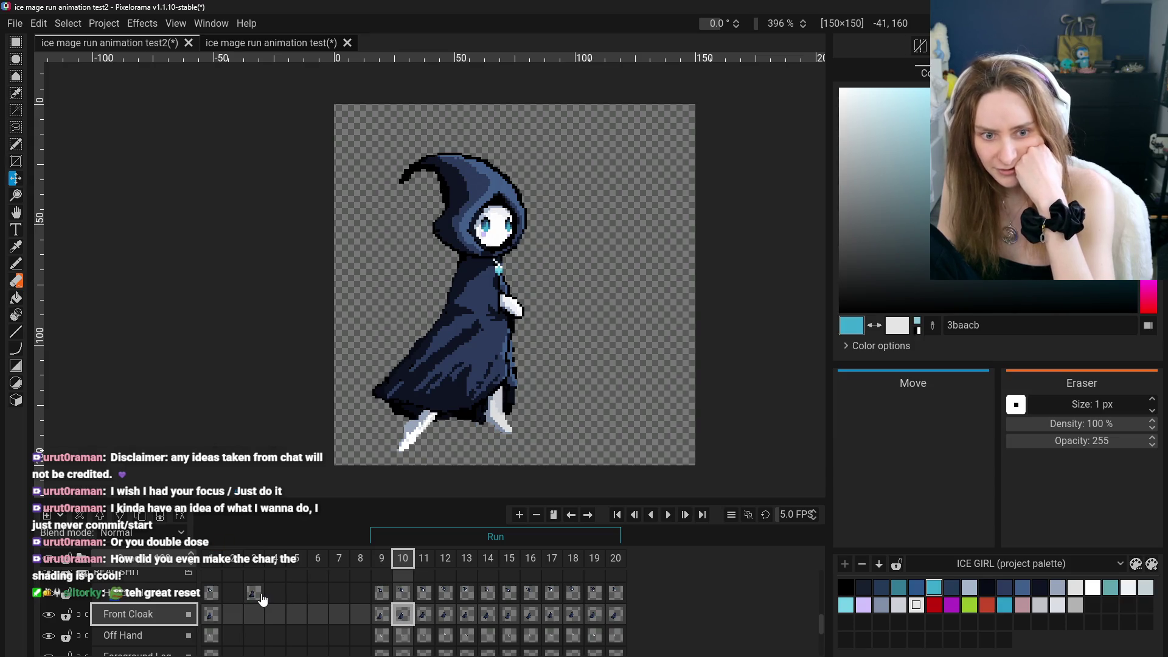
left_click(380, 616)
left_click(404, 617)
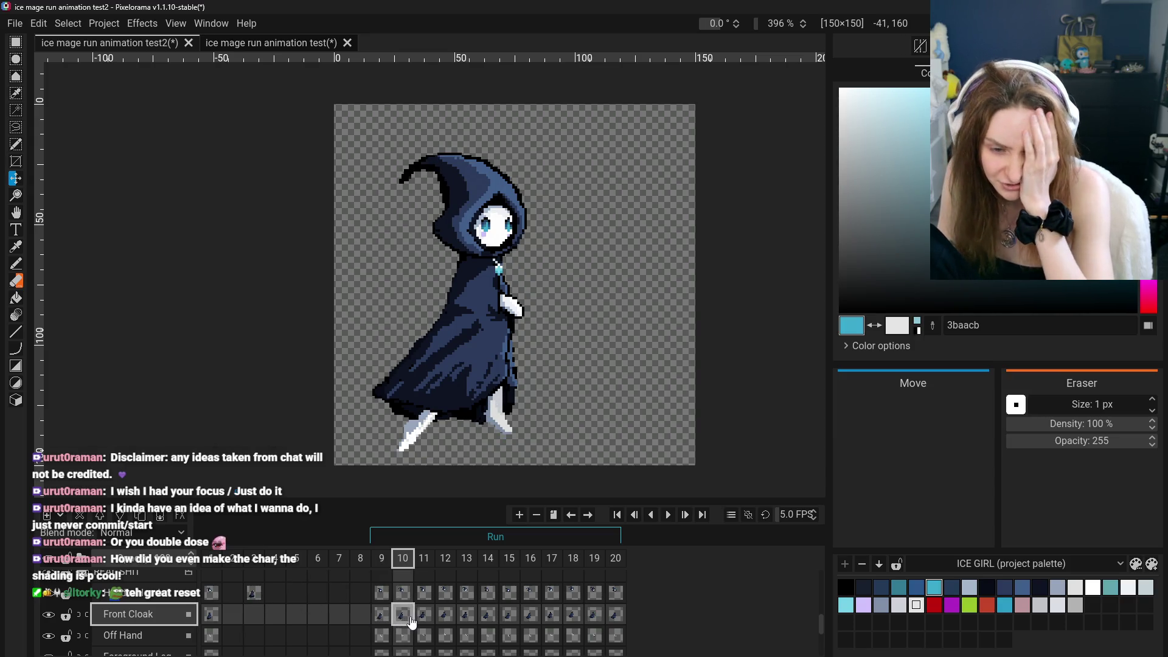
left_click(380, 615)
left_click(406, 619)
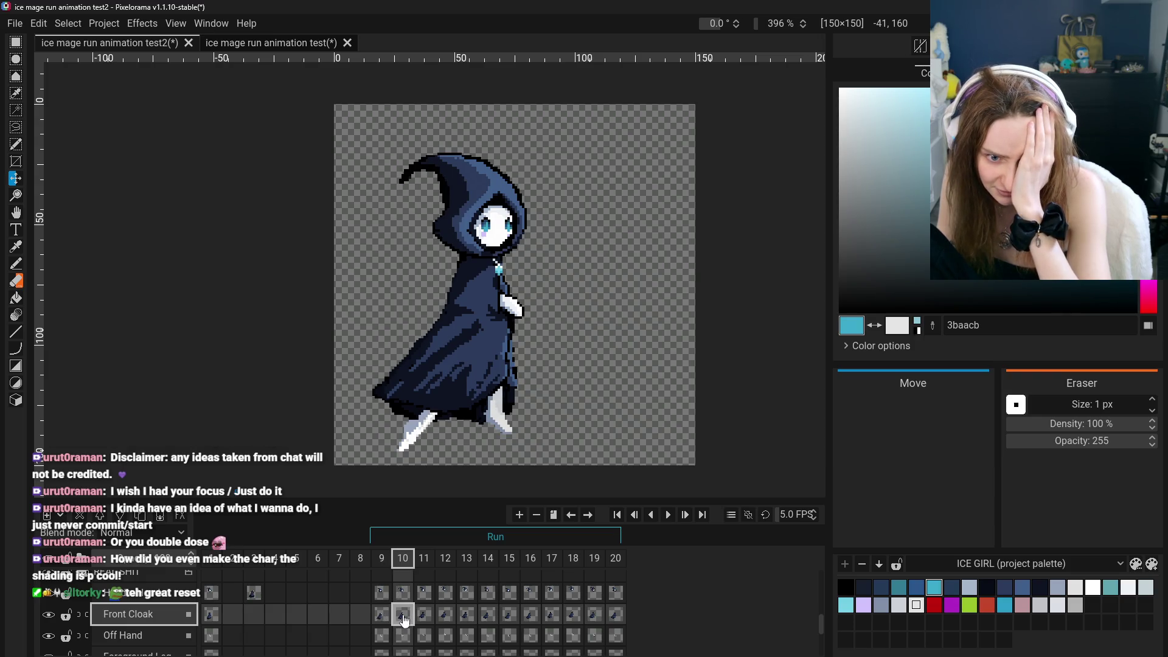
left_click(381, 616)
left_click(403, 617)
left_click(381, 616)
left_click(399, 618)
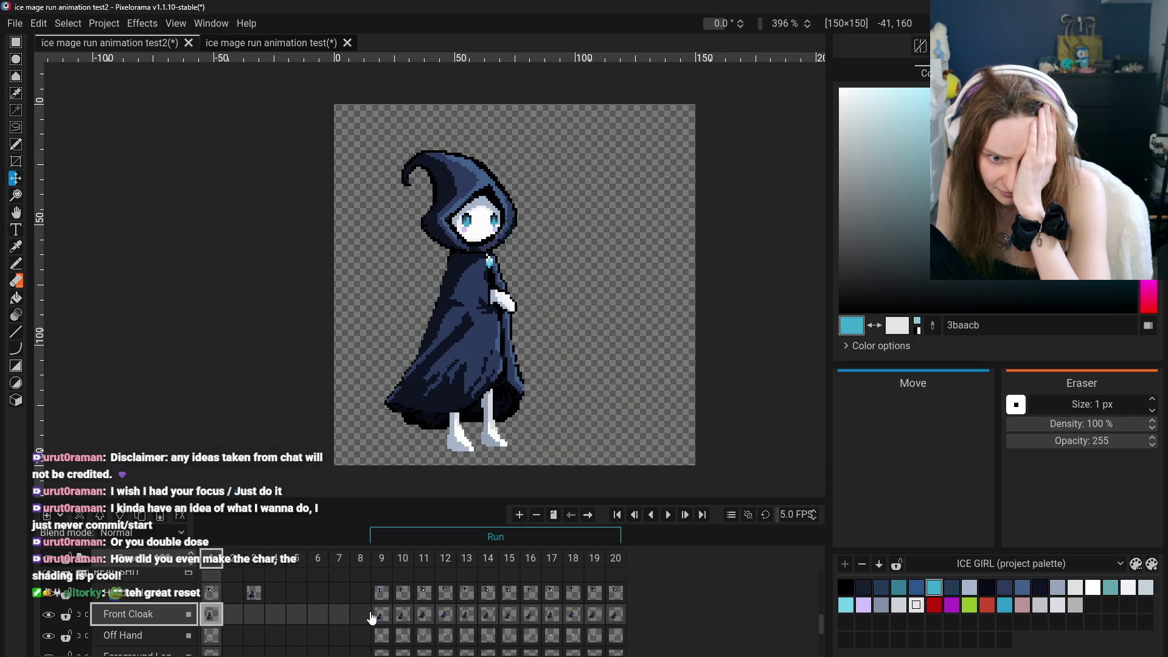
key("ctrl+Right")
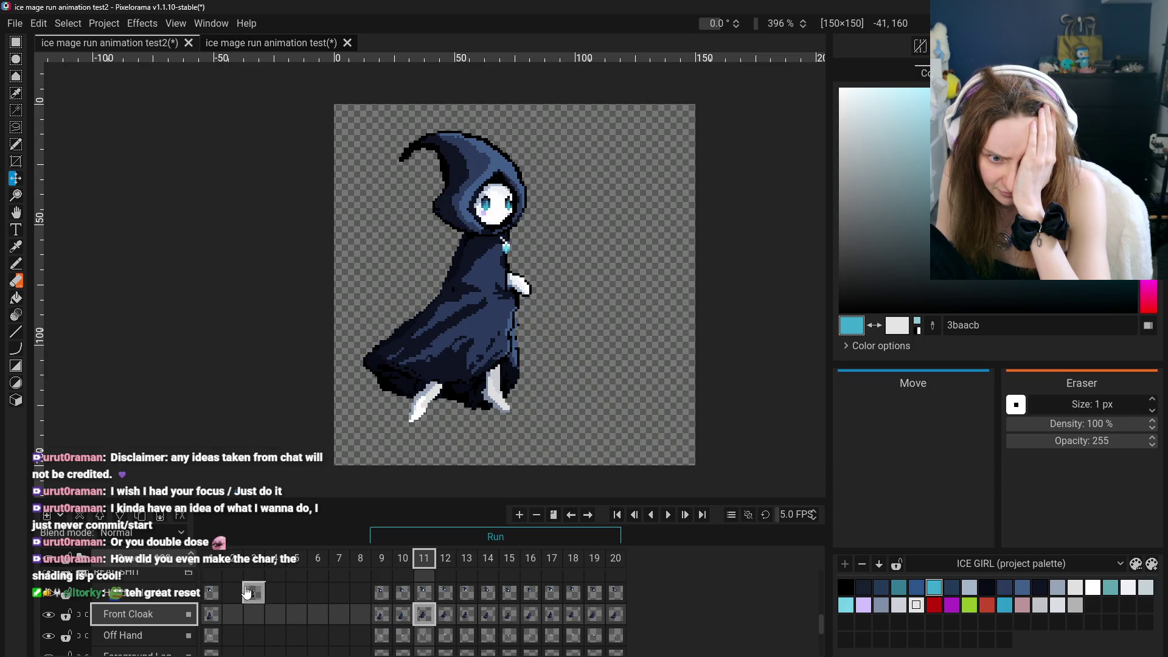
left_click(246, 593)
left_click(212, 620)
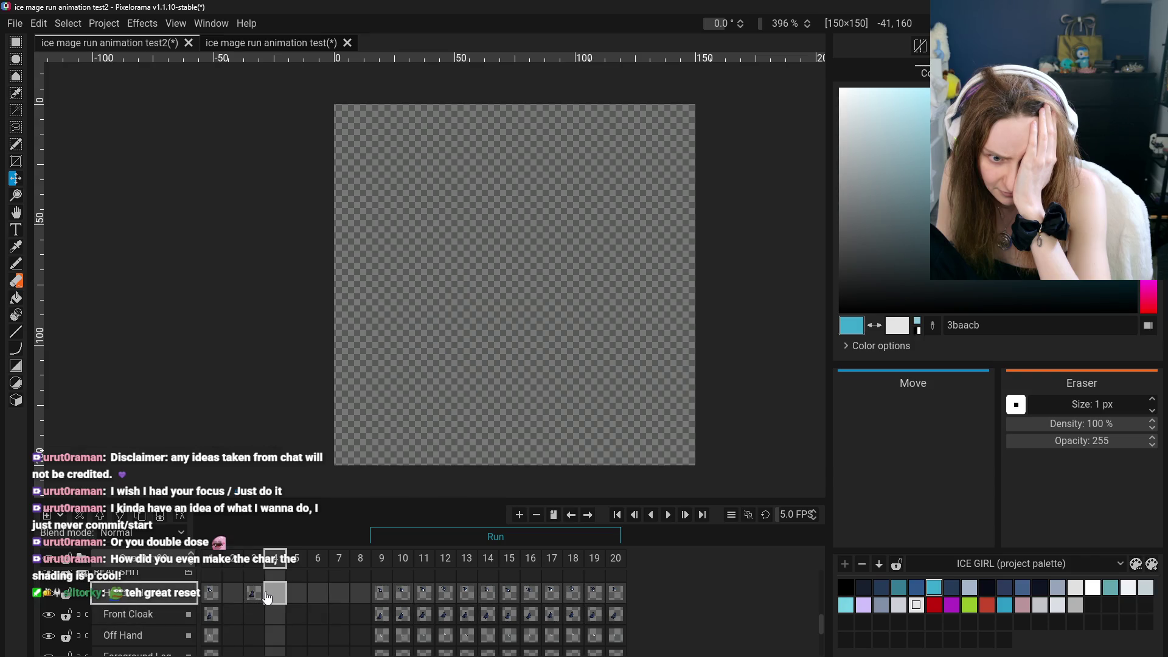
Select frame 3's Back Cloak cel and nudge the cloak about 5 px down
left_click(253, 609)
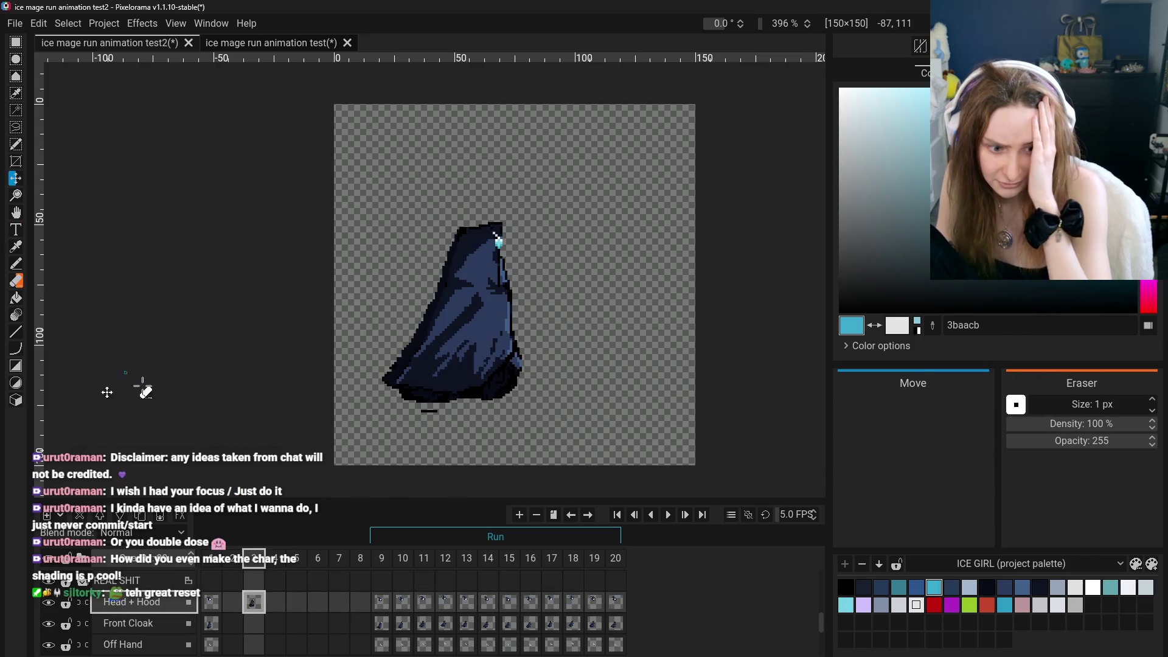
scroll(258, 631, "down", 5)
left_click(258, 631, "shift")
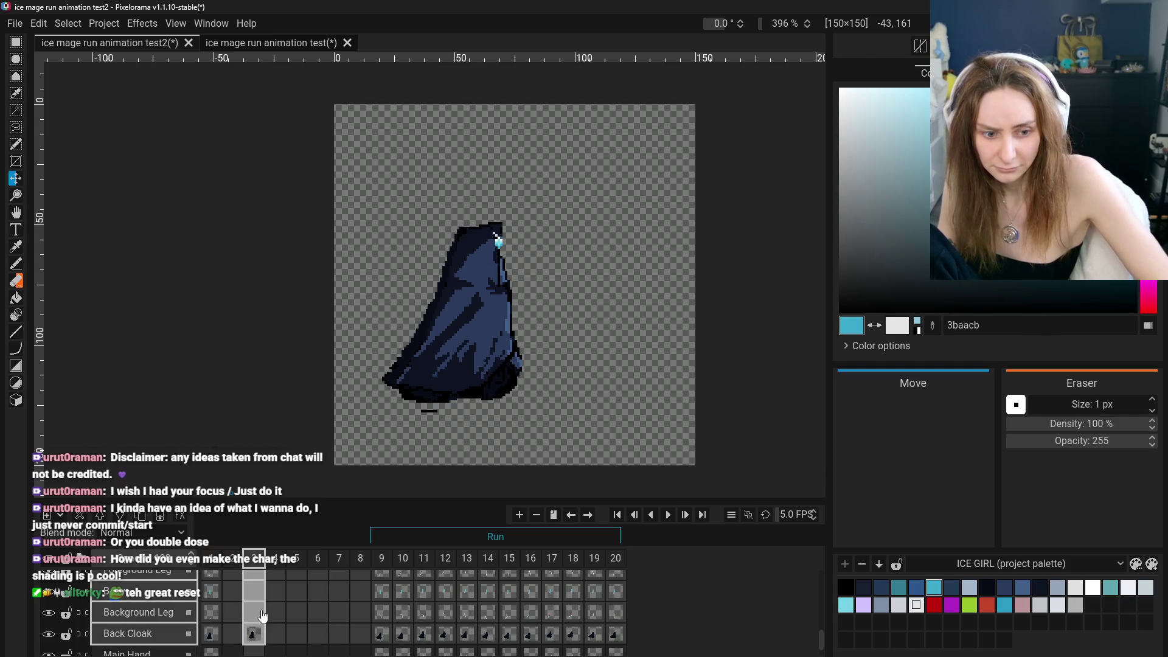
scroll(268, 600, "up", 3)
scroll(262, 609, "down", 4)
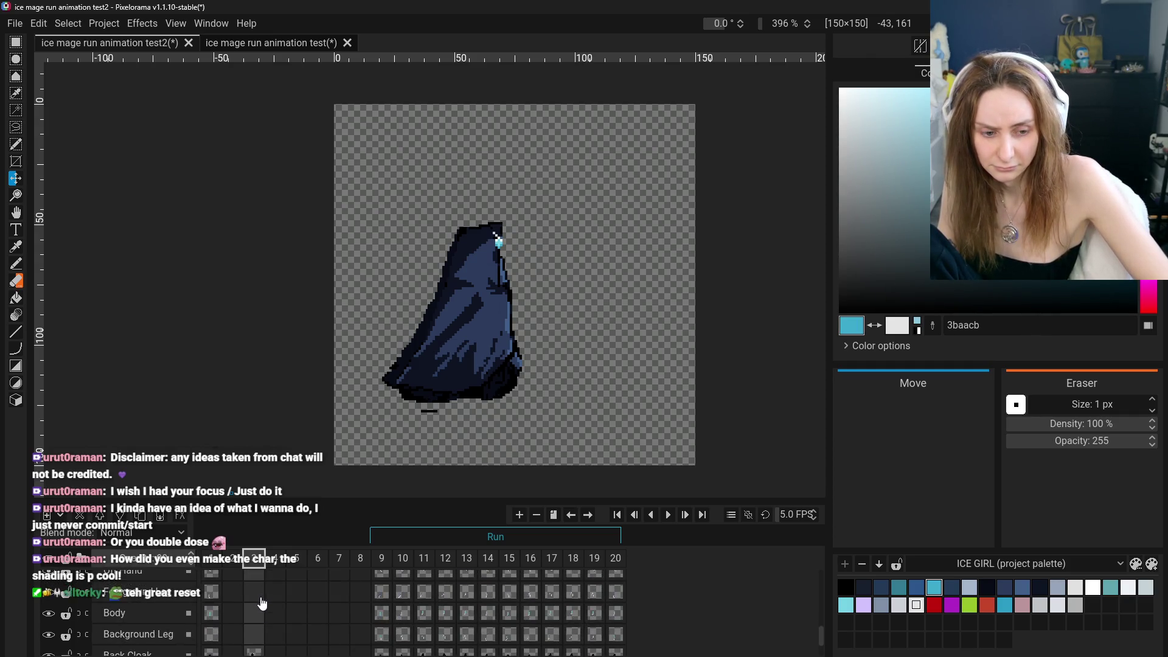
left_click(258, 609)
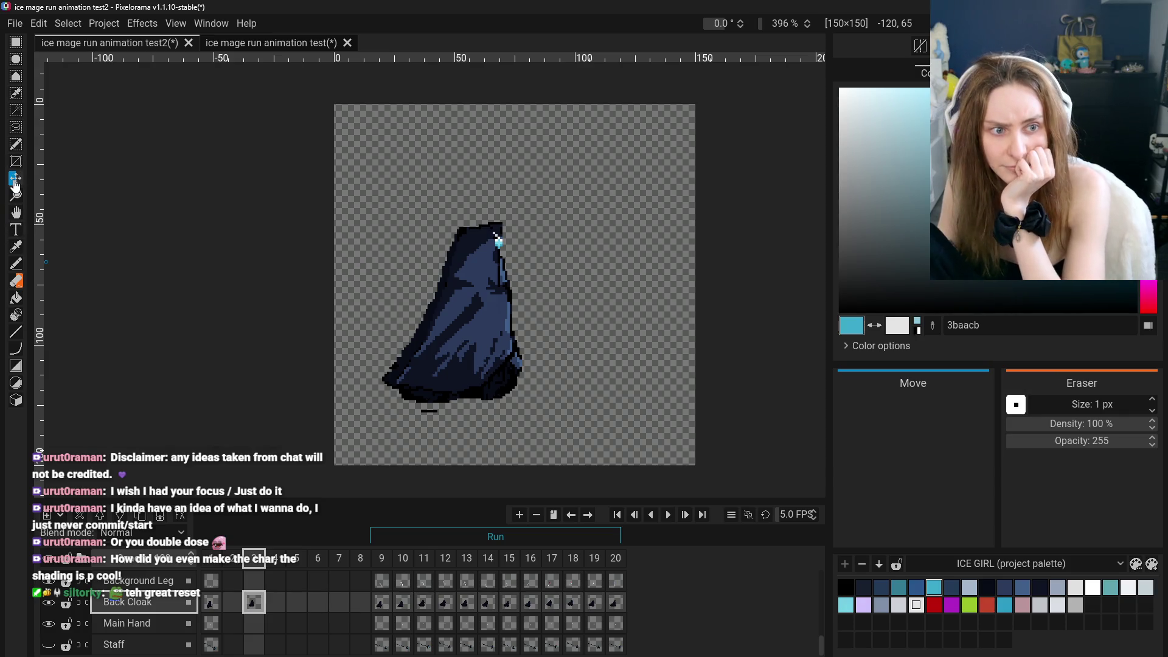
key("Down")
key("Down")
key("Down")
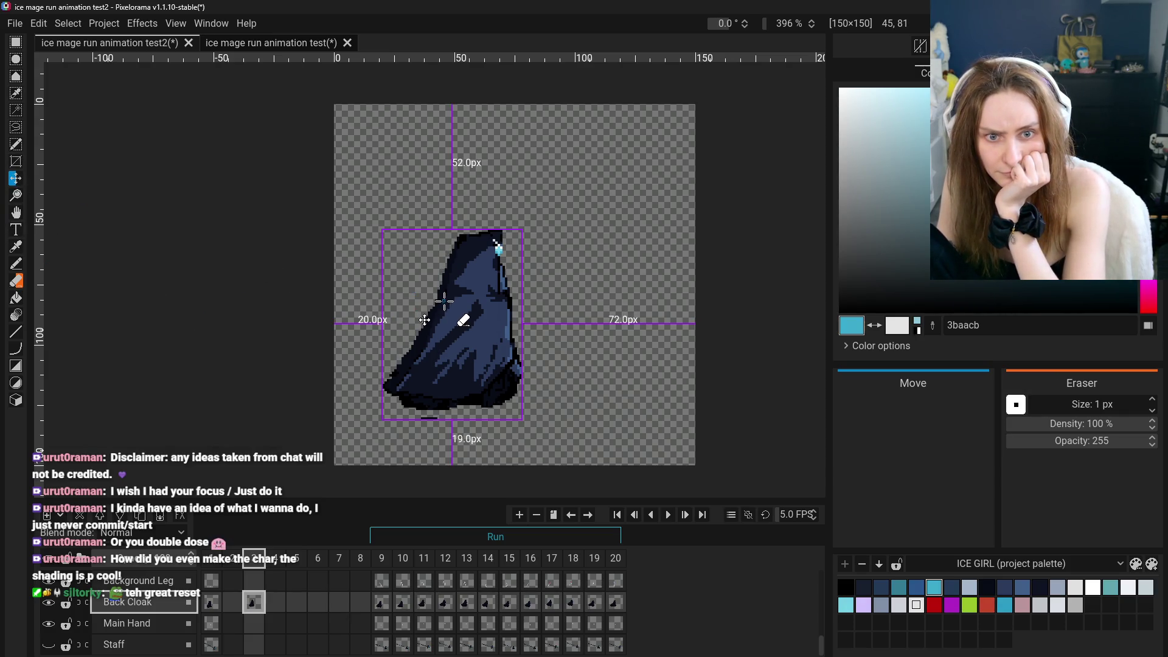
Check the full character in frame 9, then return to frame 3's Head + Hood cel
left_click(213, 605)
left_click(382, 602)
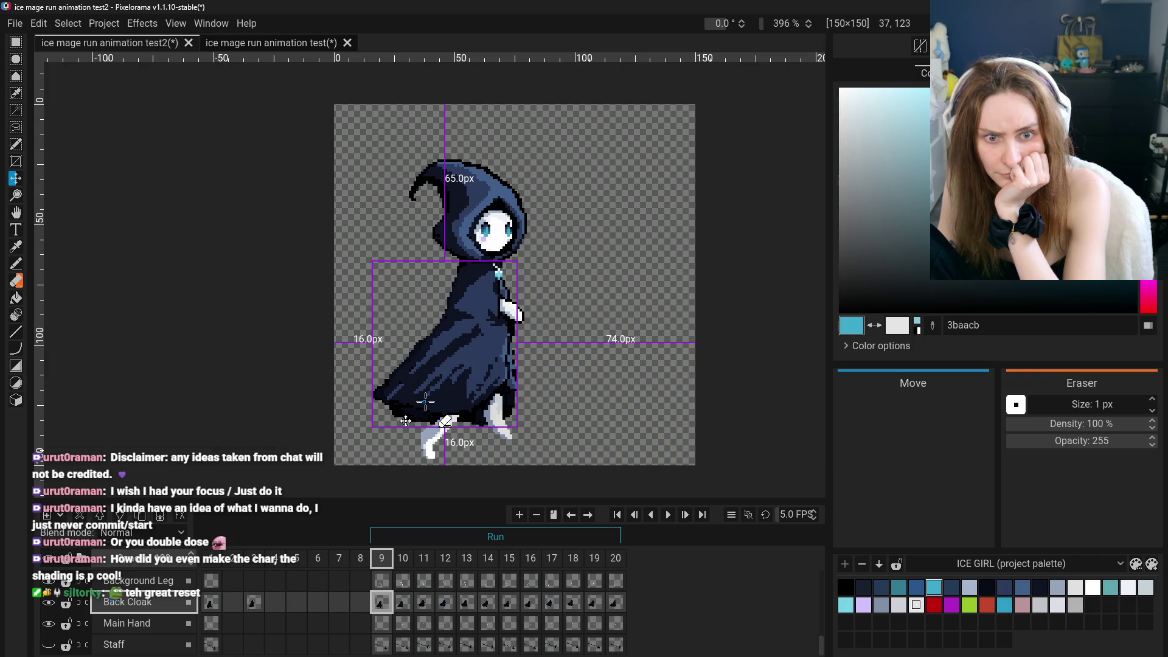
left_click(255, 603)
scroll(260, 605, "up", 3)
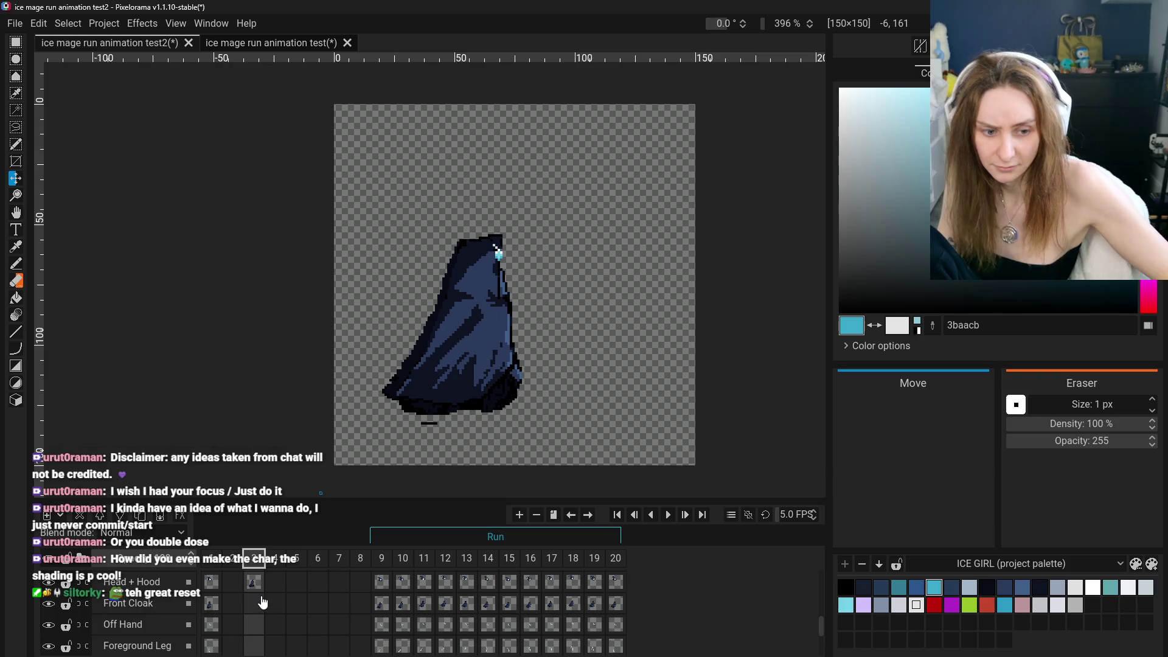
left_click(254, 589)
Drag frame 3's cloak a few pixels lower, deselect, and compare it with frame 10
left_click_drag(480, 340, 480, 357)
key("ctrl+shift+a")
scroll(400, 617, "down", 2)
scroll(401, 618, "down", 3)
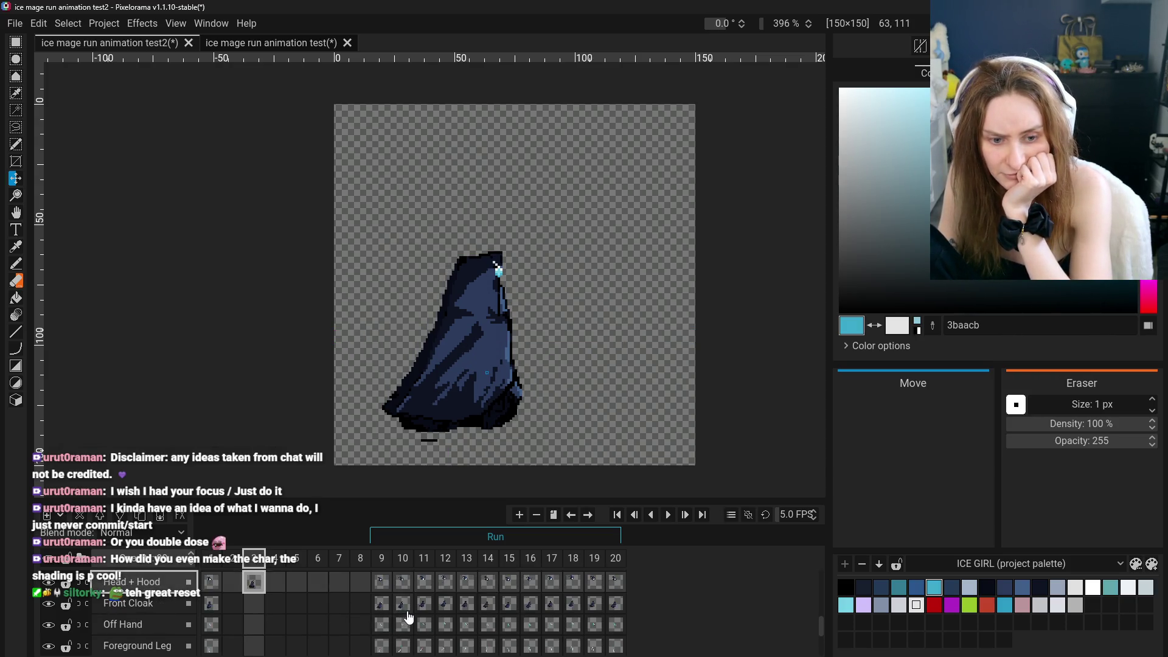
left_click(405, 615)
left_click(255, 615)
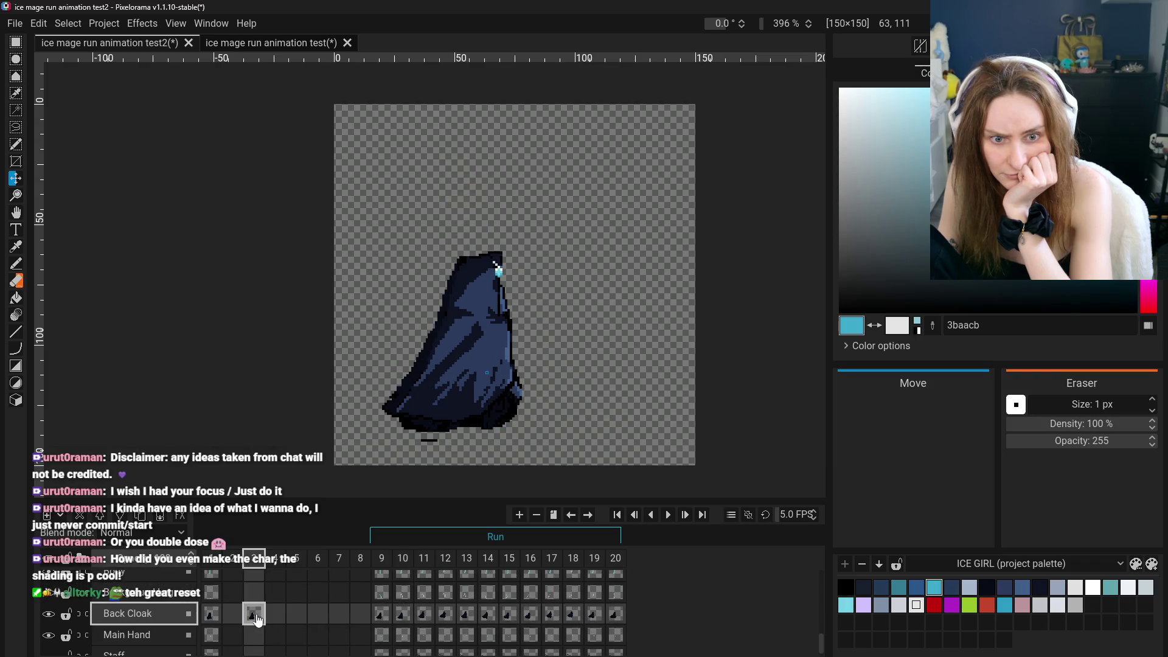
left_click(404, 616)
Compare cloak poses across frames 2, 3, 5, 9 and 10, ending on frame 3's Back Cloak cel
left_click(295, 615)
left_click(400, 616)
left_click(255, 615)
left_click(381, 615)
left_click(233, 615)
left_click(256, 616)
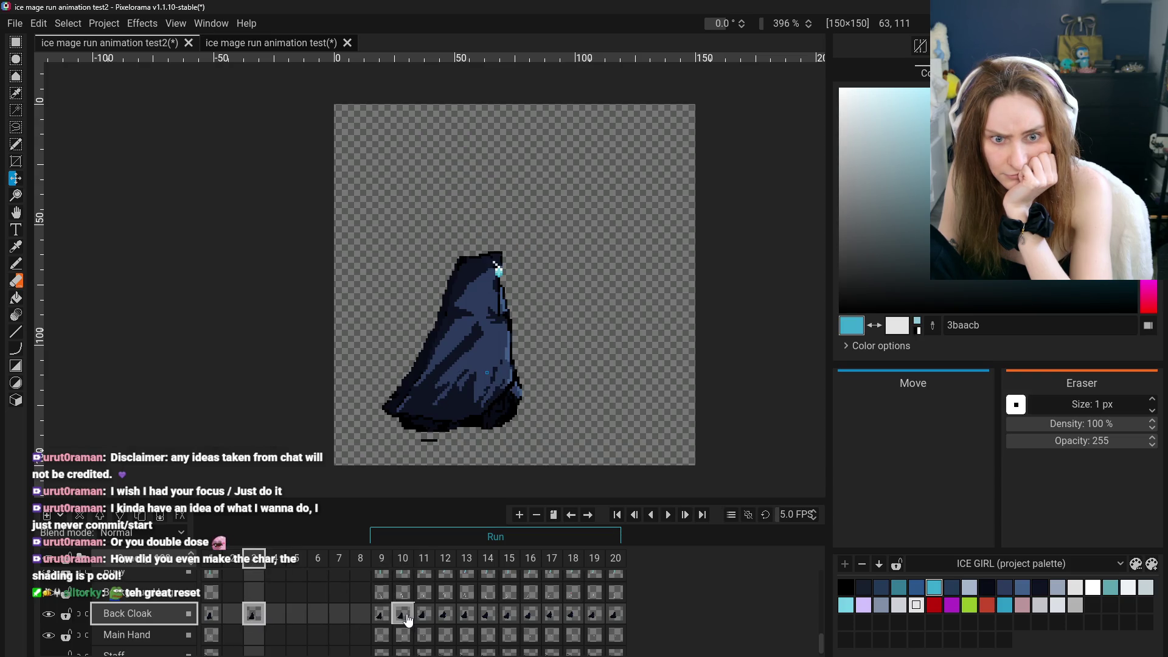
left_click(407, 615)
left_click(255, 619)
left_click(389, 622)
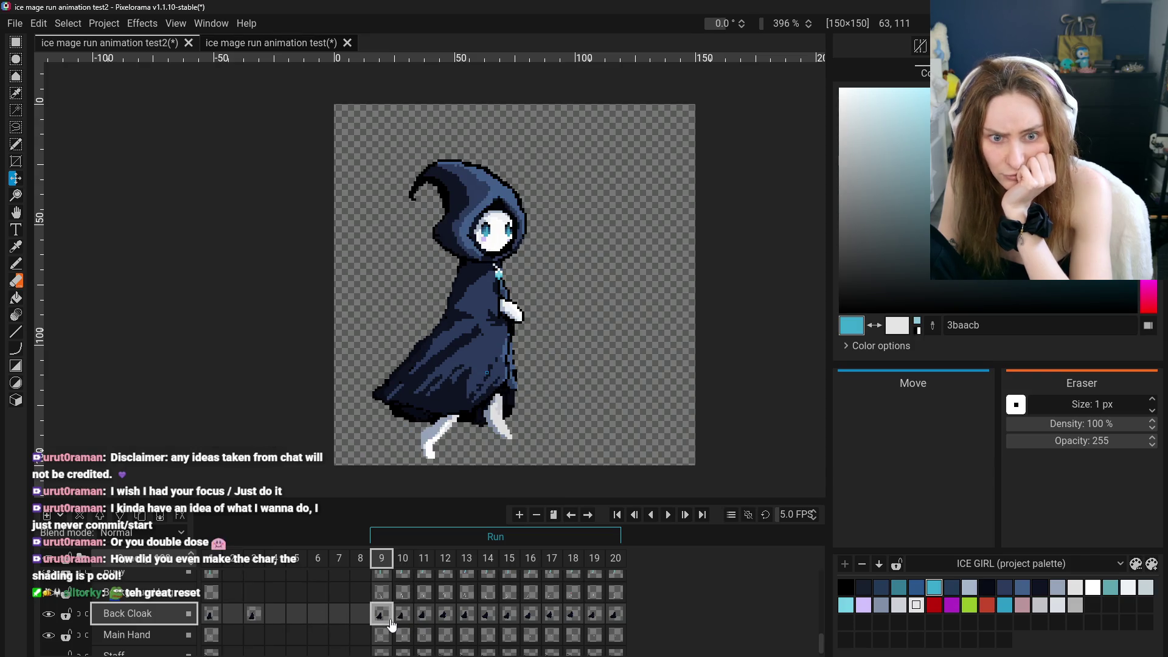
left_click(253, 615)
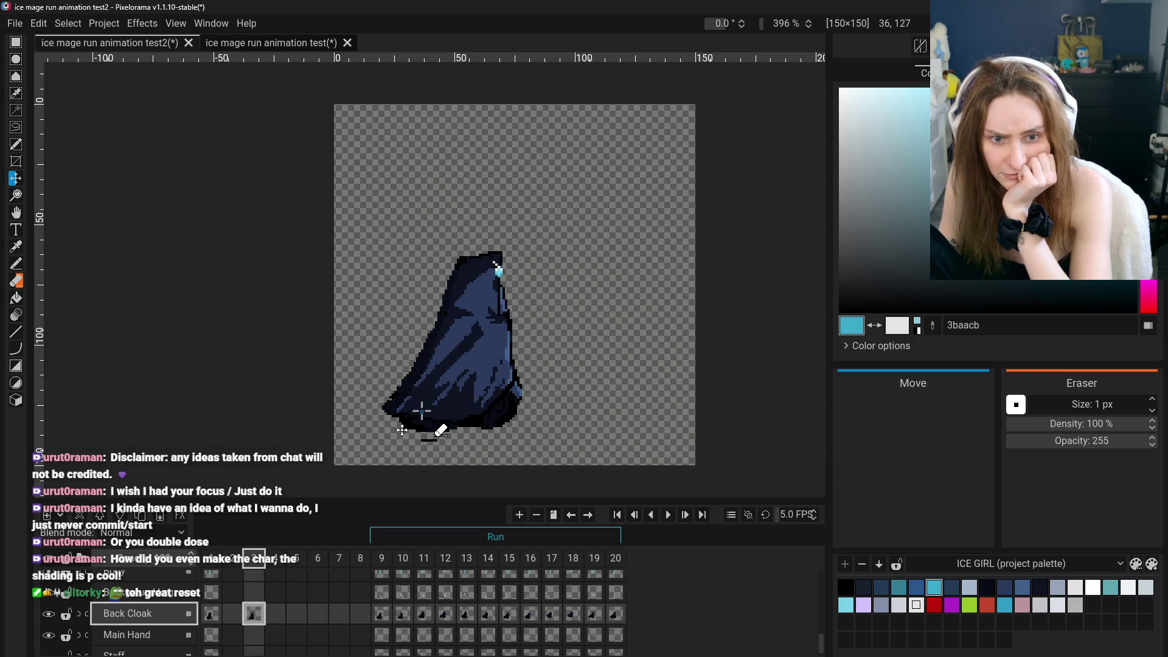
Select frame 3's Head + Hood cel, then its Back Cloak cel
scroll(273, 602, "up", 3)
left_click(253, 604)
scroll(261, 611, "down", 1)
scroll(263, 615, "up", 1)
scroll(263, 615, "up", 1)
scroll(264, 614, "down", 4)
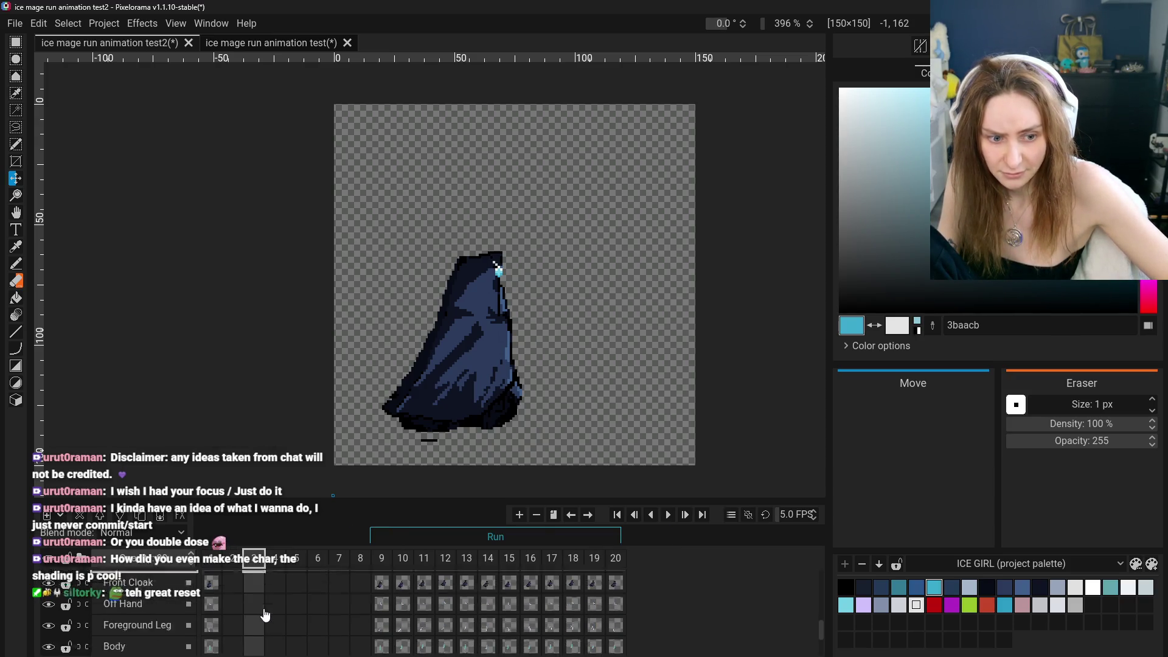
left_click(254, 635)
scroll(299, 618, "up", 4)
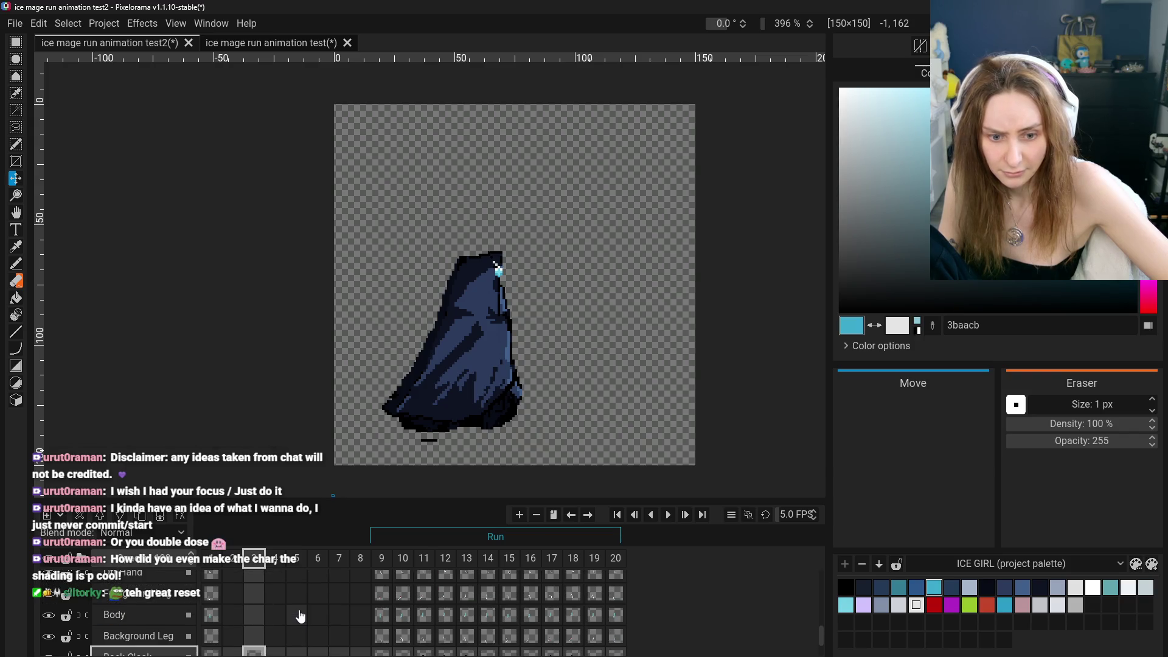
scroll(300, 616, "down", 2)
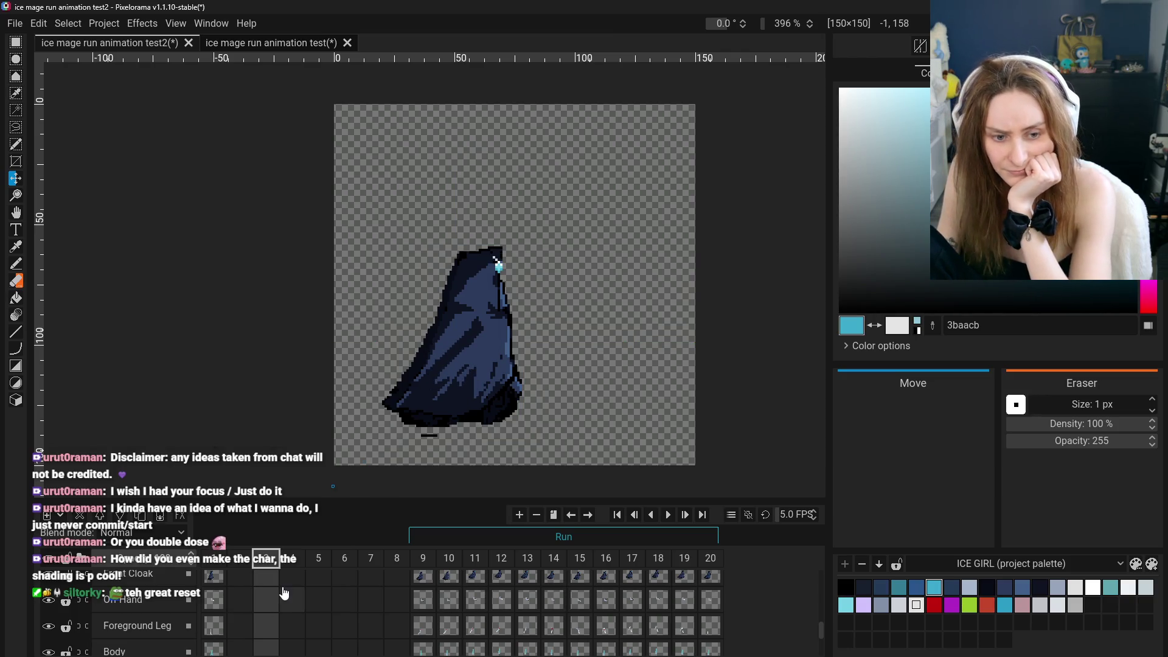
scroll(348, 592, "down", 2)
Flip between frame 3's cloak and frames 9 and 10 to compare them
left_click(452, 652)
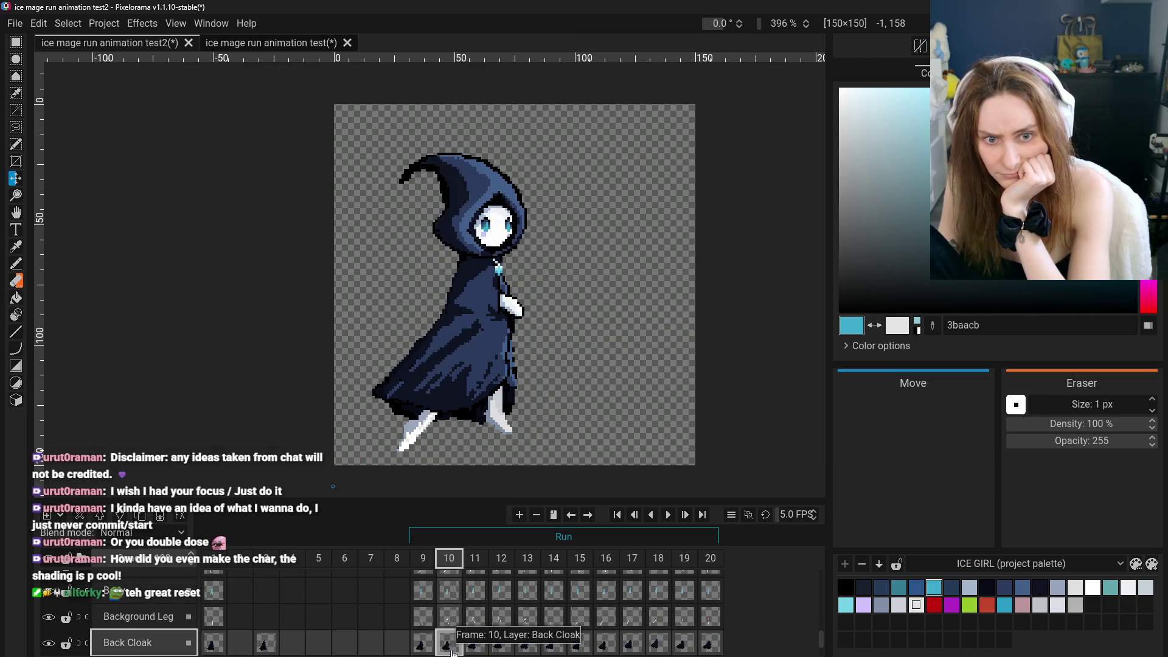
left_click(268, 647)
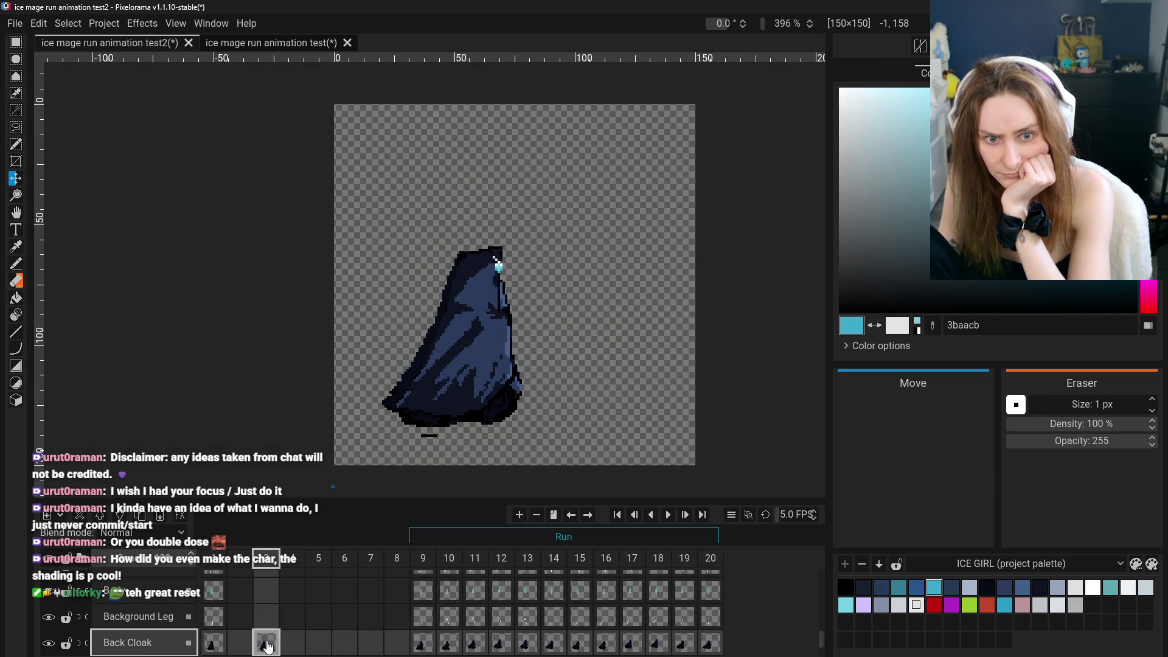
left_click(450, 643)
left_click(265, 643)
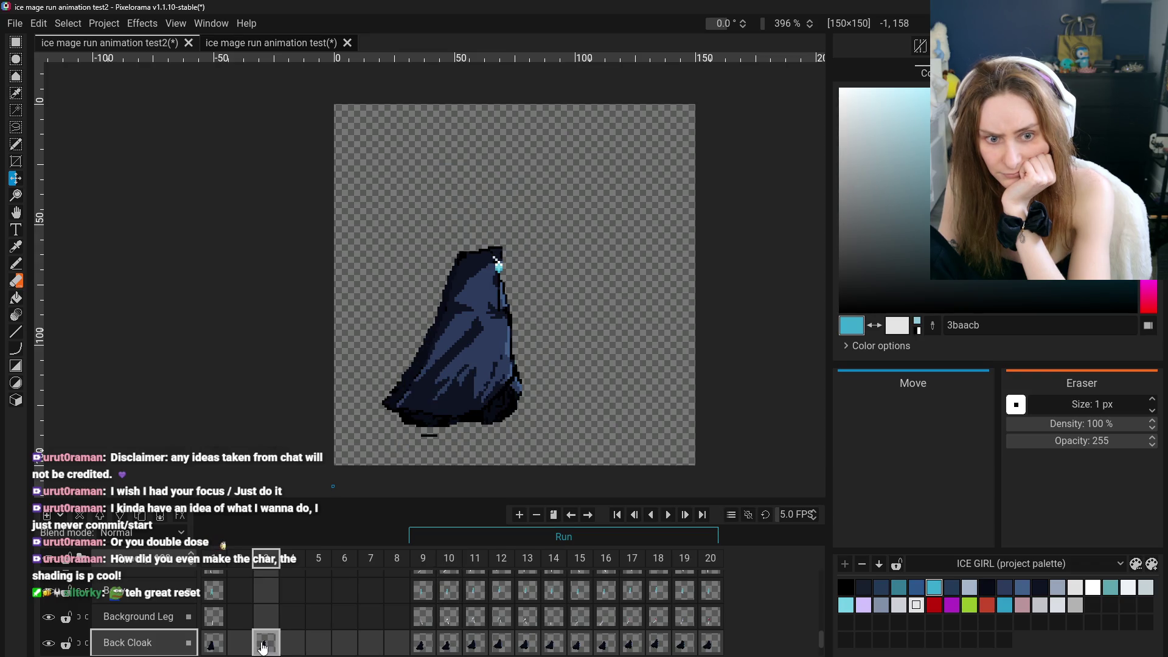
left_click(450, 647)
left_click(269, 646)
left_click(424, 645)
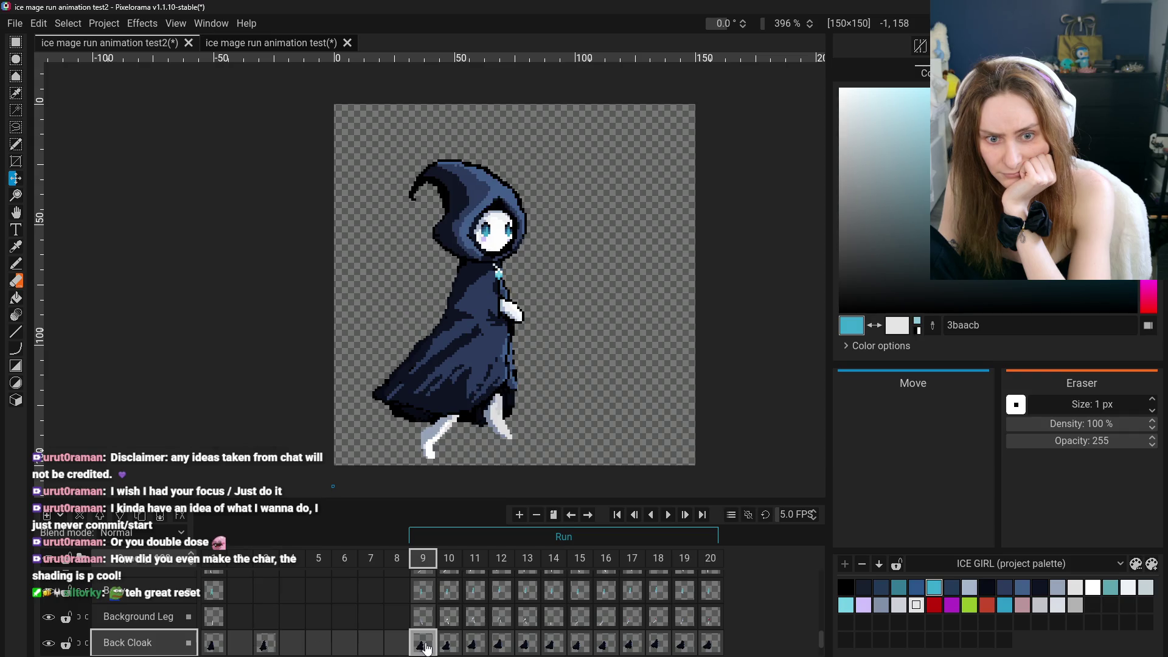
left_click(271, 647)
Unlink frame 3's Head + Hood cel and select all of its contents
scroll(271, 633, "up", 3)
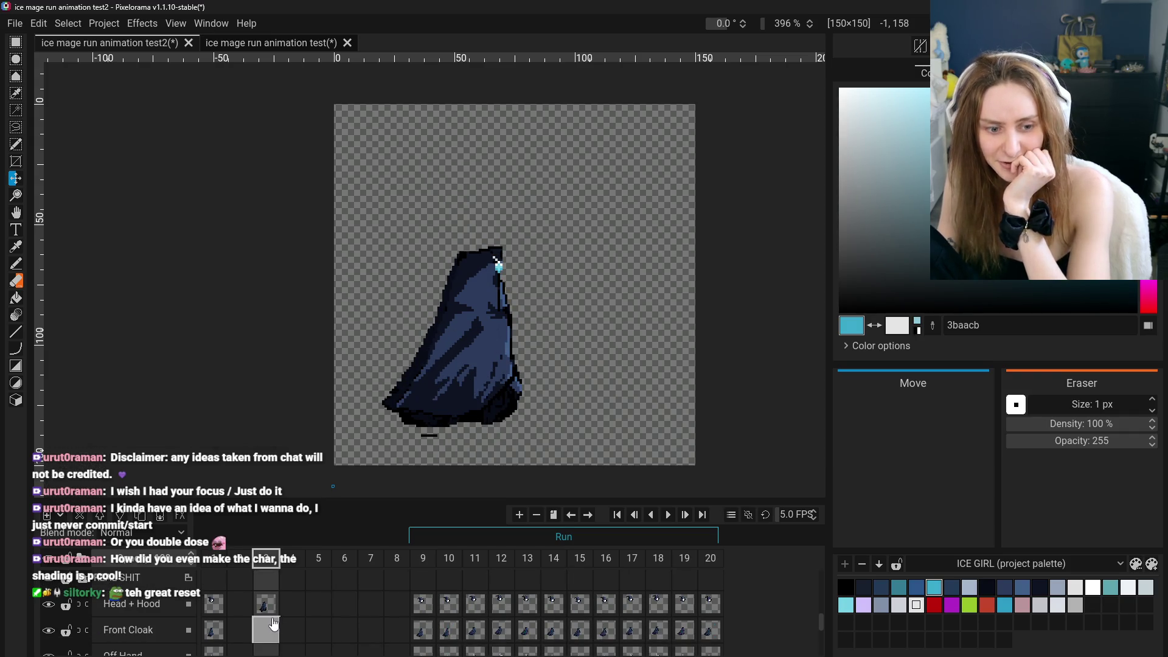
left_click(267, 605)
right_click(271, 606)
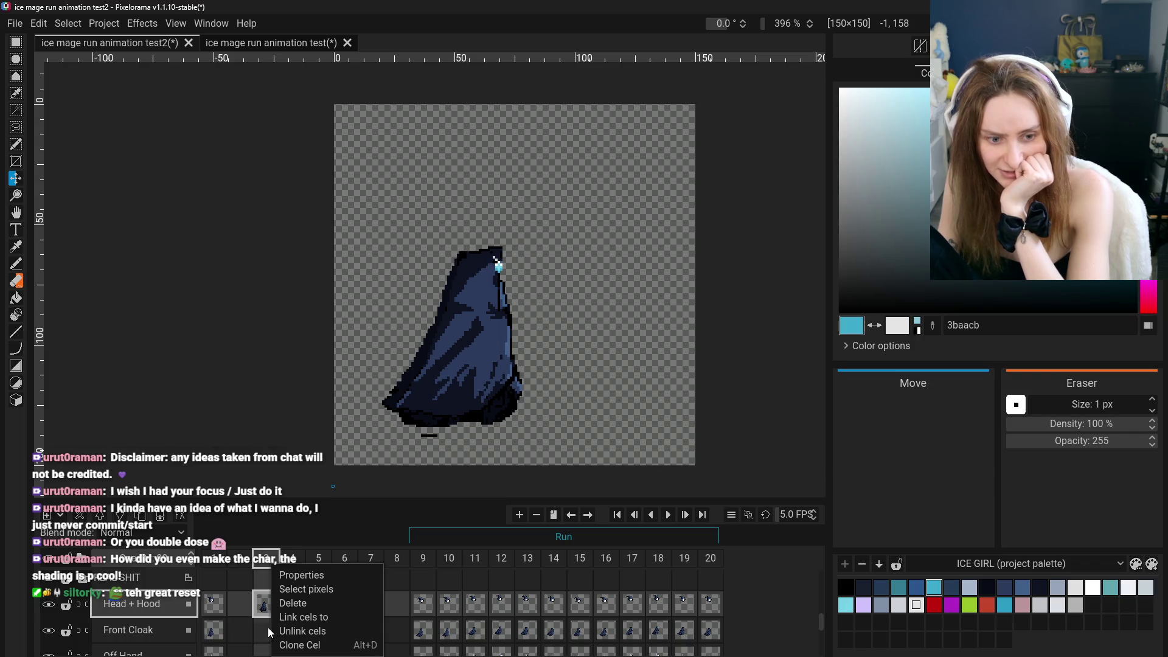
left_click(286, 631)
key("ctrl+a")
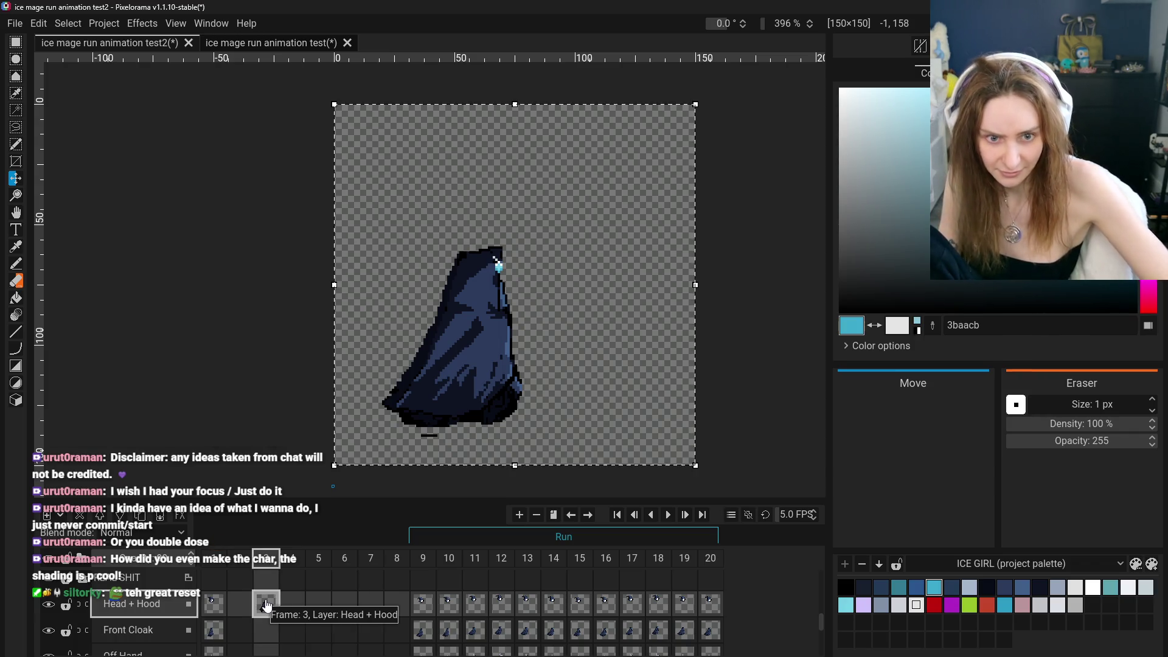
Paste the cloak into Front Cloak's frame 3 cel and delete the Head + Hood frame 3 cel
left_click(267, 629)
scroll(277, 626, "down", 1)
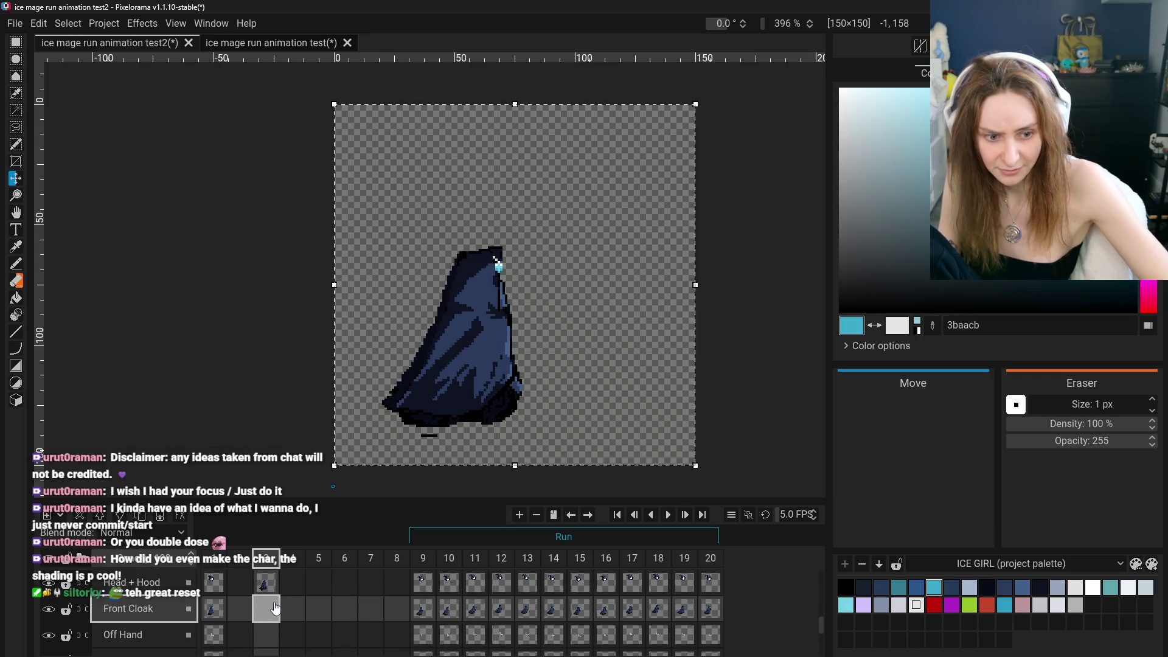
key("ctrl+v")
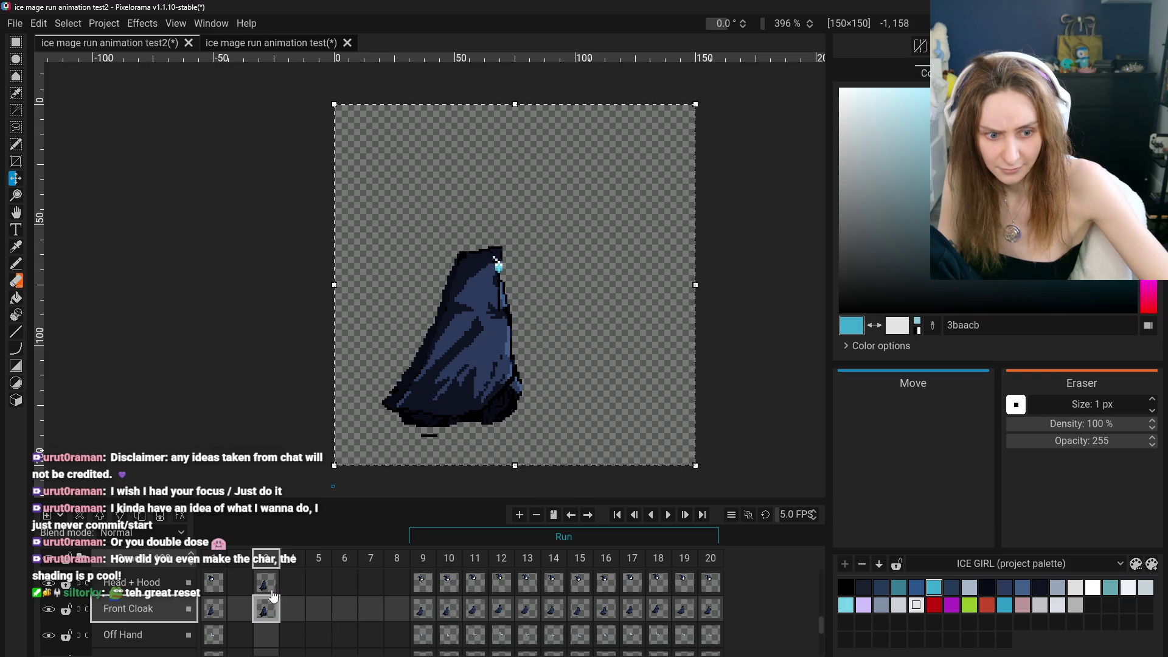
right_click(273, 589)
left_click(306, 602)
Switch to the eraser and go from frame 3's Front Cloak cel to frame 9
left_click(265, 609)
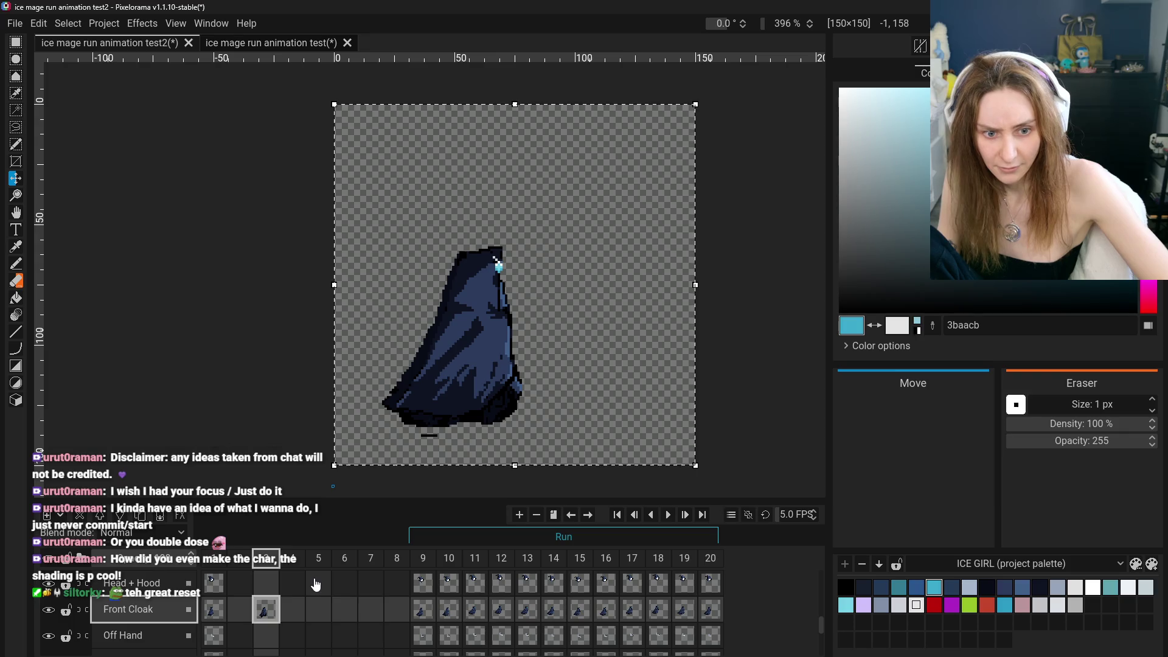
key("e")
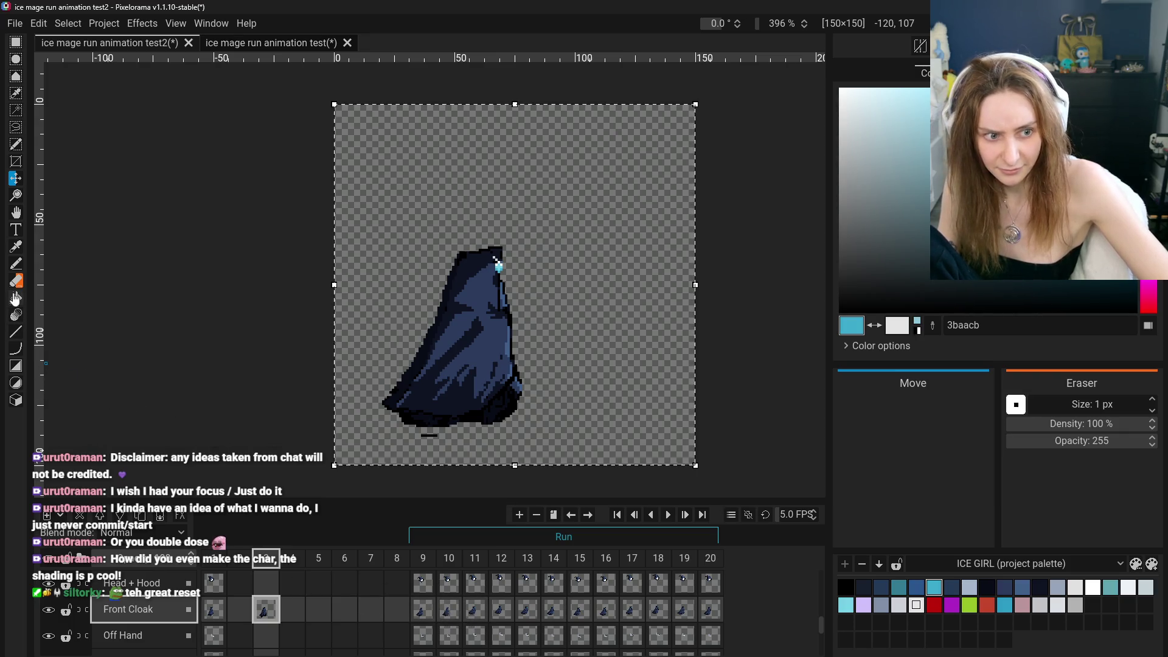
key("Down")
key("Down")
key("Down")
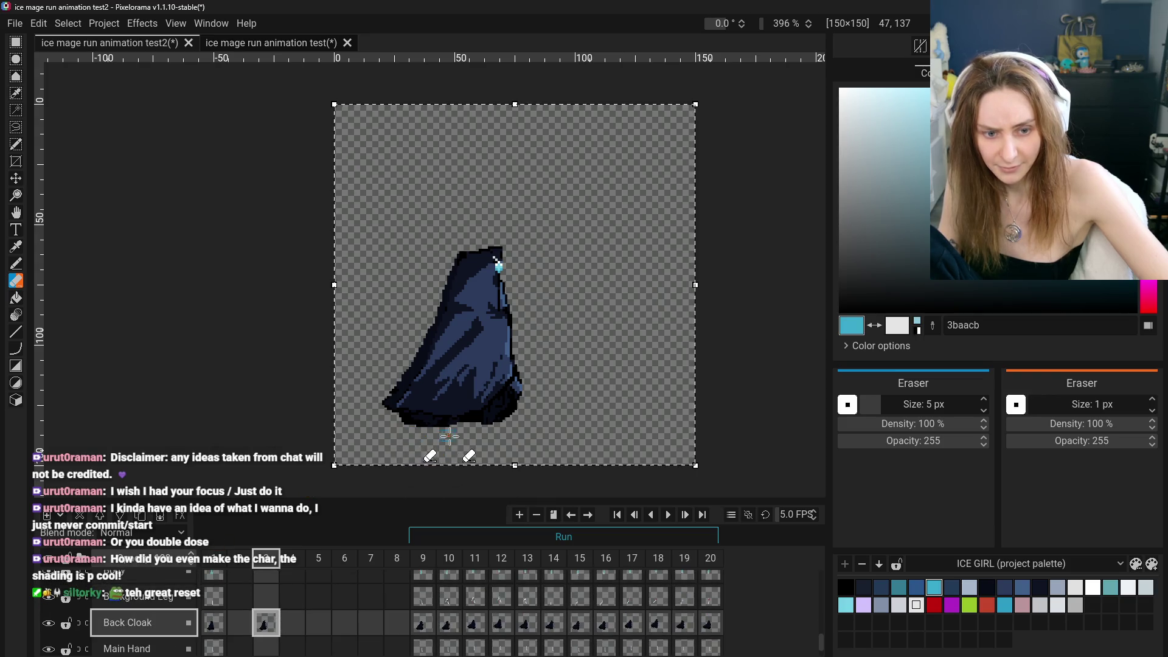
scroll(271, 608, "up", 3)
left_click(271, 602)
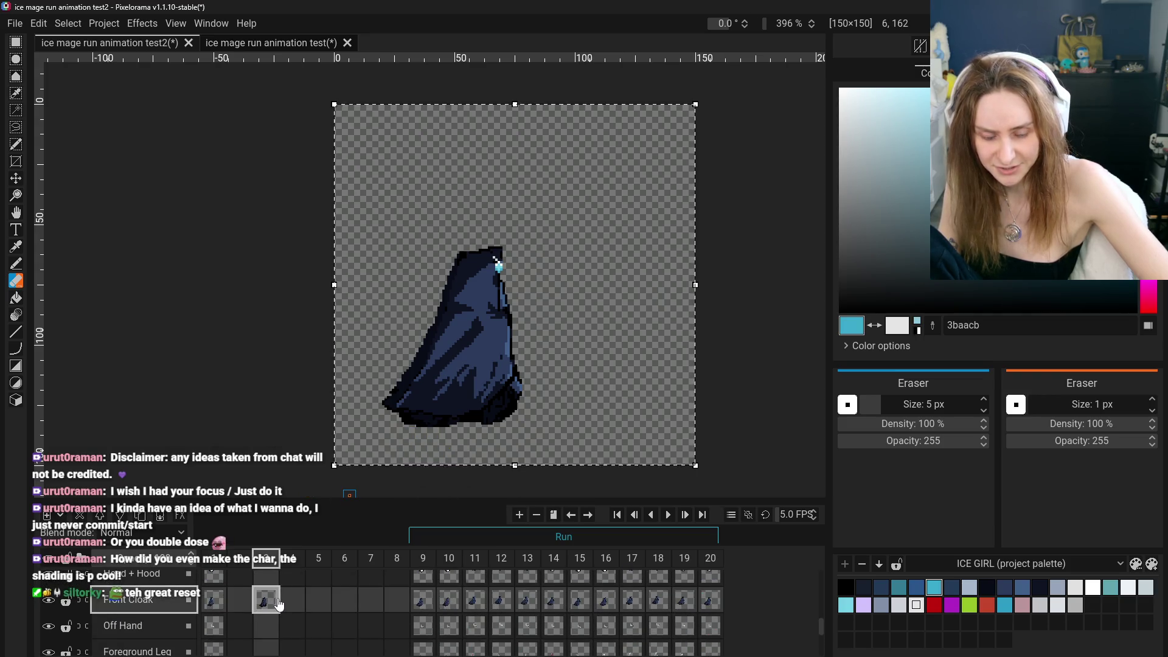
left_click(426, 602)
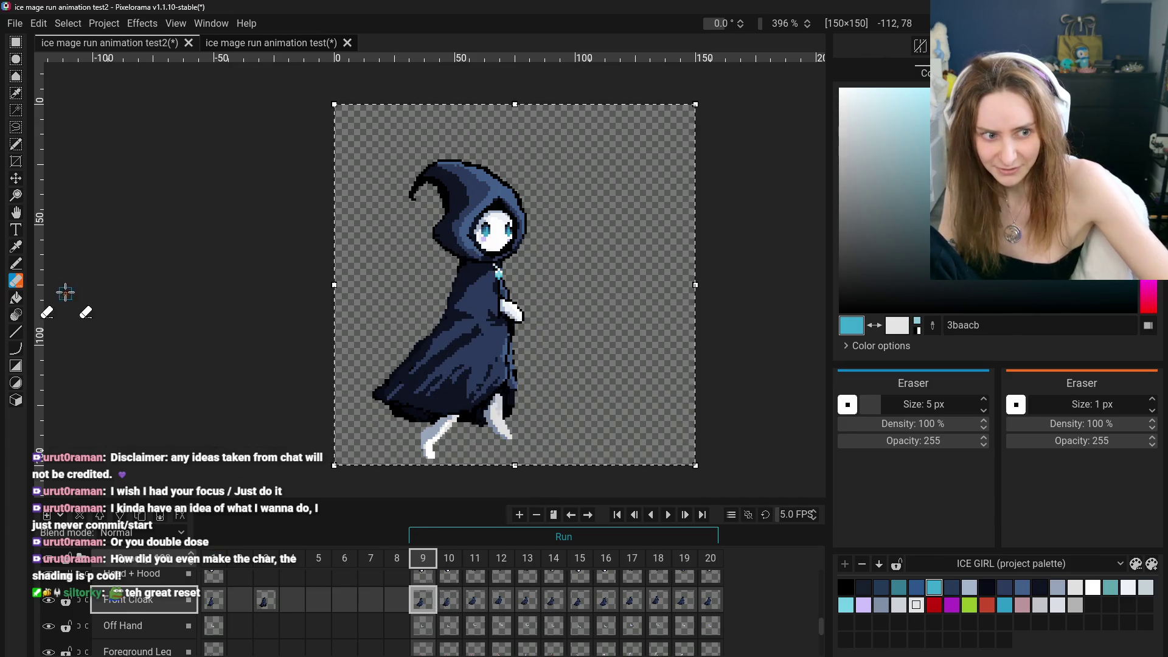
right_click(425, 605)
left_click(436, 604)
key("ctrl+z")
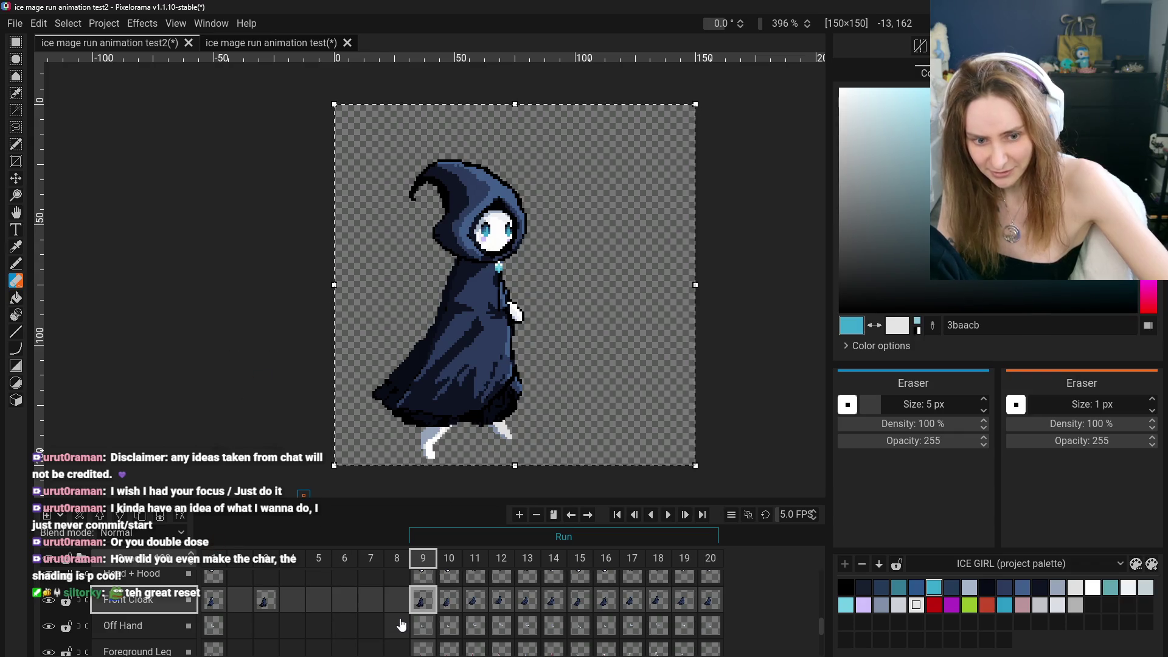
scroll(410, 614, "down", 3)
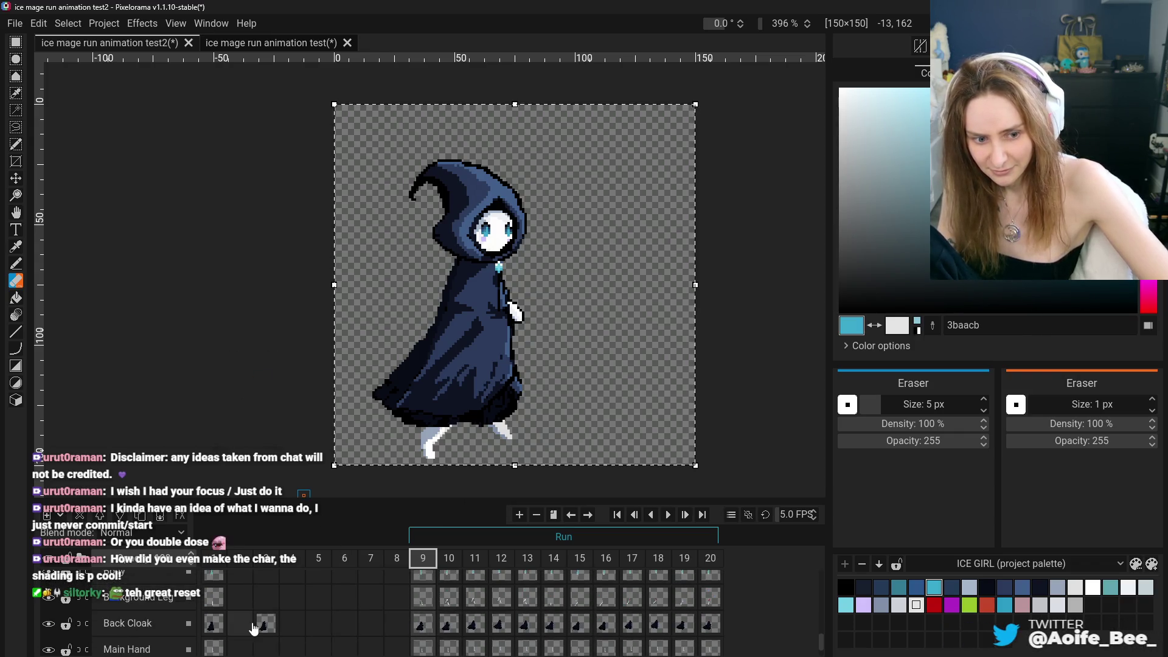
left_click(271, 627)
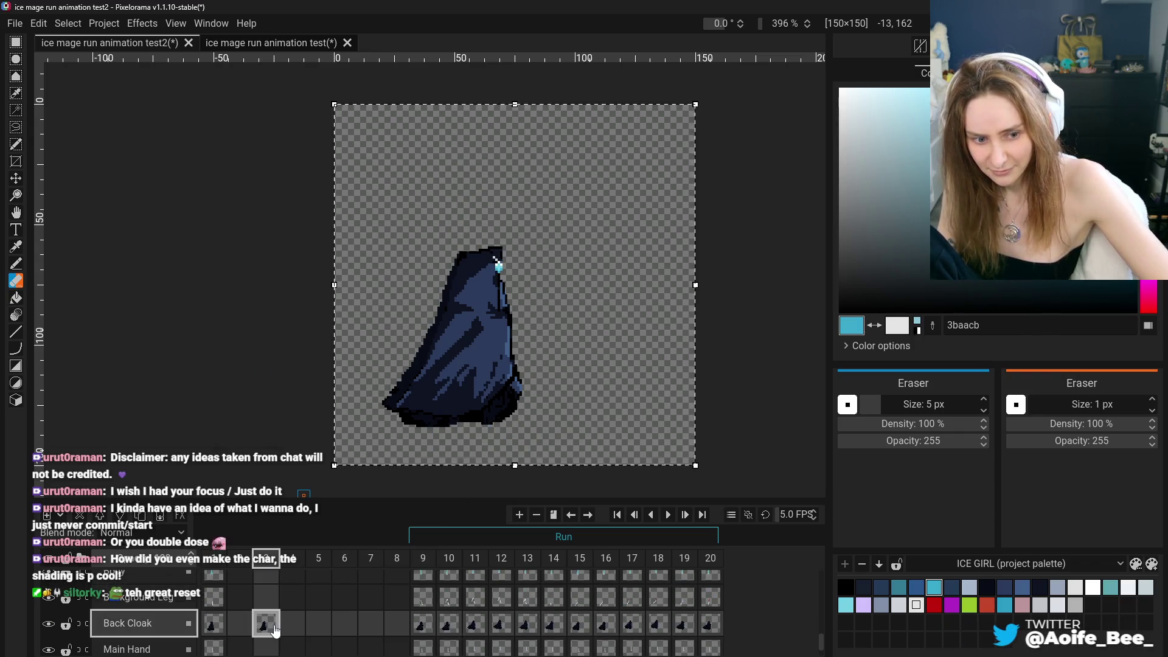
left_click(423, 633)
right_click(422, 629)
left_click(459, 605)
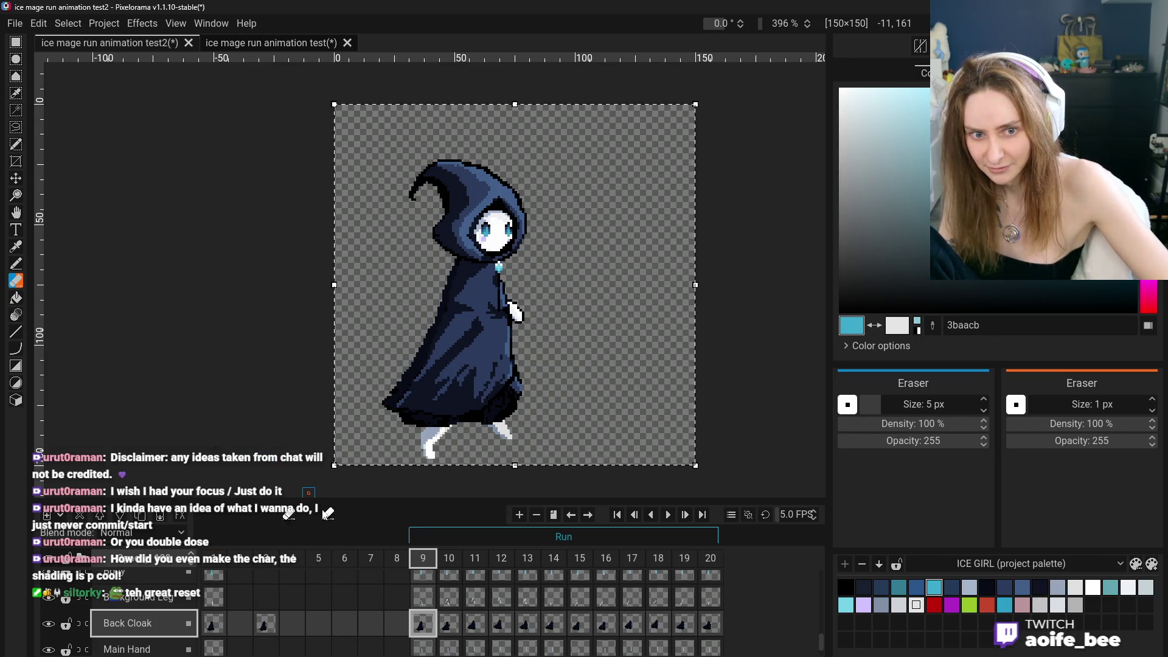
left_click(454, 633)
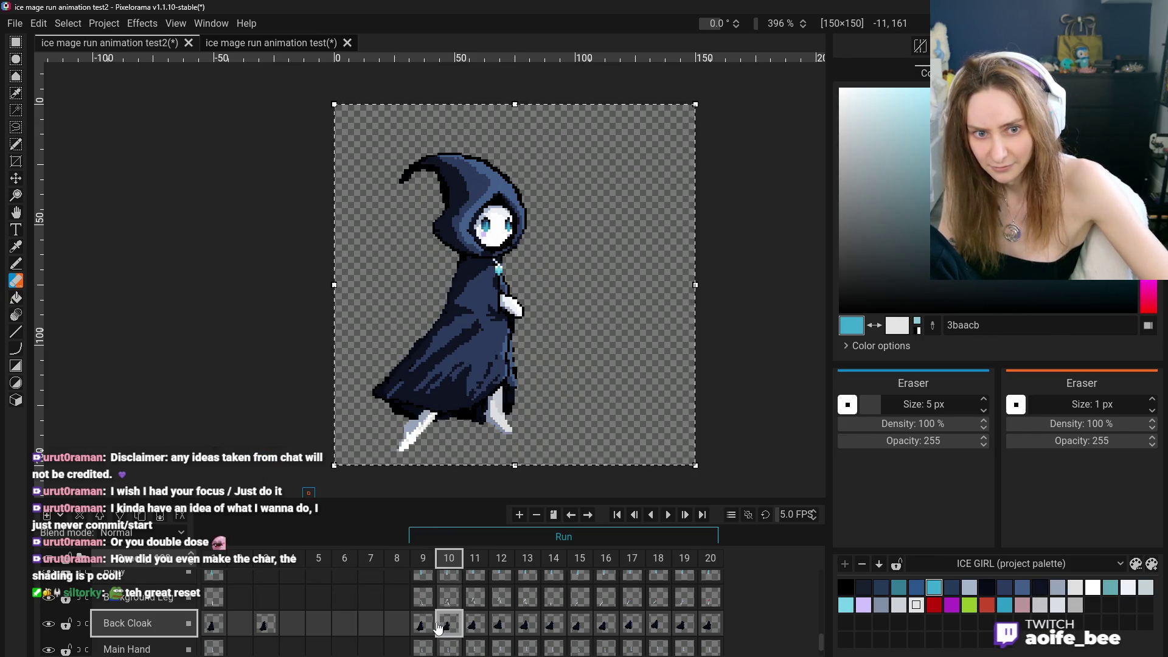
left_click(417, 624)
left_click(222, 628)
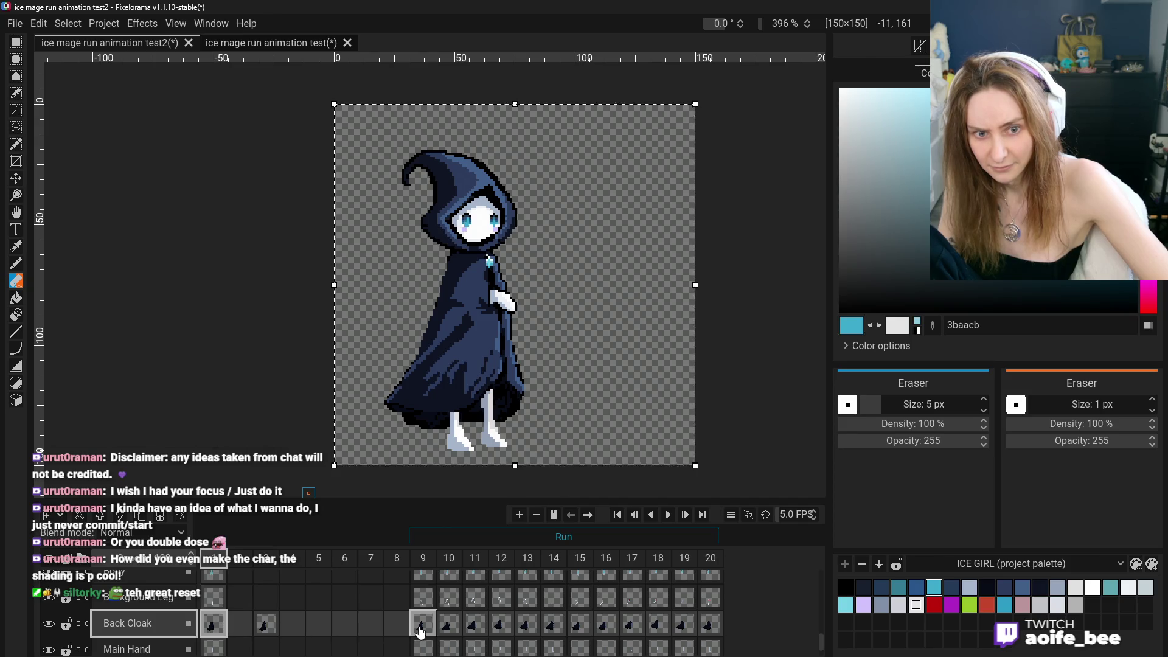
left_click(417, 620)
left_click(210, 622)
left_click(419, 626)
left_click(214, 623)
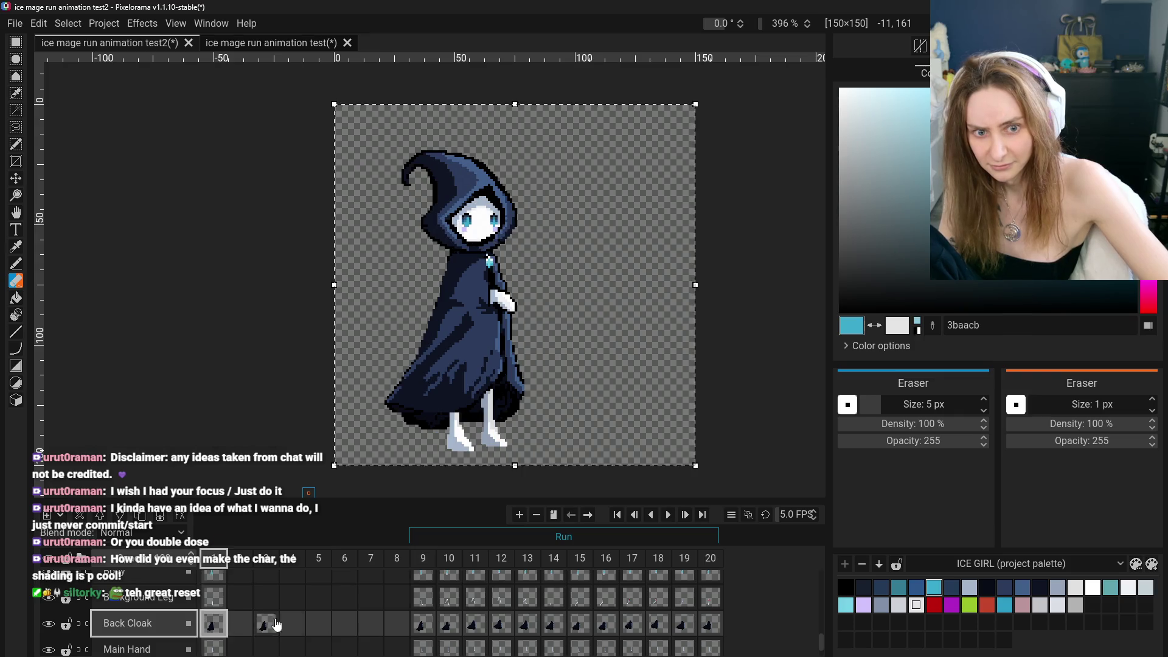
left_click(420, 623)
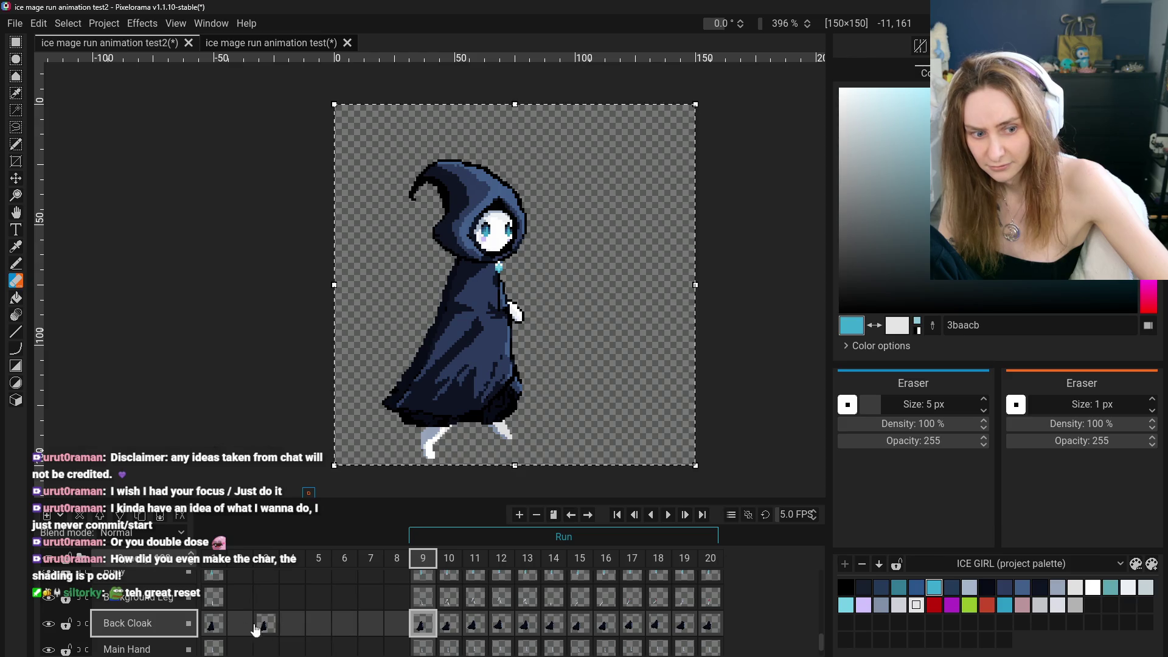
scroll(173, 630, "up", 1)
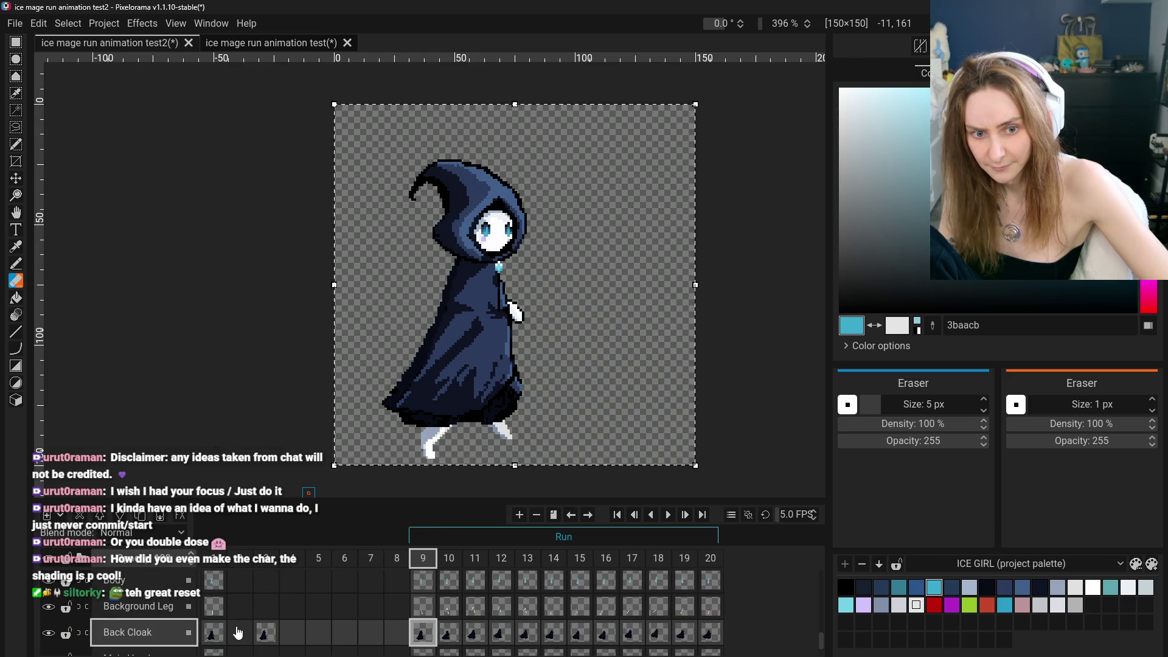
left_click(238, 633)
left_click(422, 633)
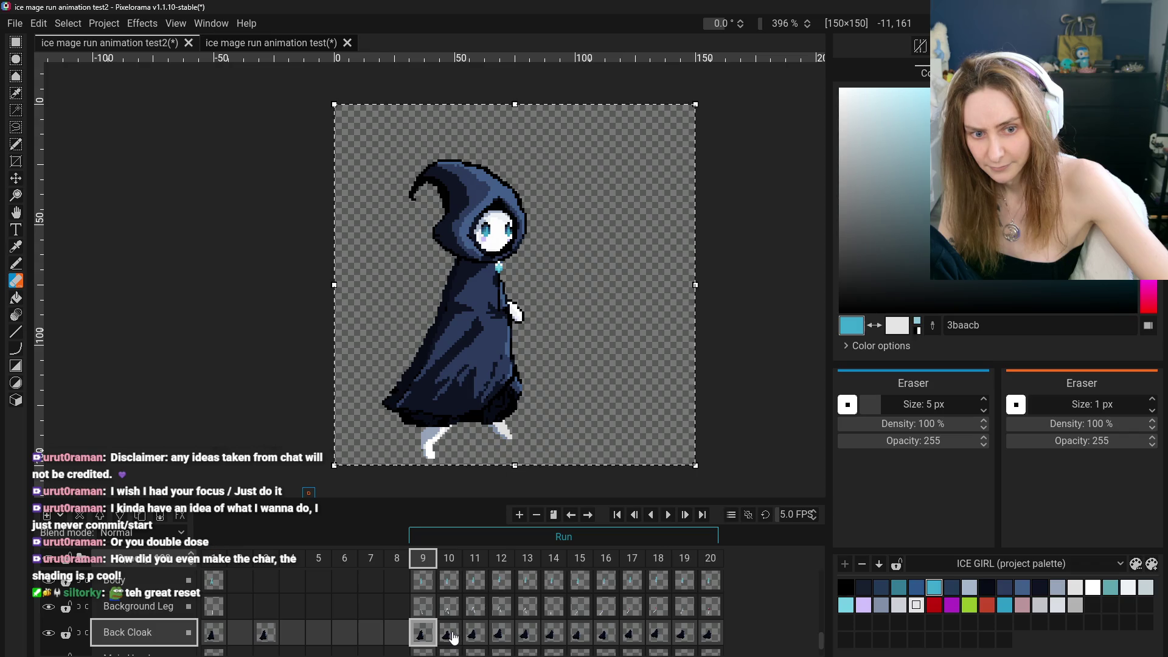
scroll(214, 637, "down", 3)
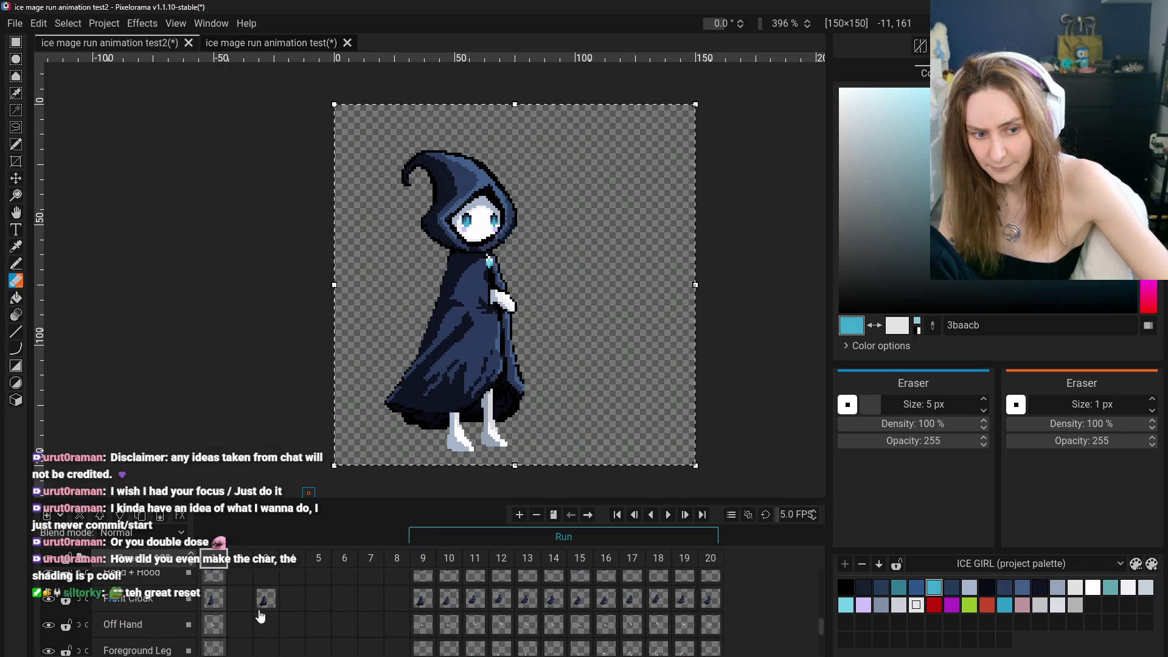
left_click(266, 598)
left_click(419, 612)
scroll(420, 608, "down", 3)
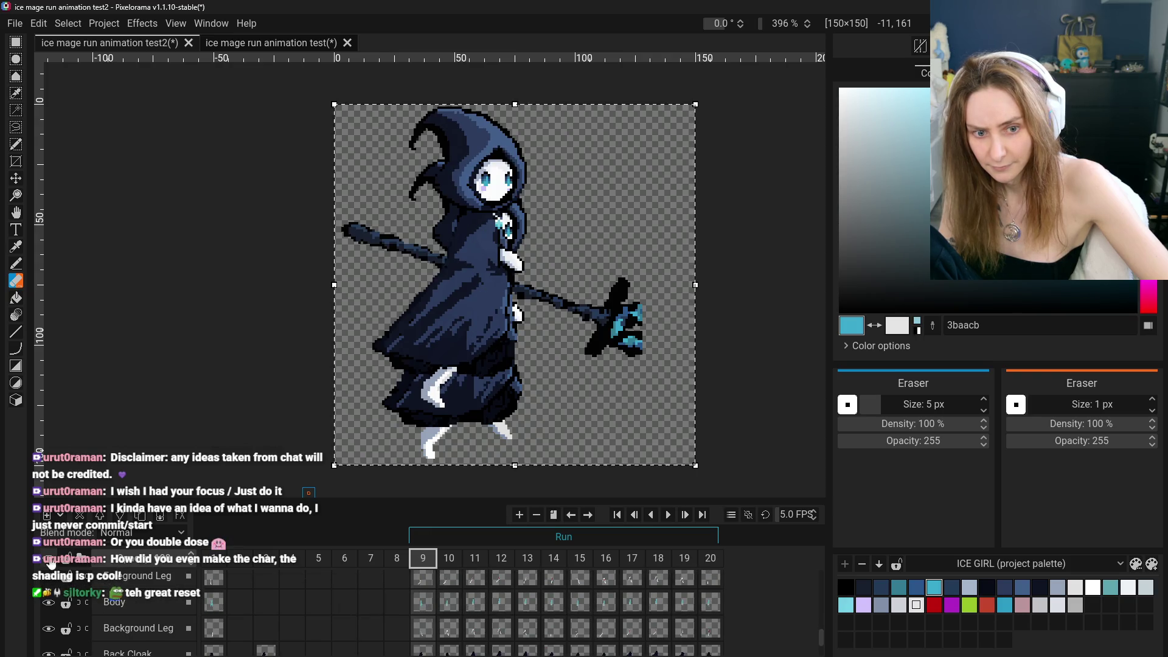
scroll(121, 599, "up", 3)
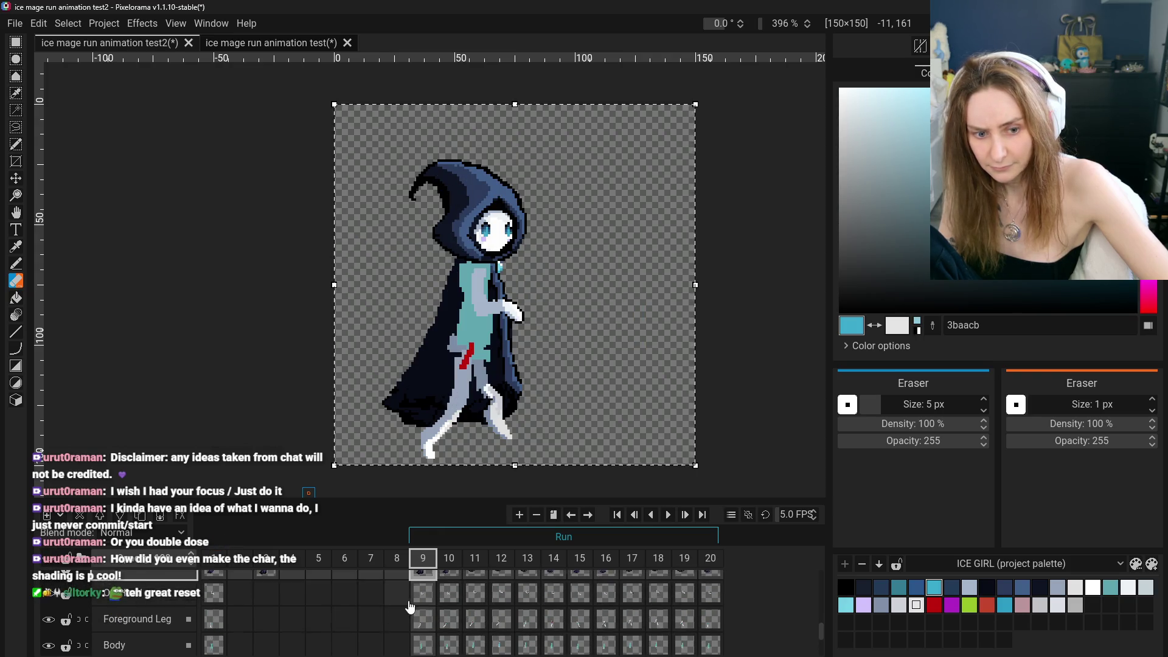
left_click(135, 605)
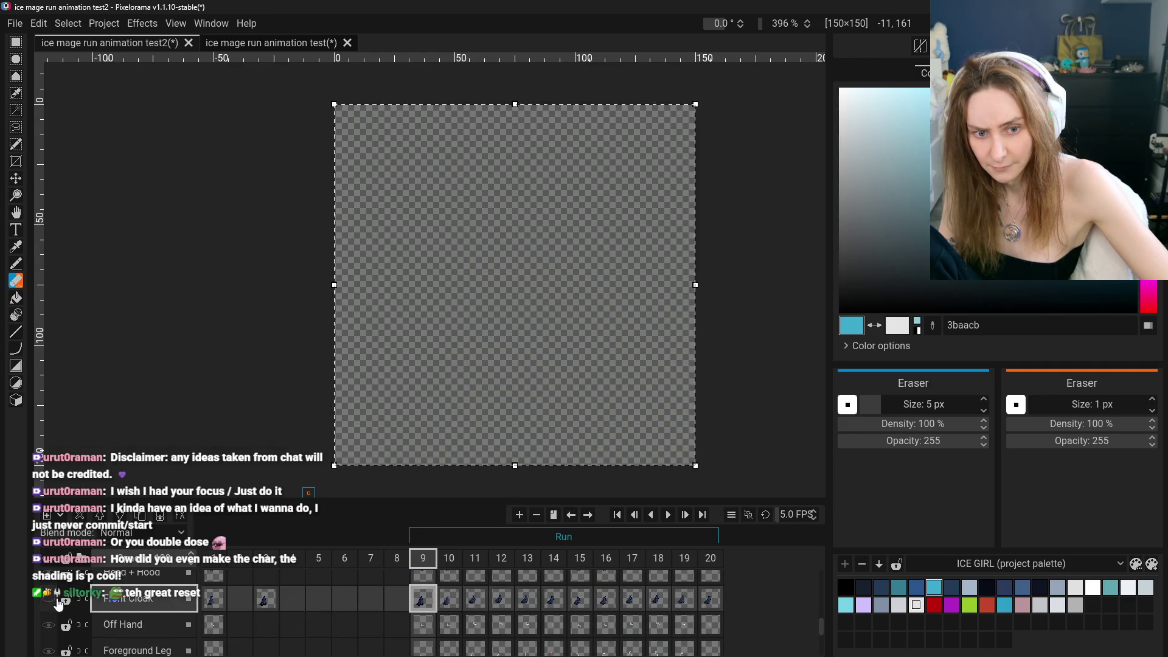
Hide and re-show the Front Cloak layer to see the body underneath
scroll(61, 599, "up", 1)
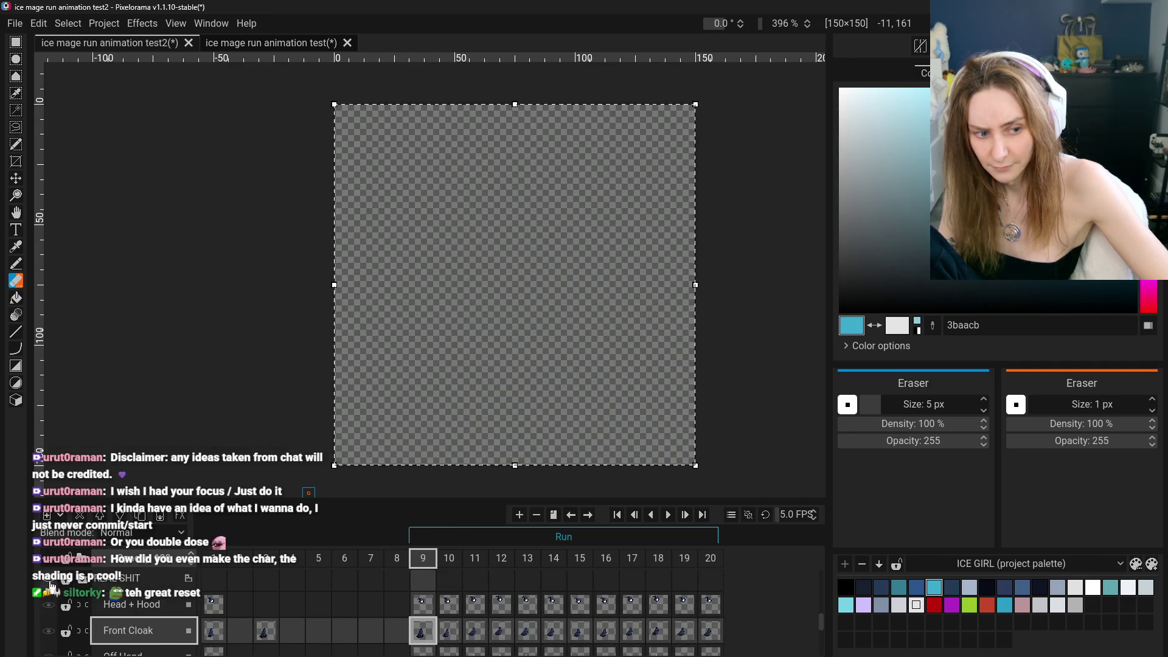
left_click(49, 611)
left_click(50, 613)
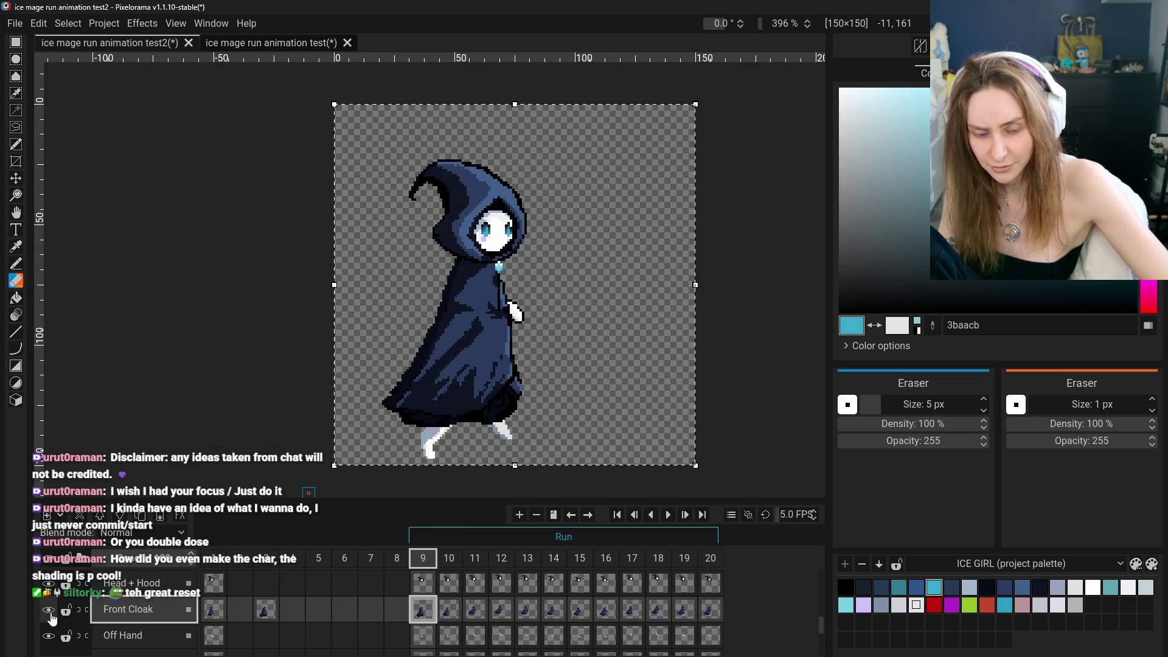
scroll(113, 627, "down", 2)
scroll(534, 417, "up", 3)
scroll(542, 386, "down", 2)
scroll(112, 627, "up", 3)
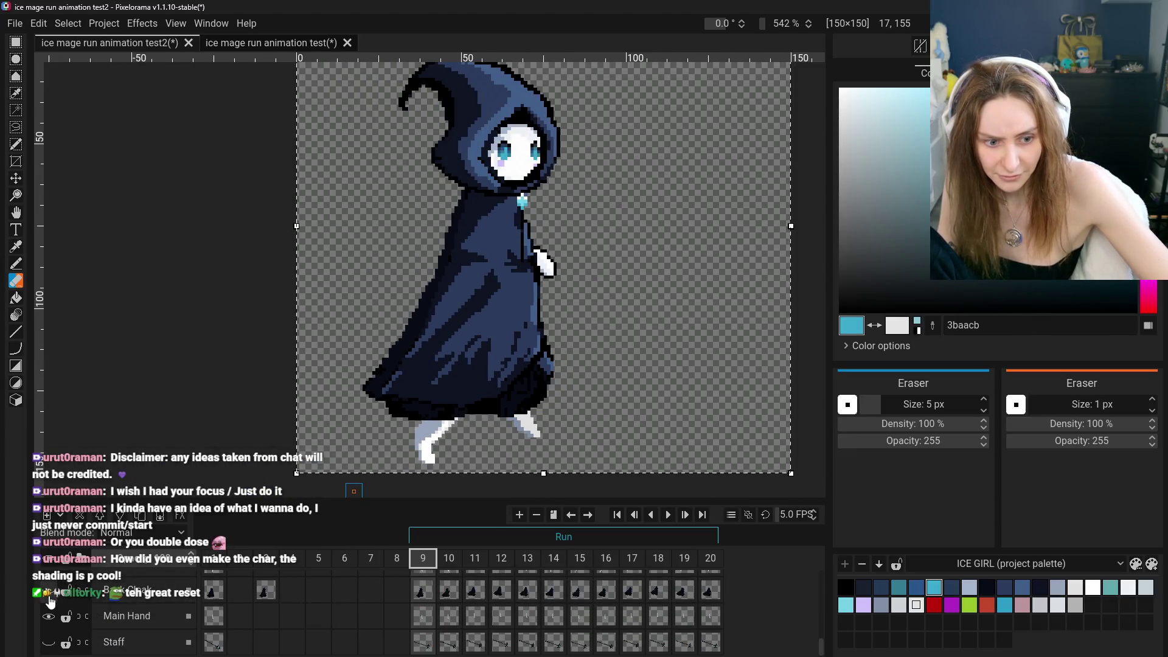
scroll(55, 608, "up", 2)
scroll(59, 615, "up", 3)
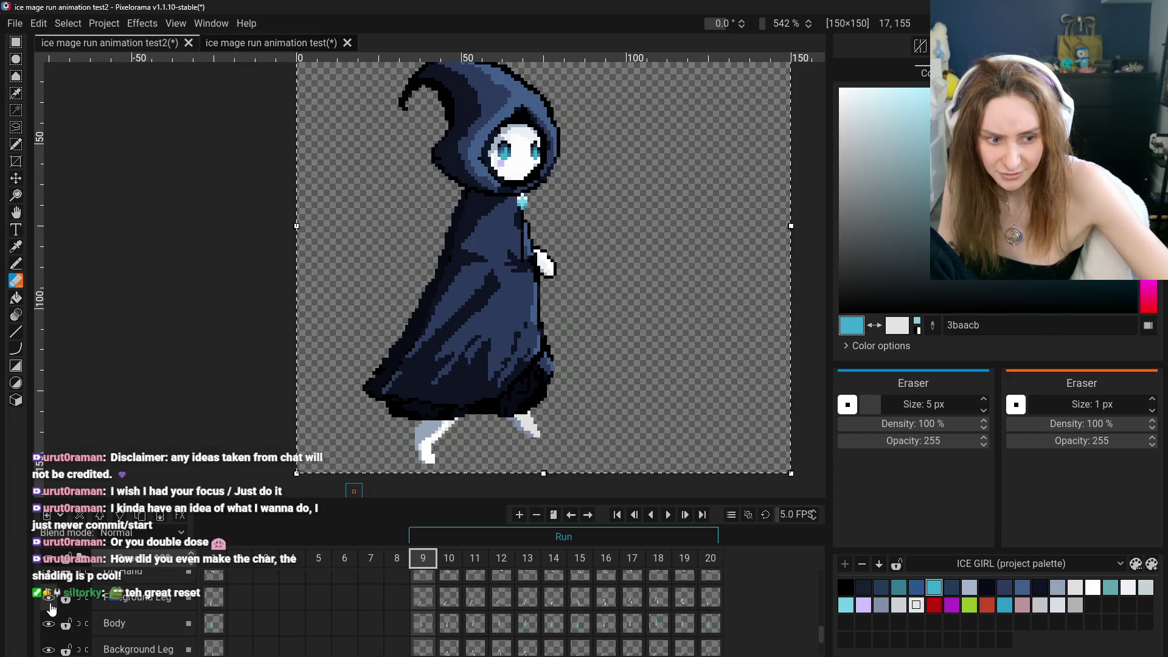
scroll(127, 605, "down", 3)
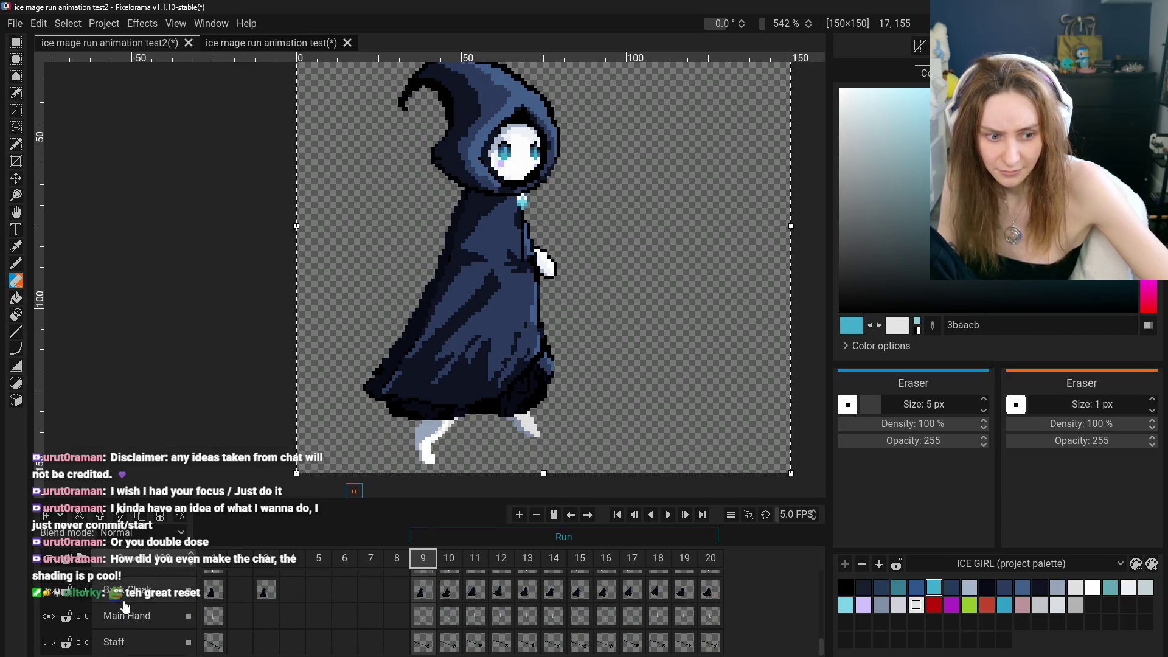
Select the Front Cloak layer on frame 9 and lower its opacity
left_click(130, 626)
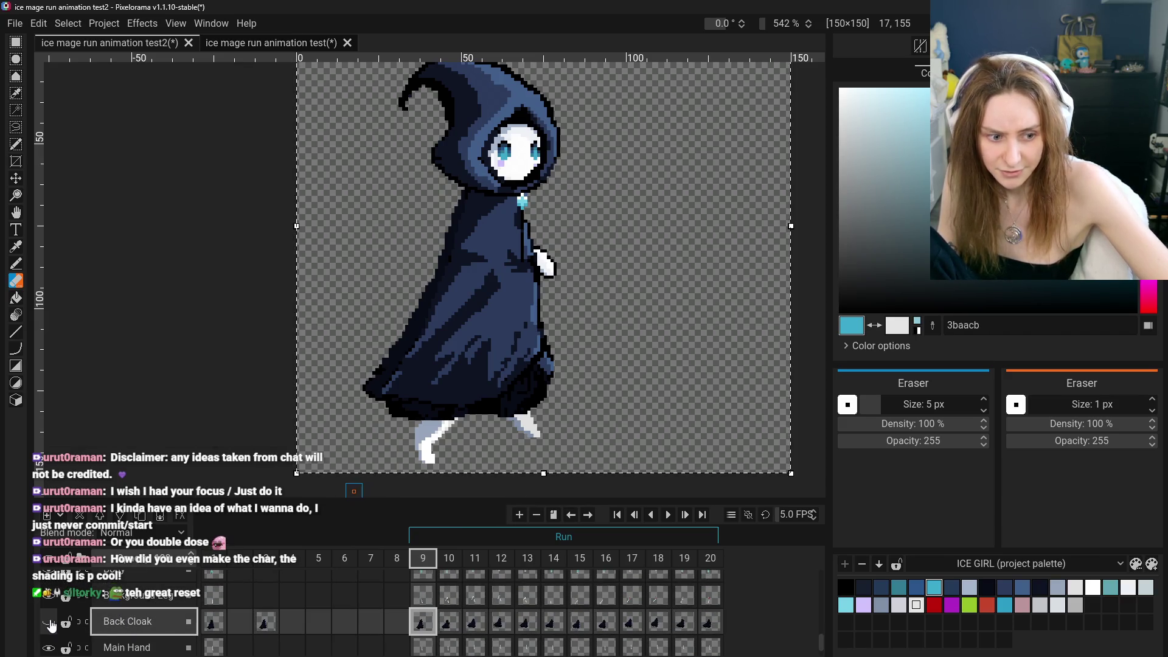
scroll(118, 630, "up", 3)
left_click(125, 613)
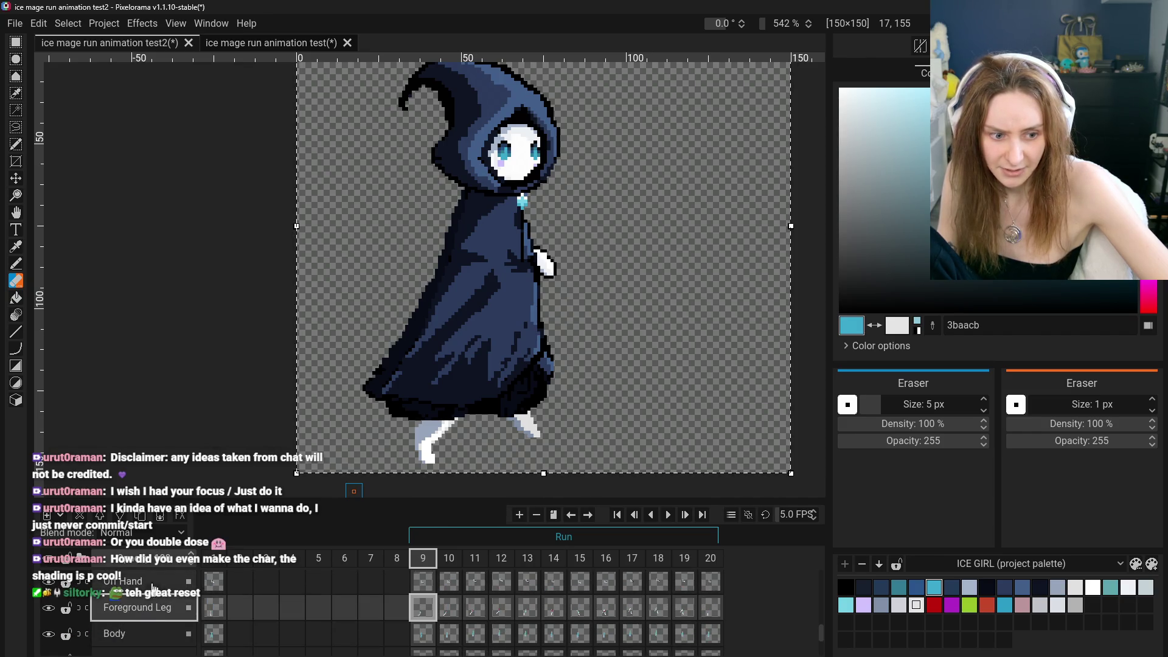
scroll(164, 584, "up", 1)
left_click(160, 599)
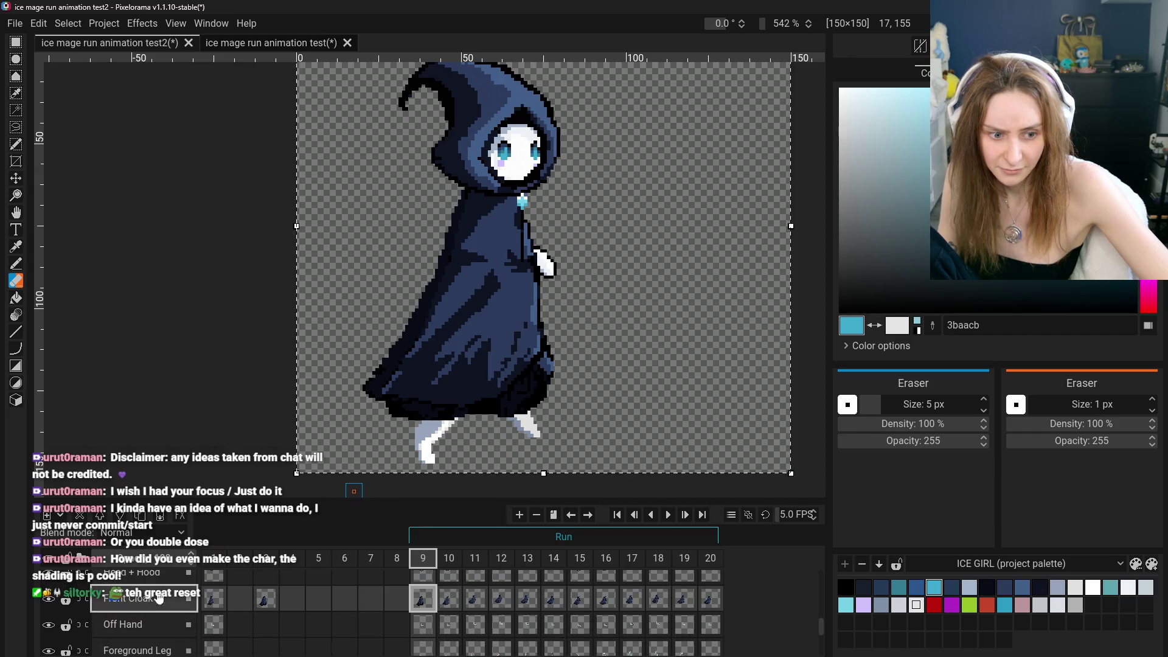
left_click_drag(174, 562, 139, 561)
Sample black from the cloak's outline with the Color Picker
scroll(694, 409, "up", 6)
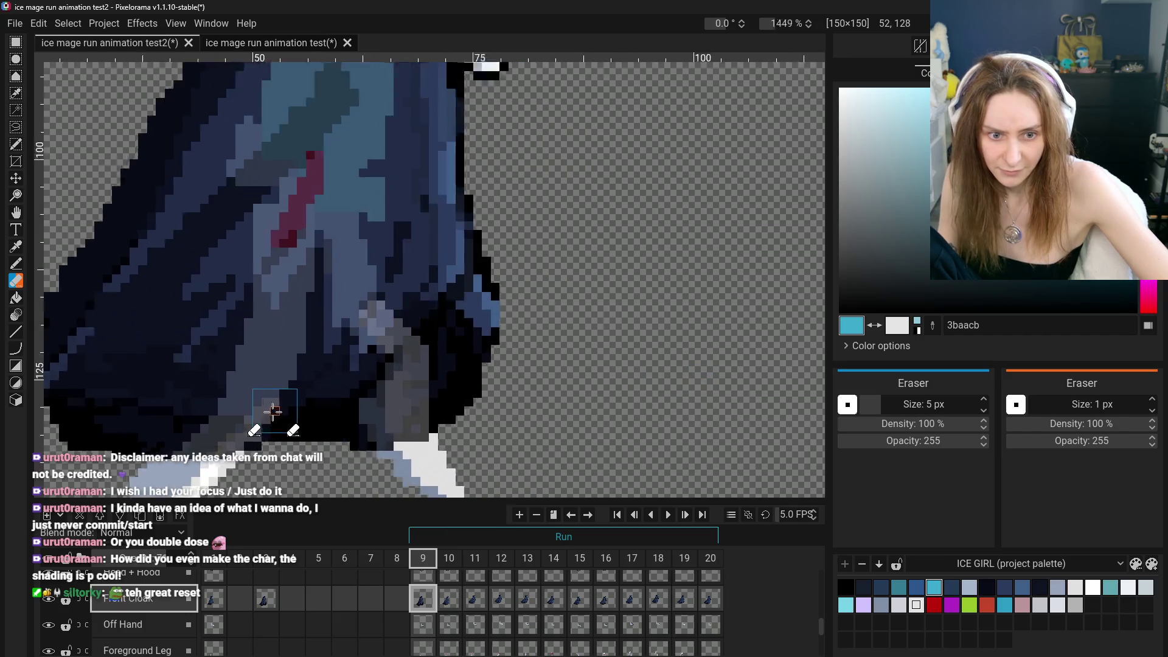
left_click(17, 247)
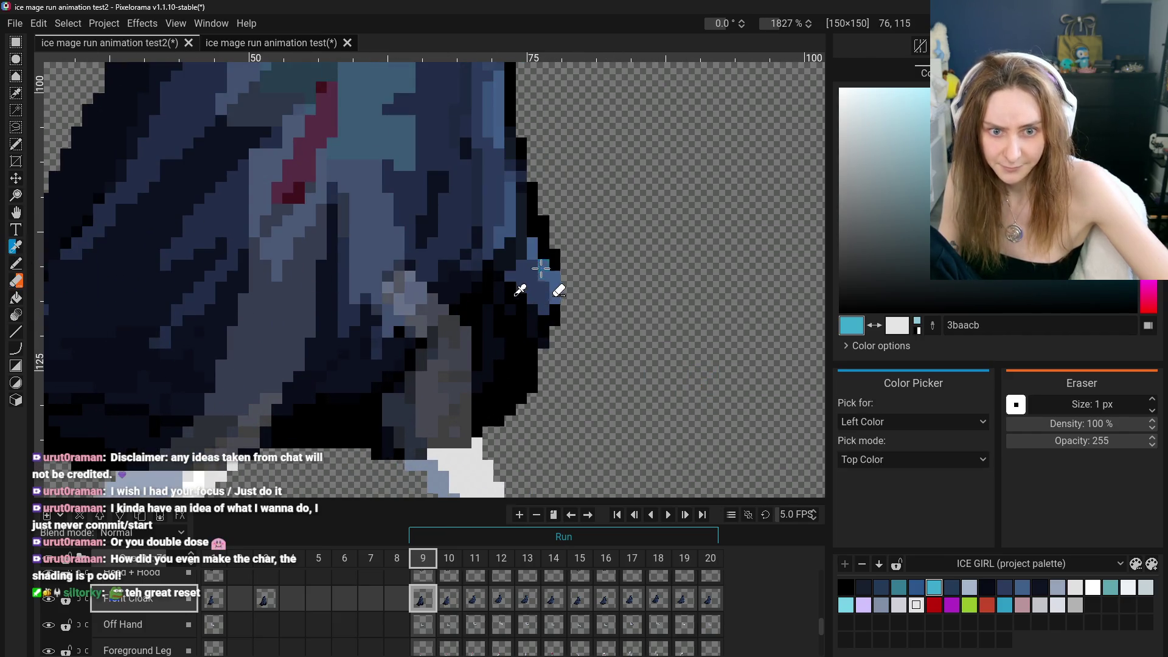
left_click(539, 280)
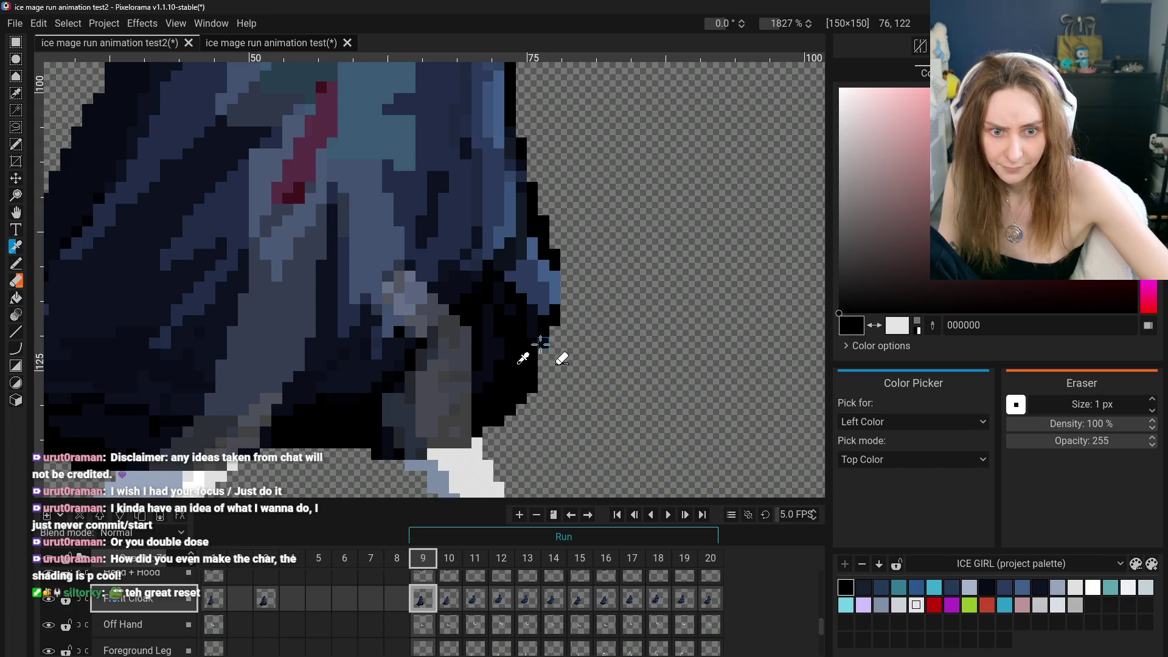
scroll(305, 484, "down", 2)
scroll(223, 616, "down", 1)
scroll(222, 616, "up", 2)
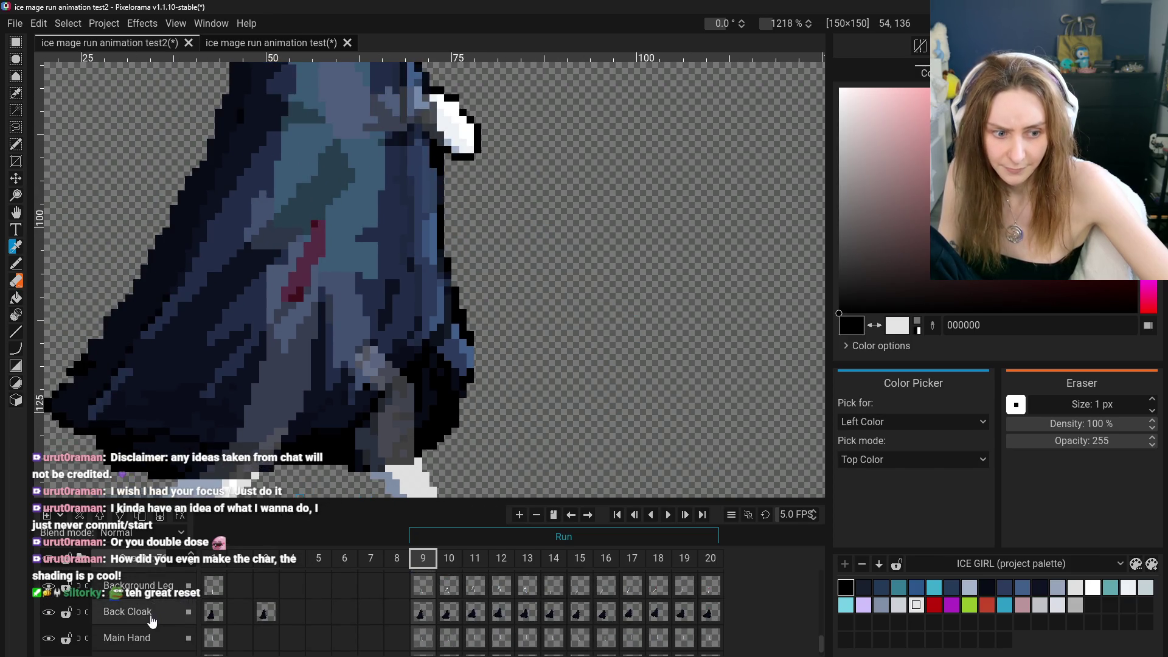
Keep the Back Cloak layer on Normal blend mode and fine-tune its opacity
left_click(141, 617)
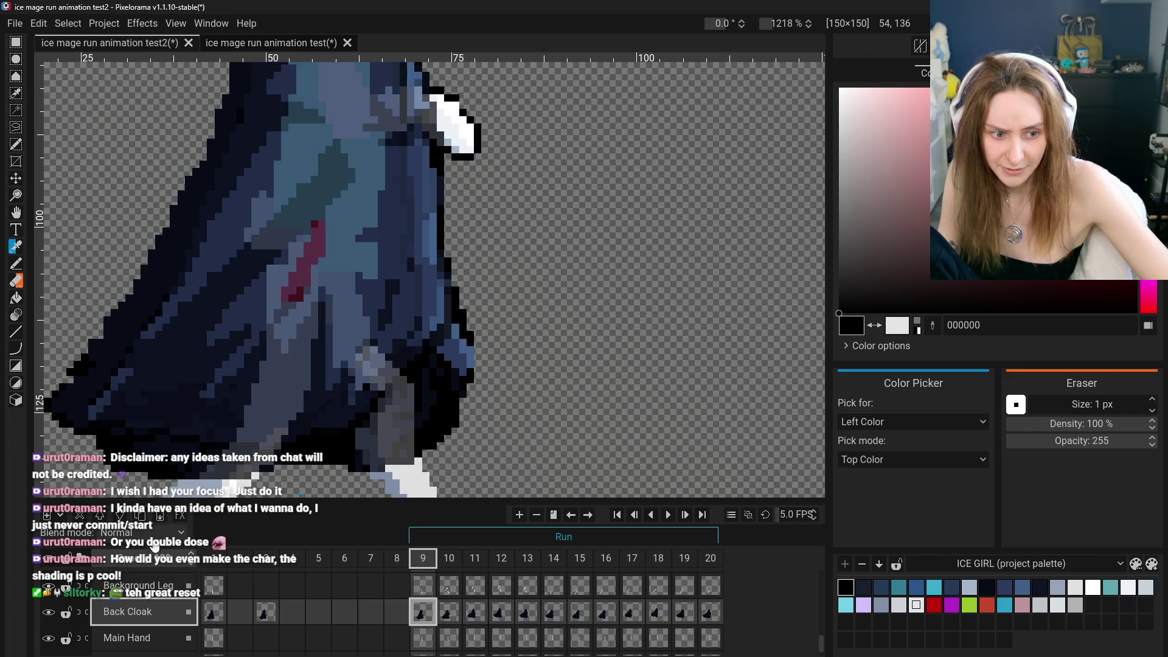
left_click(140, 533)
left_click(254, 524)
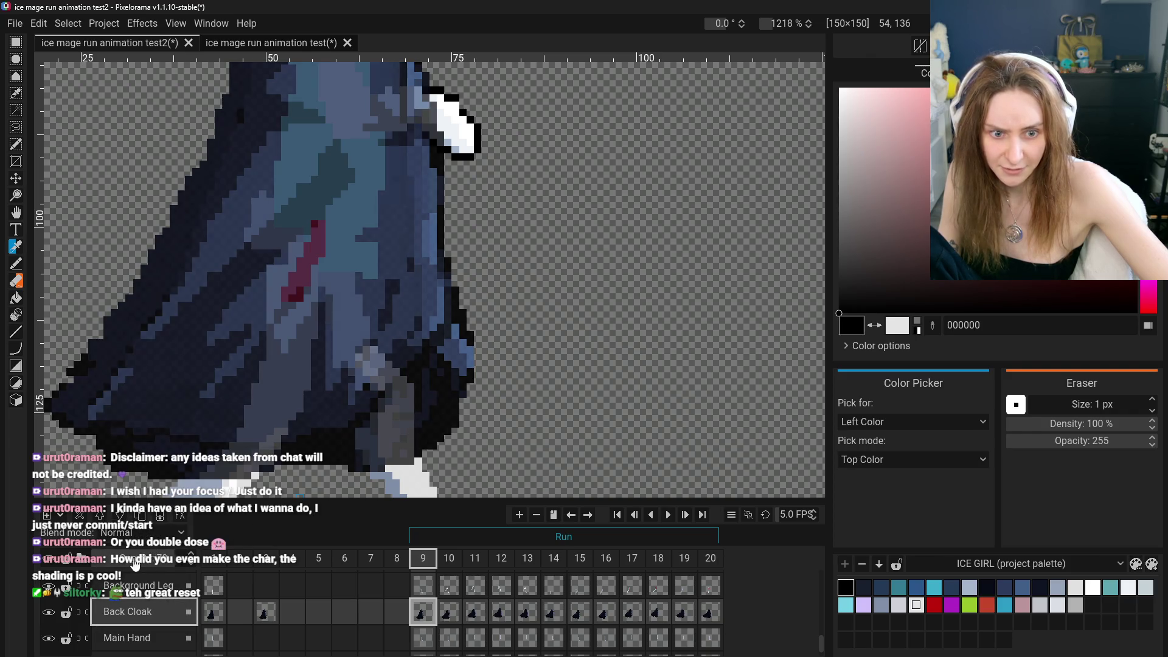
mouse_move(108, 569)
left_mouse_down()
mouse_move(101, 559)
mouse_move(63, 575)
left_mouse_up()
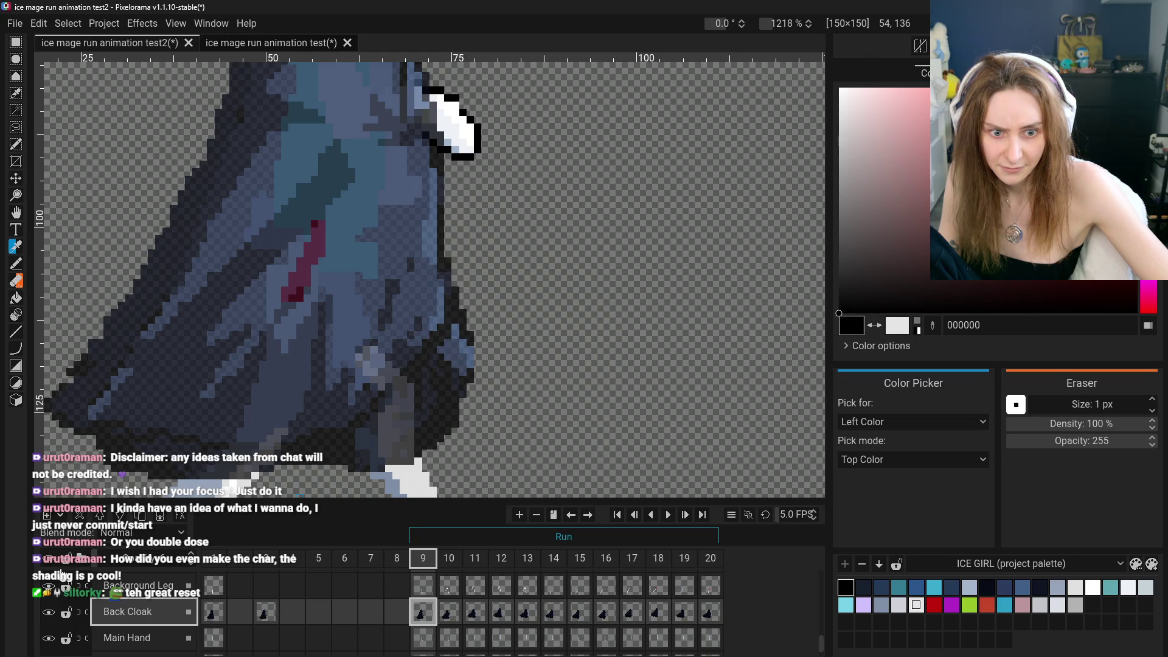
mouse_move(134, 565)
left_mouse_down()
mouse_move(188, 564)
mouse_move(112, 558)
mouse_move(127, 569)
mouse_move(242, 565)
mouse_move(165, 558)
mouse_move(230, 563)
left_mouse_up()
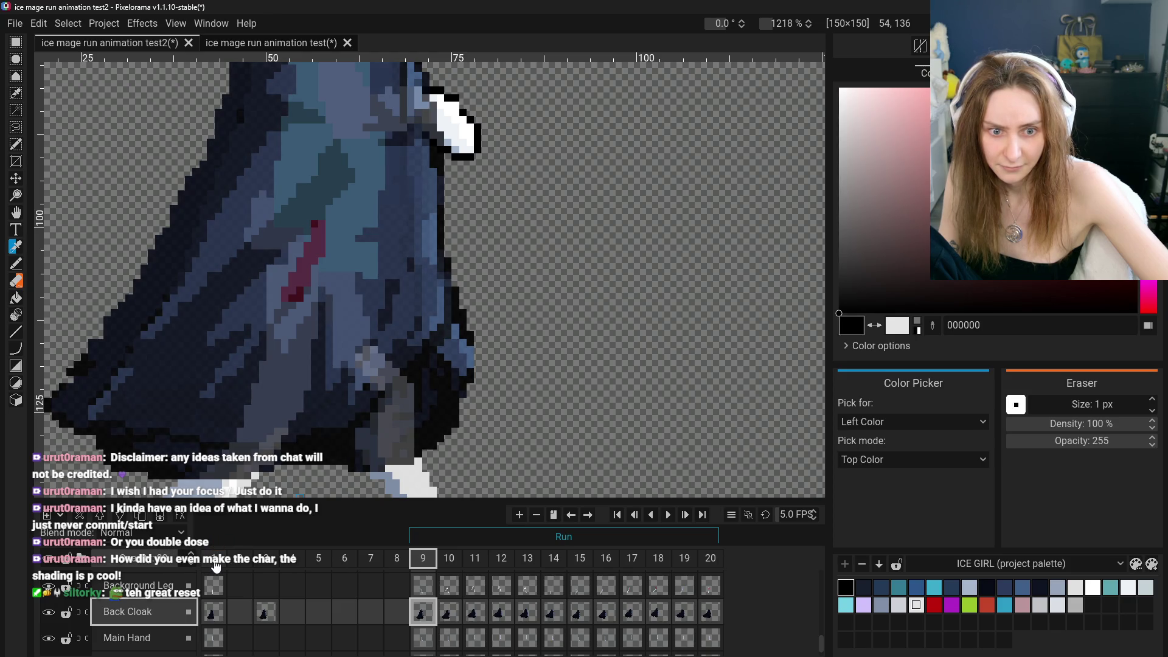
mouse_move(216, 566)
left_mouse_down()
mouse_move(240, 567)
mouse_move(131, 568)
mouse_move(263, 564)
left_mouse_up()
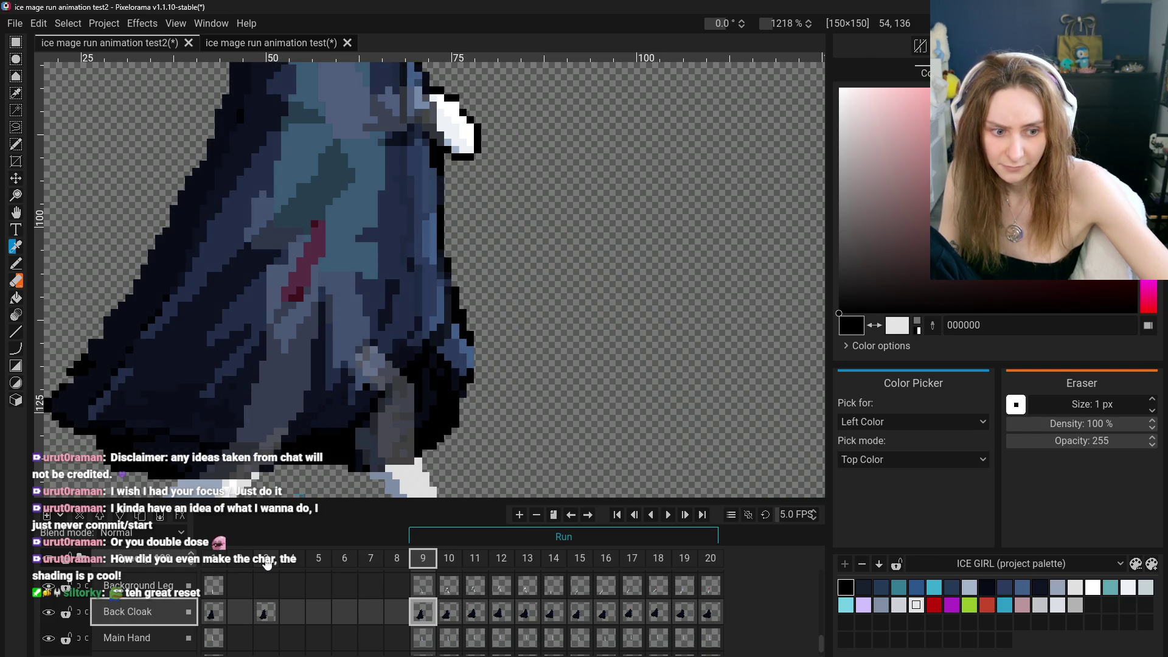
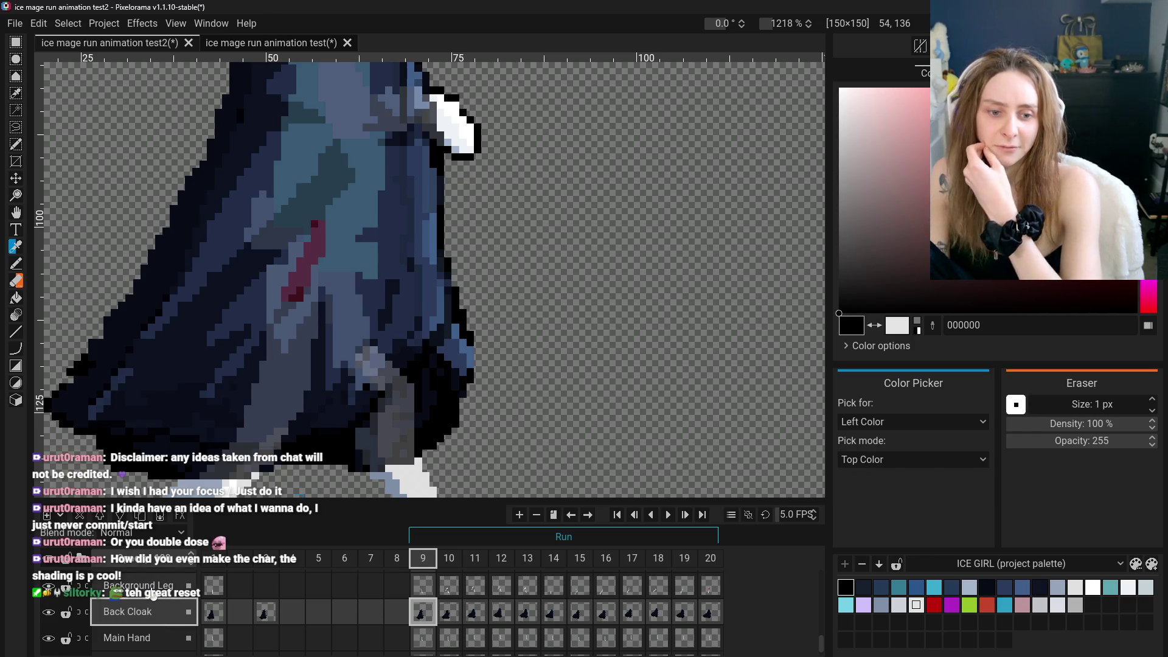
Undo the last layer visibility change
scroll(153, 595, "up", 1)
scroll(73, 608, "down", 2)
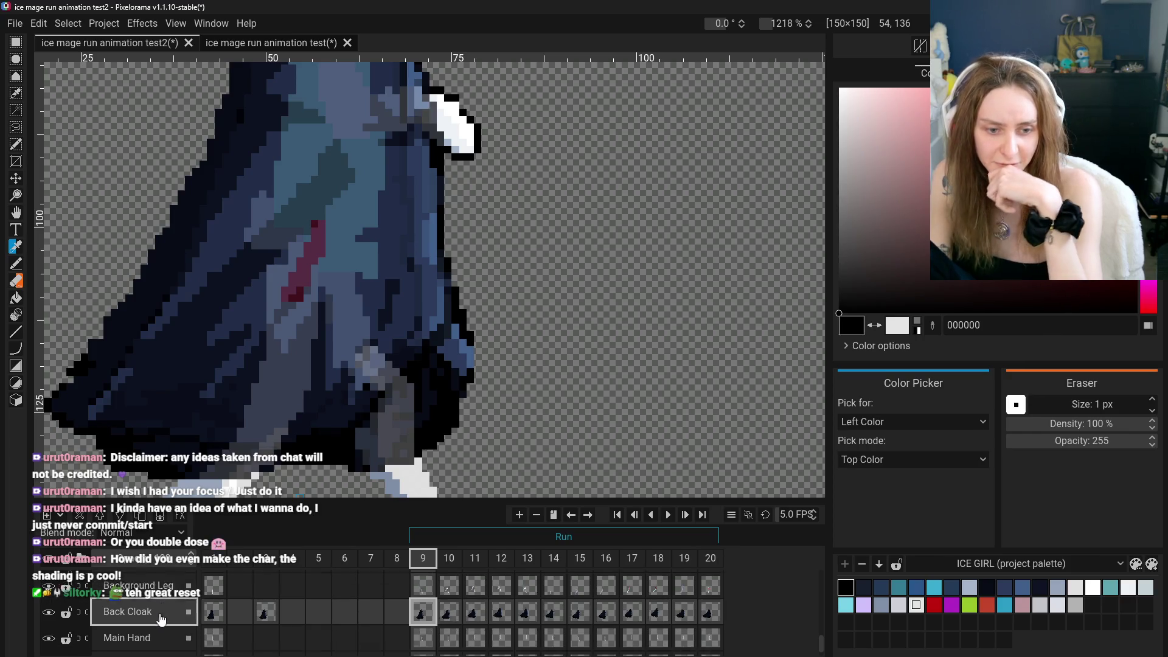
key("ctrl+z")
key("ctrl+z")
key("ctrl+z")
key("ctrl+z")
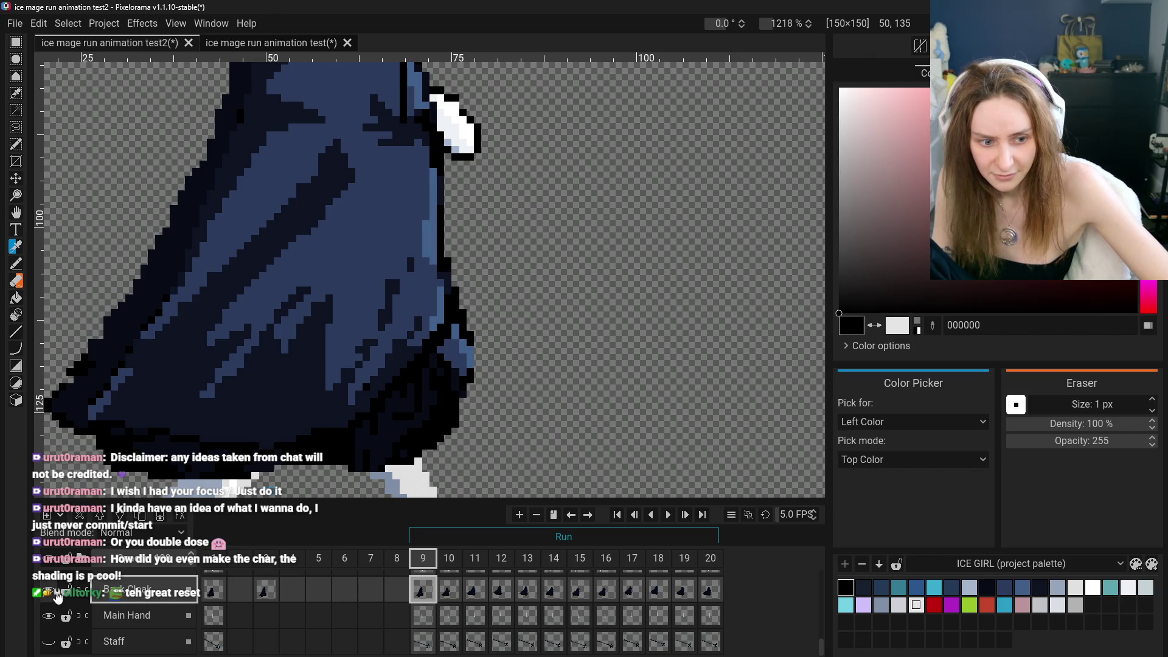
Toggle the Front Cloak layer on and off repeatedly to compare the body with and without it
scroll(85, 611, "up", 5)
scroll(88, 612, "up", 1)
left_click(49, 609)
left_click(48, 609)
left_click(48, 609)
left_click(49, 609)
left_click(52, 610)
left_click(52, 611)
left_click(53, 610)
left_click(52, 610)
left_click(54, 612)
left_click(53, 612)
left_click(54, 612)
left_click(54, 612)
left_click(54, 612)
left_click(53, 612)
left_click(53, 612)
Hide and reshow the Back Cloak layer to compare
scroll(56, 618, "down", 1)
scroll(56, 618, "down", 5)
left_click(53, 612)
left_click(53, 612)
Flip the Front Cloak layer off and on again, leaving it covering the mage's body
scroll(56, 618, "up", 5)
left_click(55, 602)
left_click(55, 602)
left_click(55, 602)
left_click(55, 602)
left_click(55, 603)
left_click(55, 602)
left_click(55, 602)
Select the Eraser on the Front Cloak frame 9 cel and hide the Back Cloak layer
left_click(16, 282)
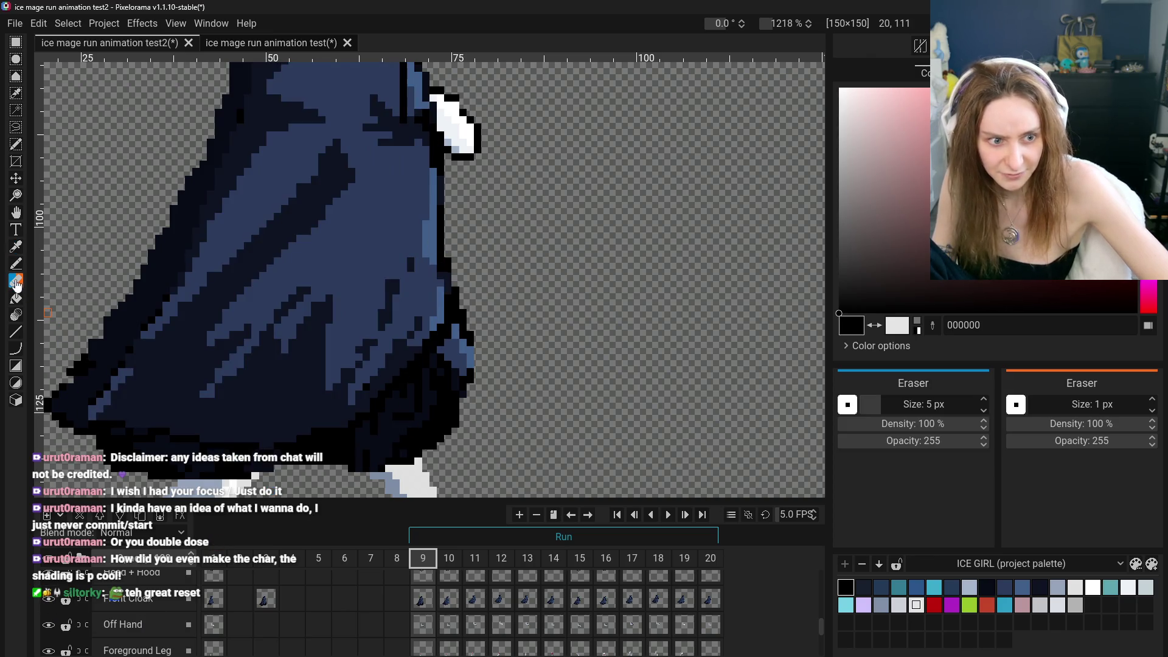
left_click(422, 599)
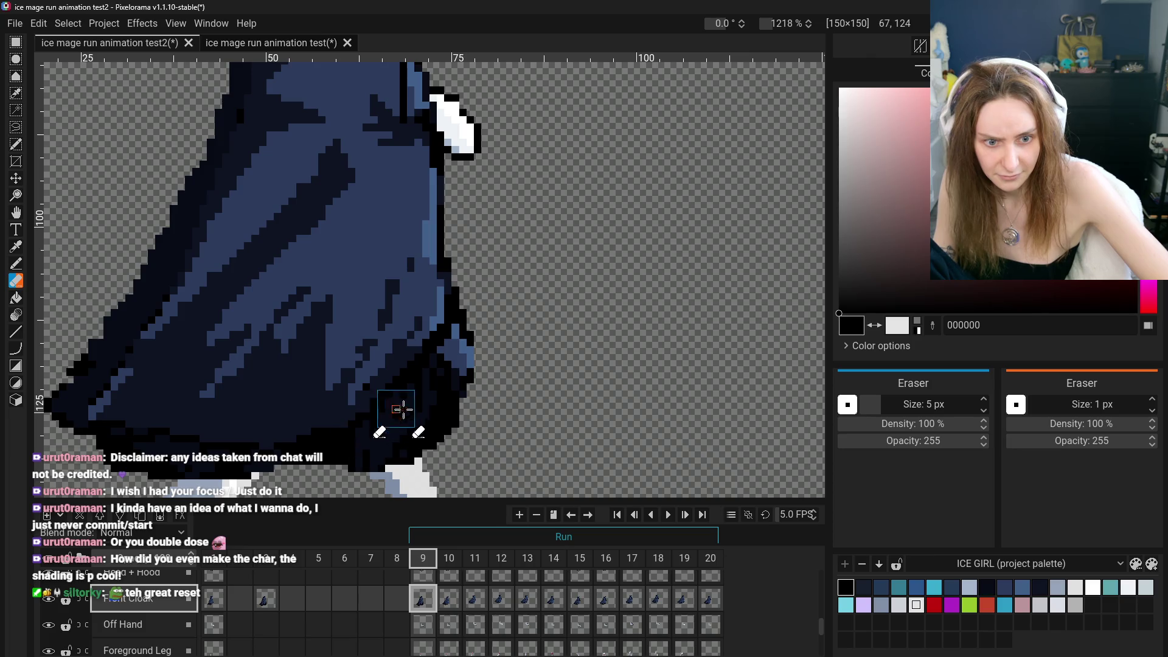
left_click(54, 604)
left_click(53, 603)
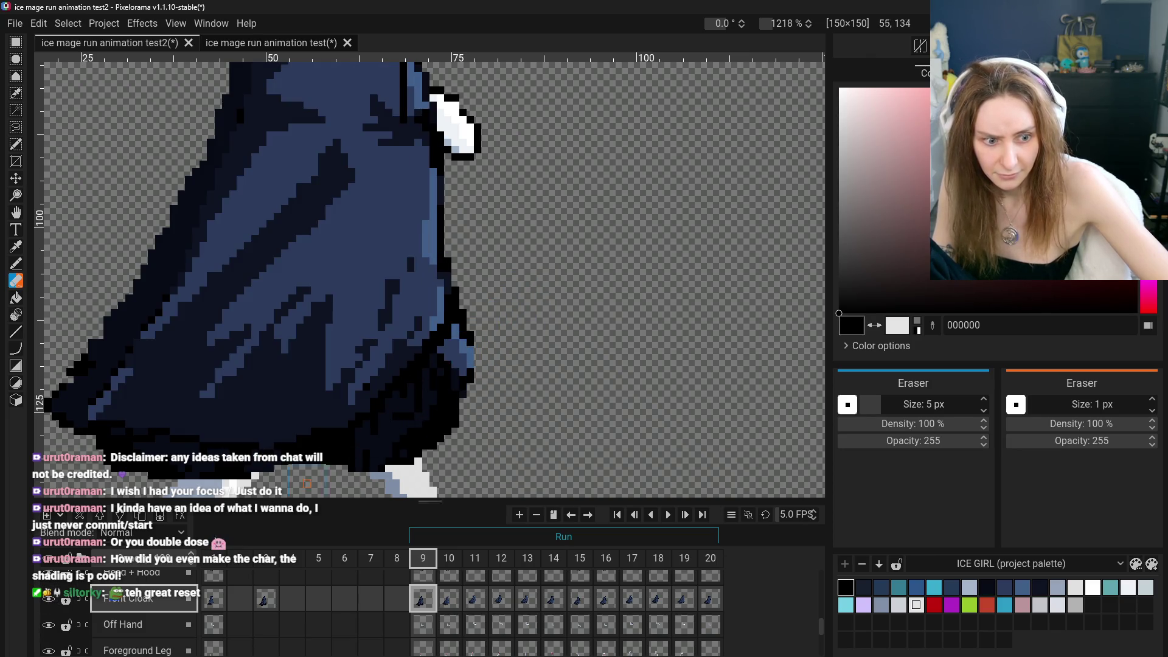
scroll(55, 629, "down", 3)
left_click(49, 611)
Erase the cloak's bulging lower edge to reveal the leg, redoing an overly large erase
mouse_move(480, 344)
left_mouse_down()
mouse_move(404, 453)
mouse_move(419, 422)
mouse_move(404, 409)
mouse_move(389, 453)
mouse_move(371, 463)
mouse_move(365, 453)
mouse_move(318, 473)
mouse_move(213, 472)
mouse_move(85, 449)
left_mouse_up()
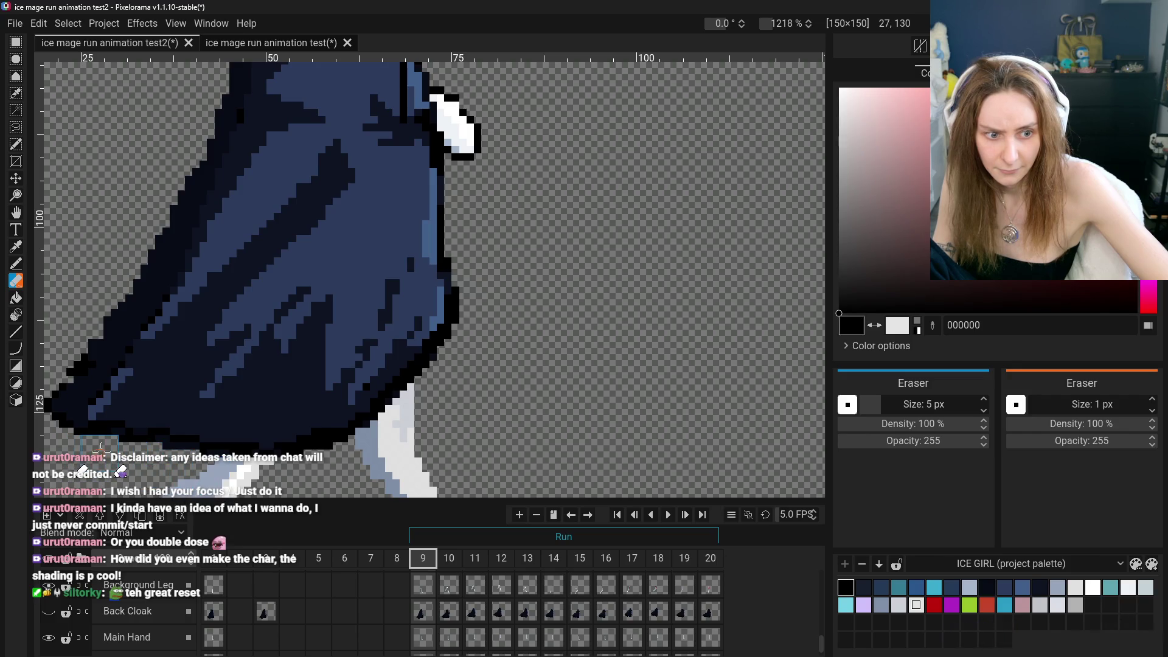
key("ctrl+z")
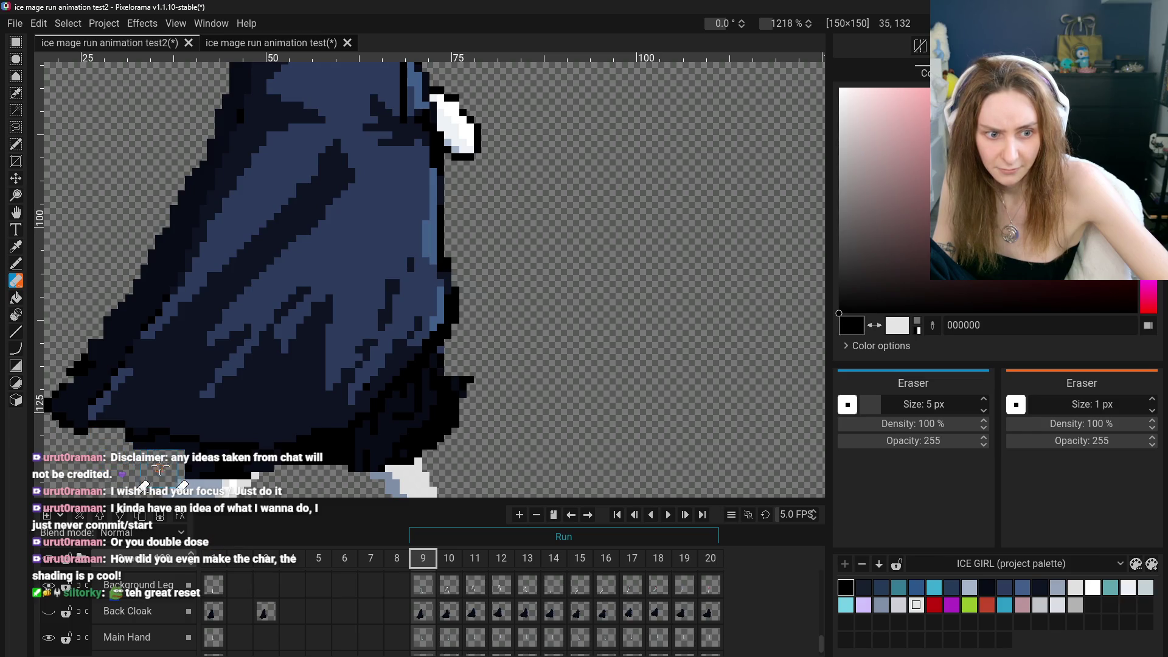
mouse_move(216, 469)
left_mouse_down()
mouse_move(350, 475)
mouse_move(461, 378)
left_mouse_up()
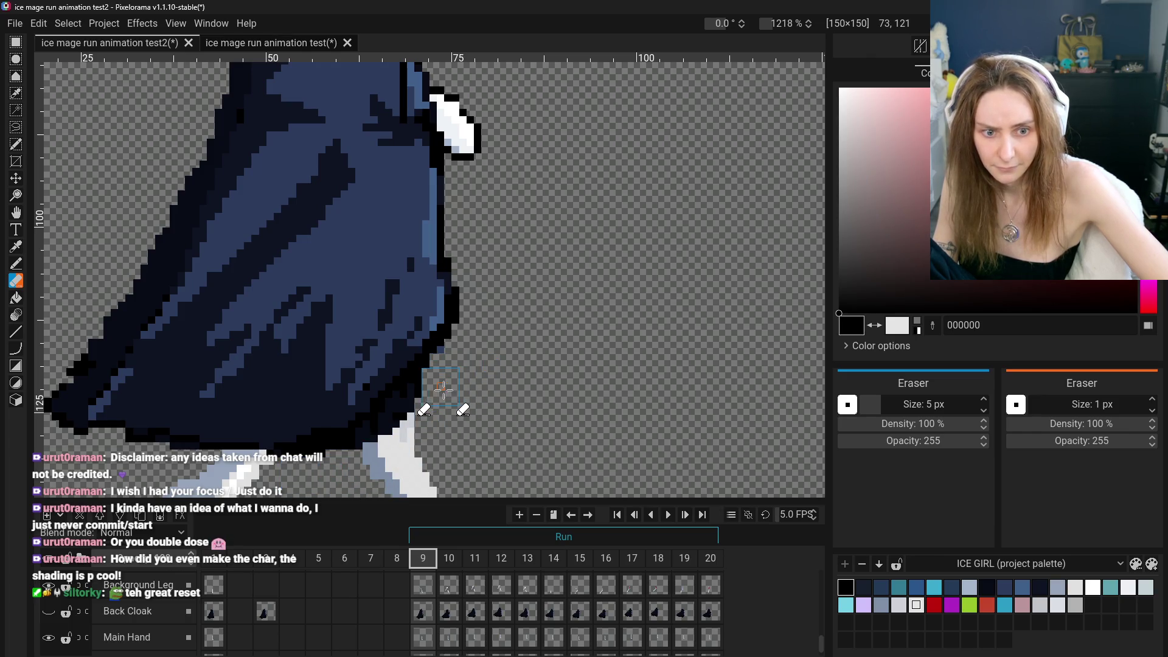
Shrink the eraser to 1 px and remove stray cloak pixels near the leg
left_click_drag(934, 404, 870, 404)
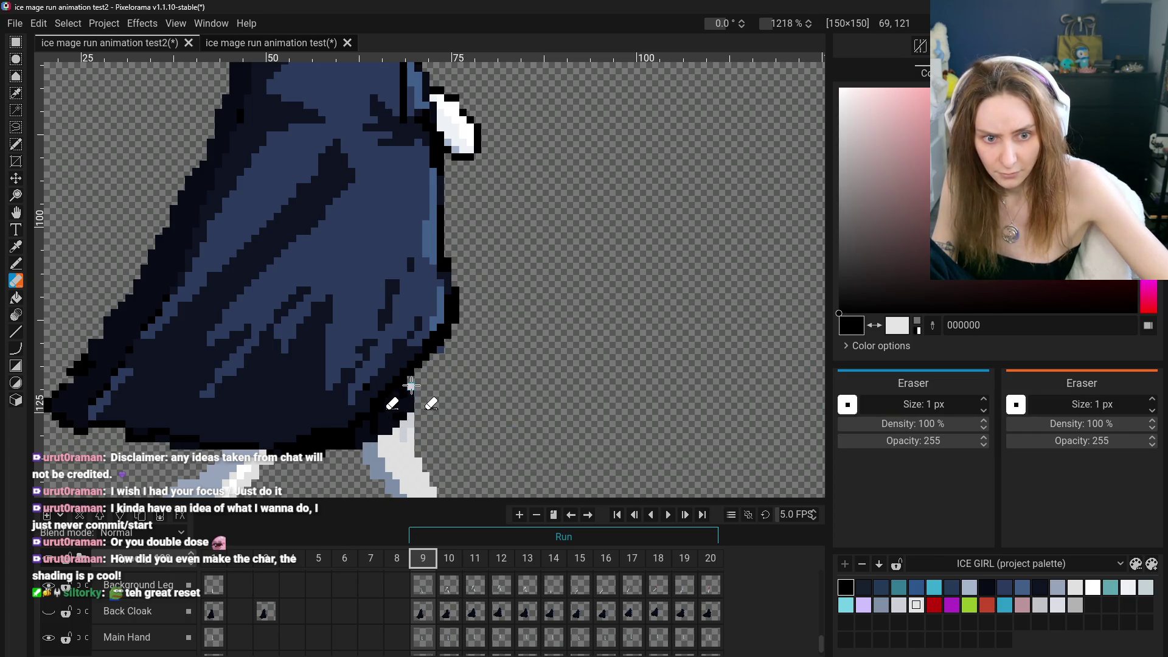
left_click_drag(392, 410, 398, 395)
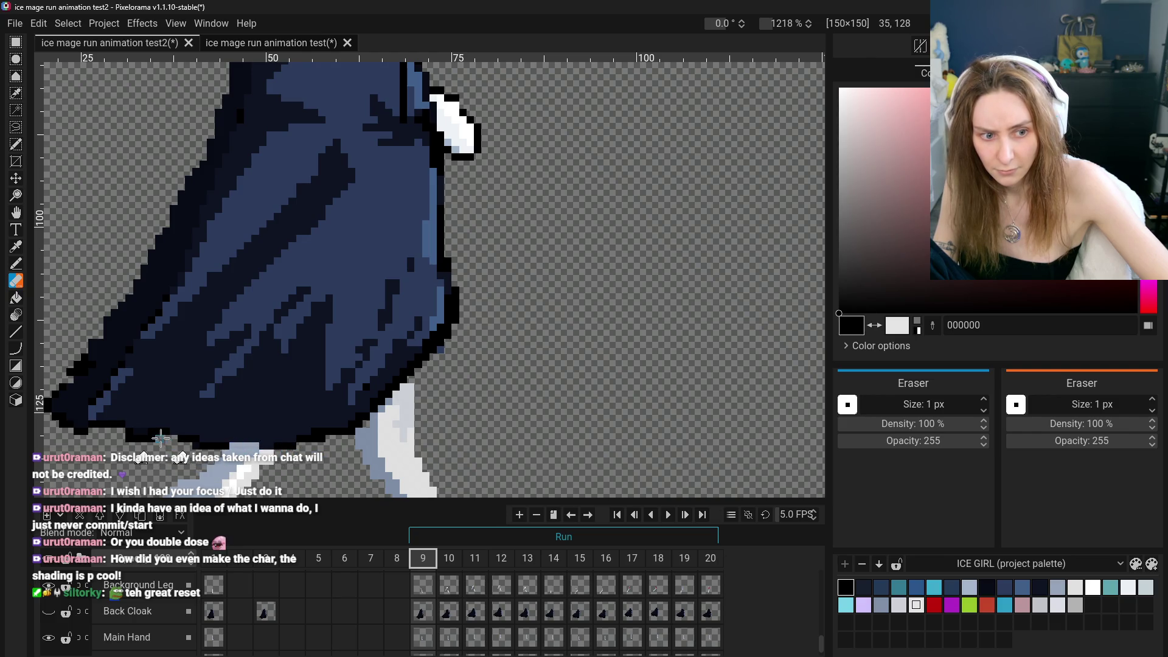
scroll(359, 448, "down", 3)
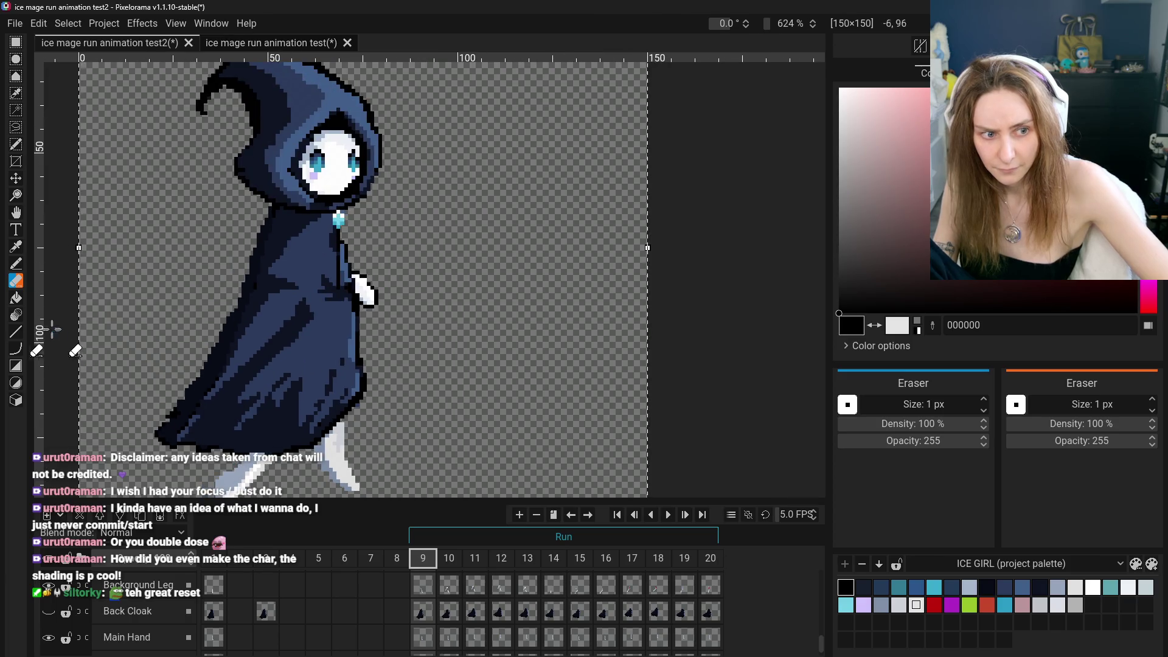
left_click(16, 264)
left_click(16, 248)
scroll(266, 436, "up", 4)
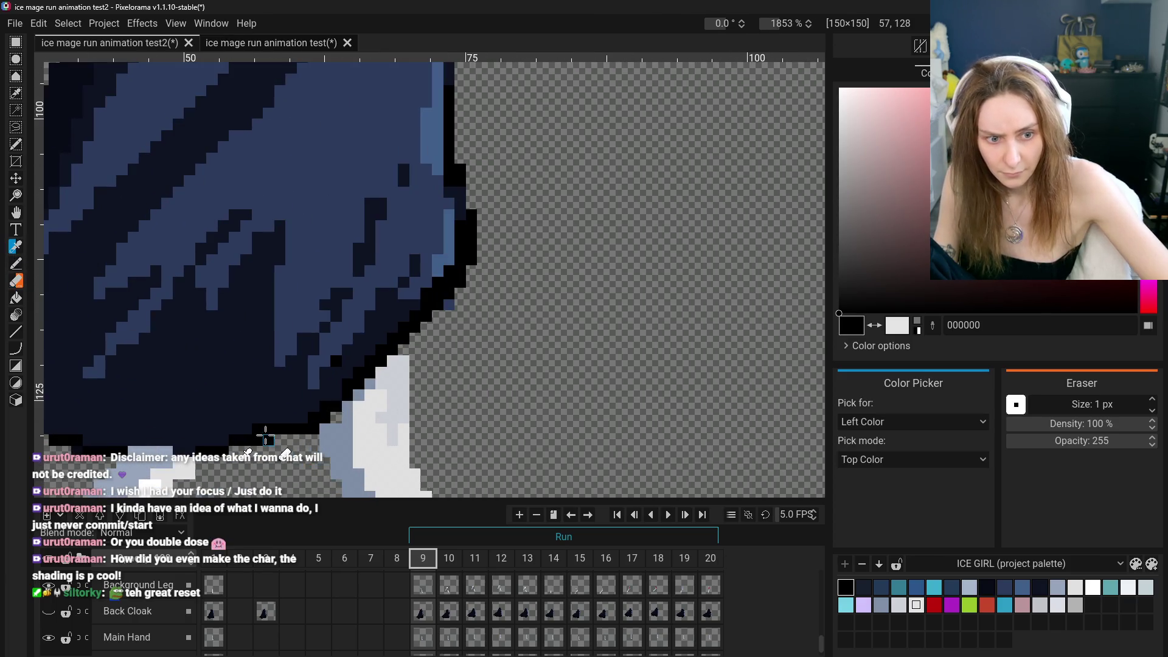
left_click(15, 263)
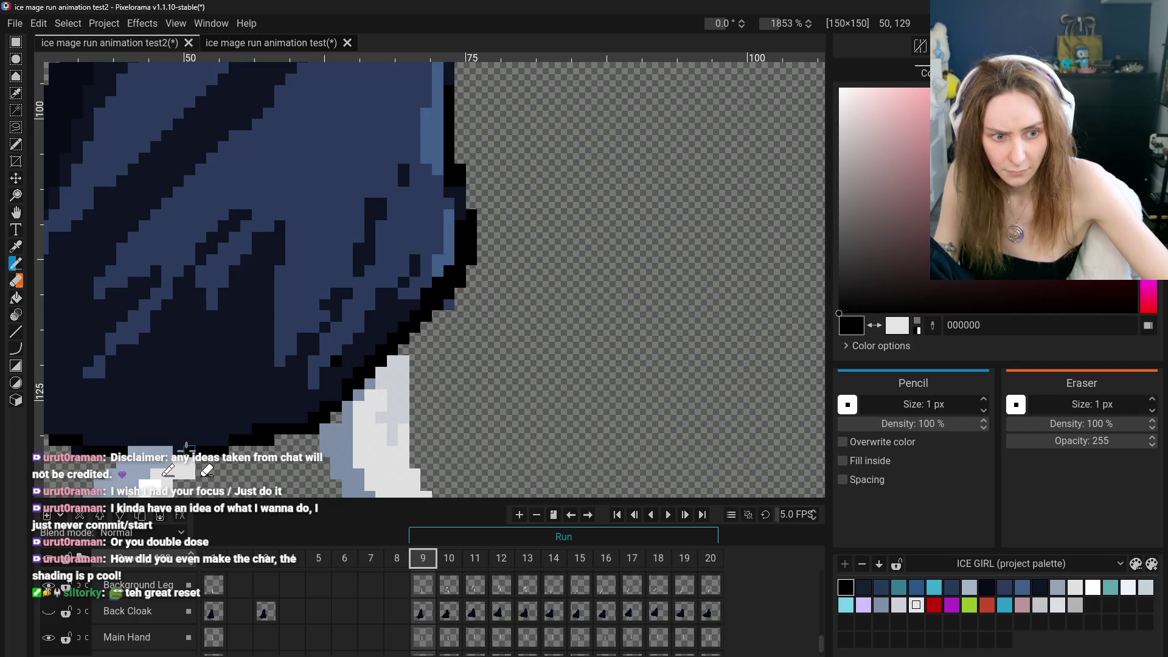
scroll(114, 447, "down", 3)
scroll(50, 420, "up", 2)
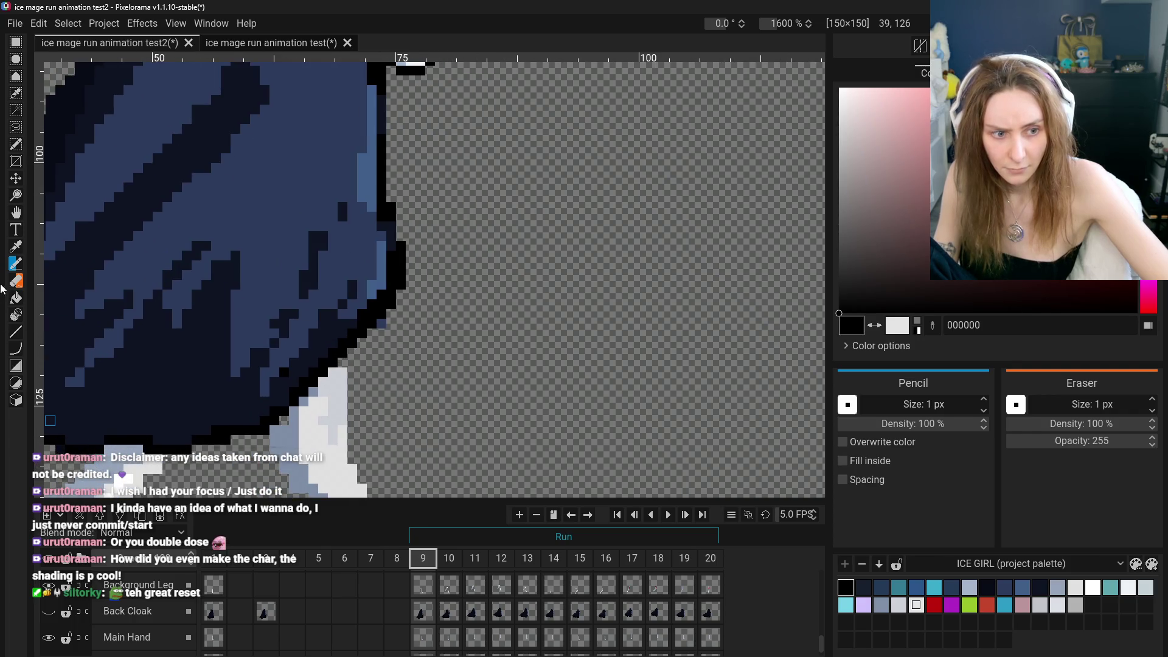
left_click(16, 214)
left_click_drag(228, 303, 715, 240)
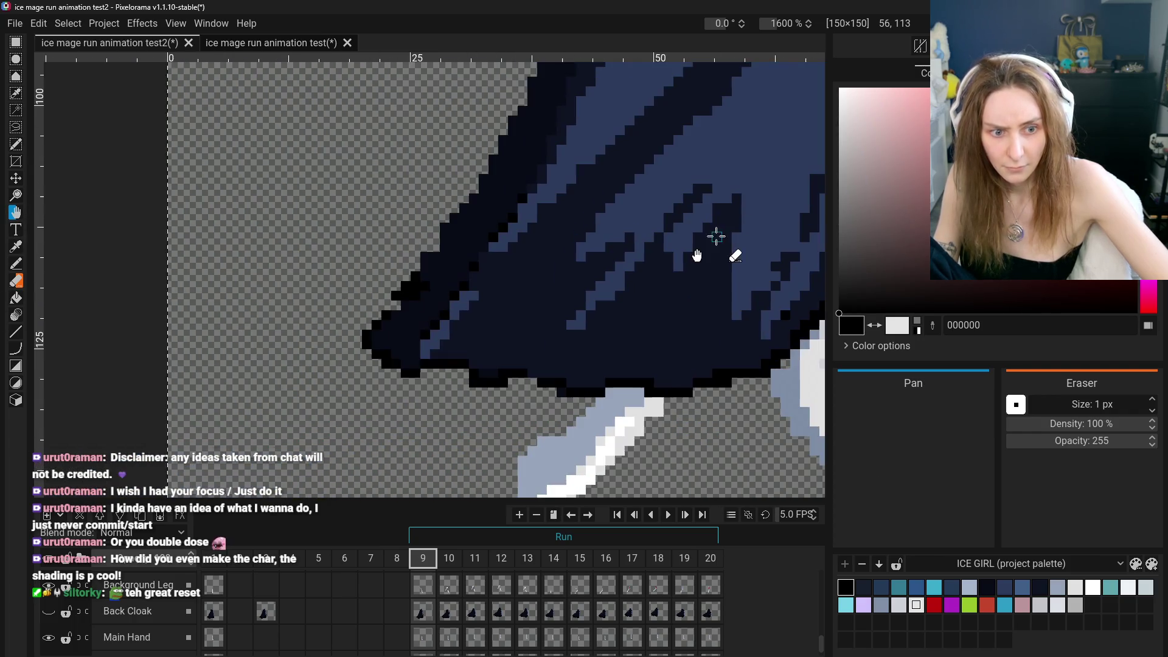
left_click(16, 281)
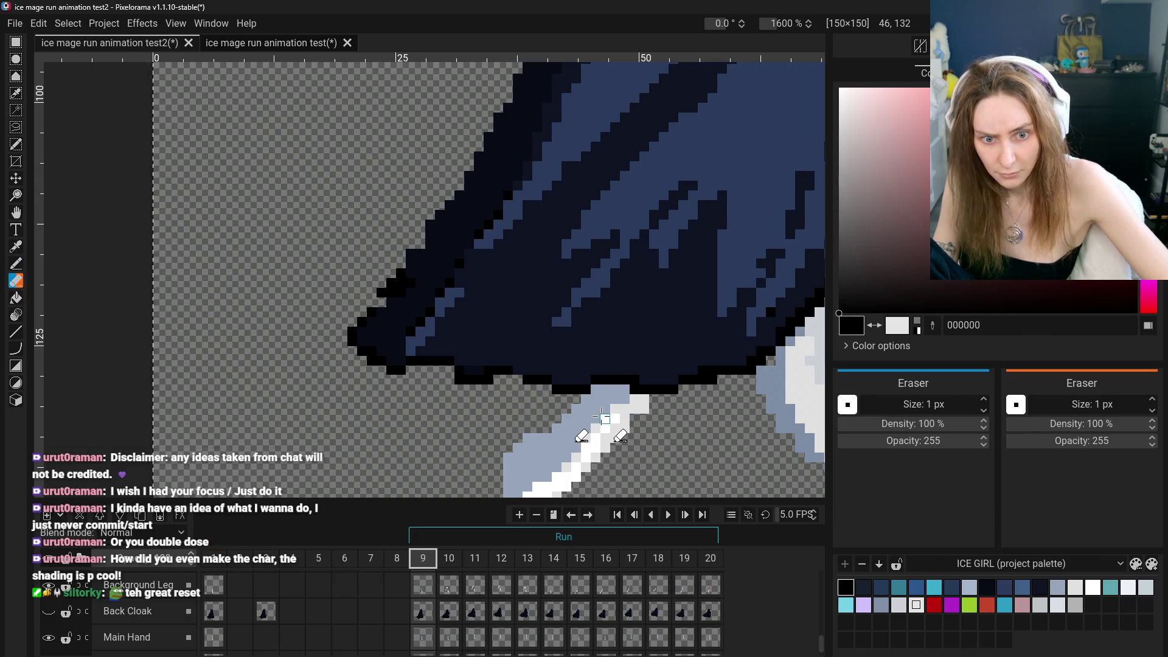
scroll(599, 408, "down", 4)
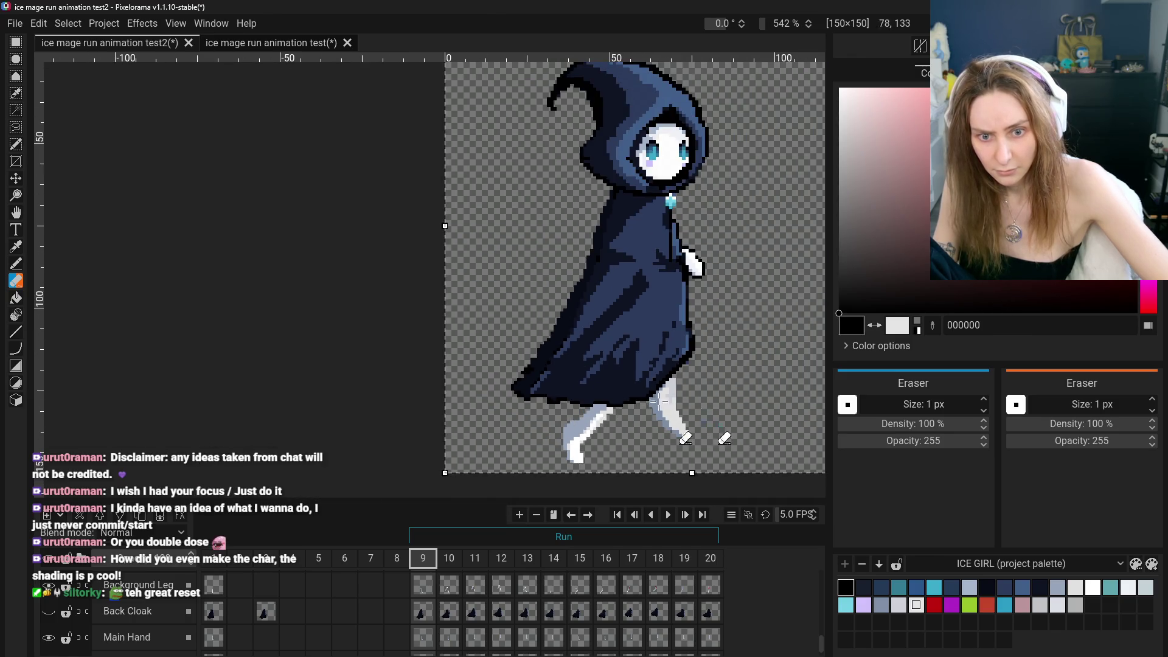
left_click(16, 212)
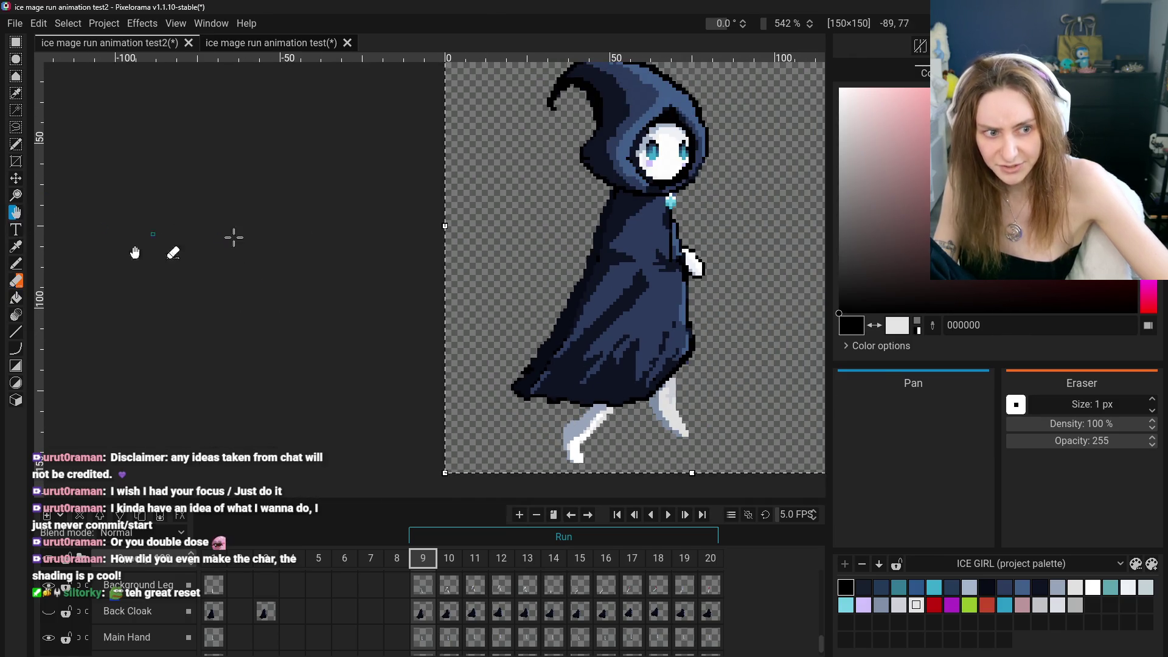
scroll(423, 310, "down", 3)
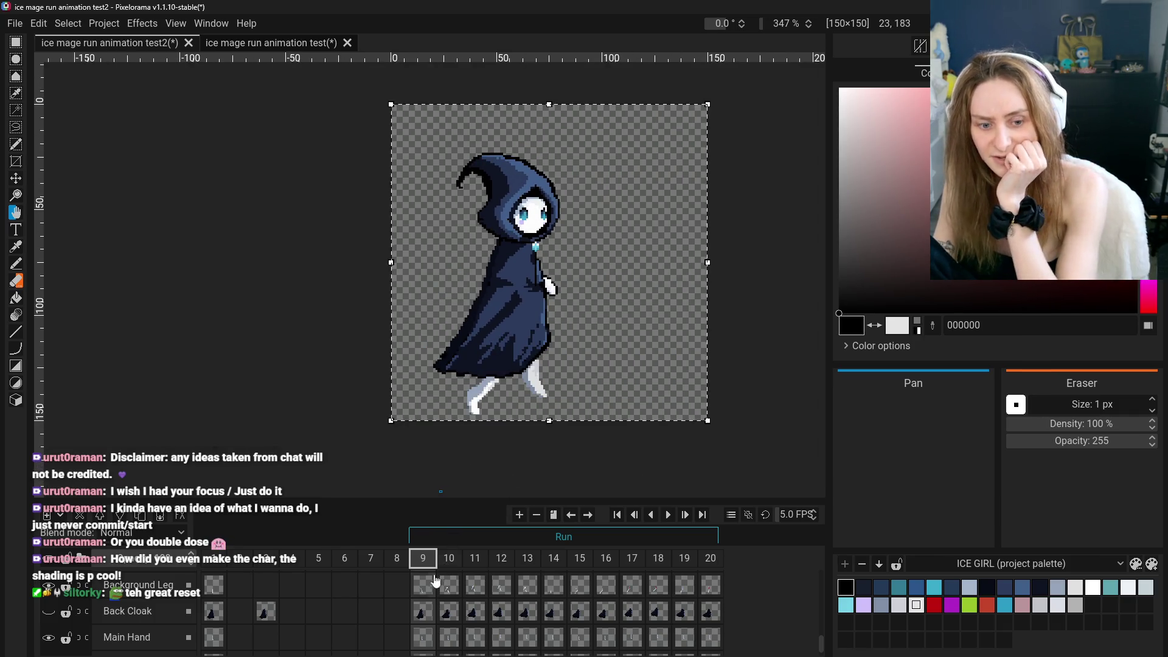
Make the Front Cloak cel on frame 9 active
scroll(419, 619, "down", 1)
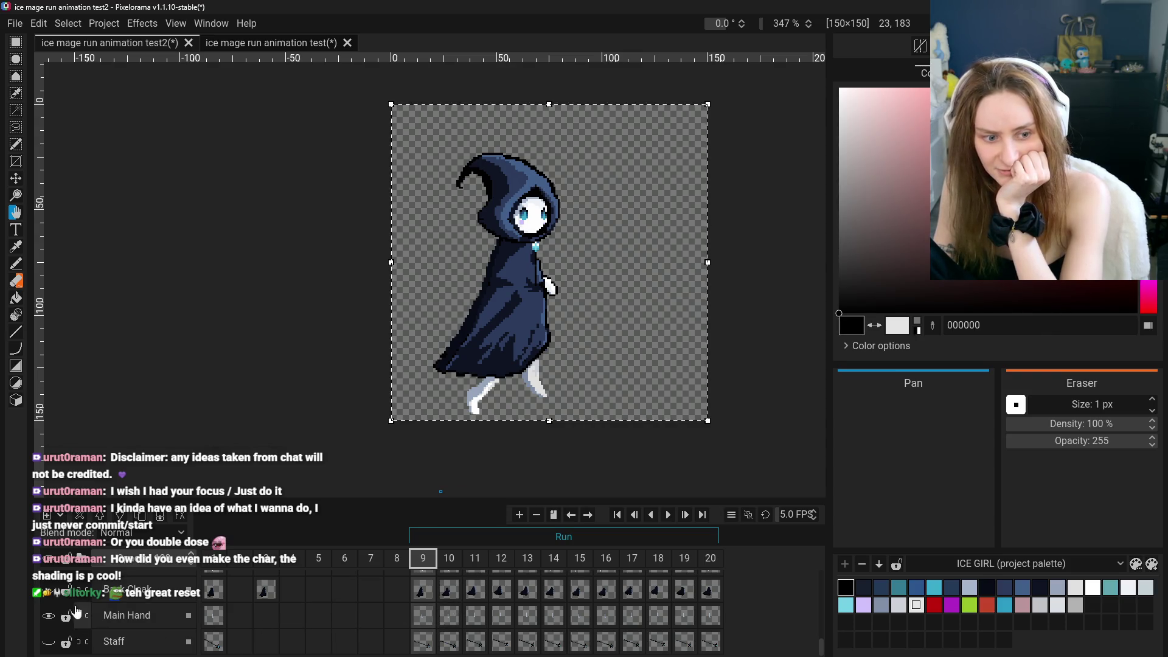
scroll(70, 615, "up", 1)
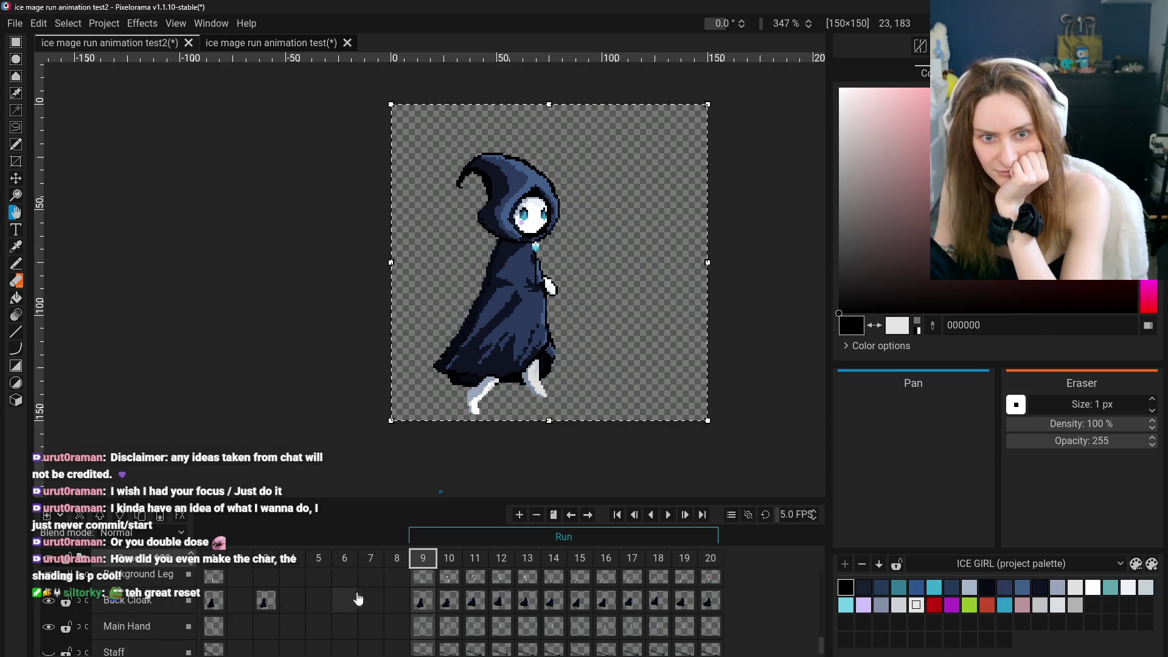
scroll(448, 597, "up", 1)
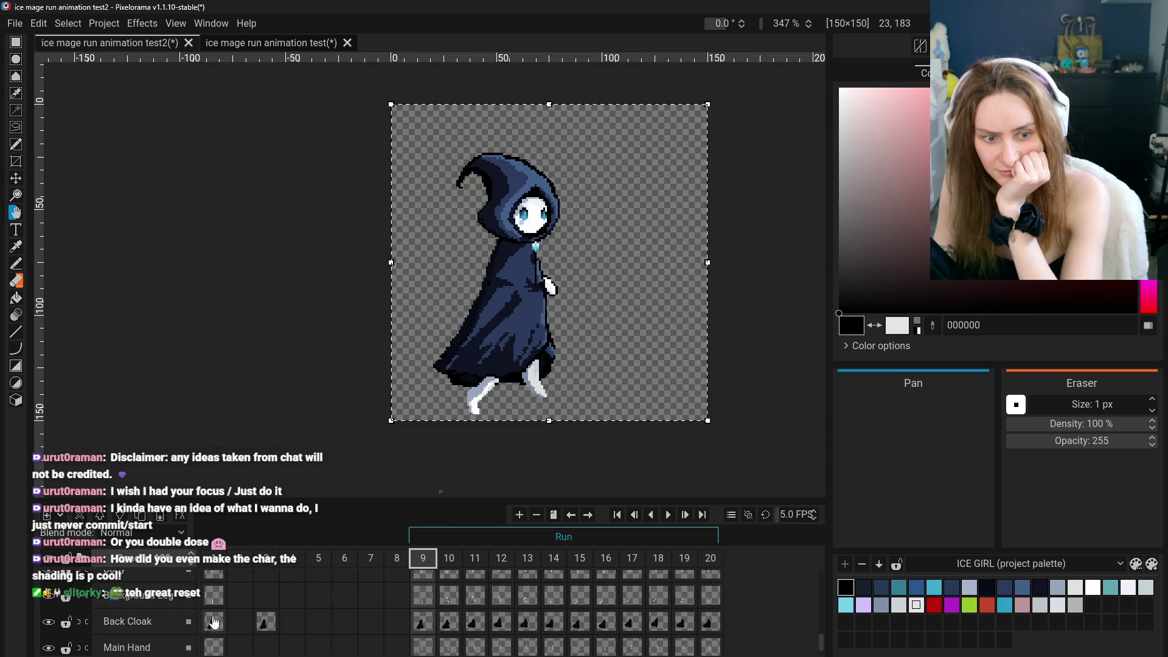
scroll(438, 618, "up", 1)
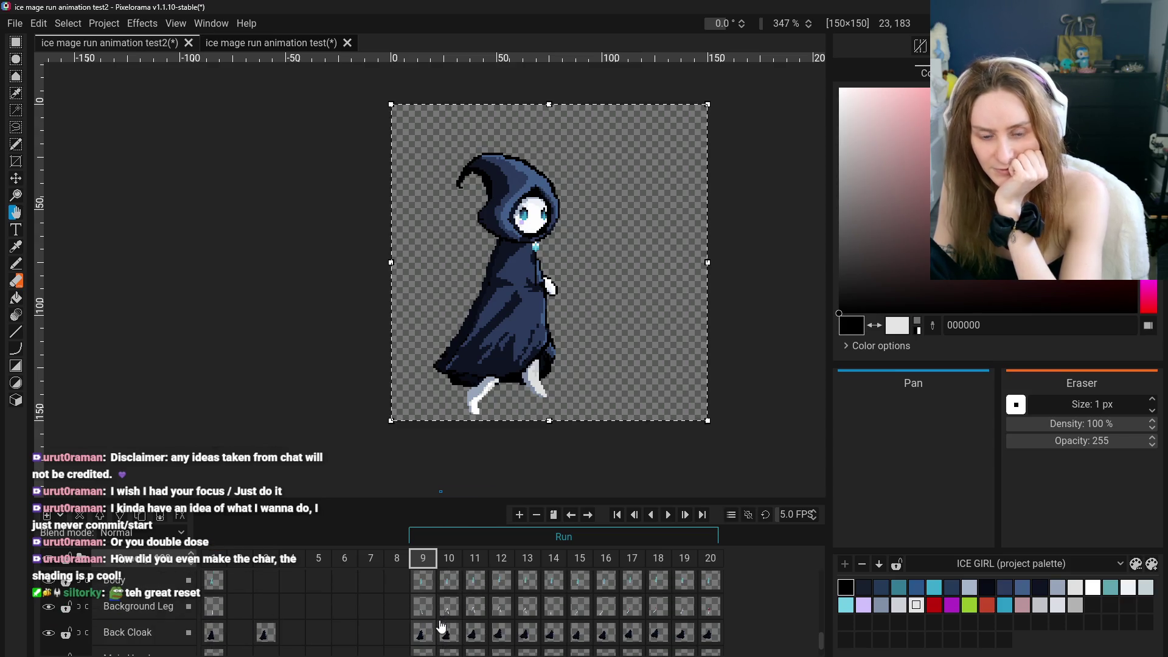
scroll(435, 634, "up", 2)
left_click(434, 632)
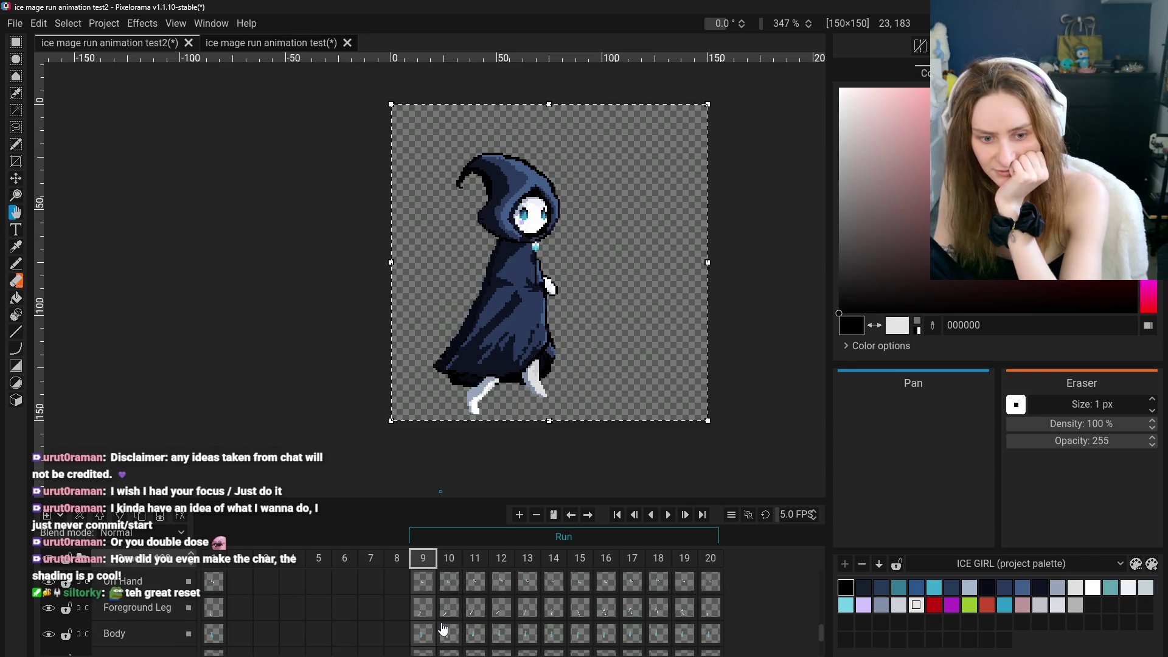
Flip back and forth between frames 9 and 10 to compare the run poses
scroll(443, 626, "up", 1)
left_click(449, 560)
left_click(429, 561)
left_click(455, 561)
left_click(427, 558)
left_click(449, 559)
left_click(421, 560)
left_click(445, 561)
left_click(421, 560)
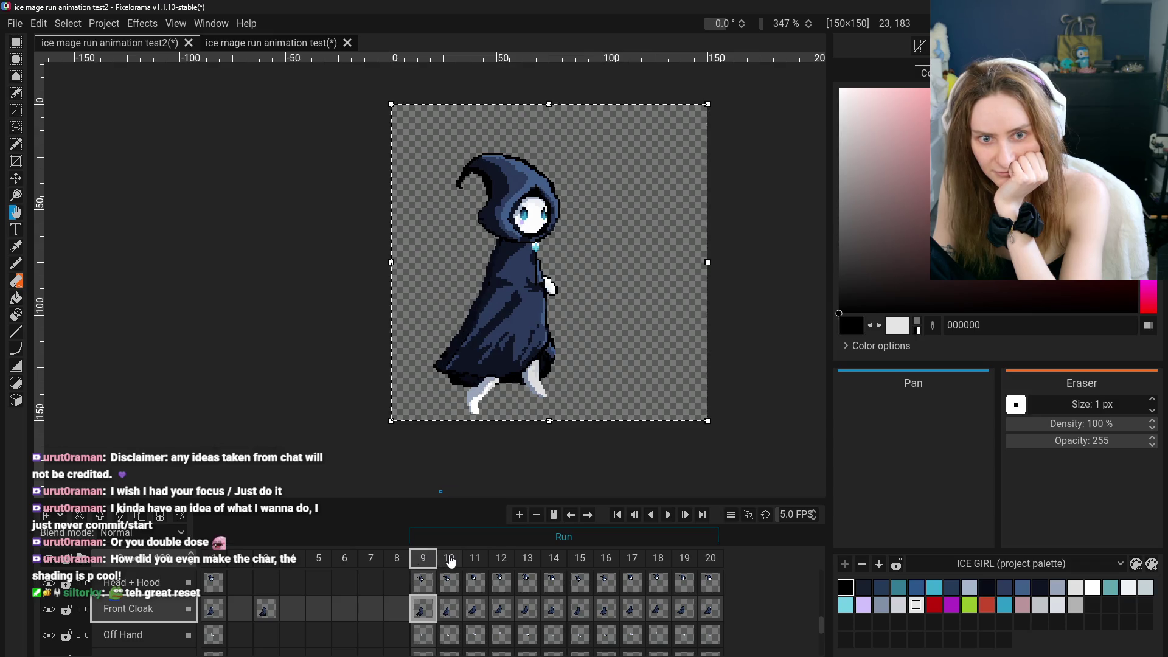
left_click(449, 560)
left_click(430, 560)
left_click(449, 560)
left_click(432, 561)
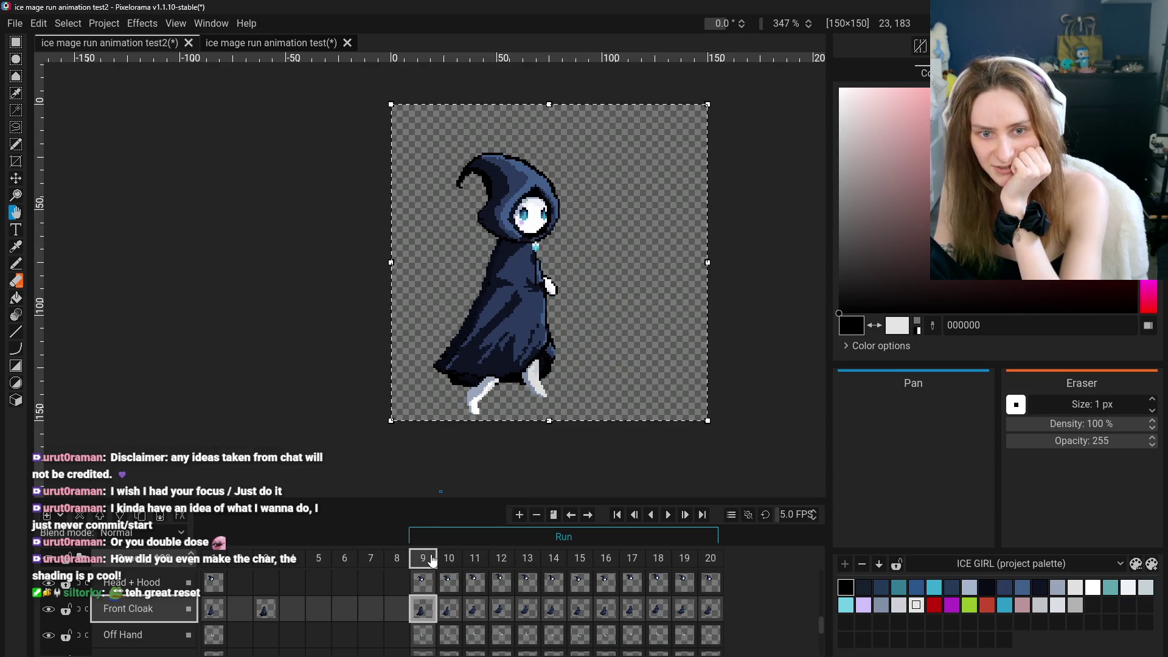
left_click(455, 561)
left_click(432, 560)
left_click(454, 561)
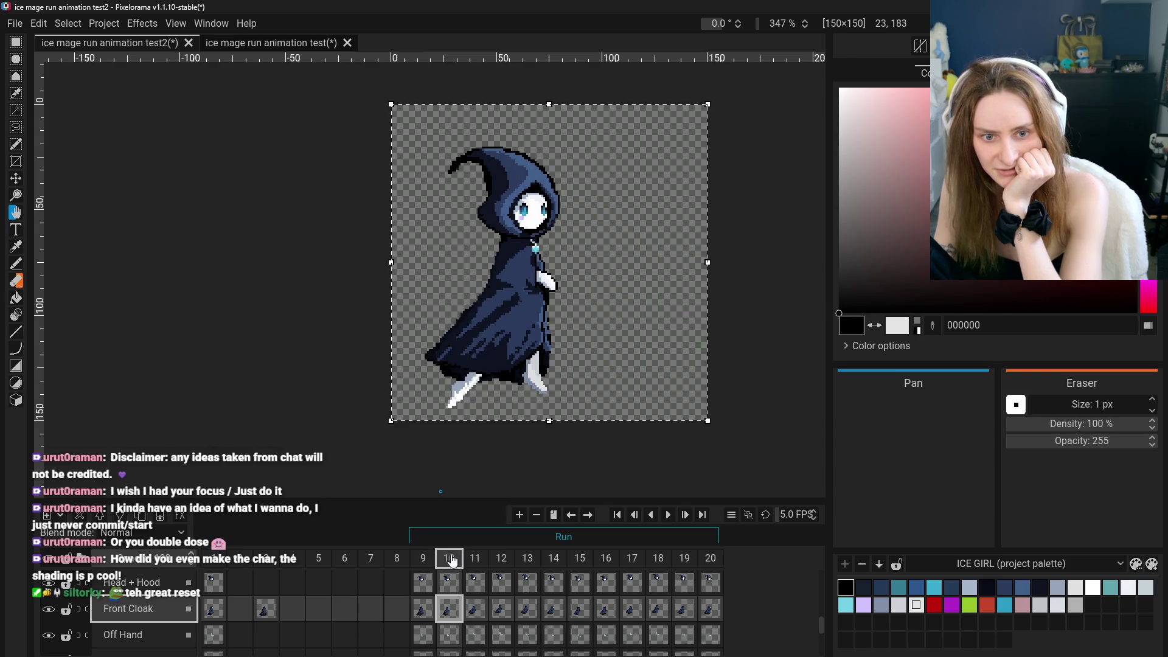
left_click(427, 561)
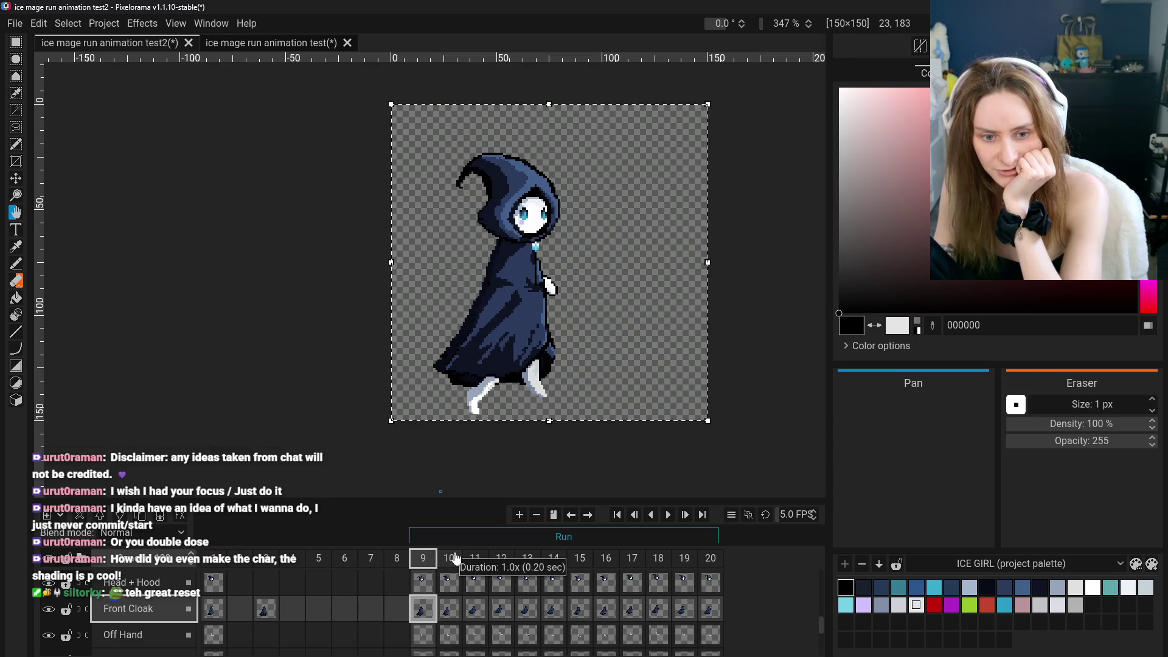
left_click(451, 560)
left_click(426, 560)
left_click(449, 559)
left_click(425, 558)
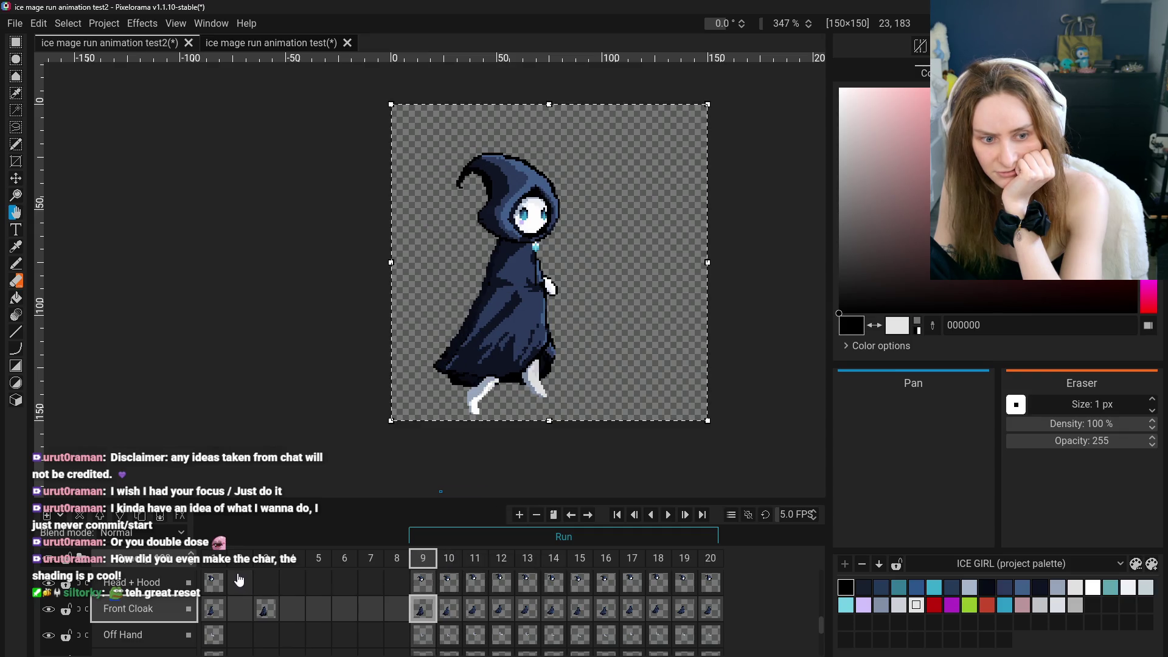
Compare frame 9 against frames 1 and 10, settling on frame 9
left_click(226, 583)
left_click(423, 572)
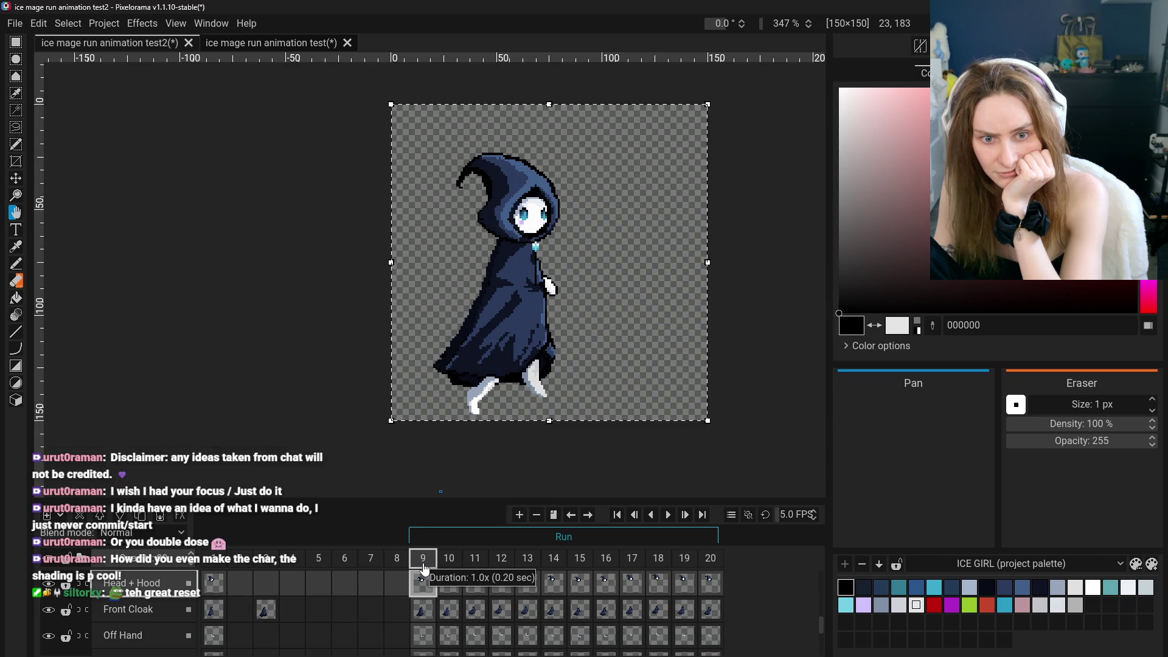
key("ctrl+Home")
left_click(423, 559)
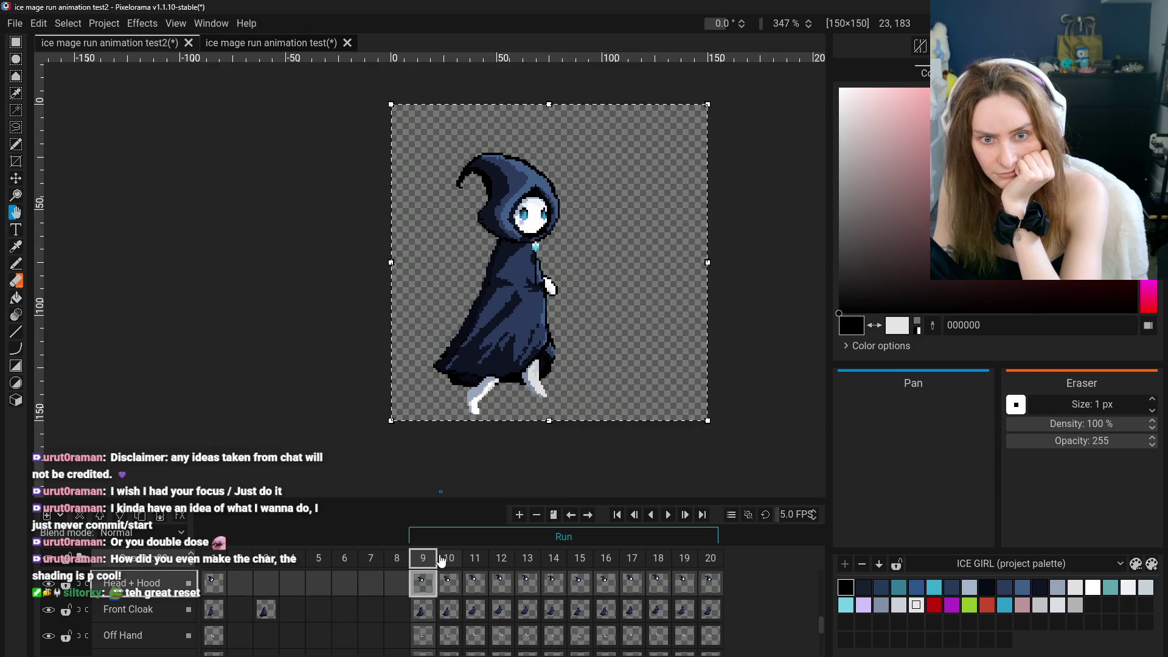
left_click(448, 559)
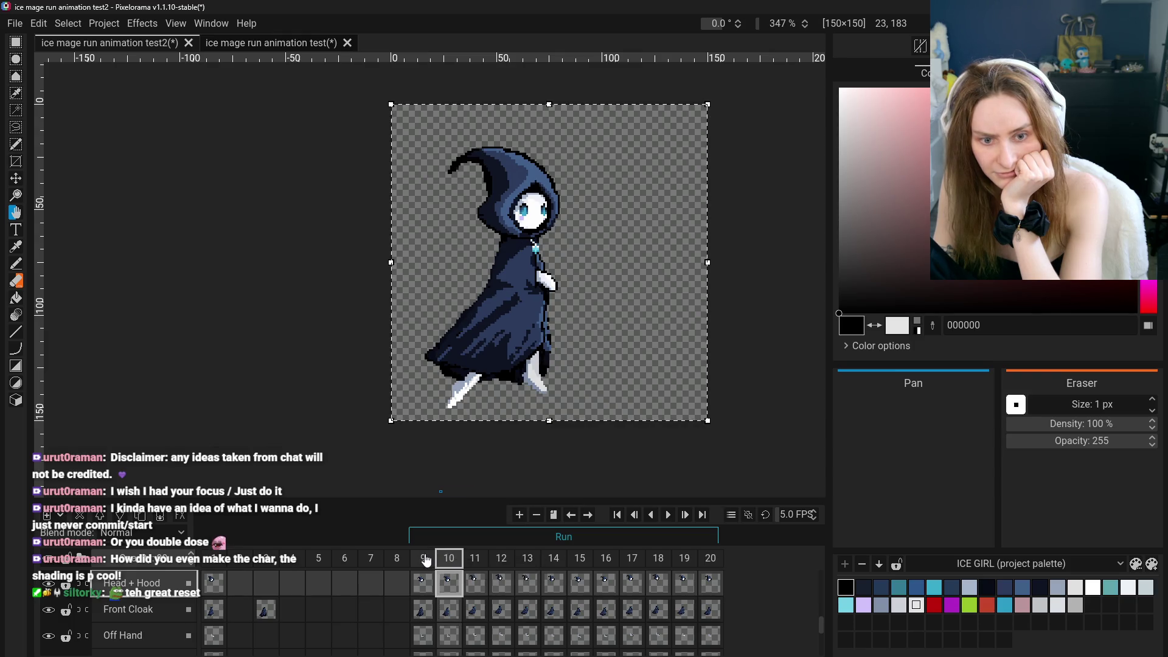
left_click(216, 561)
left_click(423, 559)
left_click(450, 561)
left_click(423, 560)
left_click(449, 560)
left_click(423, 560)
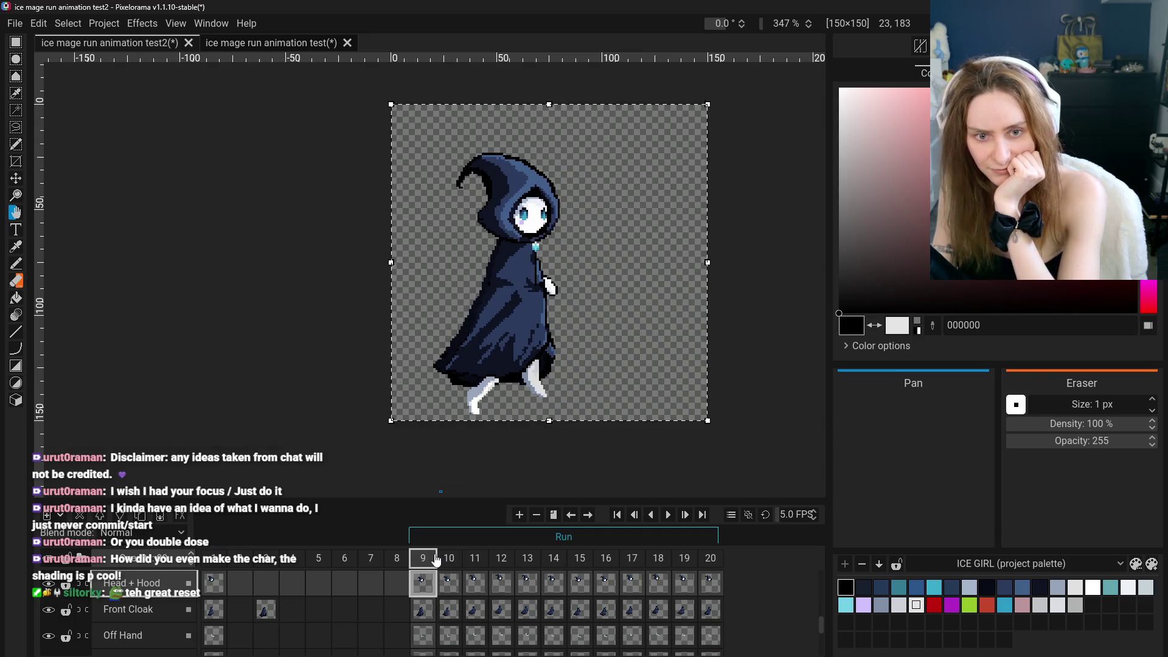
Hide the Background Leg layer, pick the Eraser, and recheck frames 10 and 9
scroll(54, 593, "down", 3)
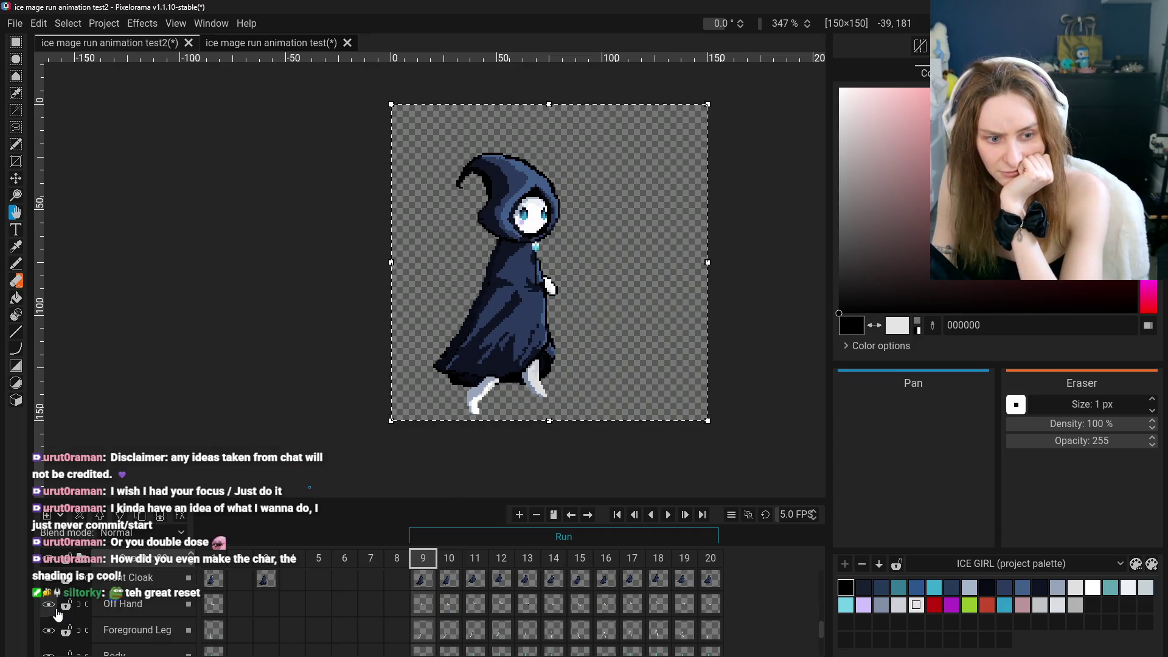
scroll(63, 613, "up", 3)
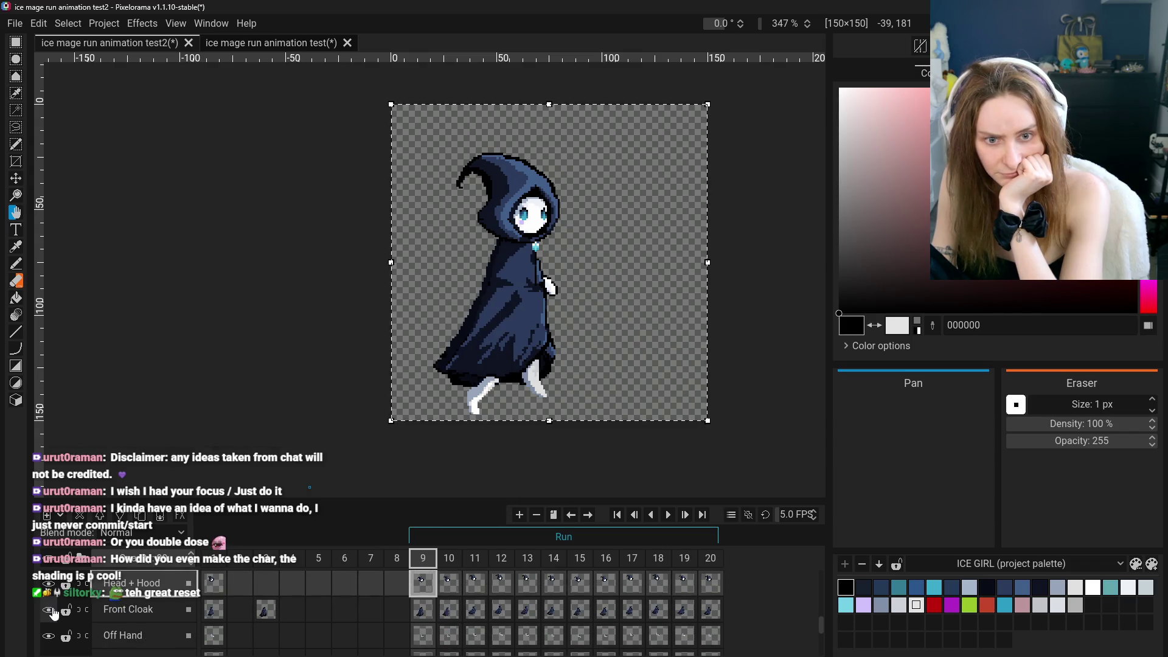
scroll(53, 615, "down", 3)
left_click(48, 617)
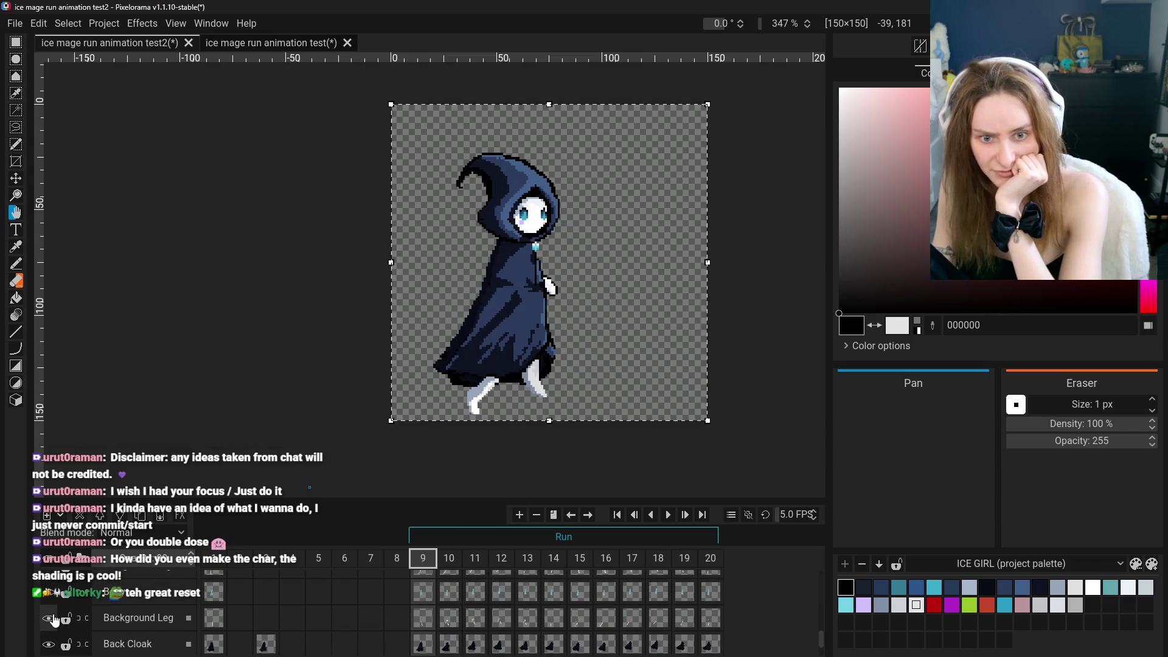
scroll(53, 619, "down", 2)
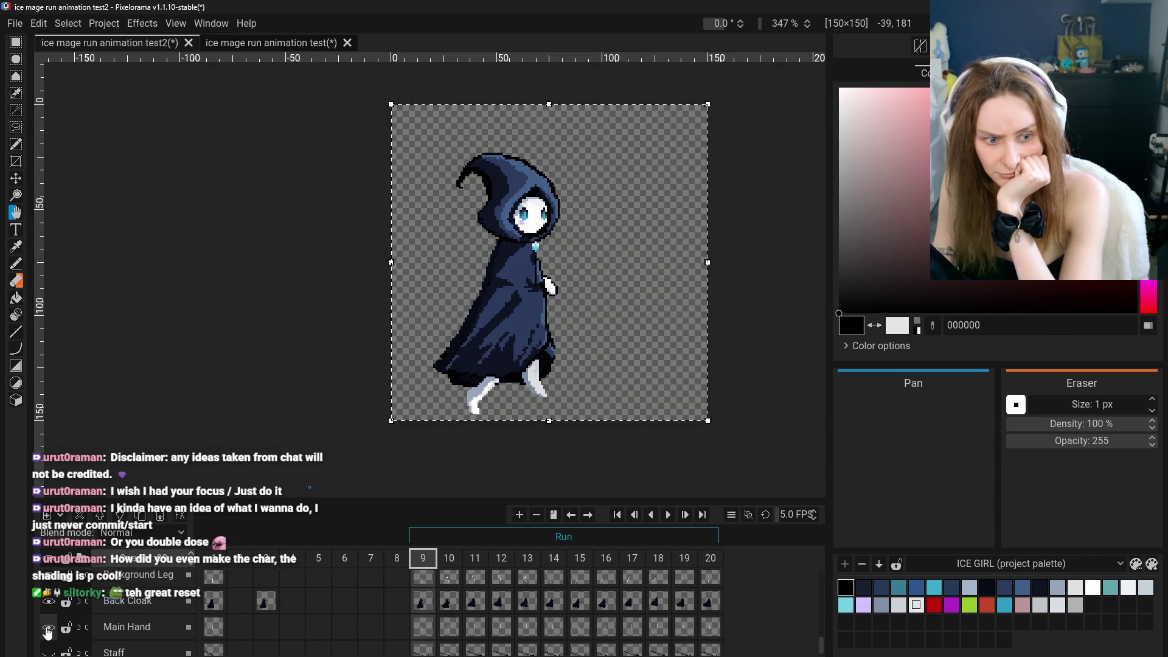
scroll(48, 633, "down", 3)
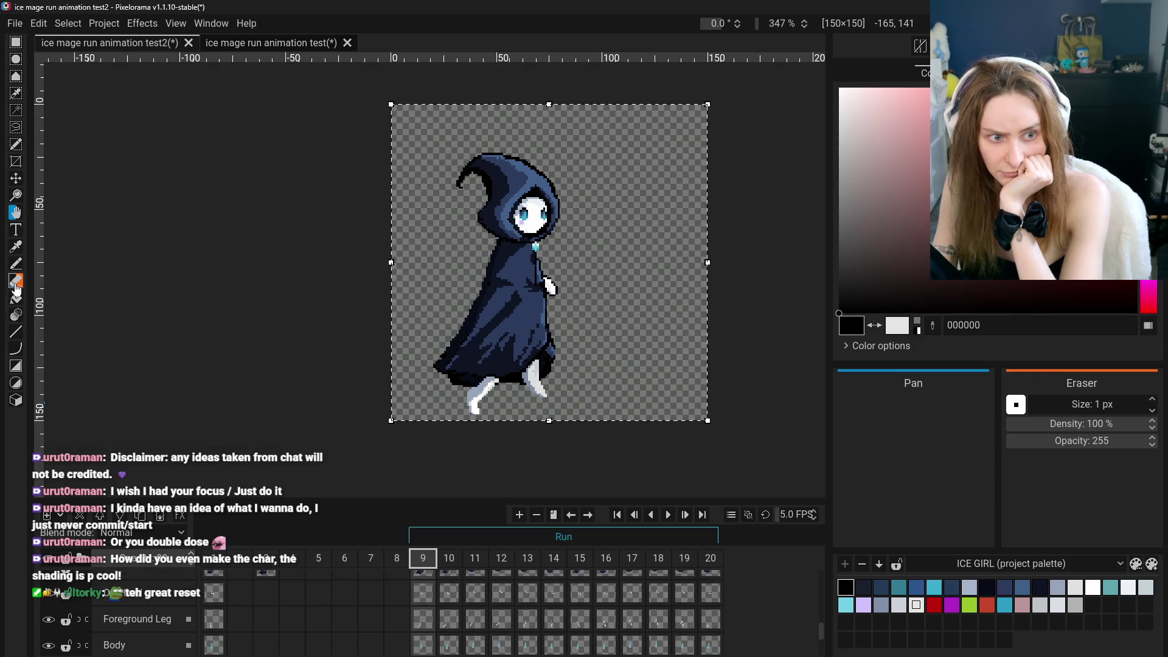
left_click(16, 283)
scroll(396, 487, "up", 1)
scroll(438, 602, "up", 5)
left_click(437, 559)
left_click(423, 559)
scroll(243, 213, "down", 1)
Zoom in on the mage, select the Eraser on the Front Cloak layer, and toggle Back Cloak visibility
key("p")
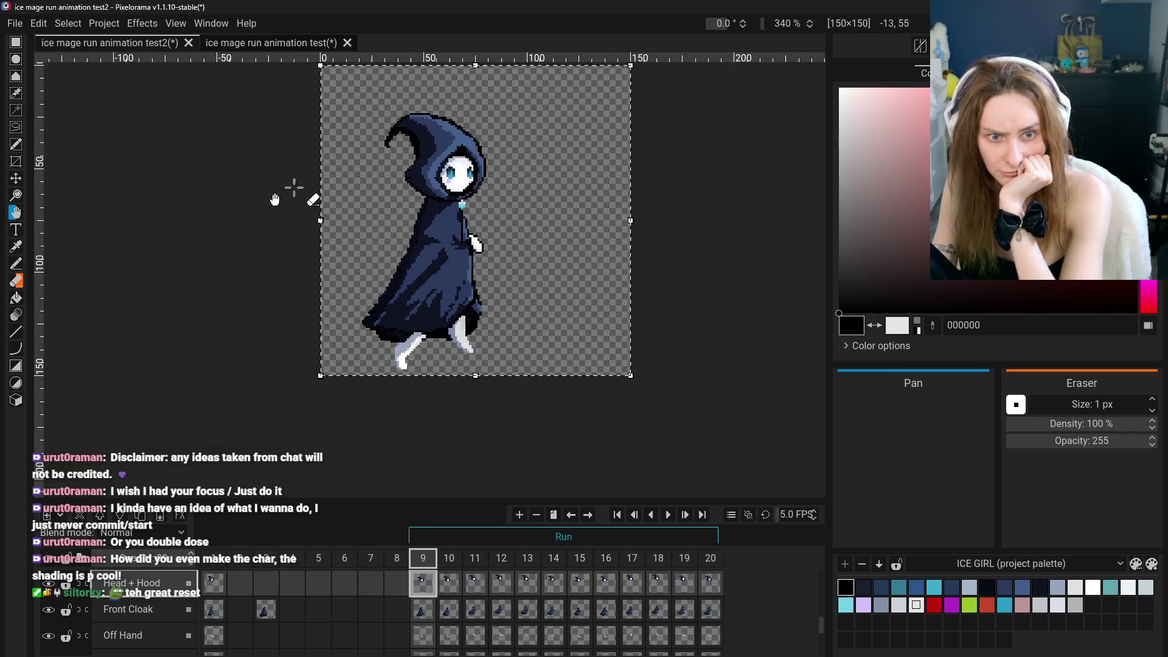
scroll(294, 179, "up", 5)
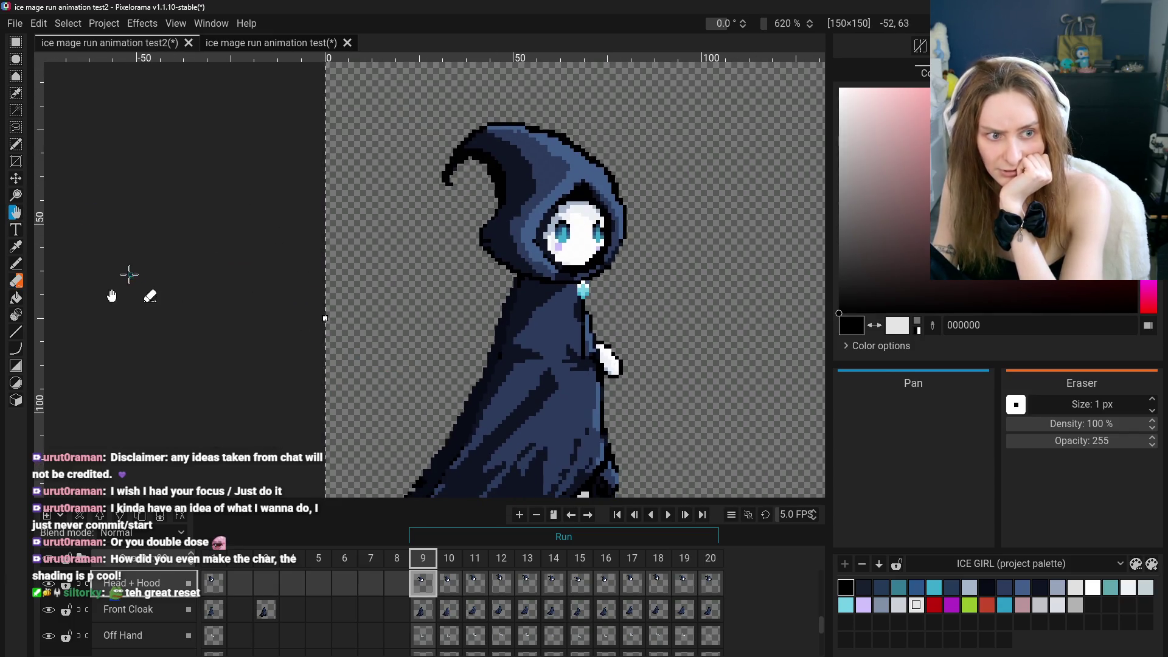
left_click(16, 281)
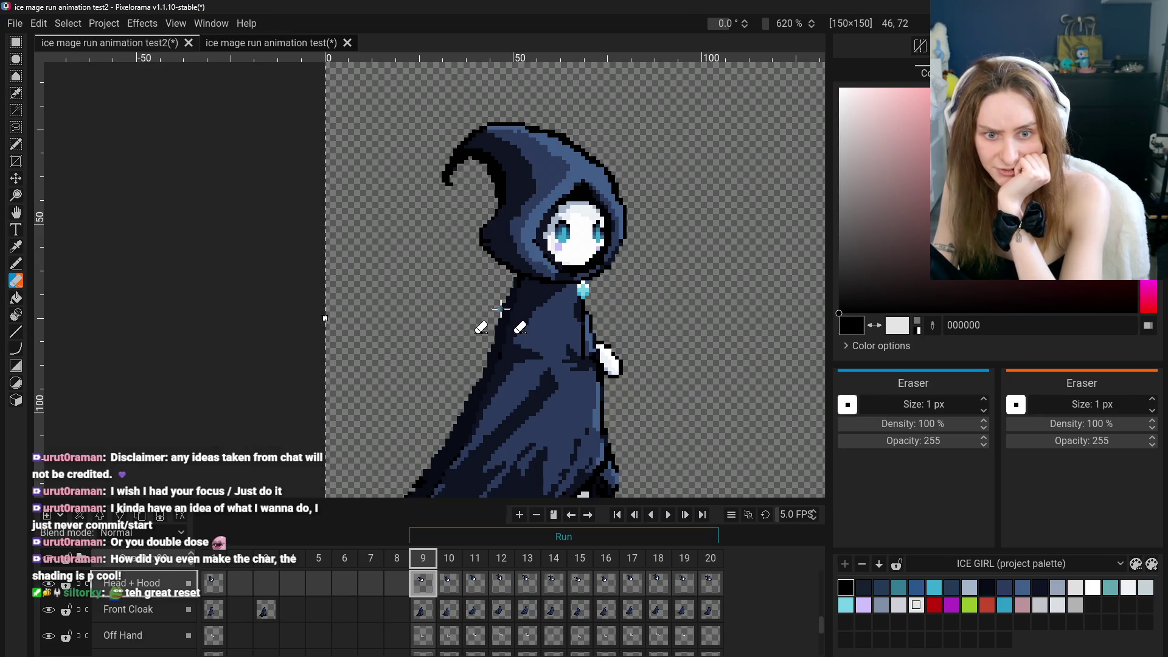
left_click(128, 609)
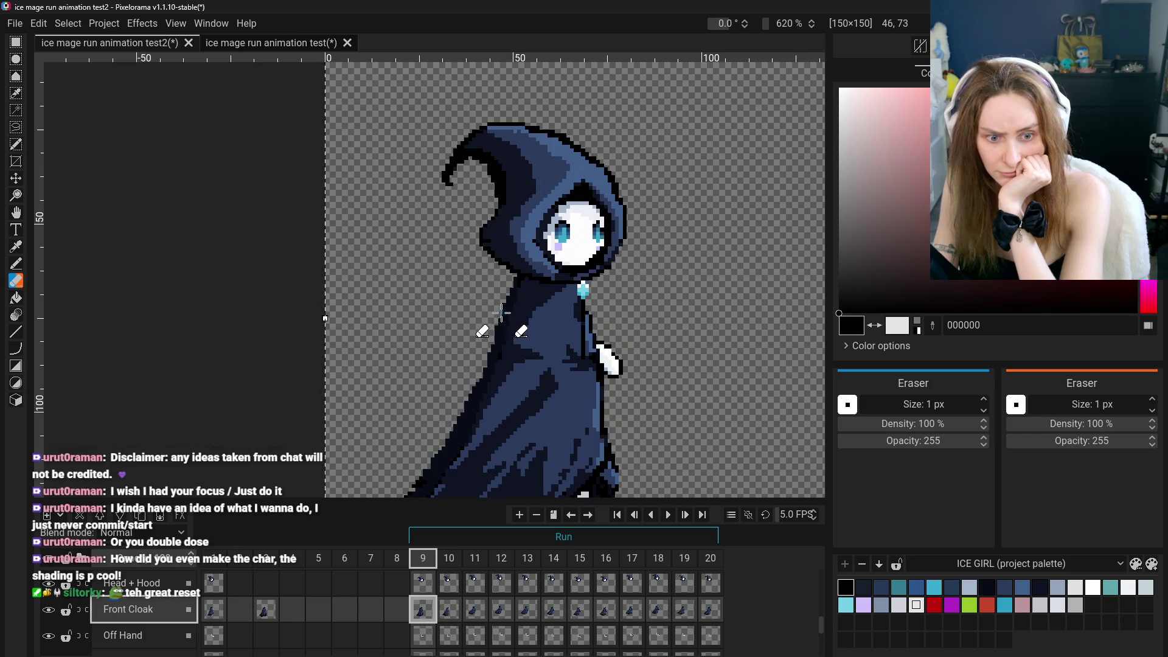
scroll(52, 633, "down", 5)
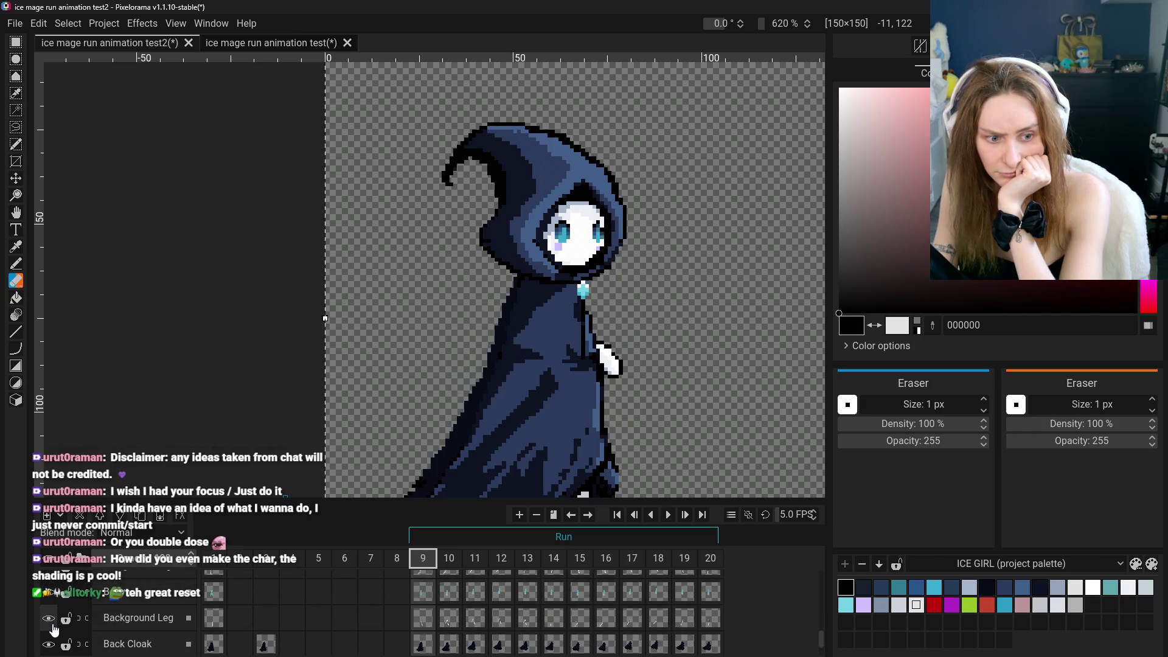
left_click(49, 645)
left_click(49, 645)
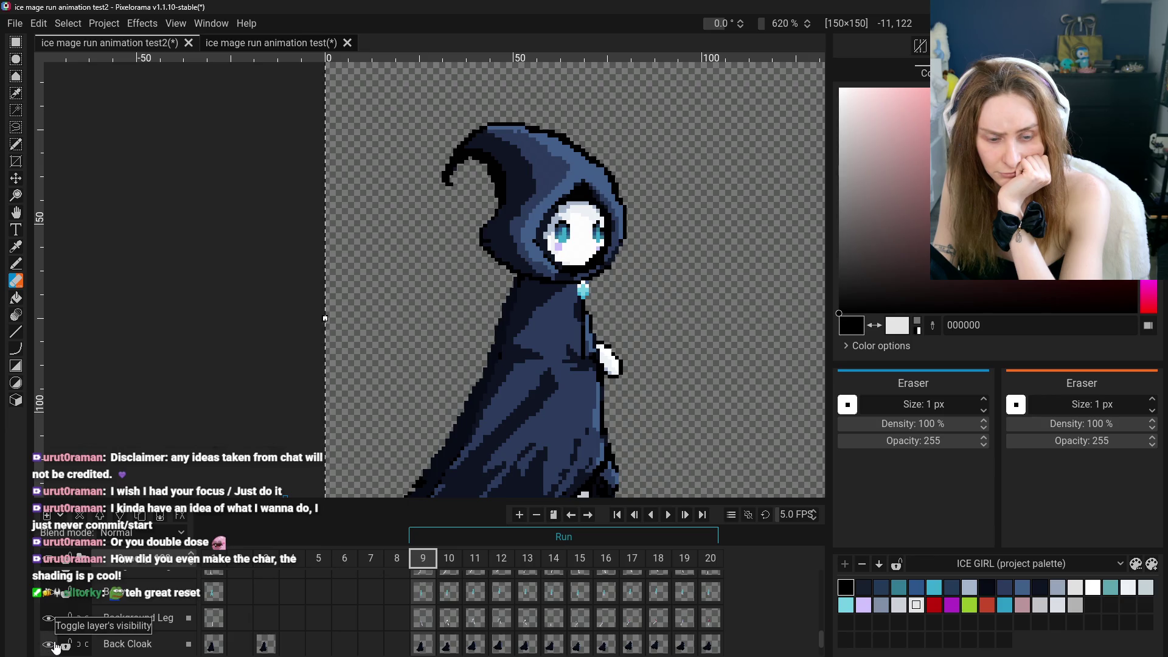
Make the Back Cloak layer's frame 9 cel active for editing
left_click(102, 643)
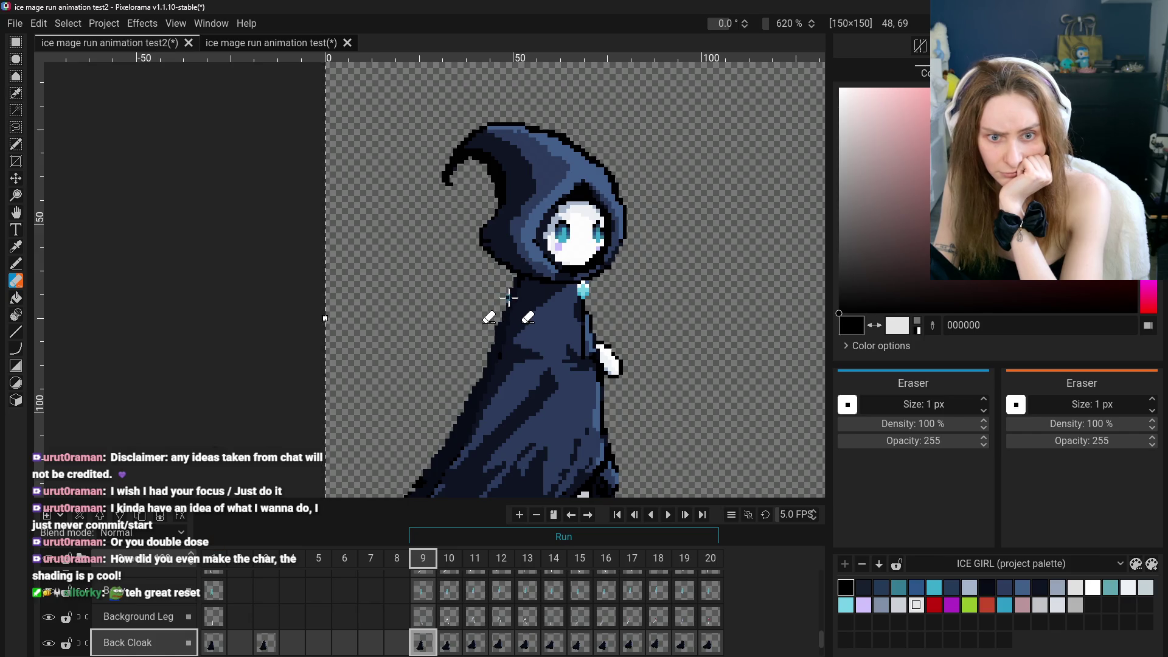
scroll(140, 609, "up", 5)
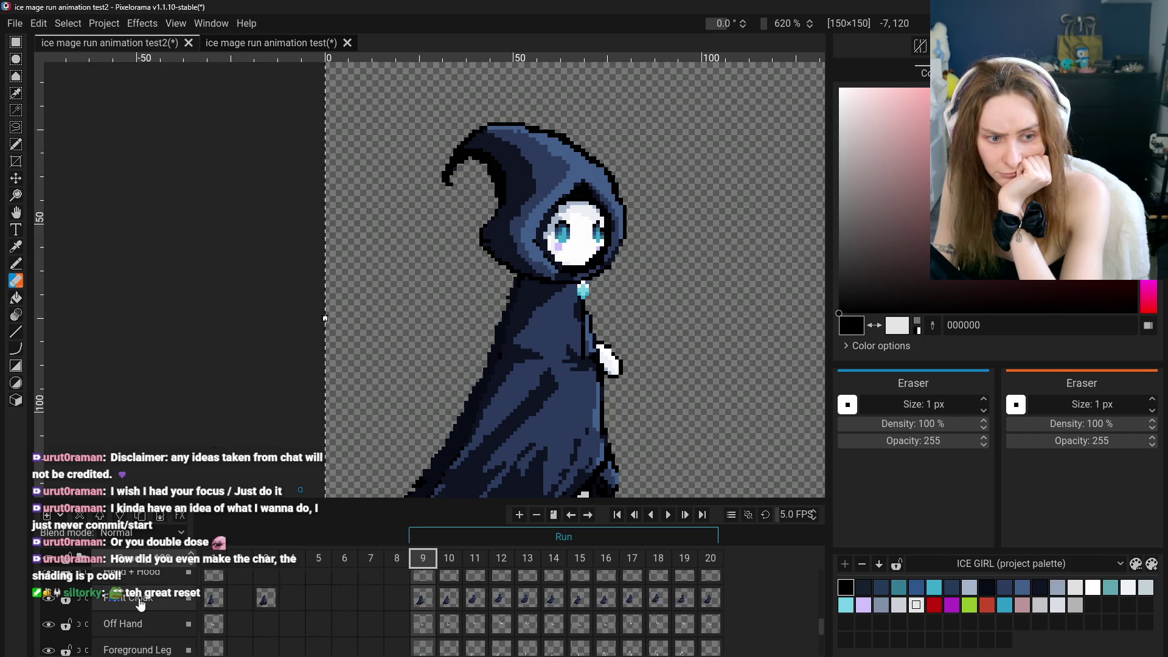
left_click(141, 601)
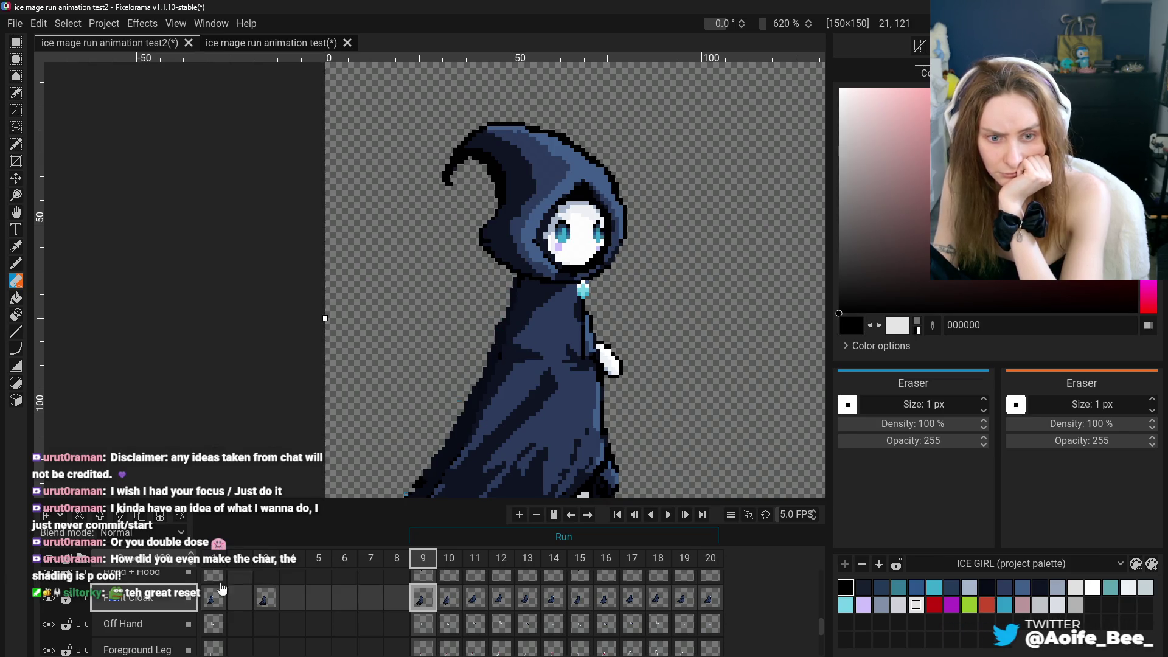
scroll(212, 608, "down", 2)
scroll(273, 615, "up", 2)
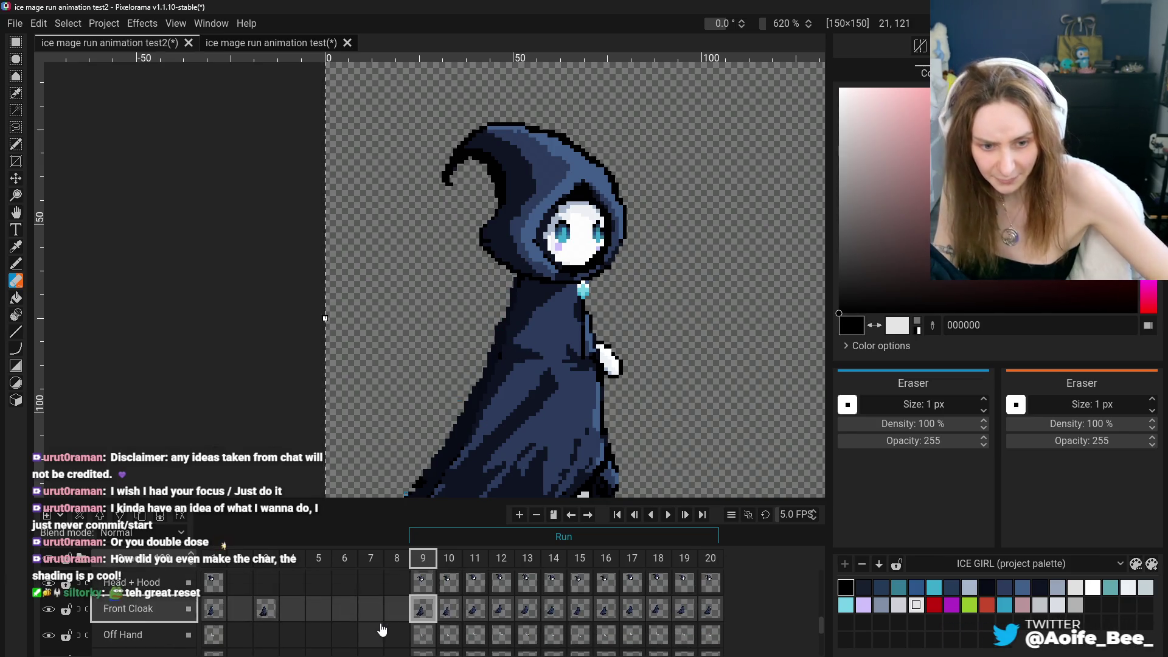
scroll(418, 627, "down", 3)
left_click(421, 633)
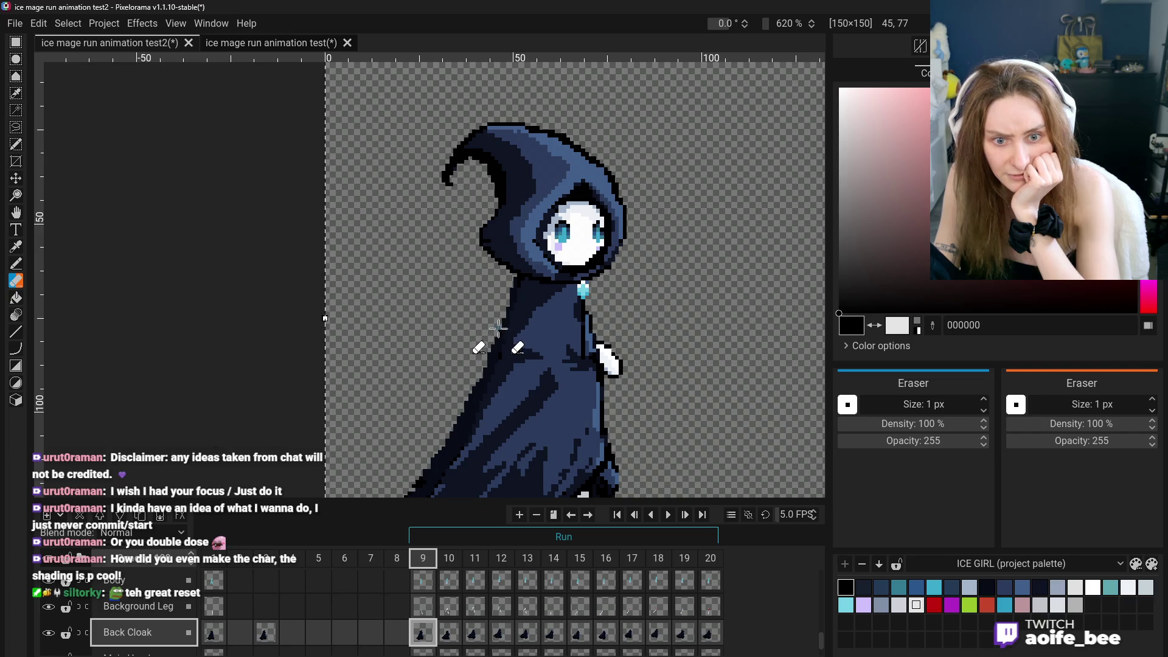
Flip between frames 9, 10 and 11 to compare the run poses
left_click(450, 557)
left_click(430, 558)
left_click(449, 558)
left_click(424, 558)
left_click(475, 557)
left_click(442, 558)
left_click(432, 558)
left_click(449, 557)
left_click(423, 560)
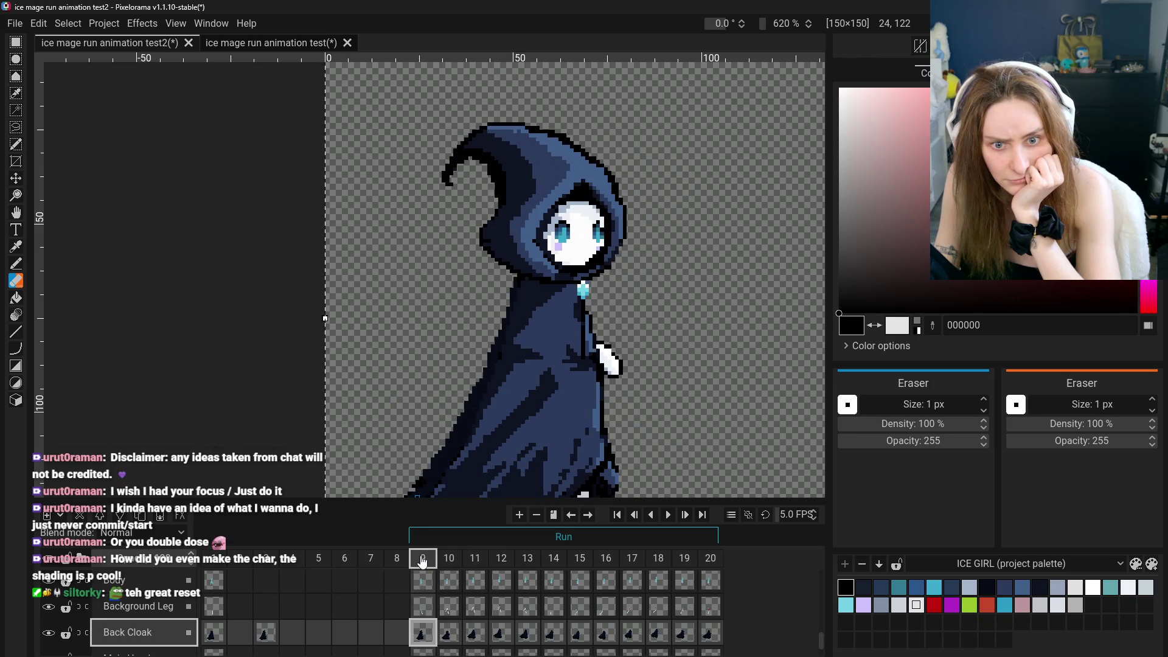
left_click(448, 558)
left_click(433, 560)
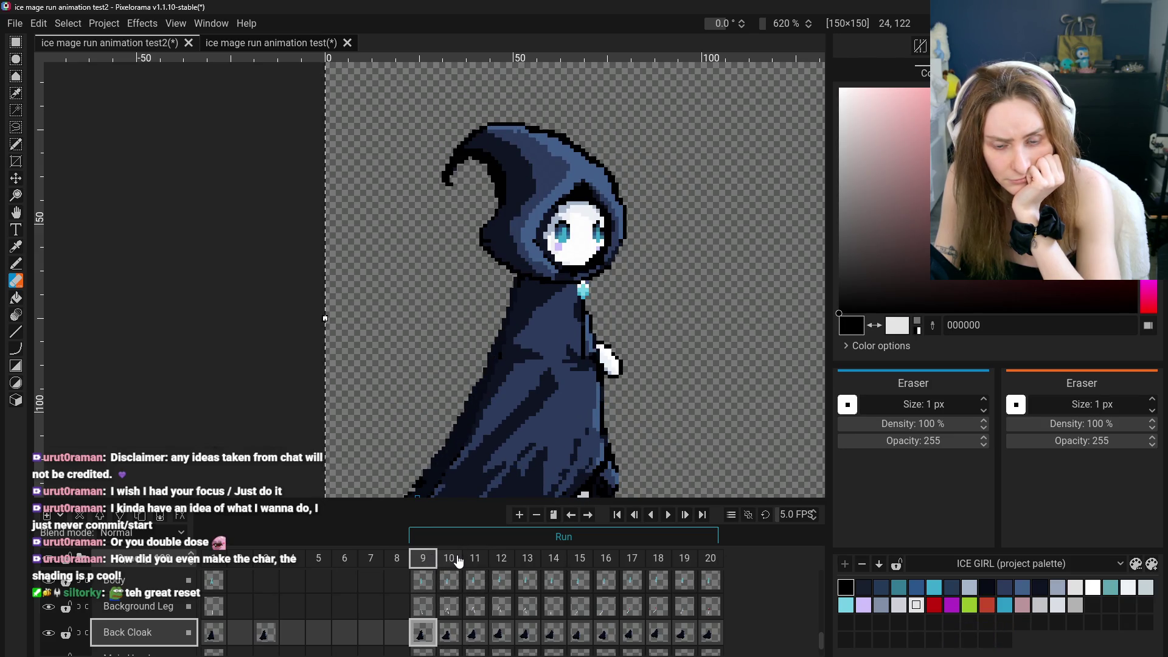
left_click(458, 559)
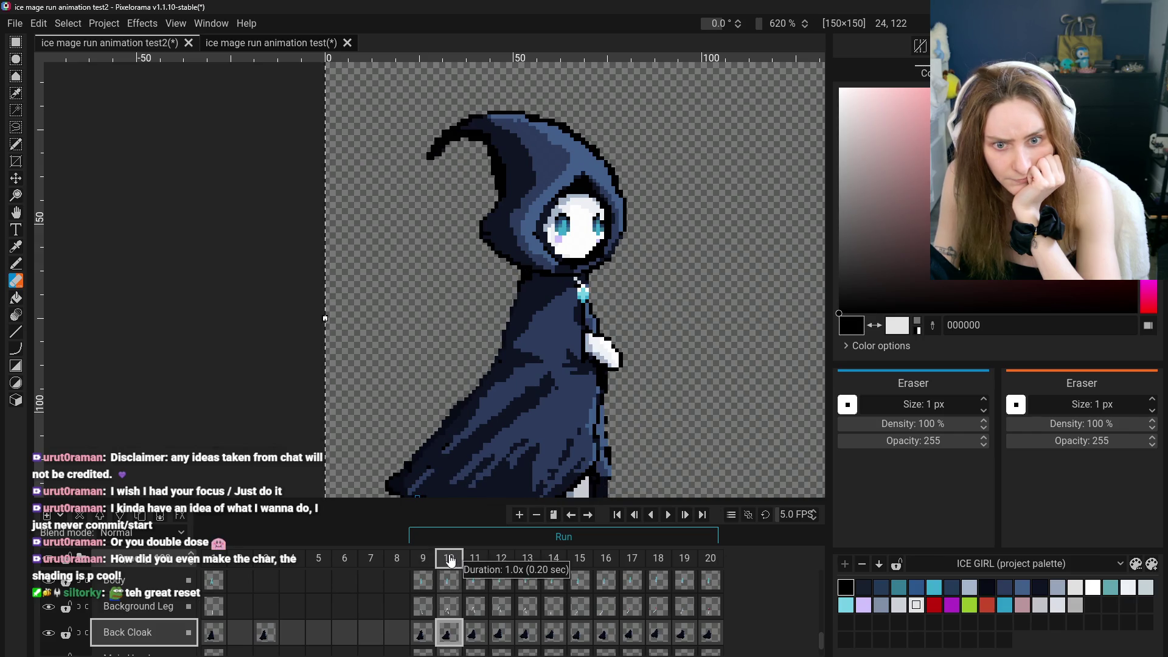
left_click(433, 559)
left_click(449, 560)
Check the poses of frames 11, 12, 13, 8 and 10, ending back on frame 9
left_click(485, 562)
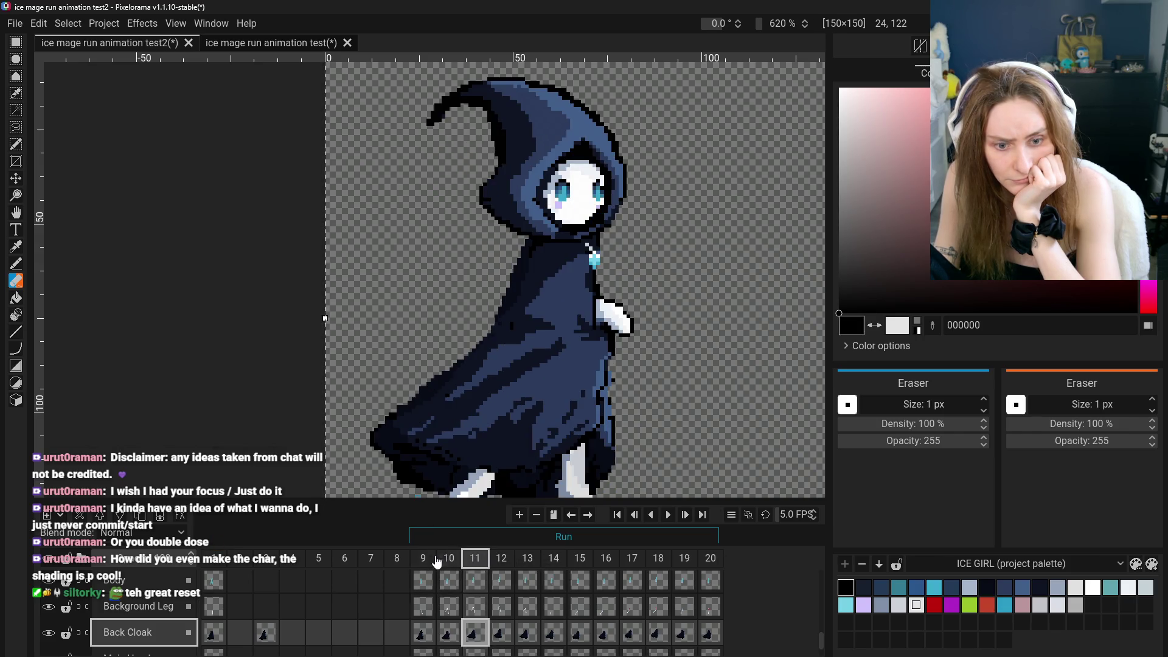
left_click(435, 559)
left_click(526, 560)
left_click(501, 561)
left_click(423, 562)
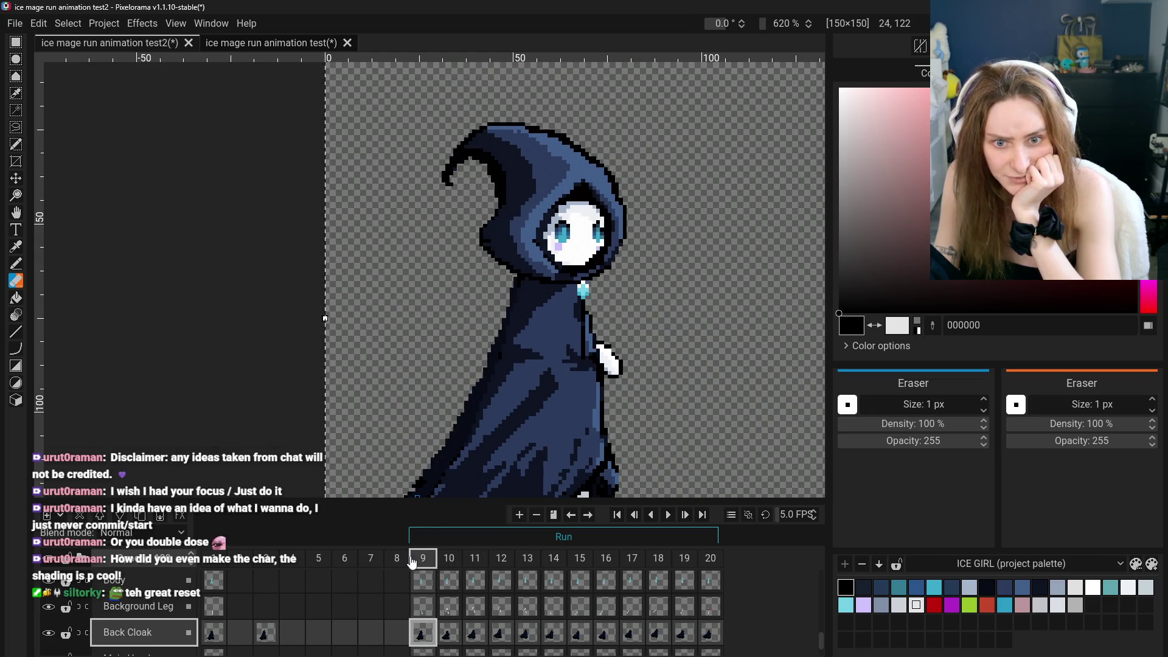
left_click(396, 558)
left_click(449, 558)
left_click(423, 559)
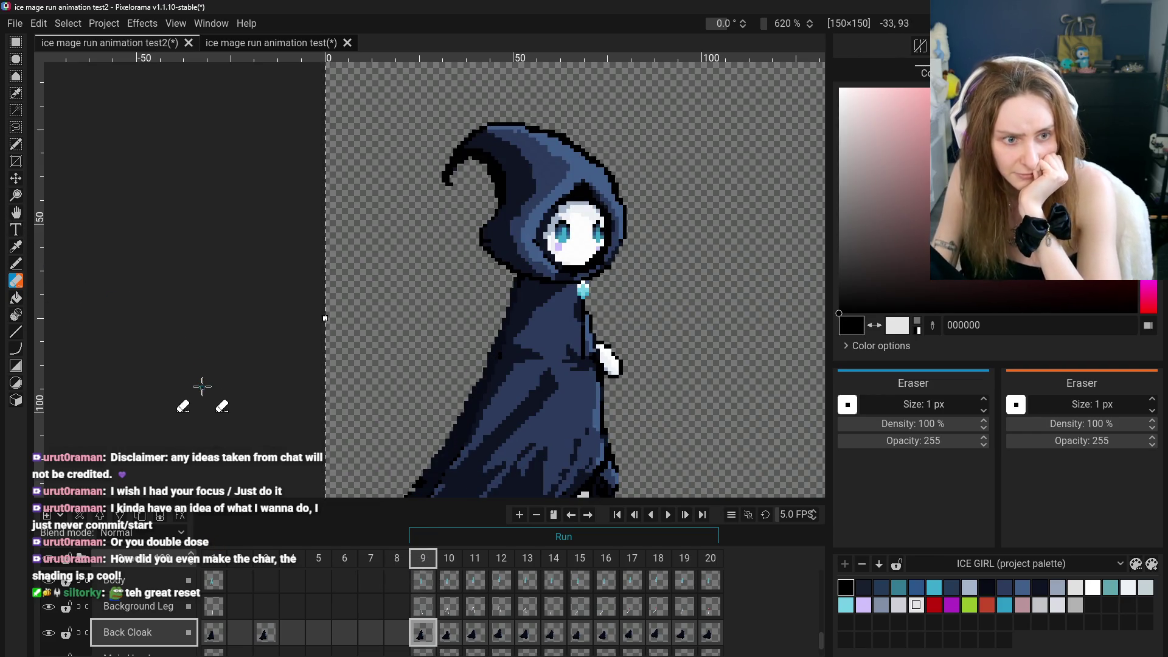
Test-clear the Front Cloak pixels on frame 9 with the Move tool, then undo the deletion
scroll(405, 450, "down", 3)
scroll(405, 450, "down", 1)
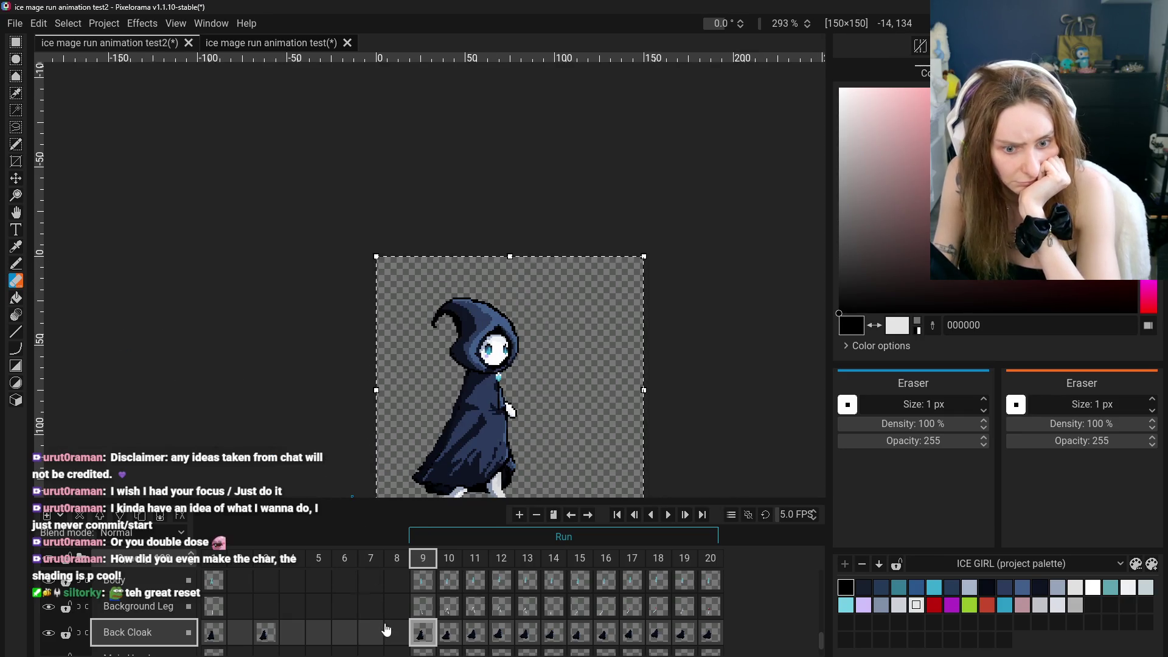
scroll(394, 611, "down", 2)
scroll(394, 611, "up", 8)
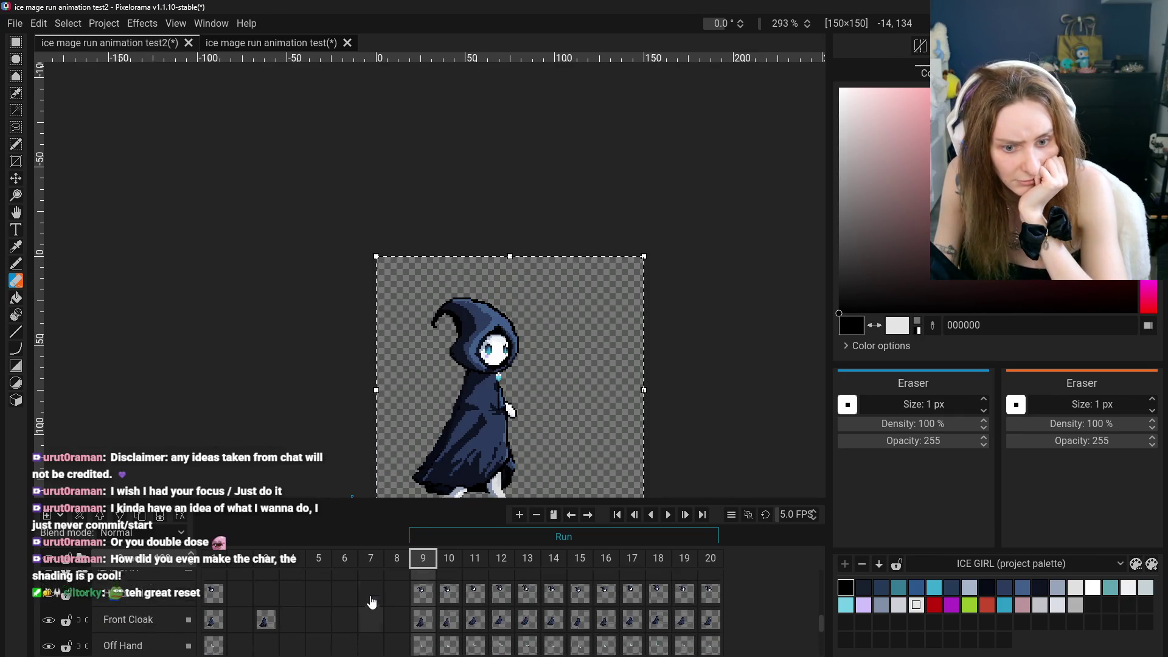
left_click(422, 630)
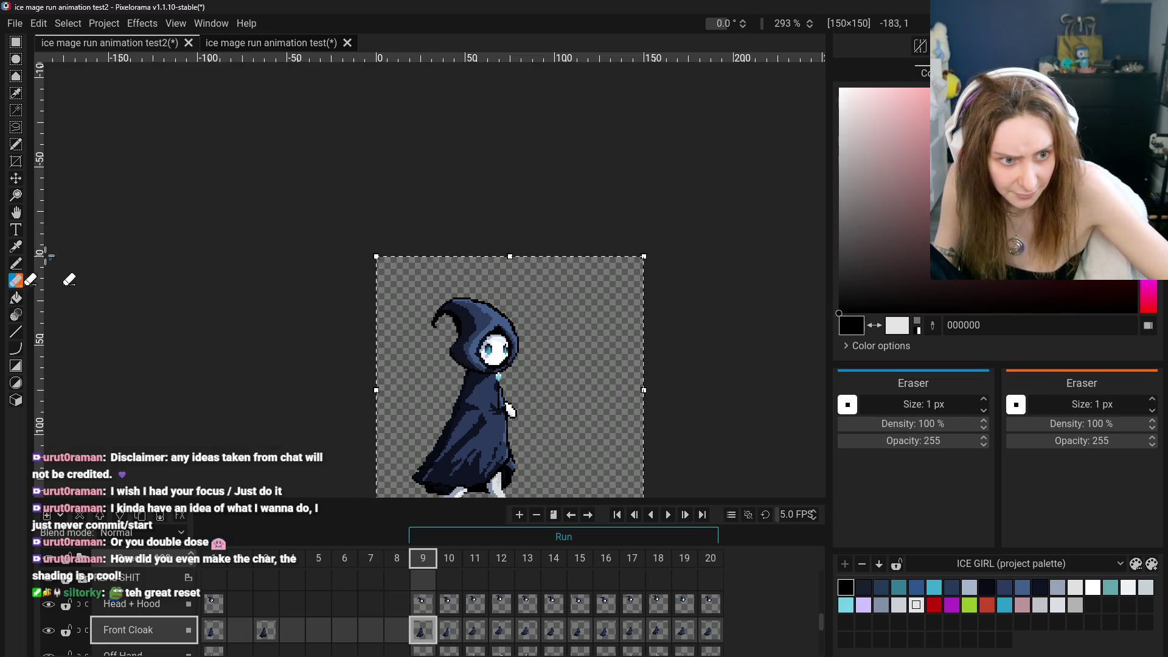
left_click(16, 179)
key("Delete")
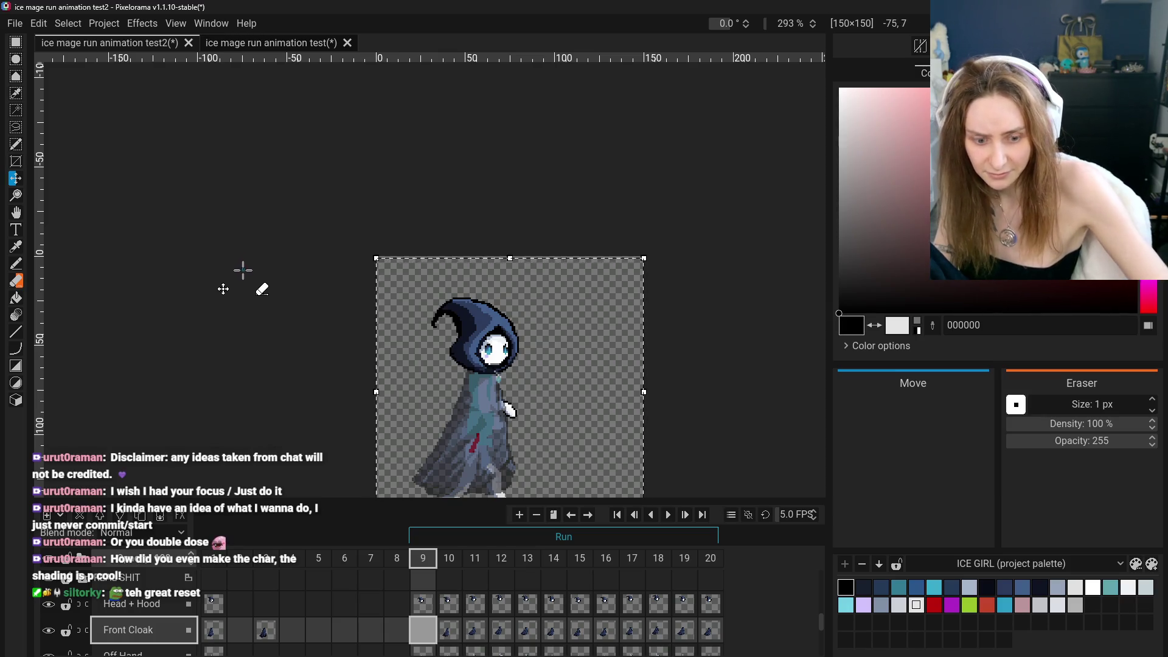
key("ctrl+z")
Compare frames 9 and 10, then select Back Cloak's frame 9 cel with the Eraser tool
scroll(250, 340, "down", 5)
scroll(252, 370, "up", 5)
scroll(252, 371, "up", 3)
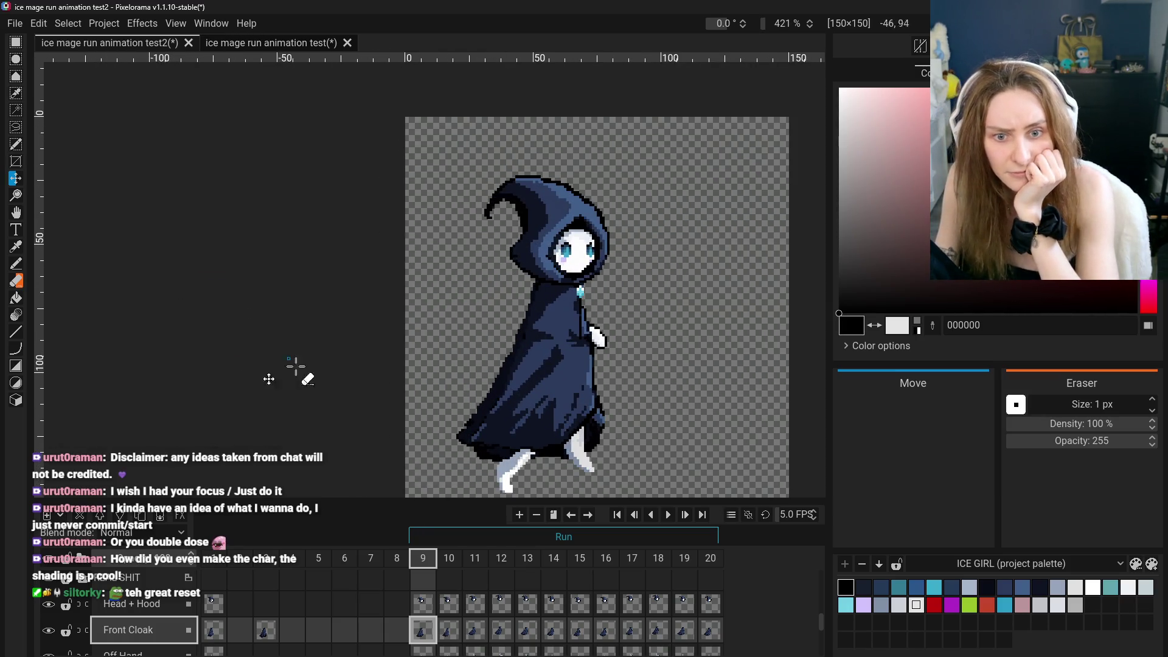
left_click(453, 566)
left_click(423, 567)
left_click(450, 567)
left_click(424, 572)
scroll(429, 587, "down", 3)
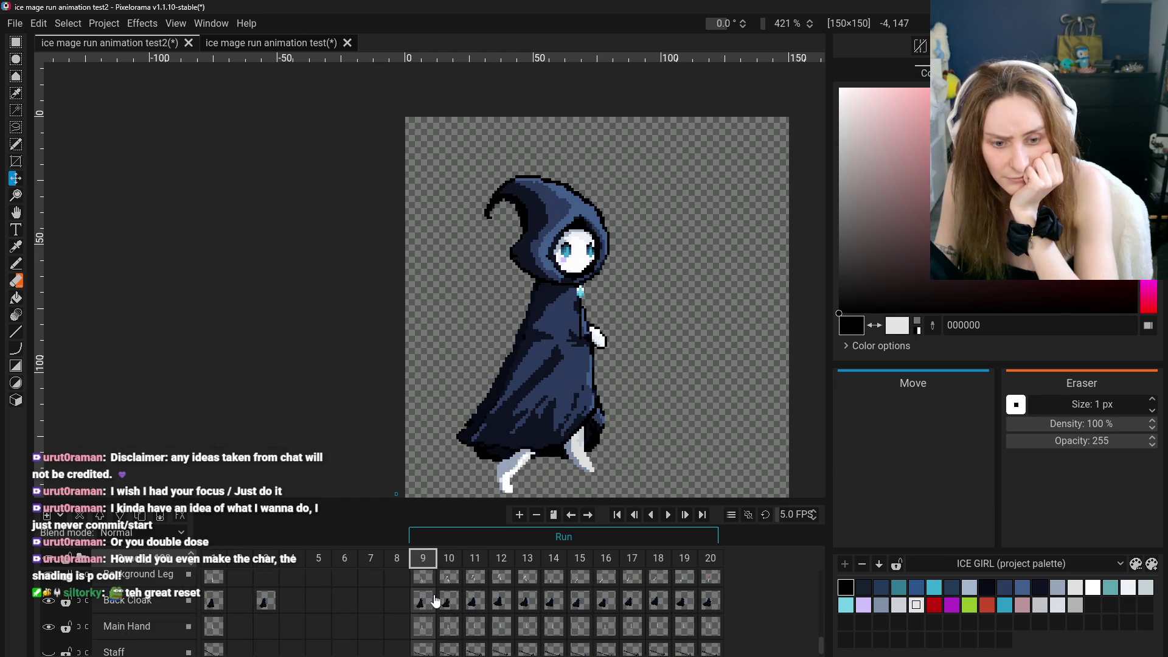
left_click(424, 610)
key("e")
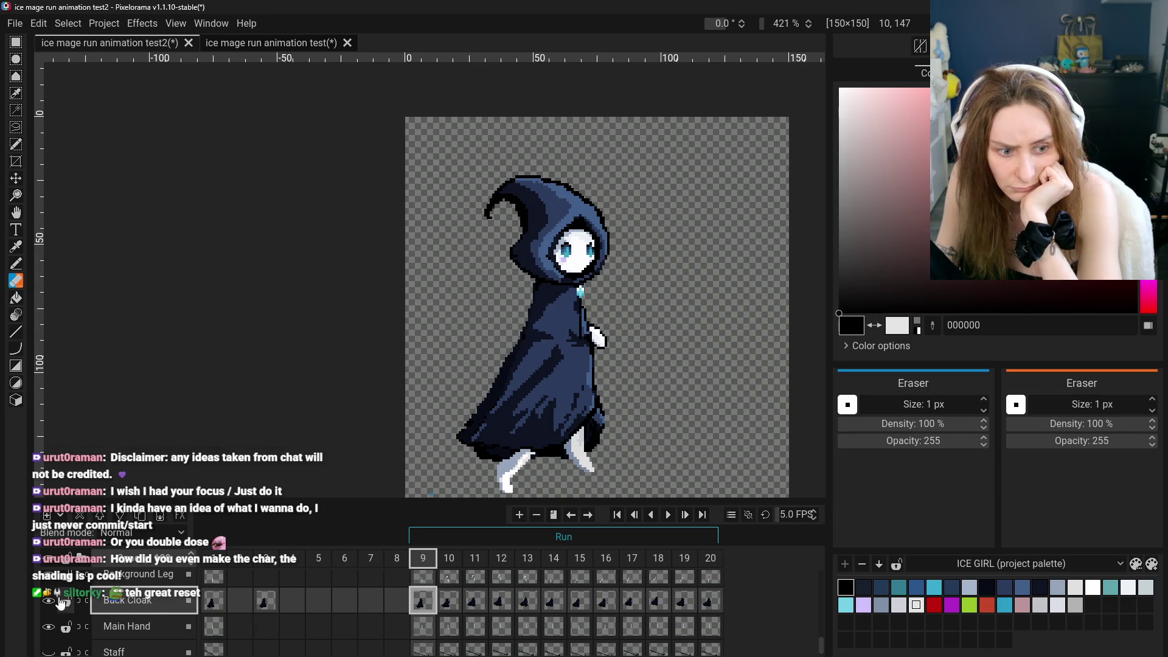
left_click(215, 604)
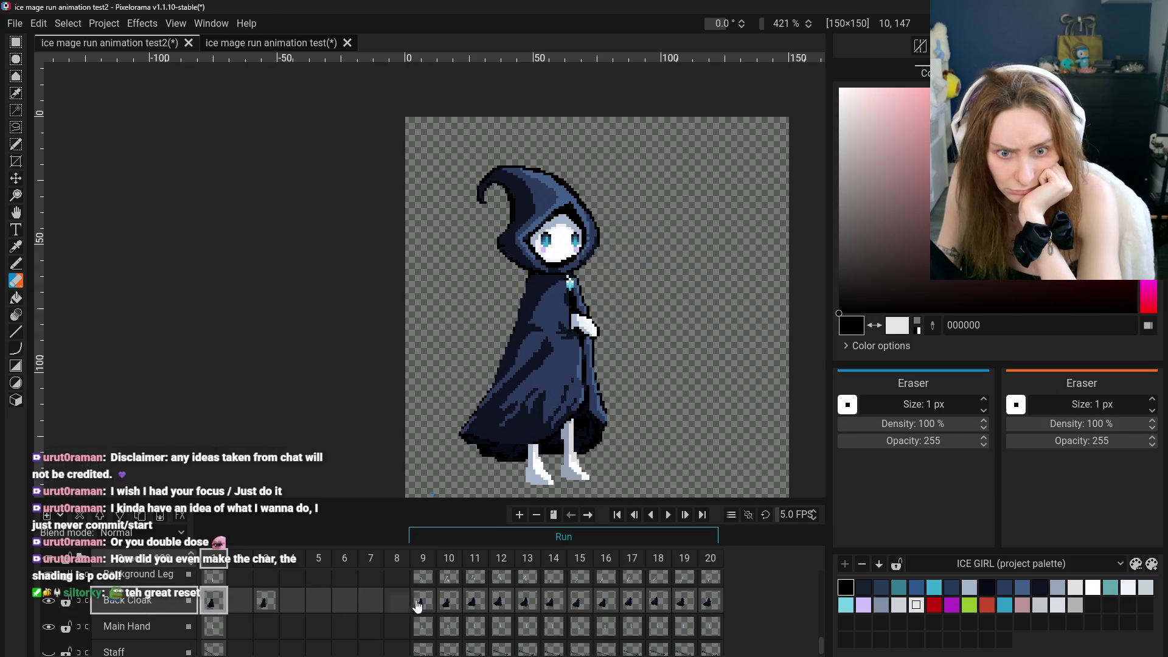
left_click(424, 602)
left_click(448, 604)
left_click(424, 604)
left_click(449, 603)
left_click(429, 605)
left_click(439, 605)
left_click(420, 606)
left_click(448, 605)
left_click(424, 605)
left_click(448, 605)
left_click(424, 605)
left_click(448, 606)
left_click(424, 605)
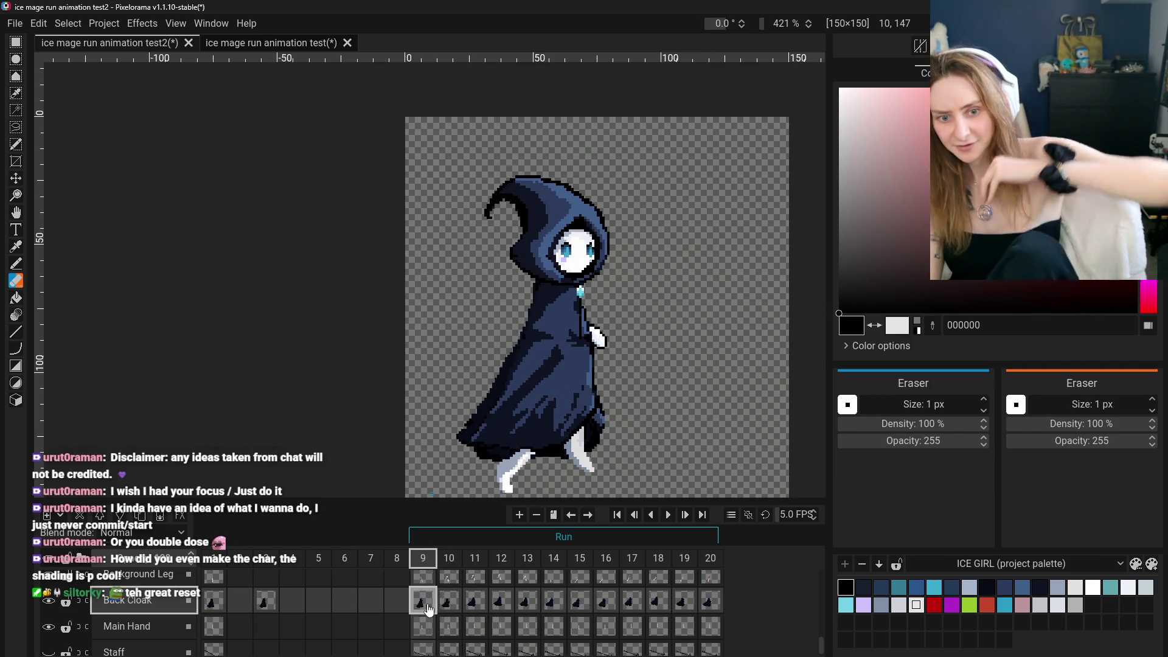
left_click(446, 605)
left_click(426, 610)
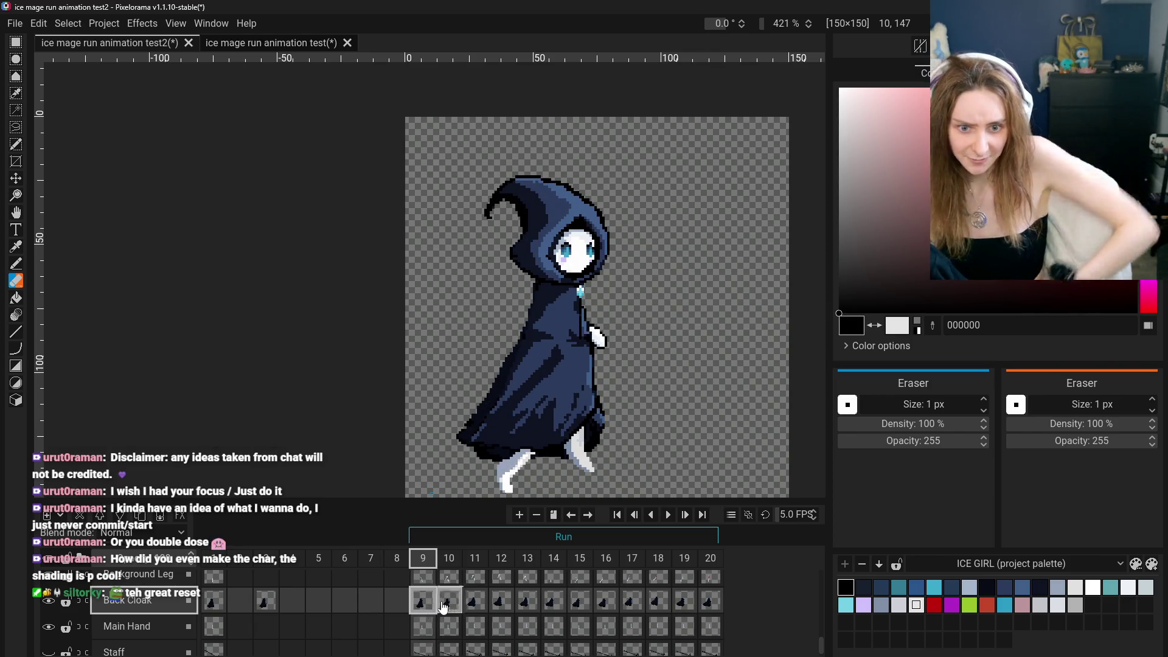
left_click(448, 606)
left_click(449, 602)
left_click(422, 603)
left_click(474, 602)
left_click(448, 602)
left_click(474, 603)
left_click(448, 602)
left_click(467, 602)
left_click(491, 604)
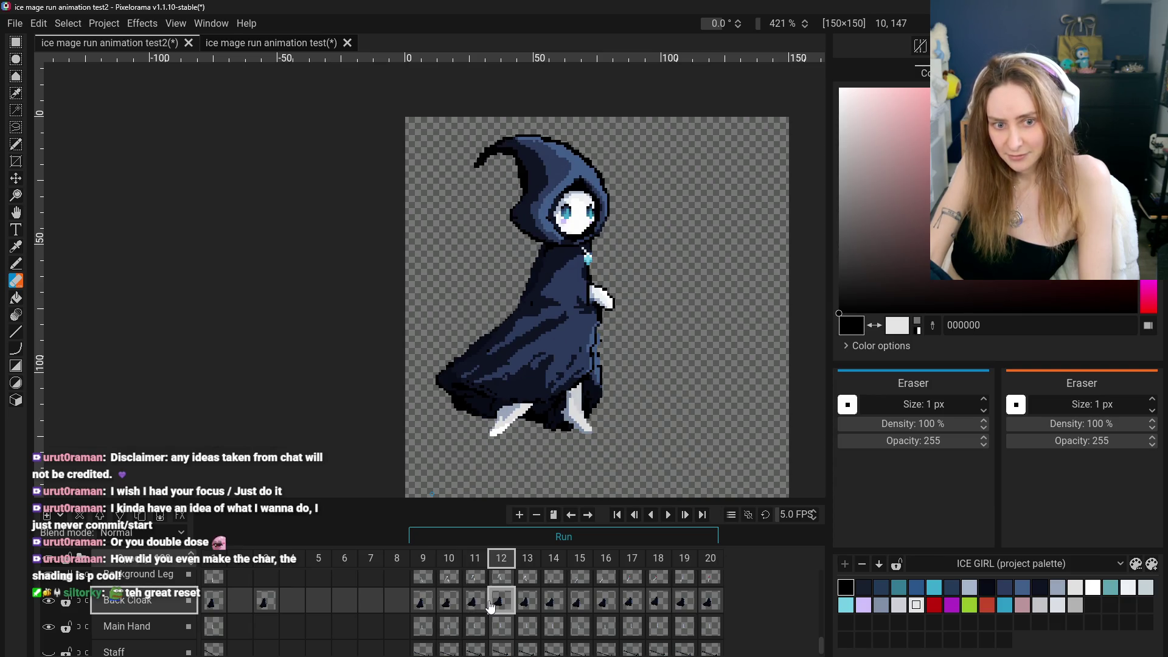
left_click(433, 603)
left_click(448, 602)
left_click(478, 604)
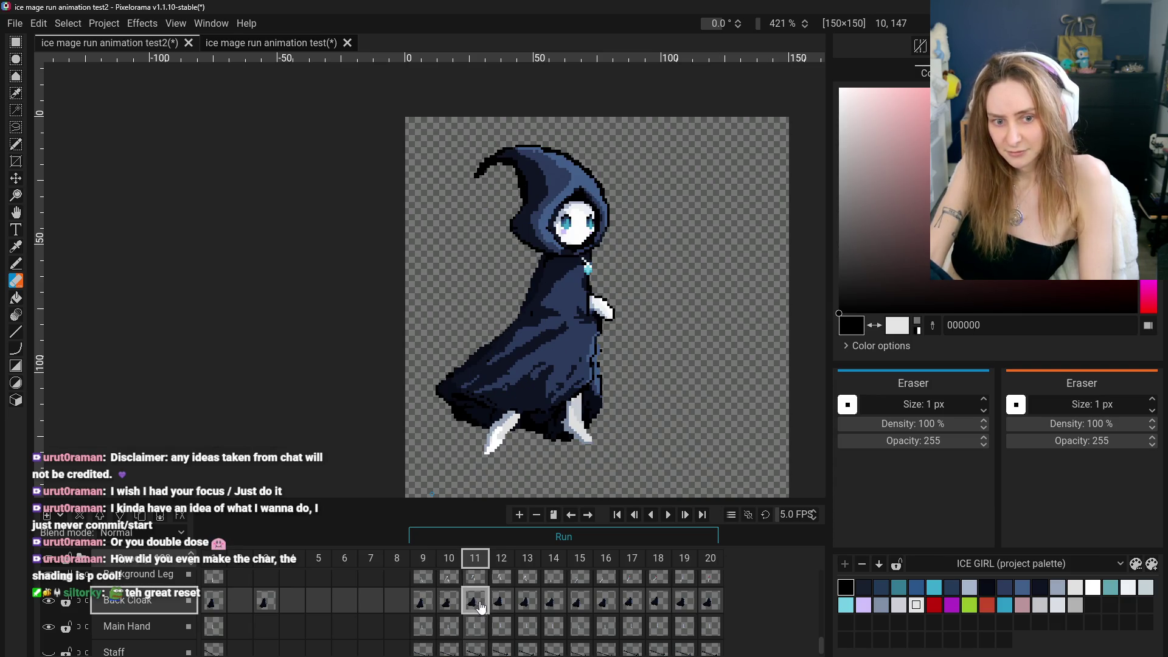
left_click(430, 604)
left_click(484, 604)
left_click(433, 605)
left_click(461, 607)
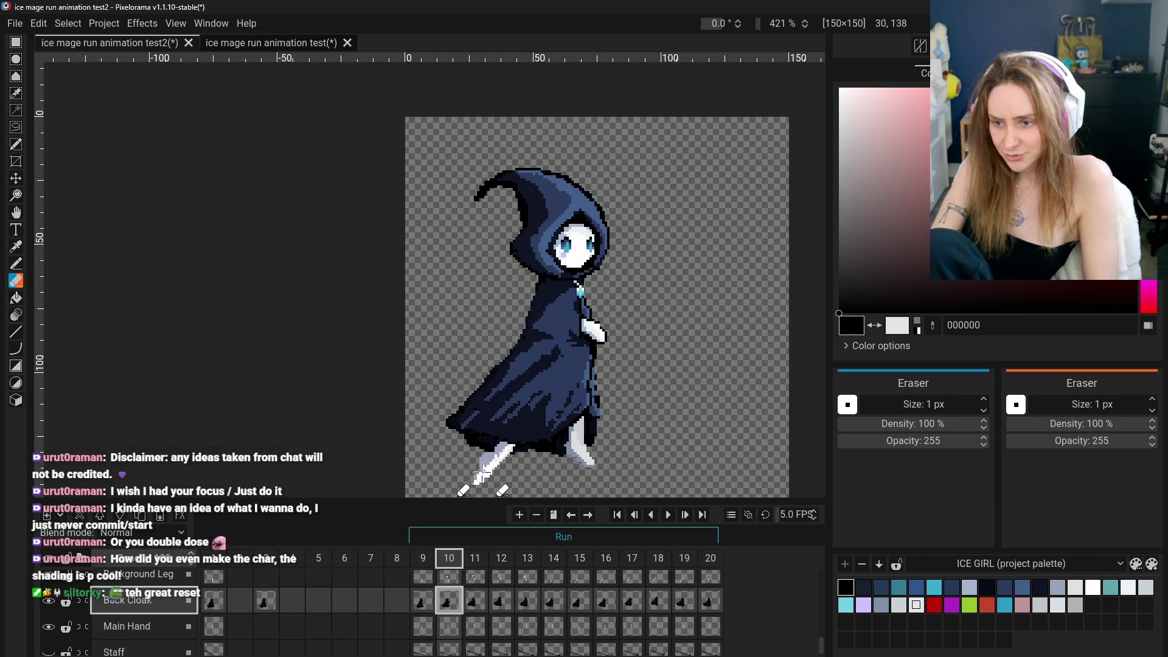
left_click(424, 604)
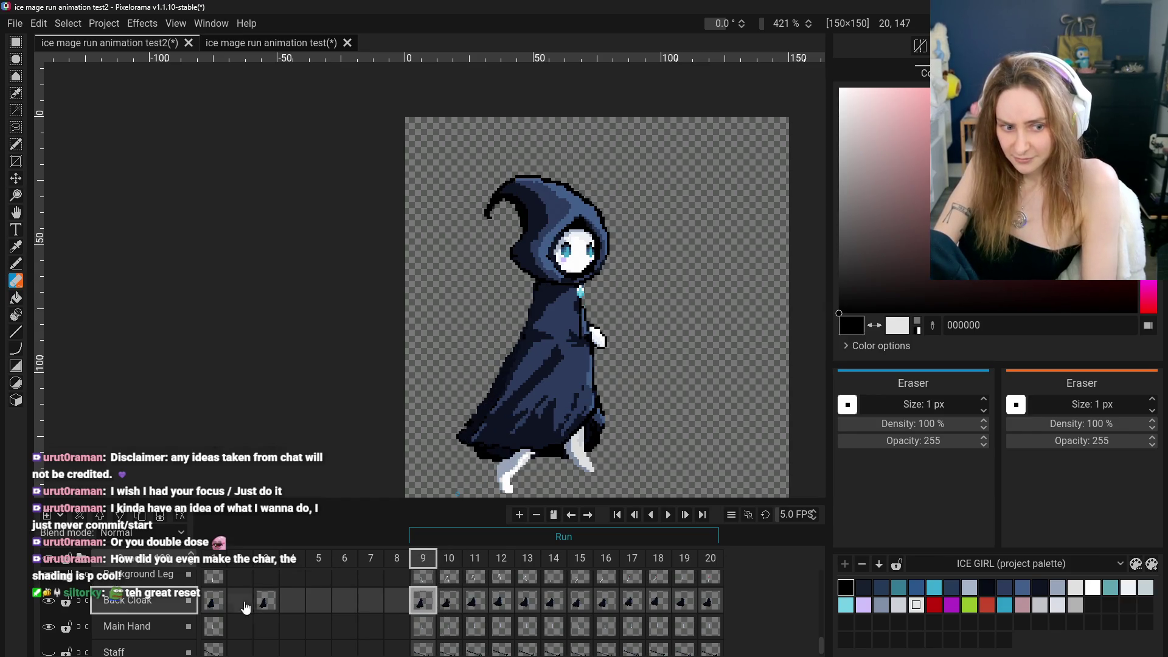
left_click(254, 608)
left_click(424, 601)
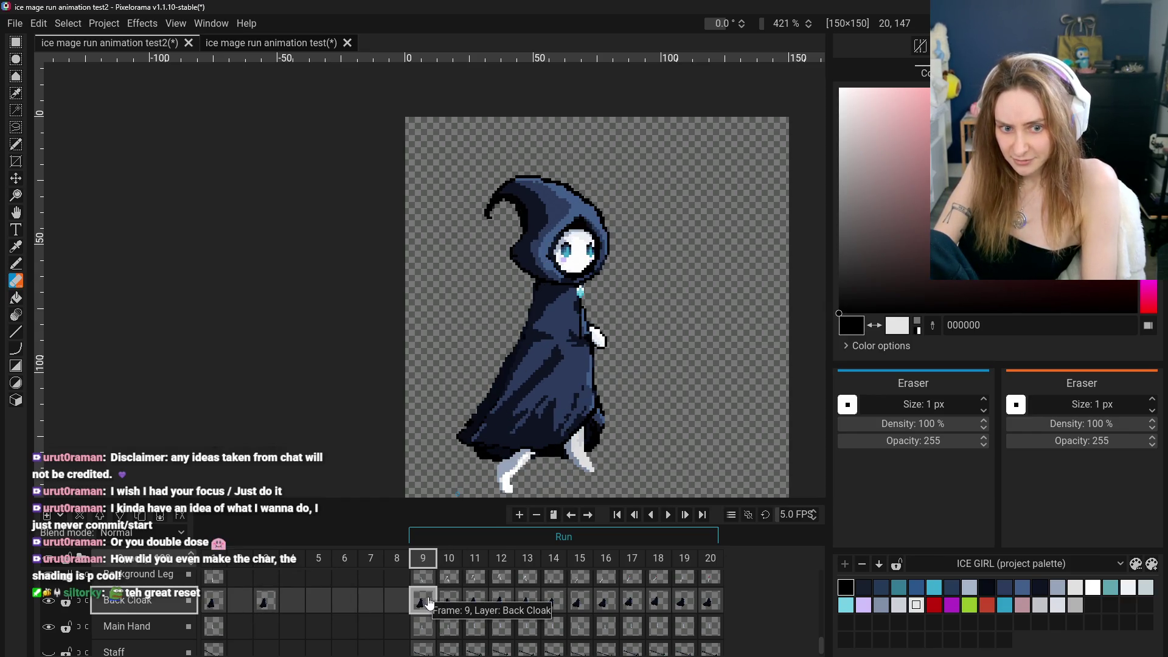
left_click(213, 601)
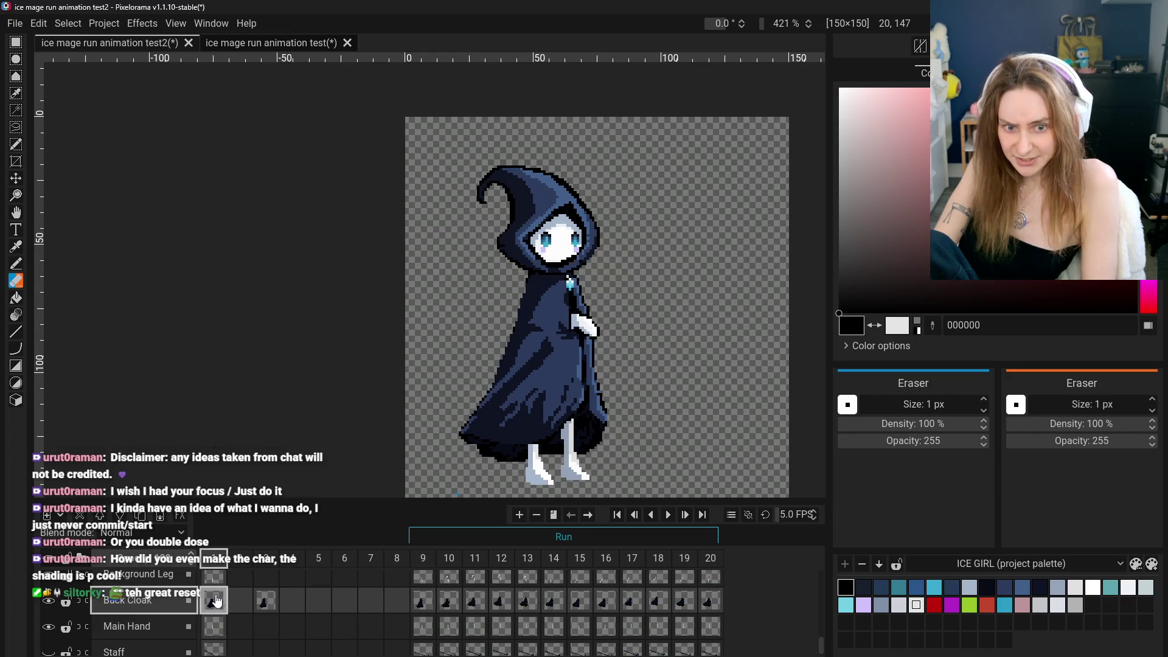
left_click(420, 604)
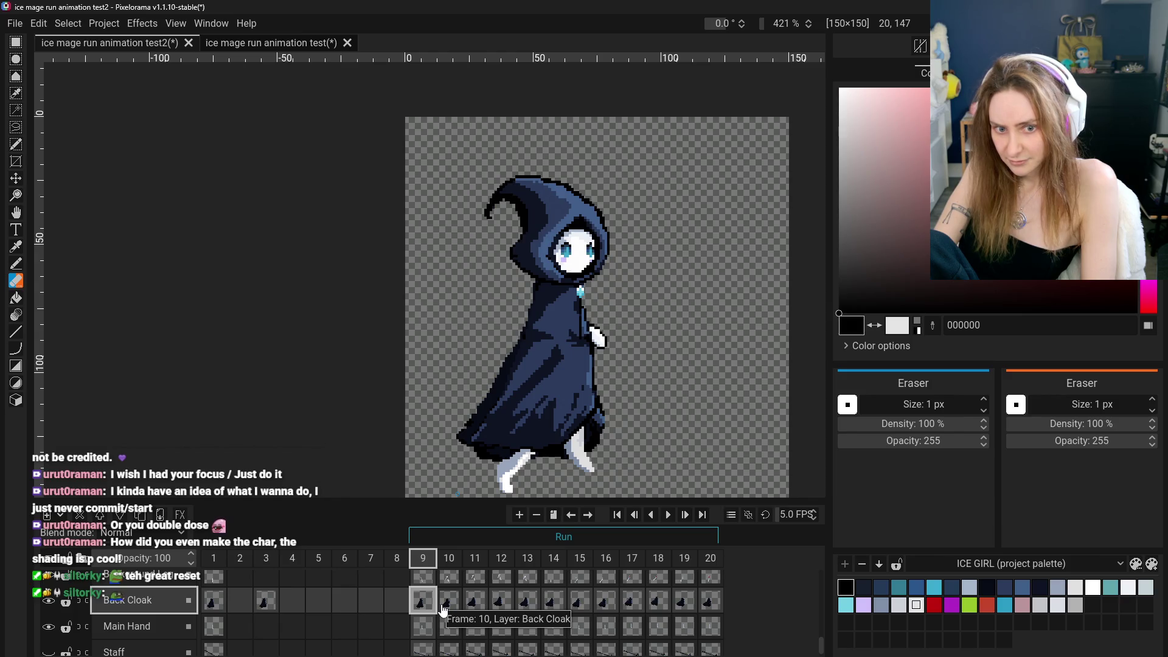
left_click(222, 601)
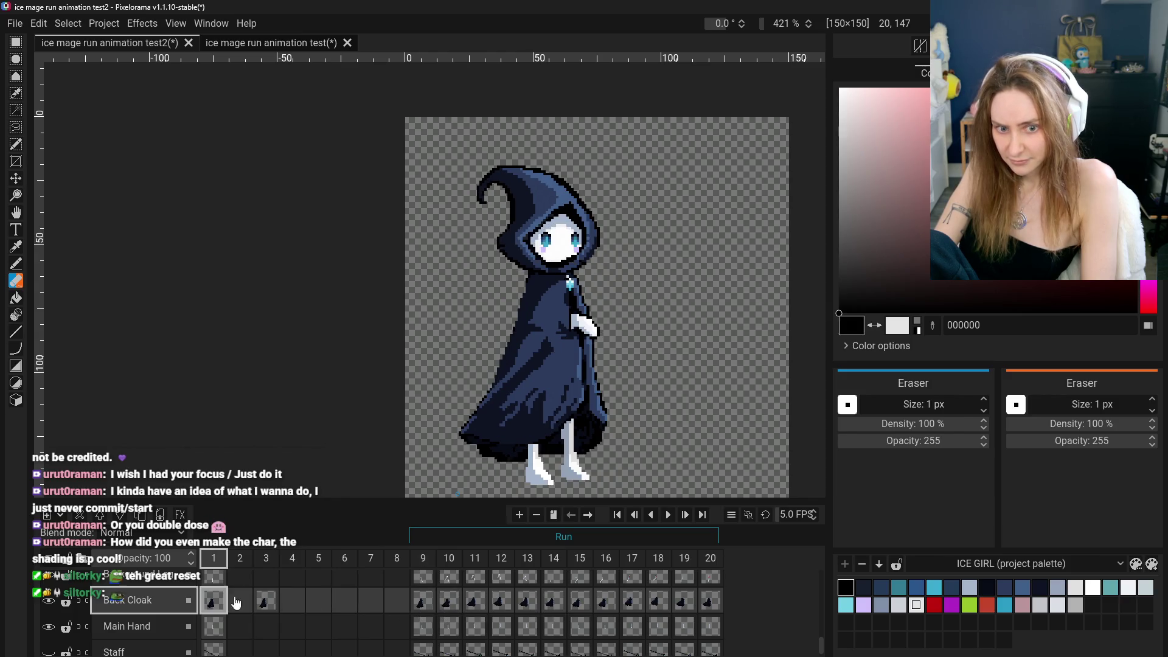
left_click(424, 604)
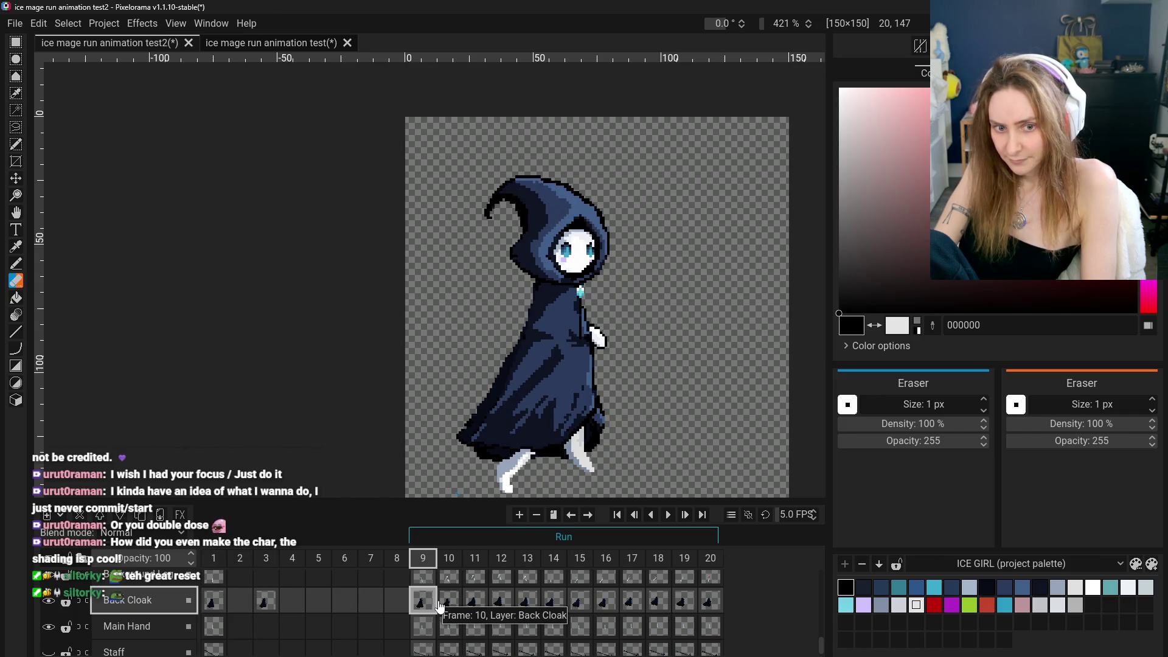
left_click(440, 606)
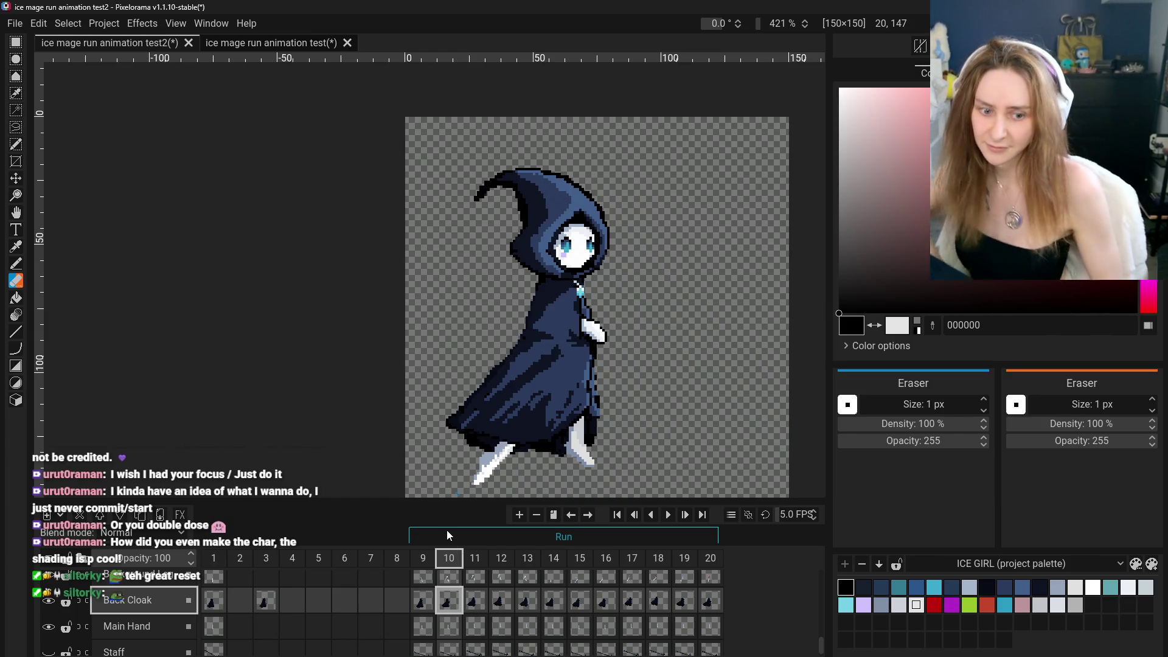
left_click(419, 604)
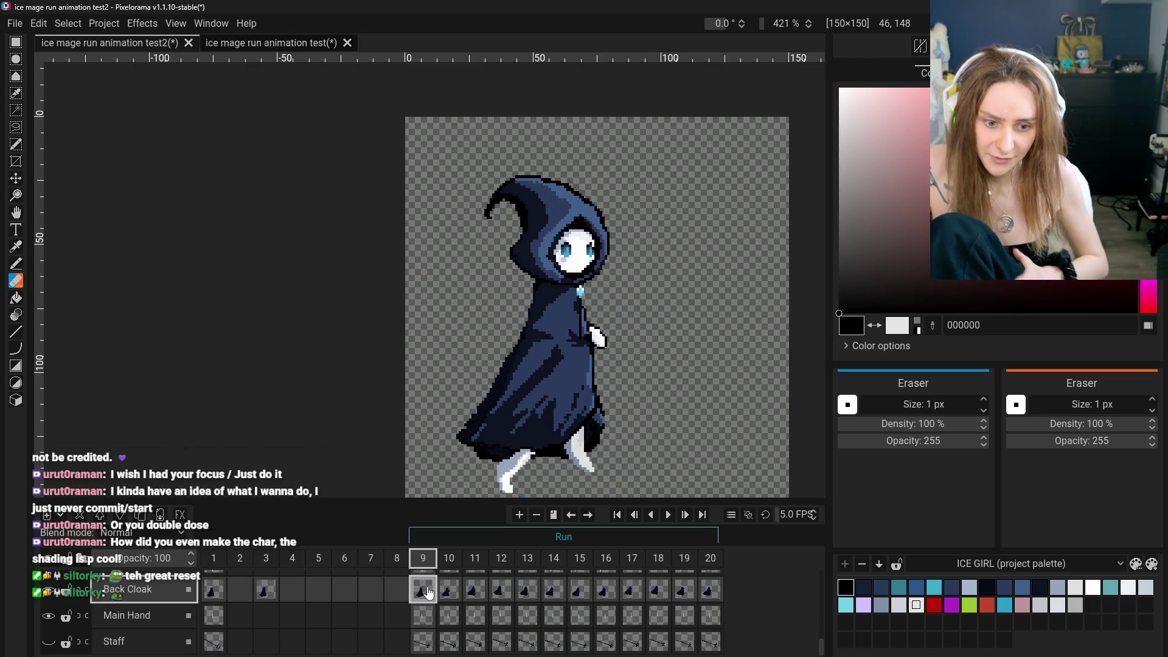
Select the whole canvas, test-clear the Front Cloak on frame 9, then undo it
scroll(421, 607, "down", 3)
scroll(428, 604, "up", 1)
scroll(427, 608, "up", 3)
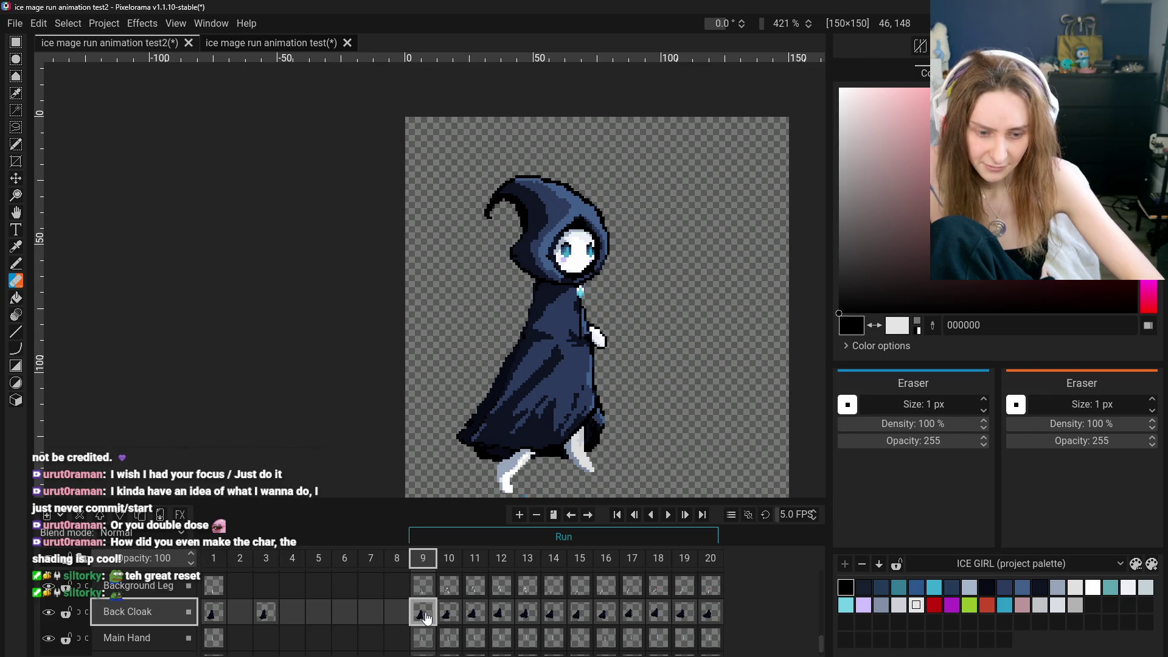
key("ctrl+a")
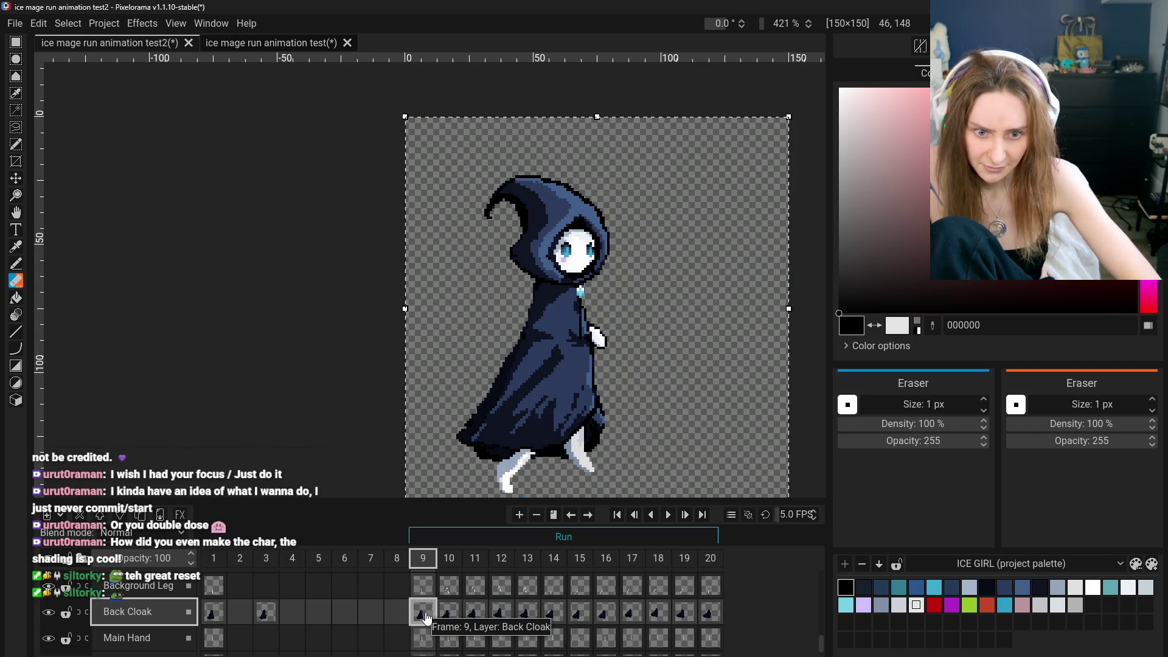
scroll(424, 616, "down", 3)
scroll(424, 614, "up", 5)
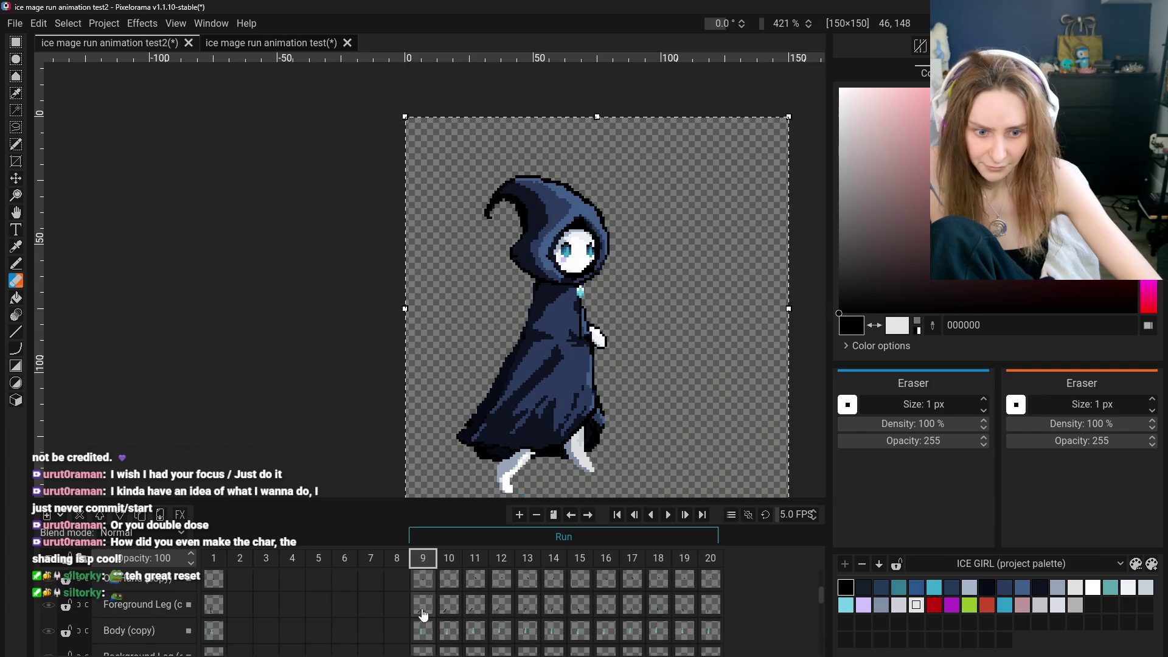
scroll(423, 626, "down", 5)
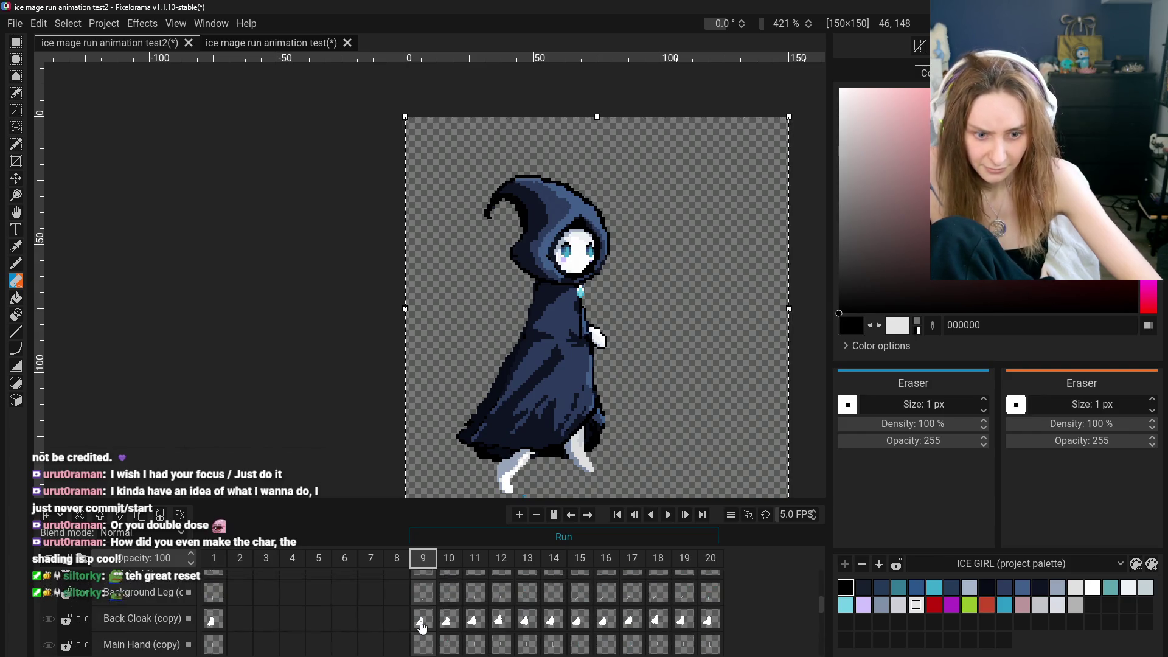
scroll(424, 626, "down", 3)
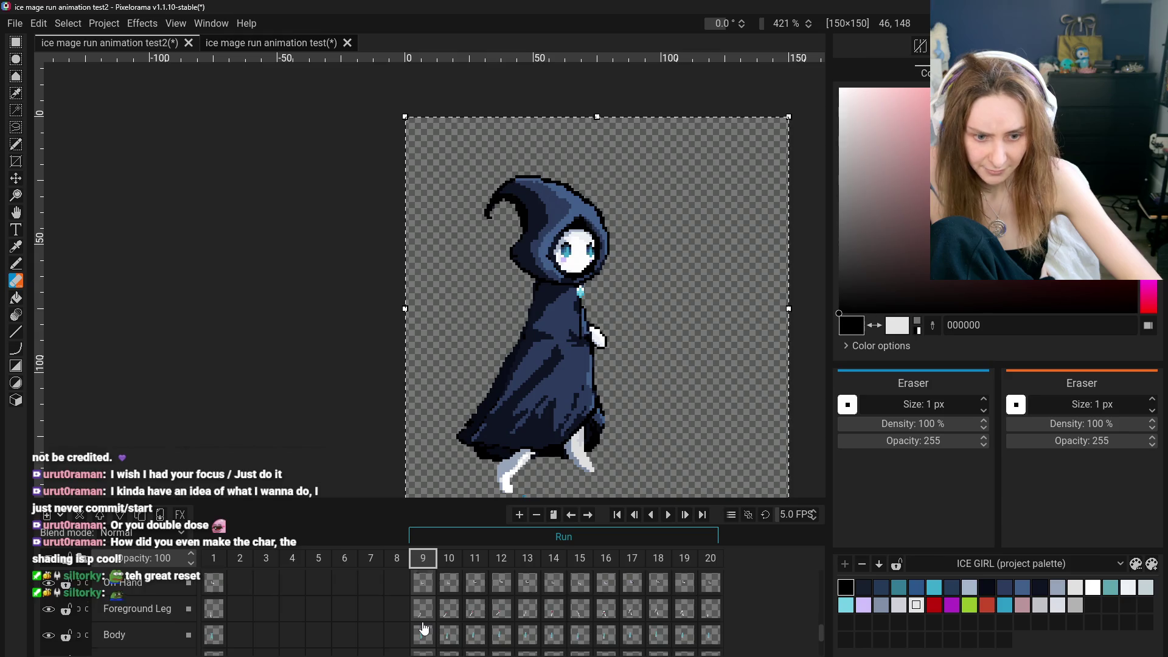
scroll(438, 626, "up", 1)
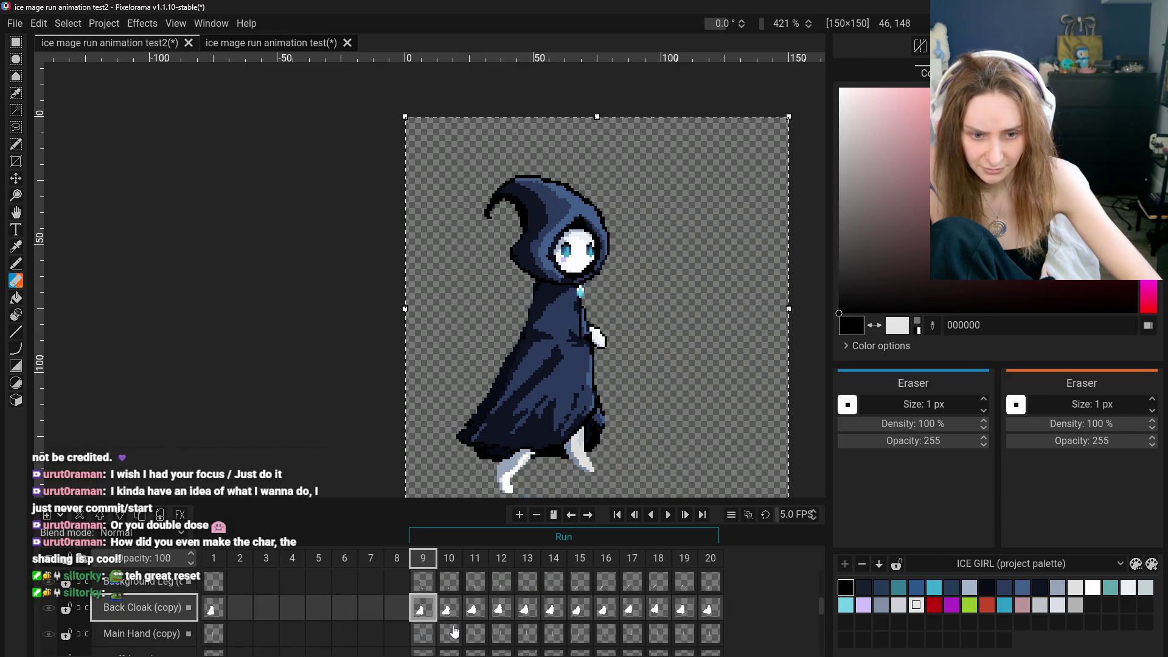
scroll(437, 627, "up", 5)
scroll(431, 624, "down", 5)
scroll(426, 608, "up", 3)
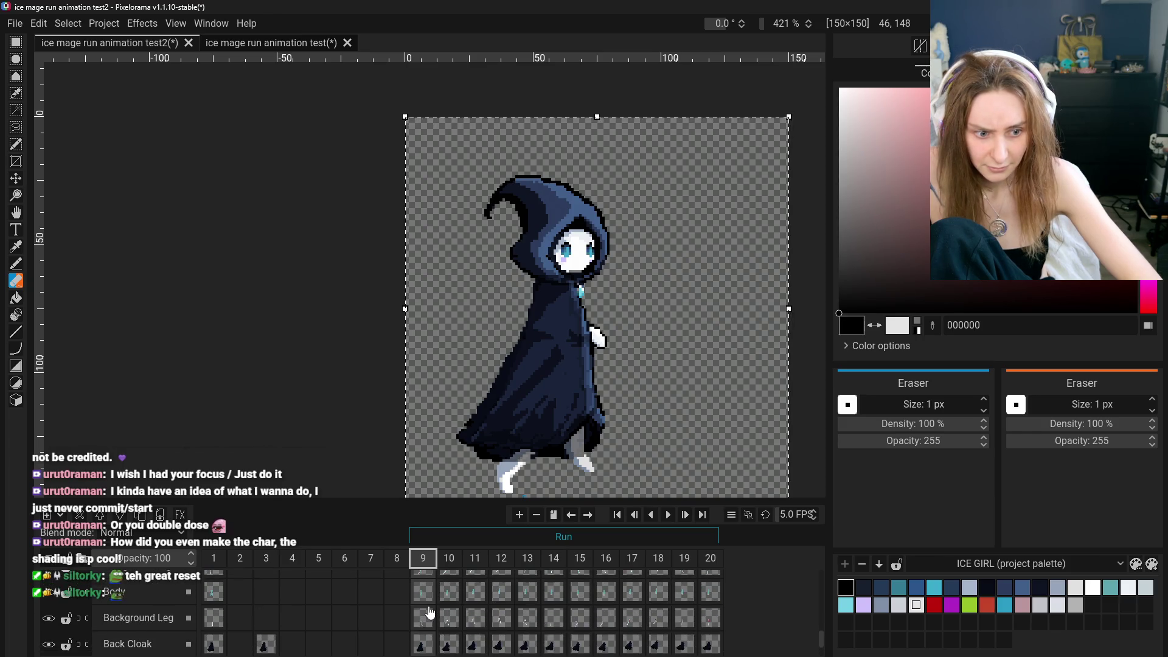
scroll(429, 608, "up", 1)
left_click(426, 589)
key("Delete")
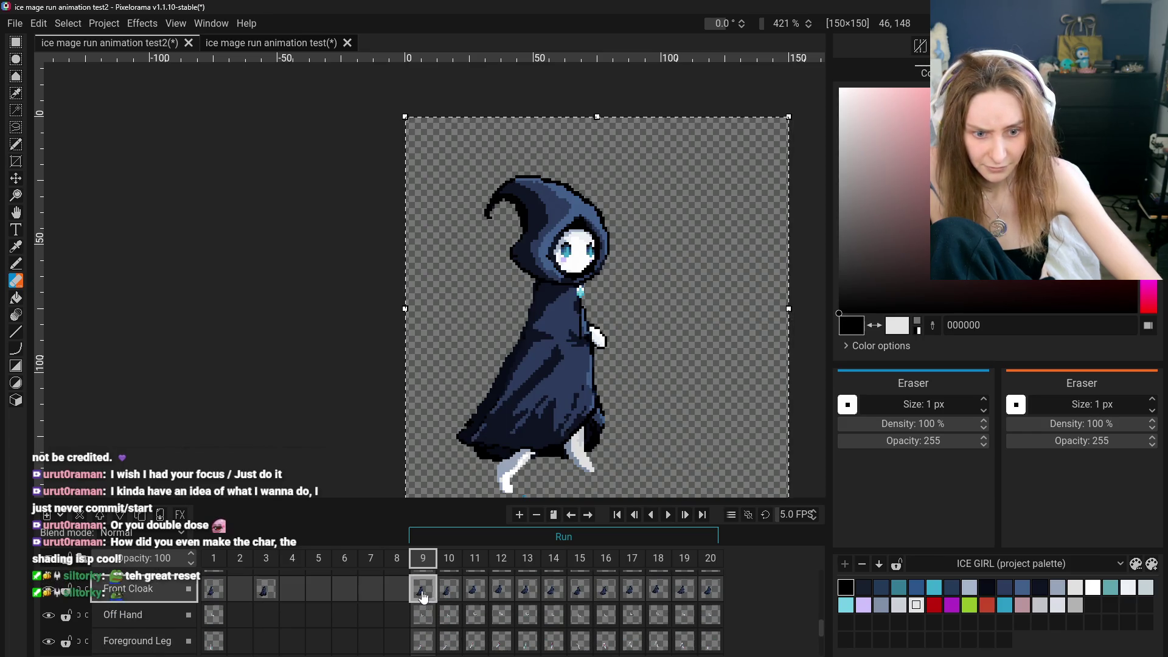
key("ctrl+z")
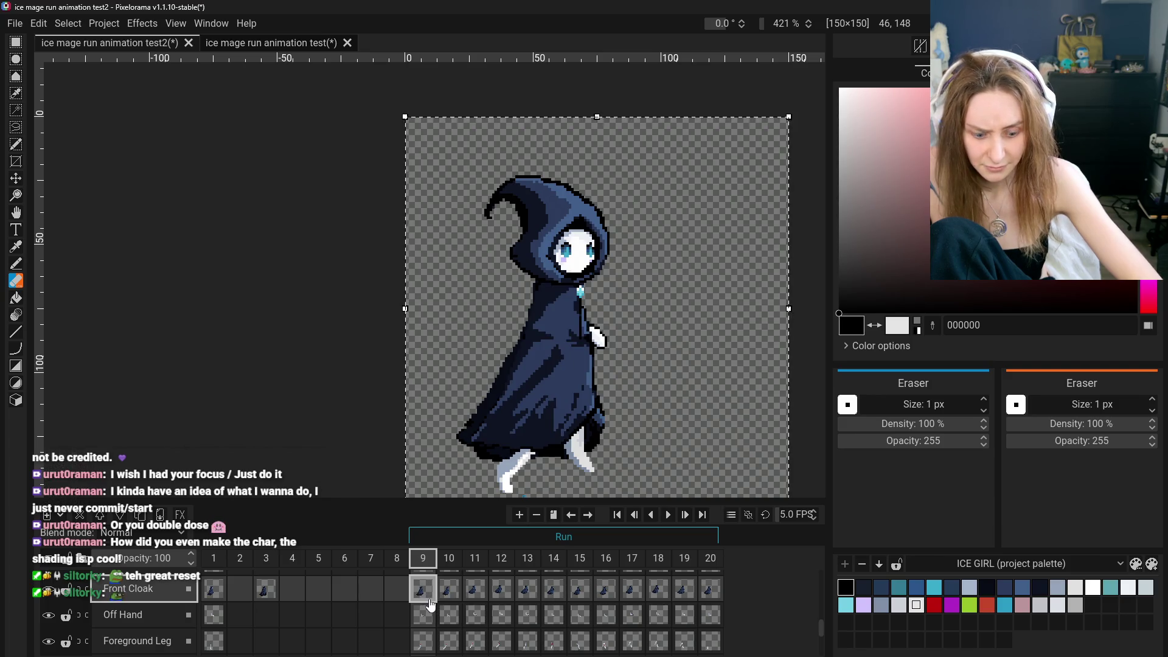
Select Front Cloak (copy) on frame 9 and hide the shaded layers to compare flat colours
scroll(425, 602, "down", 3)
scroll(426, 608, "up", 5)
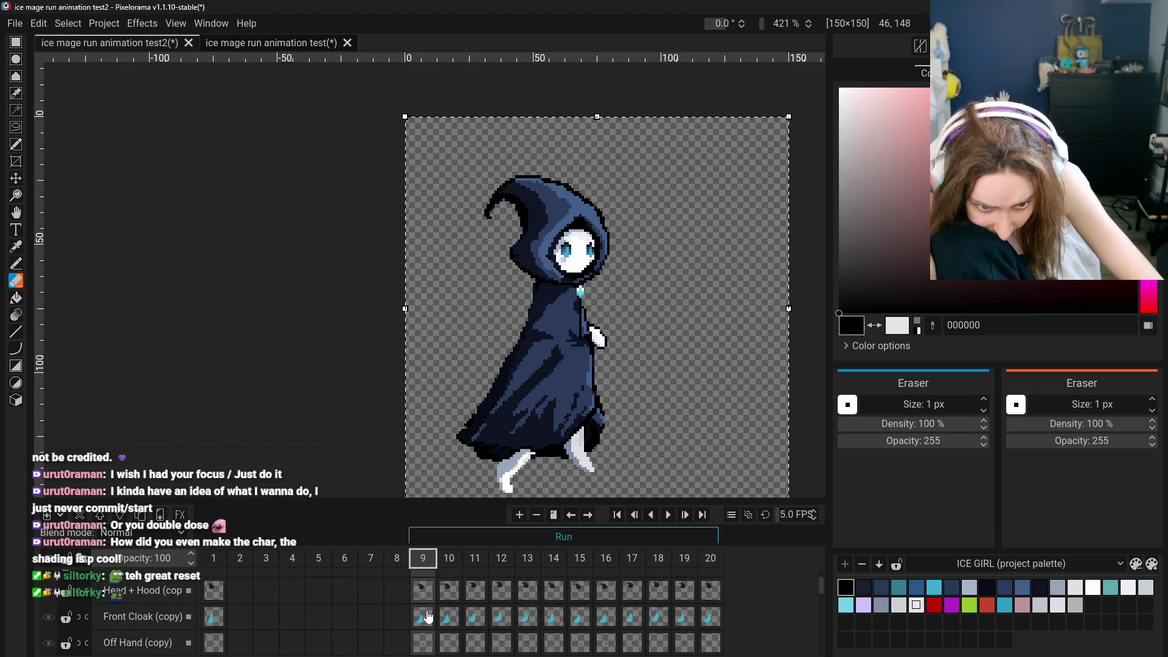
left_click(427, 620)
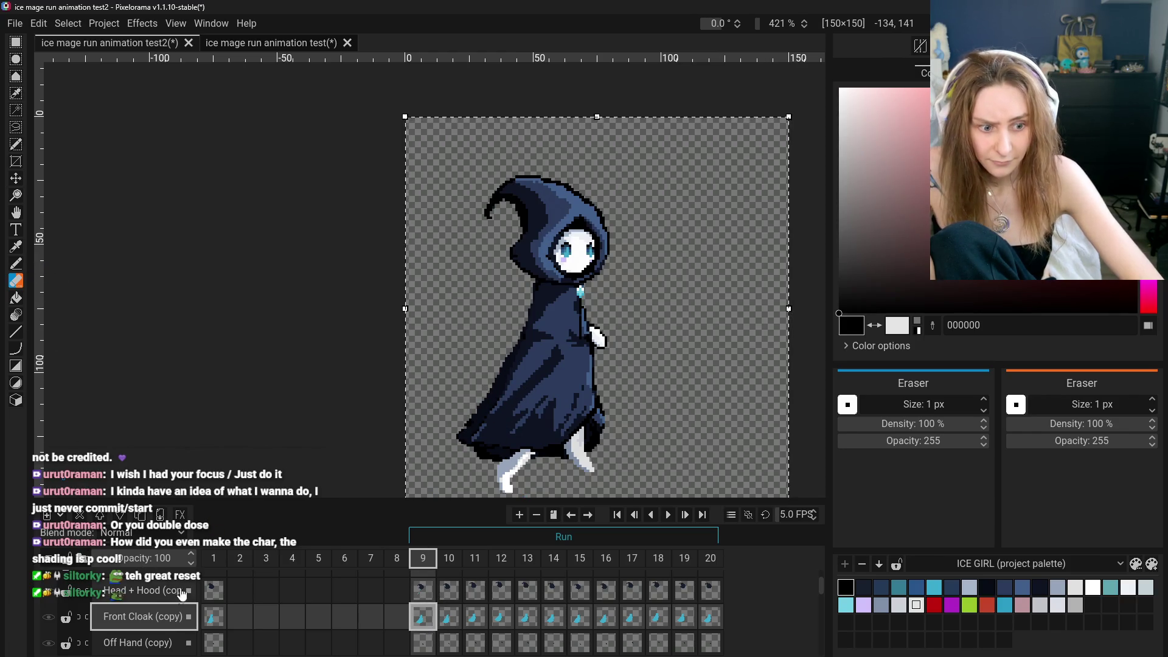
scroll(110, 605, "up", 1)
left_click(49, 590)
scroll(54, 602, "down", 3)
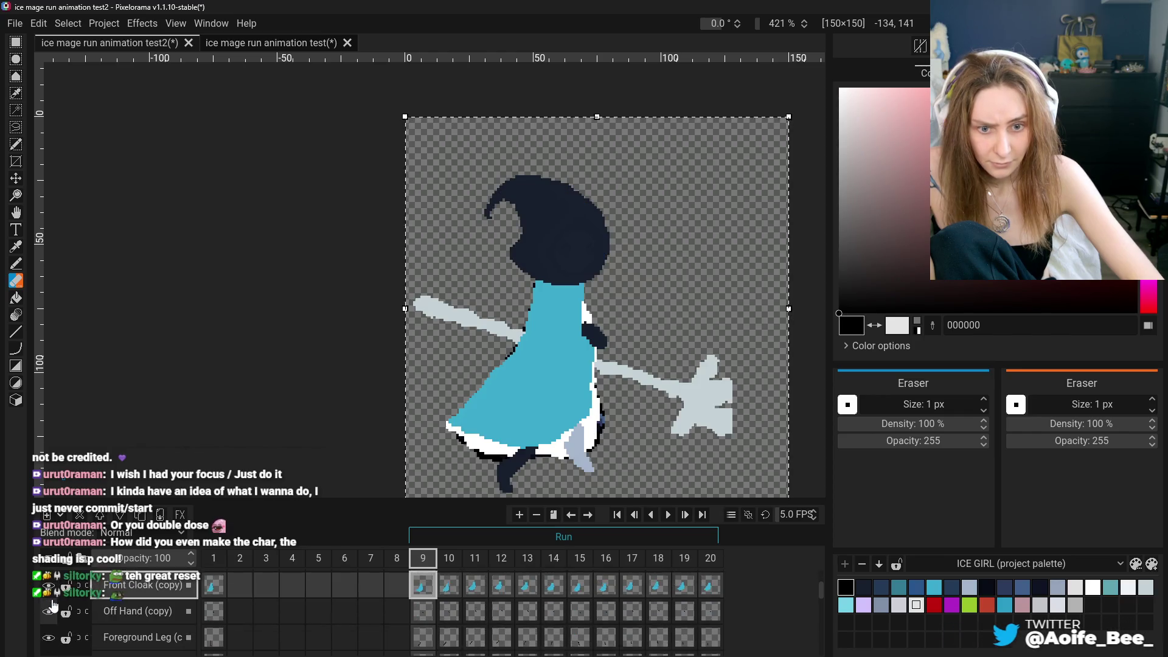
scroll(53, 602, "up", 5)
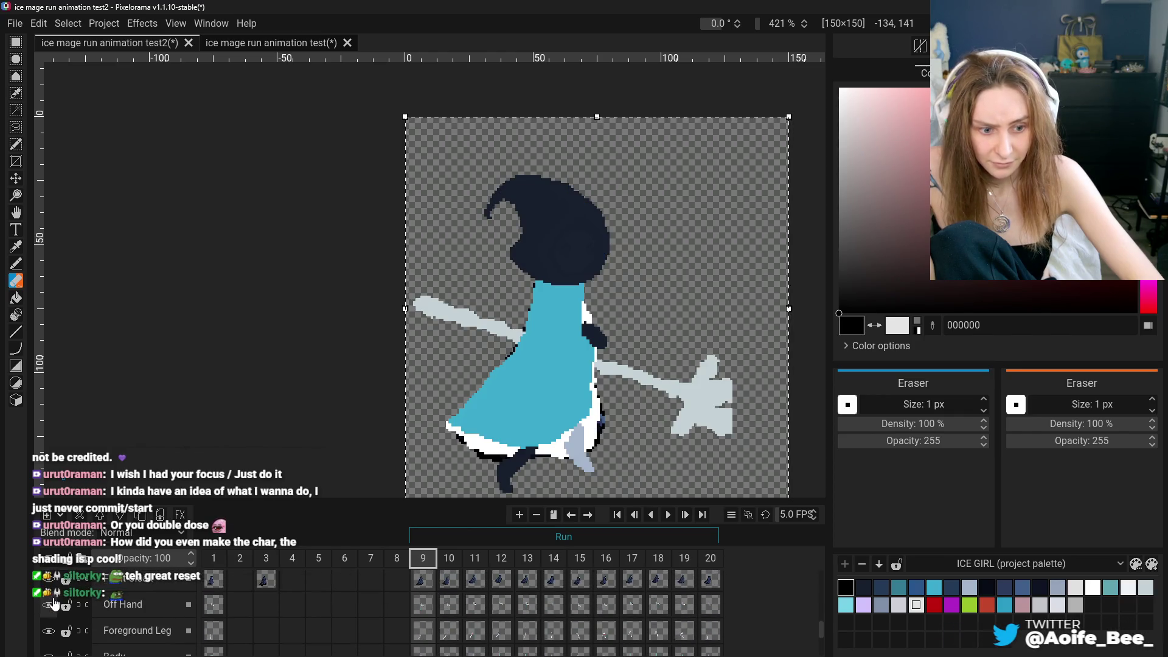
scroll(55, 602, "down", 2)
left_click(128, 595)
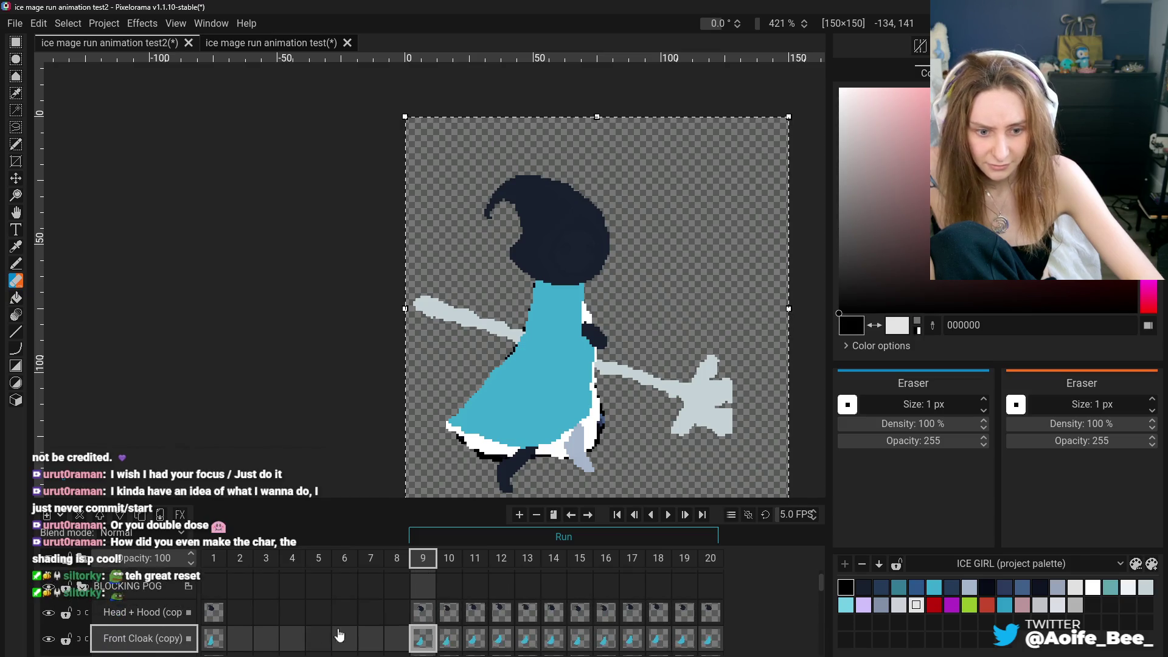
scroll(389, 633, "down", 1)
key("ctrl+z")
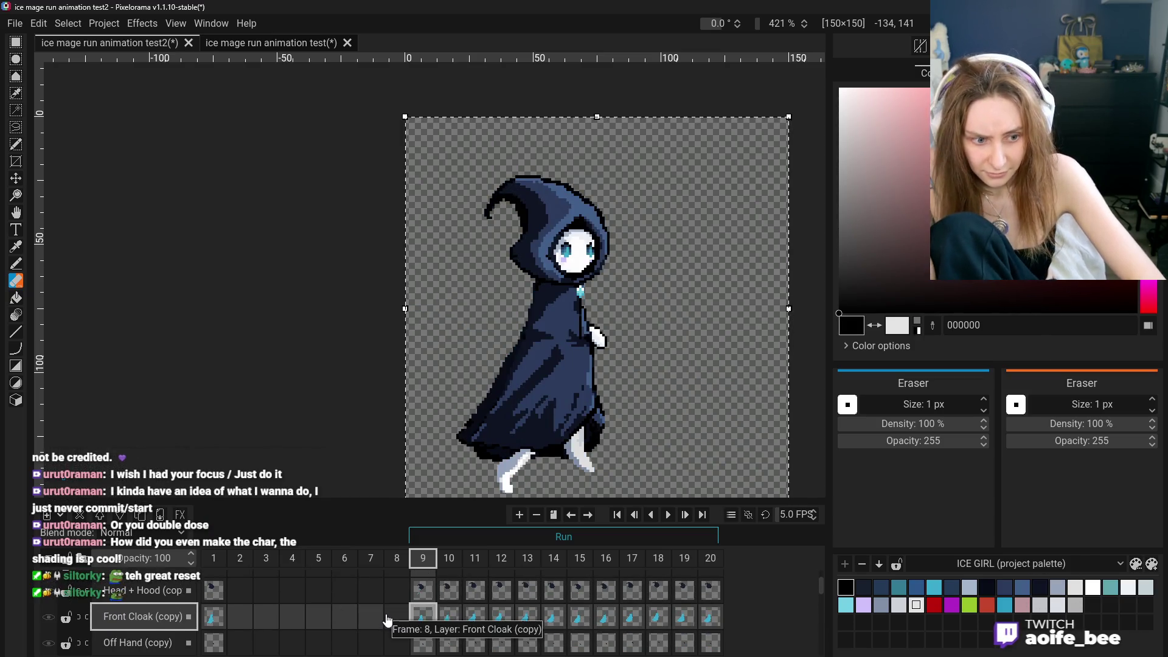
Restore the base-colour layers, toggle Front Cloak (copy) off and on, then select all
scroll(426, 616, "down", 1)
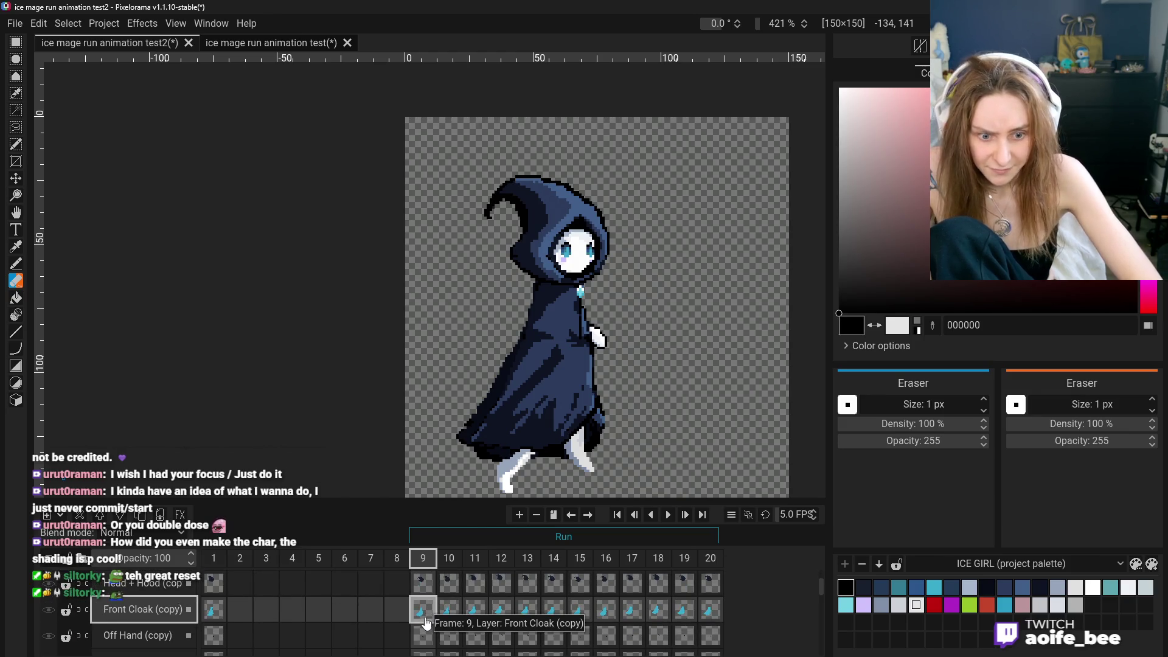
scroll(61, 611, "up", 2)
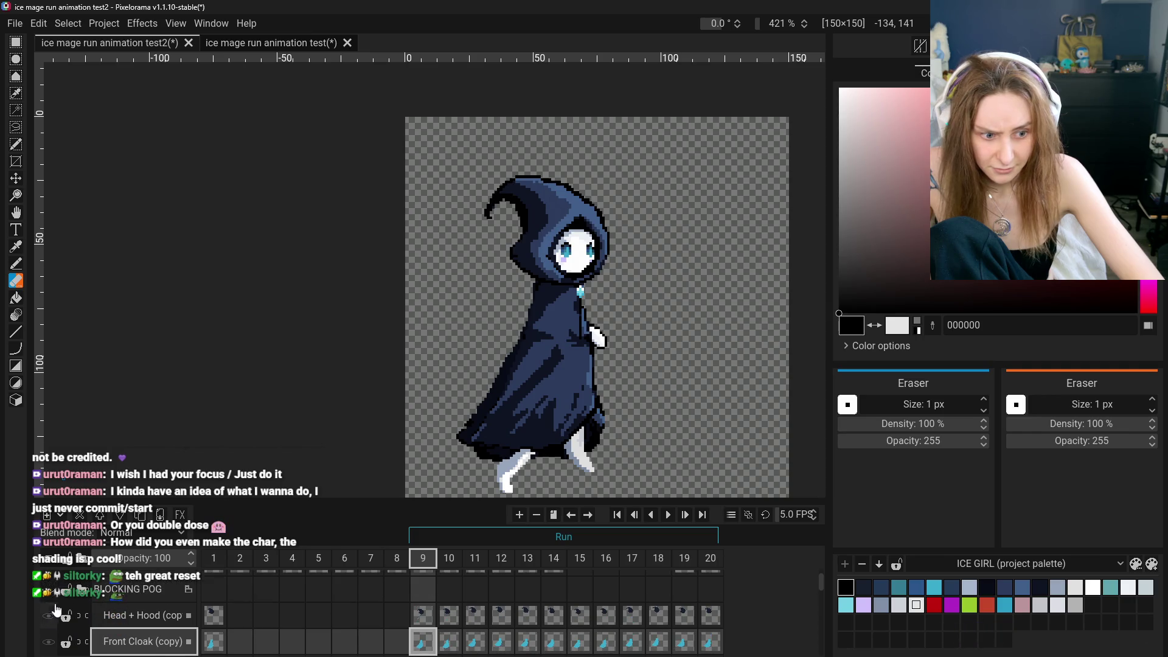
left_click(48, 589)
left_click(48, 642)
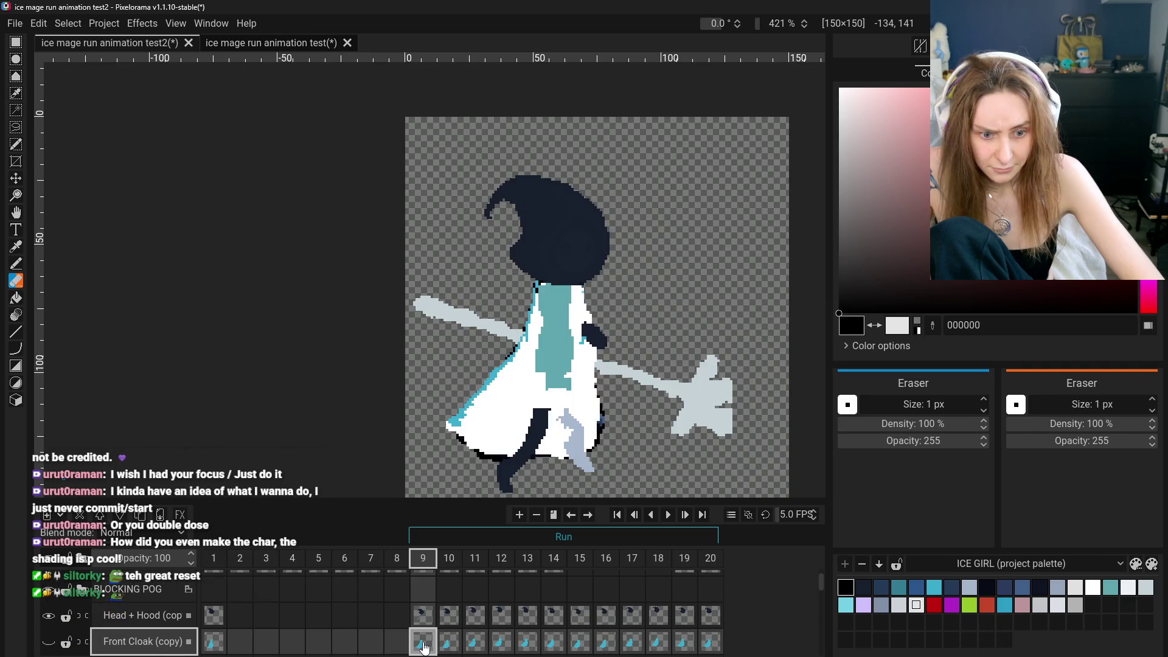
scroll(424, 647, "down", 1)
left_click(51, 612)
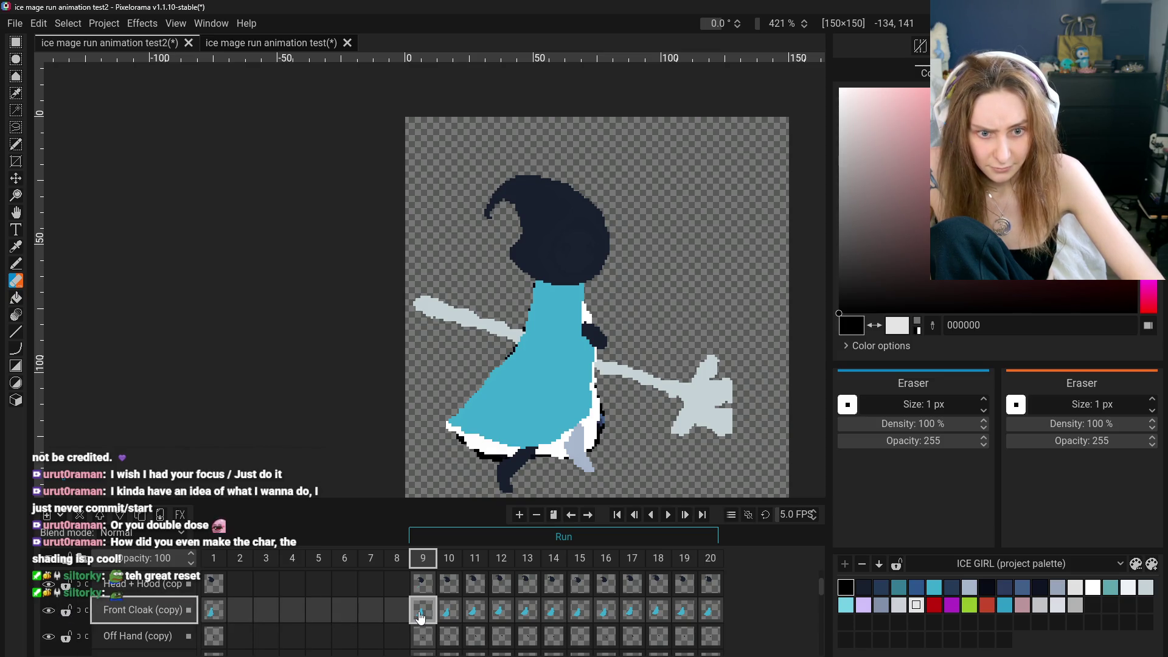
key("ctrl+a")
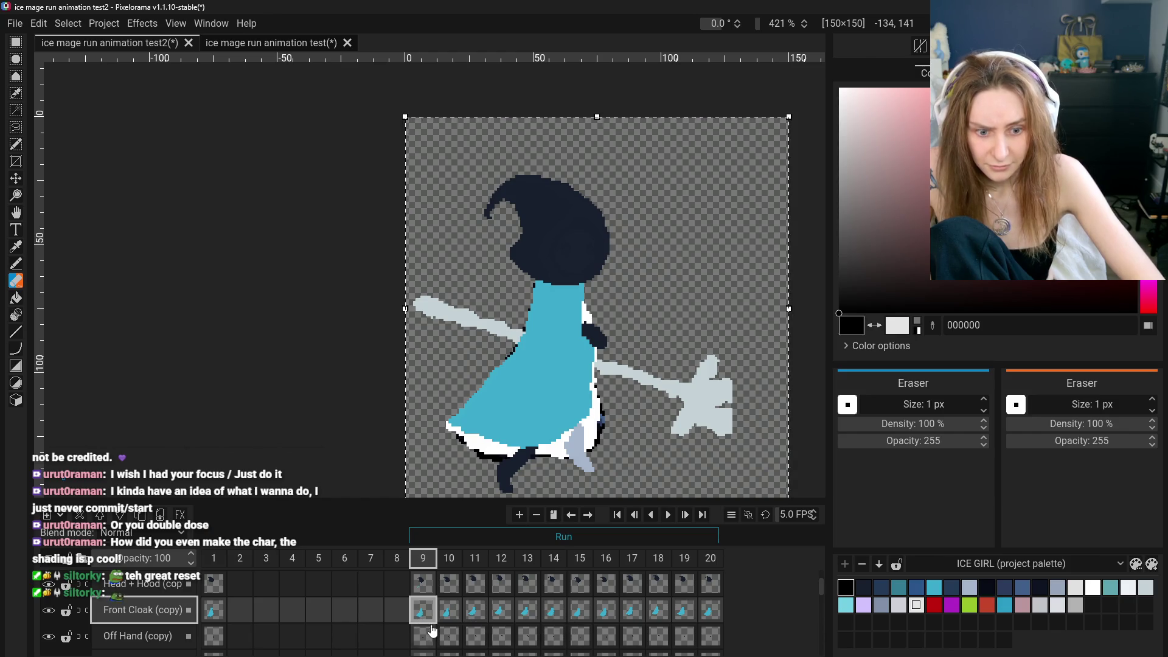
Delete the Front Cloak (copy) drawing on frame 9
right_click(424, 612)
left_click(433, 602)
left_click(426, 614)
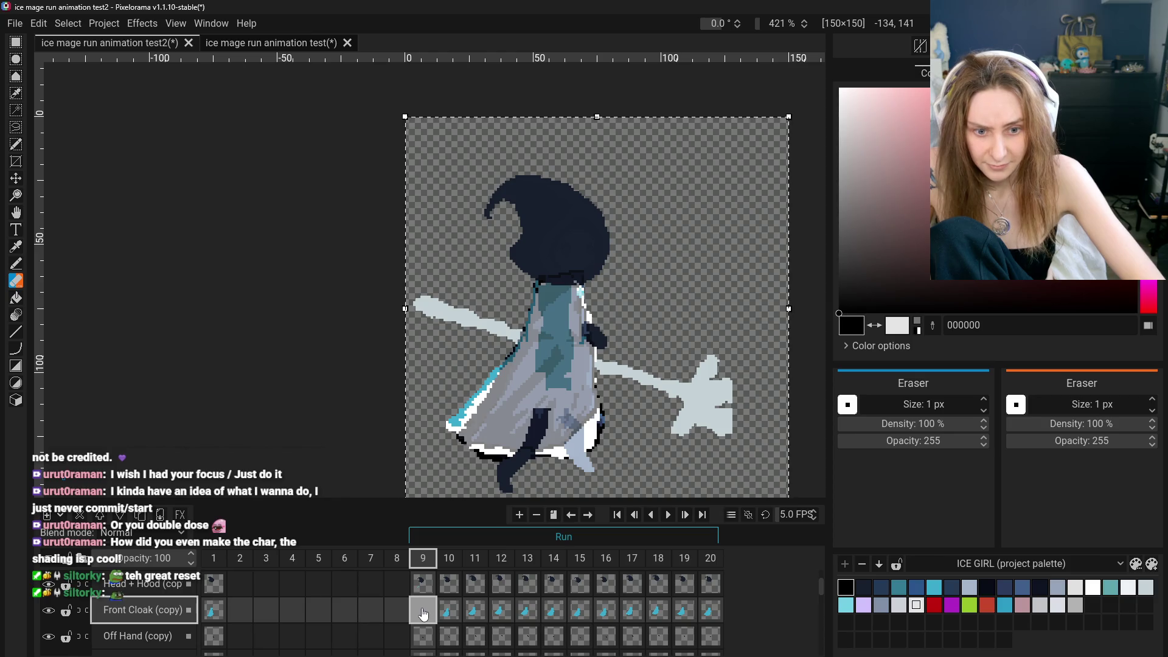
scroll(417, 627, "down", 3)
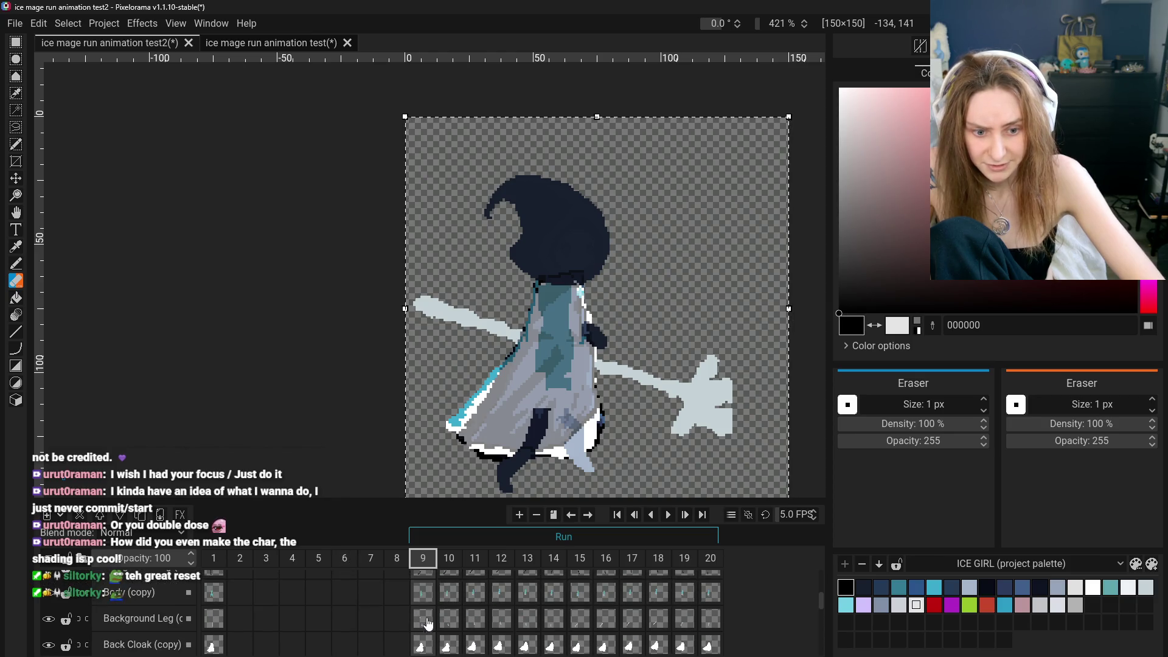
Delete the Back Cloak (copy) drawing on frame 9
left_click(424, 626)
right_click(424, 628)
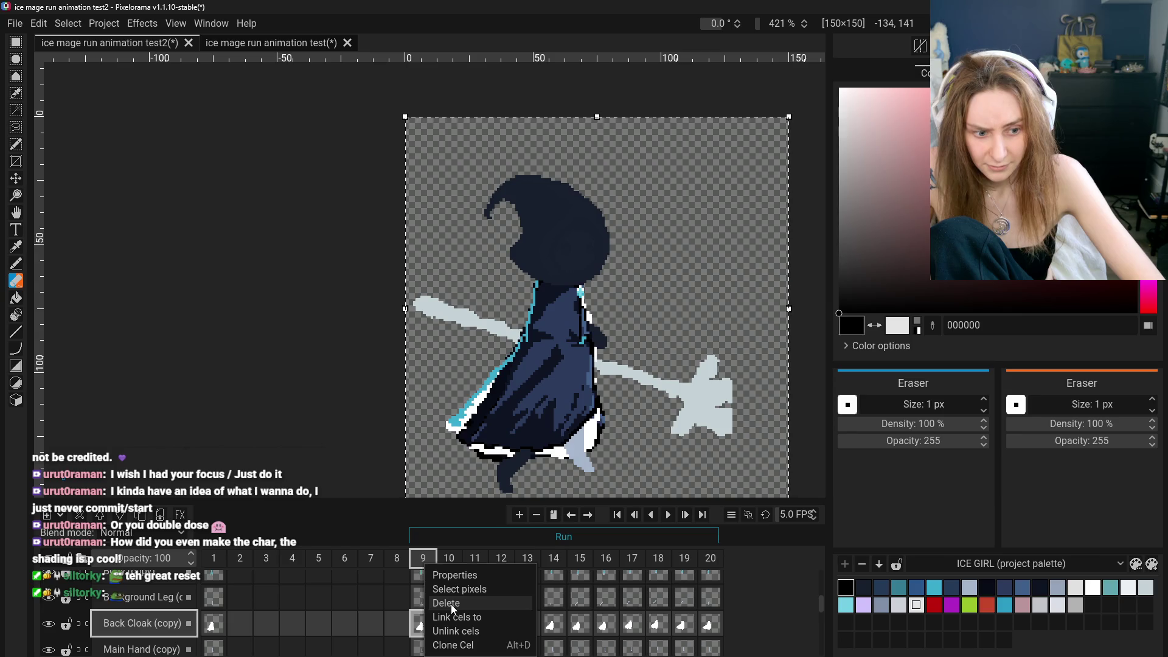
left_click(451, 604)
scroll(431, 637, "down", 2)
scroll(430, 637, "up", 3)
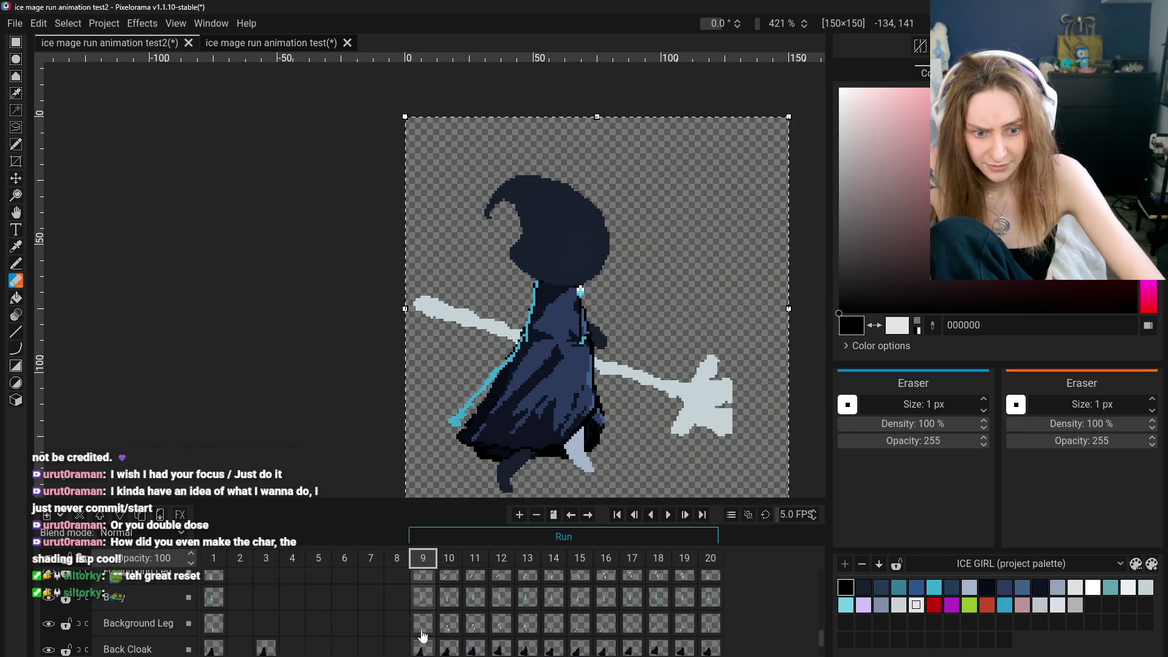
scroll(425, 617, "up", 5)
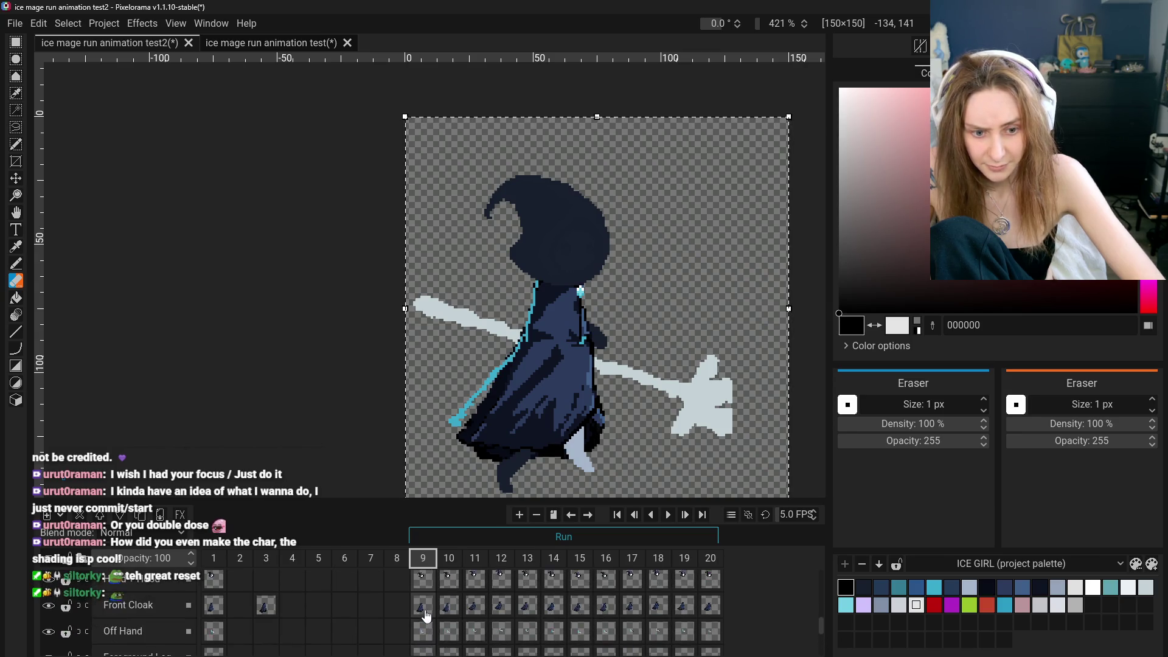
Hide the Back Cloak (copy) layer so the original shaded cloak shows
left_click(422, 613)
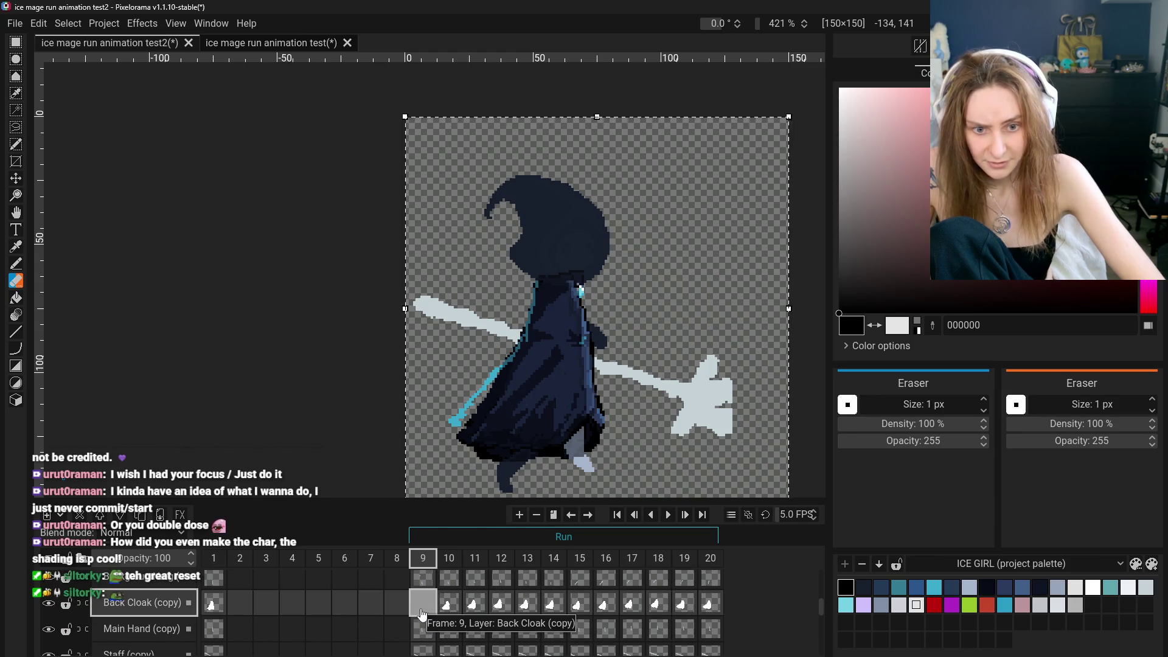
scroll(89, 620, "down", 5)
scroll(90, 620, "down", 3)
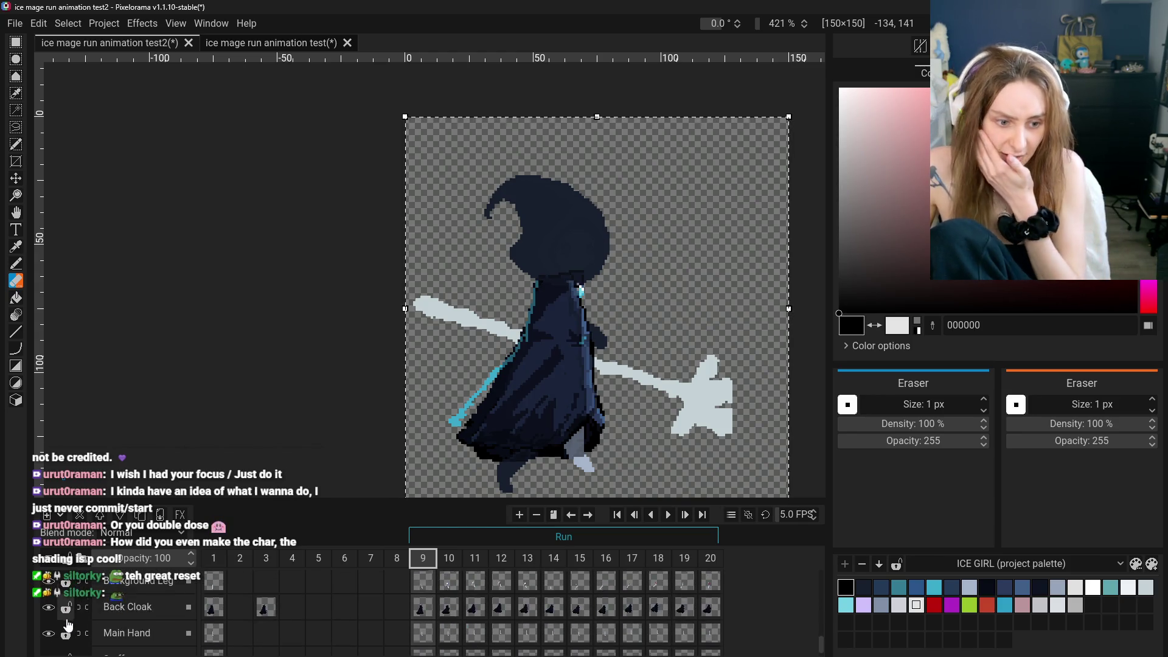
scroll(66, 634, "up", 10)
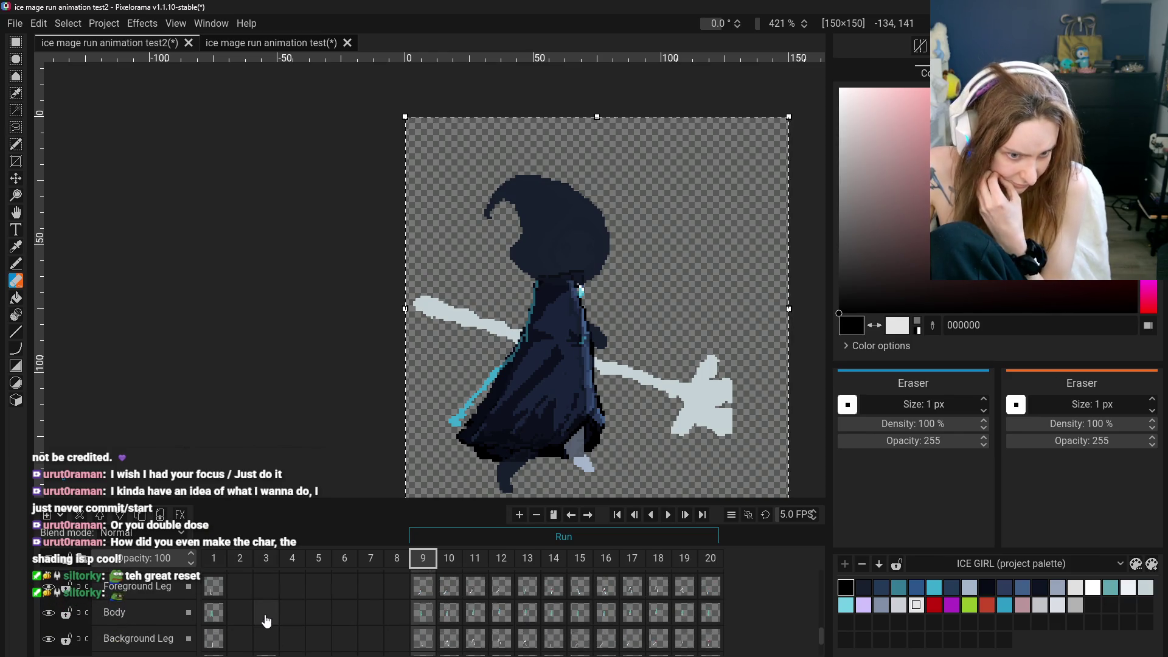
scroll(156, 617, "down", 5)
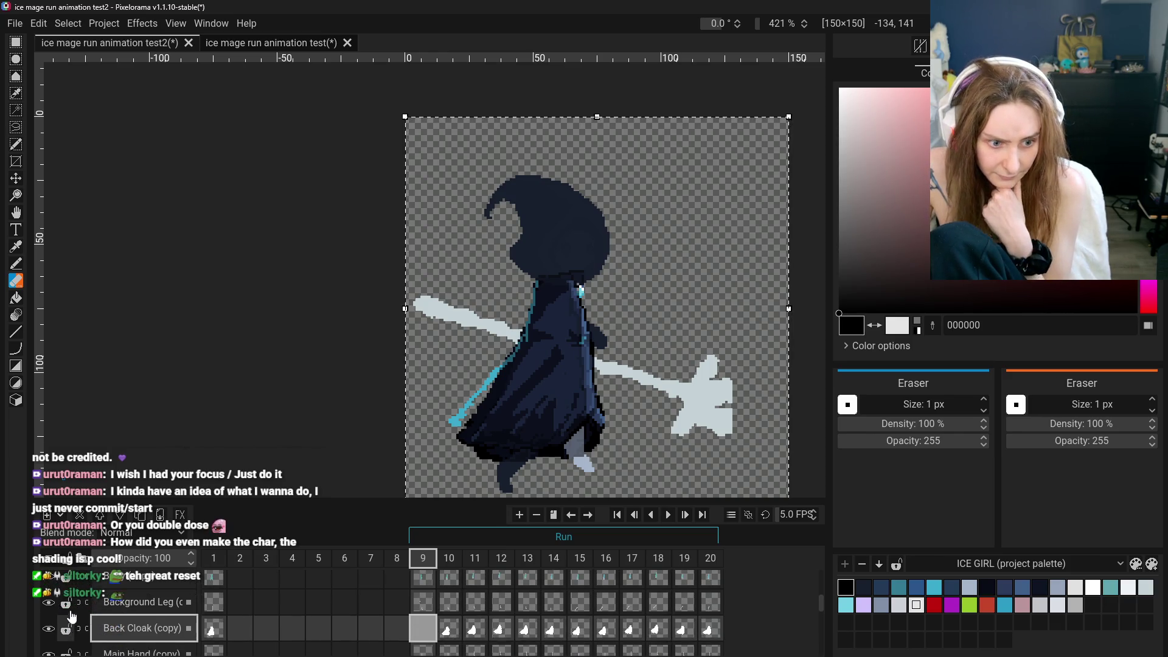
left_click(50, 630)
scroll(48, 628, "down", 2)
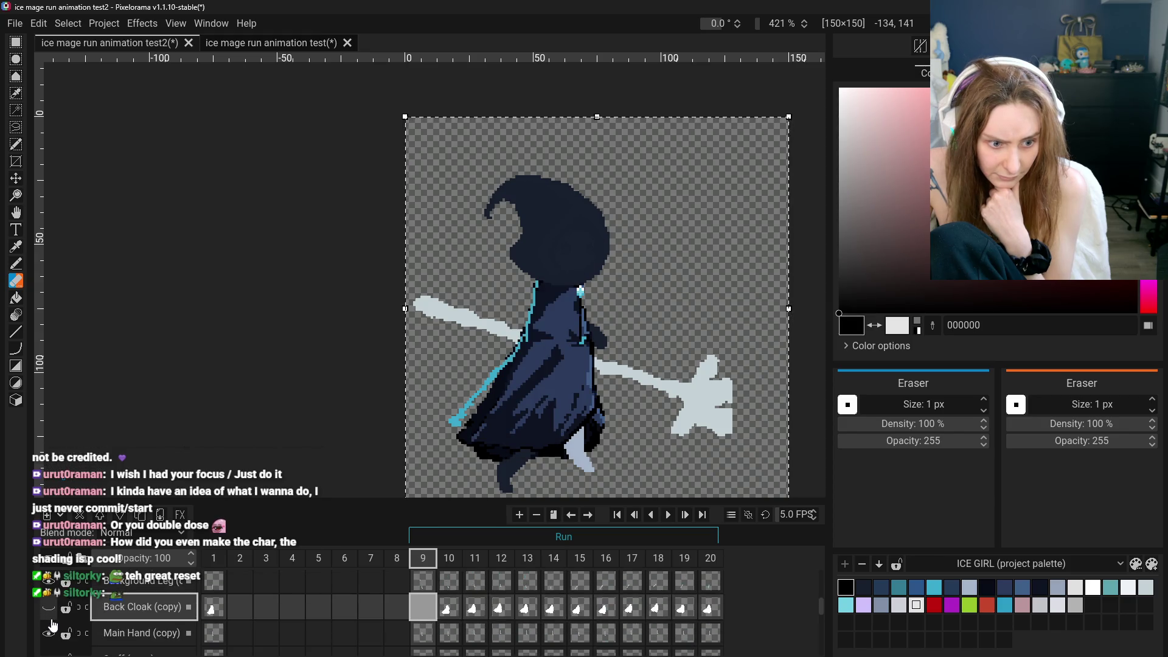
scroll(50, 626, "up", 1)
scroll(49, 626, "up", 1)
scroll(52, 628, "down", 4)
scroll(54, 629, "up", 2)
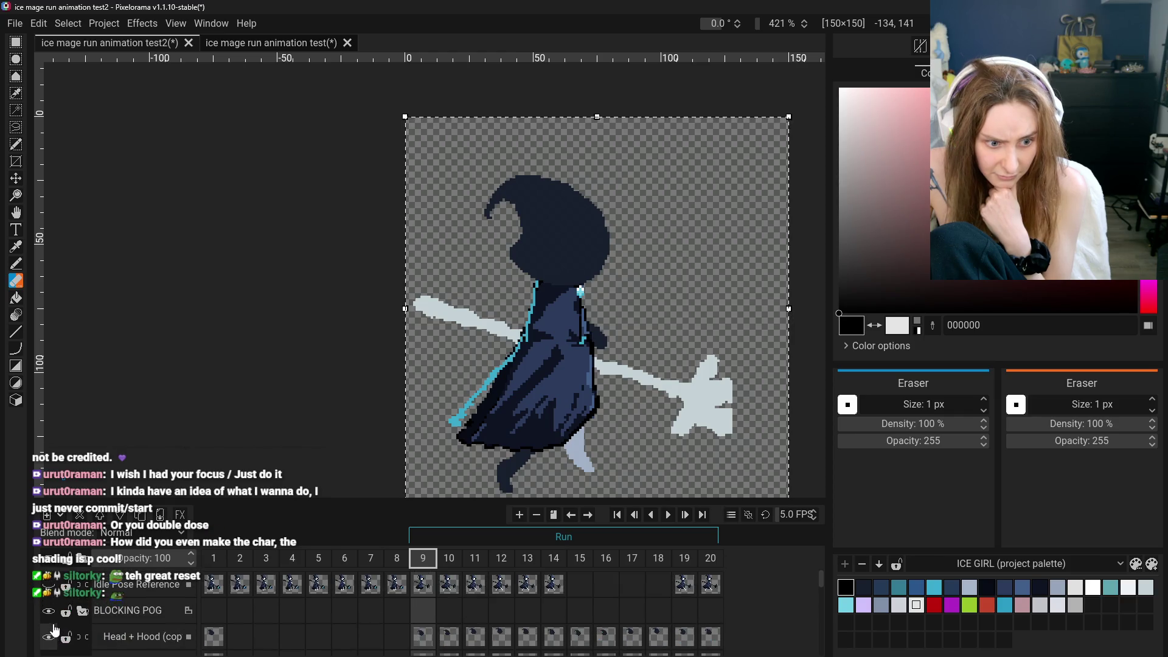
Hide the hood and dark cloak layers
left_click(51, 613)
left_click(51, 613)
scroll(52, 611, "down", 2)
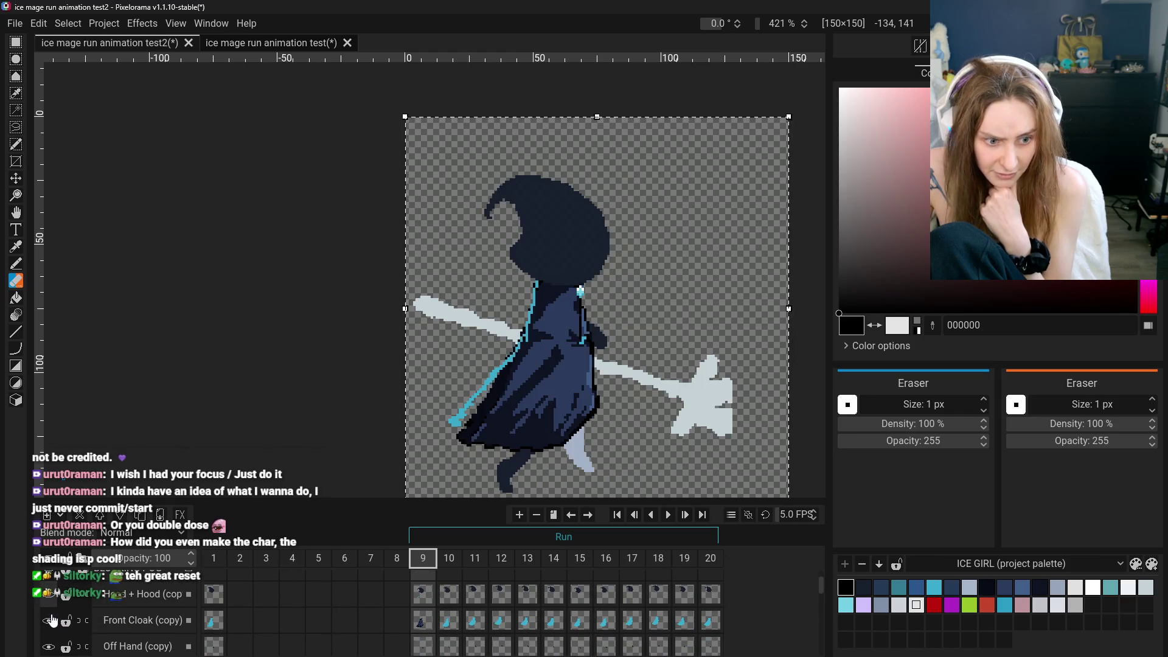
left_click(50, 600)
left_click(51, 602)
left_click(51, 602)
left_click(51, 644)
scroll(51, 643, "down", 1)
Hide the leg, Body (copy) and Staff (copy) layers, keeping Back Cloak visible
left_click(49, 643)
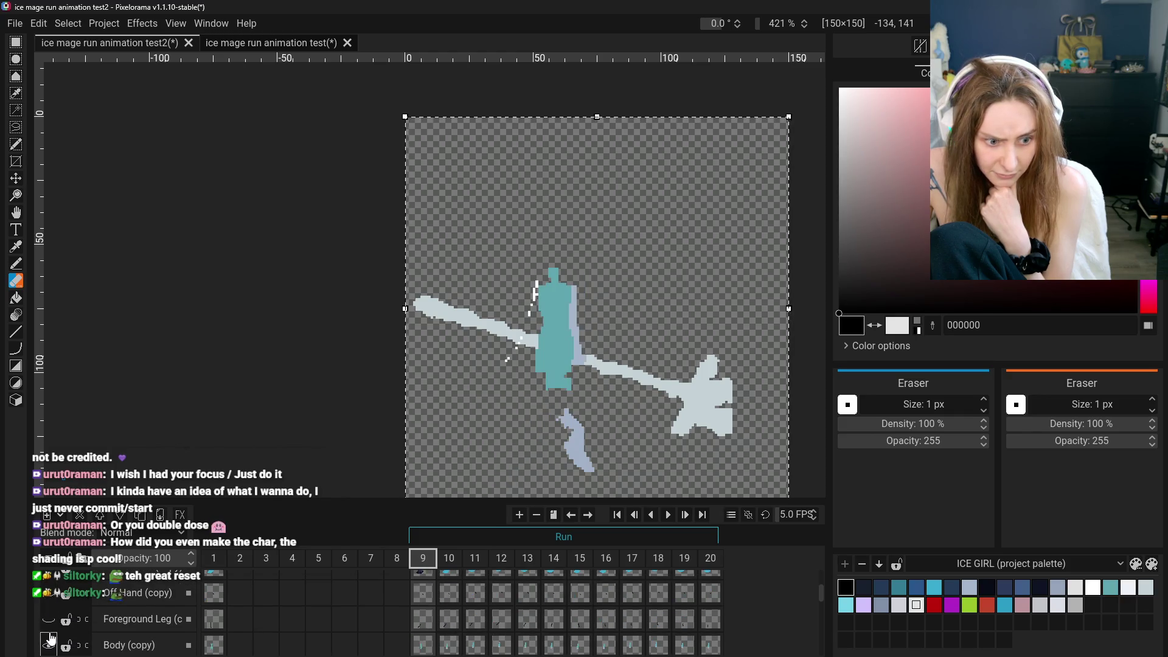
left_click(49, 644)
scroll(48, 643, "down", 1)
left_click(49, 633)
scroll(51, 632, "down", 1)
left_click(52, 625)
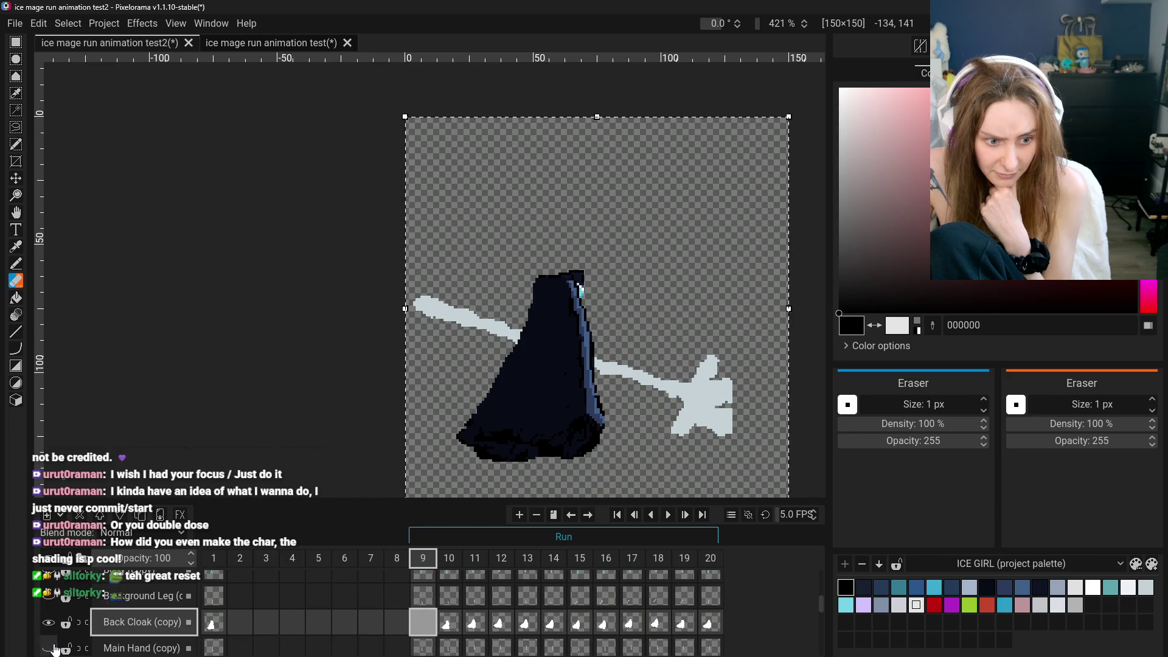
scroll(52, 630, "down", 2)
left_click(52, 633)
scroll(52, 635, "down", 1)
scroll(50, 636, "up", 1)
Hide Back Cloak (copy) and Off Hand (copy), leaving Front Cloak (copy) shown
left_click(53, 605)
left_click(53, 607)
scroll(54, 611, "up", 5)
left_click(53, 602)
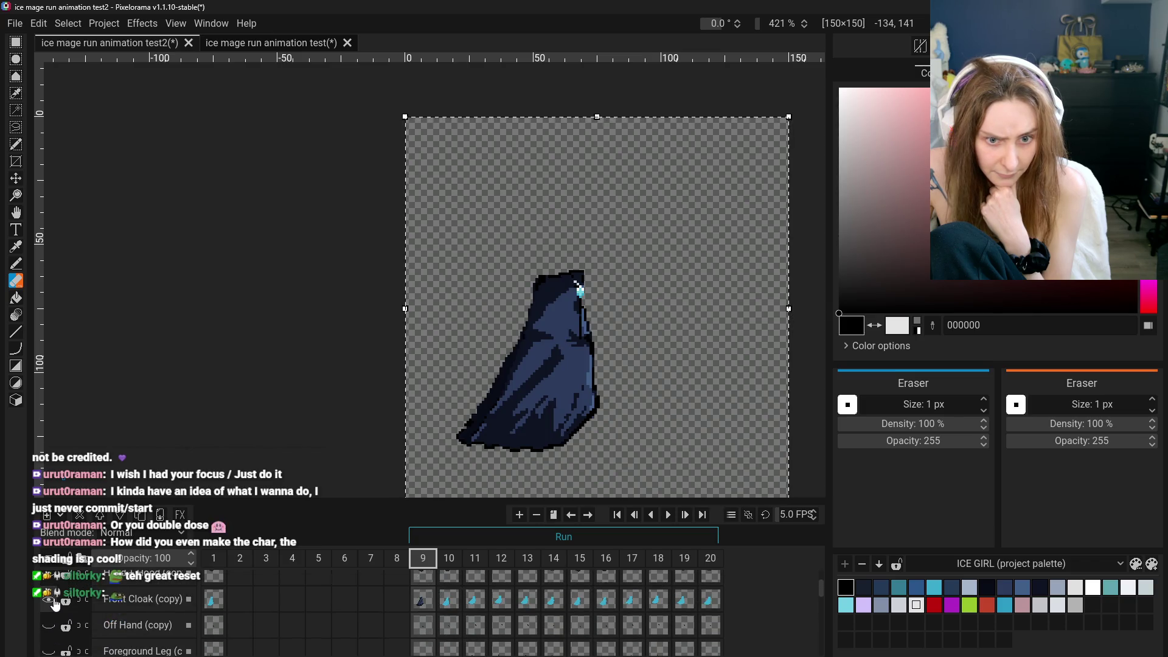
left_click(53, 602)
left_click(54, 603)
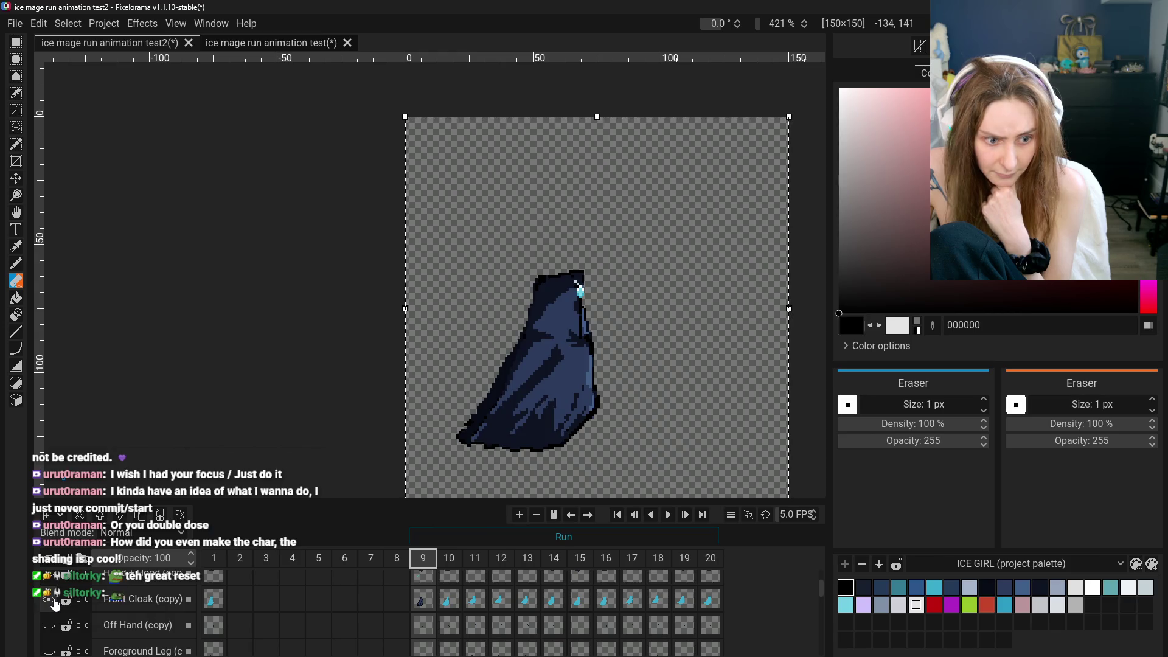
left_click(58, 626)
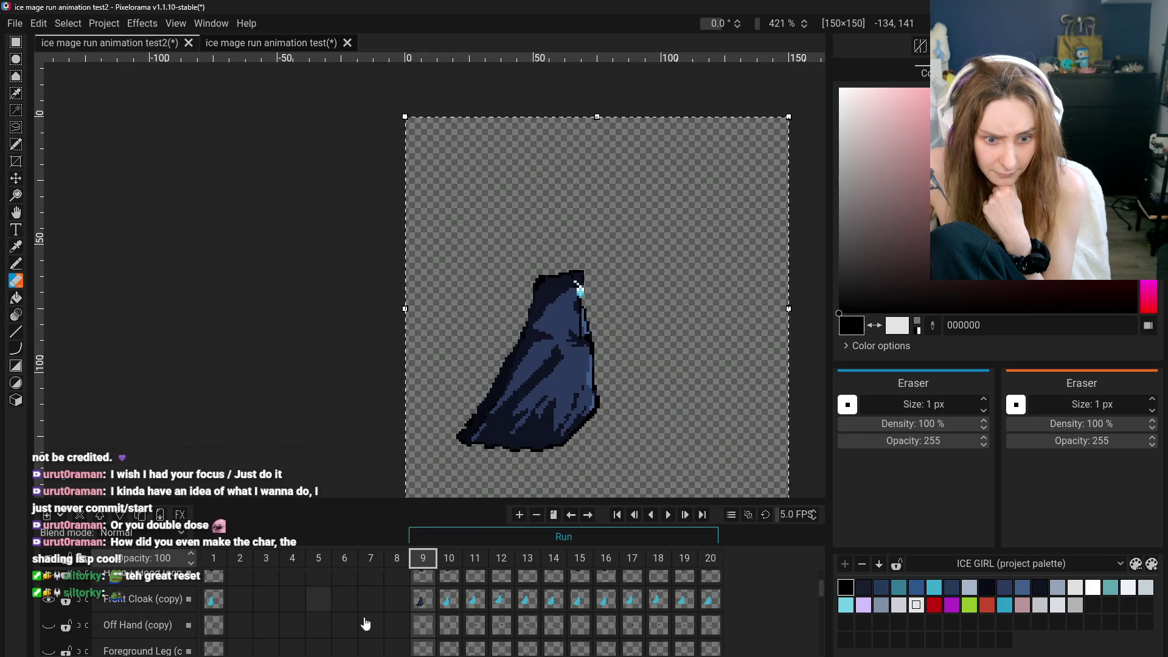
Hide Front Cloak (copy) and select the visible Head + Hood (copy) cel on frame 9
left_click(419, 604)
scroll(421, 611, "up", 1)
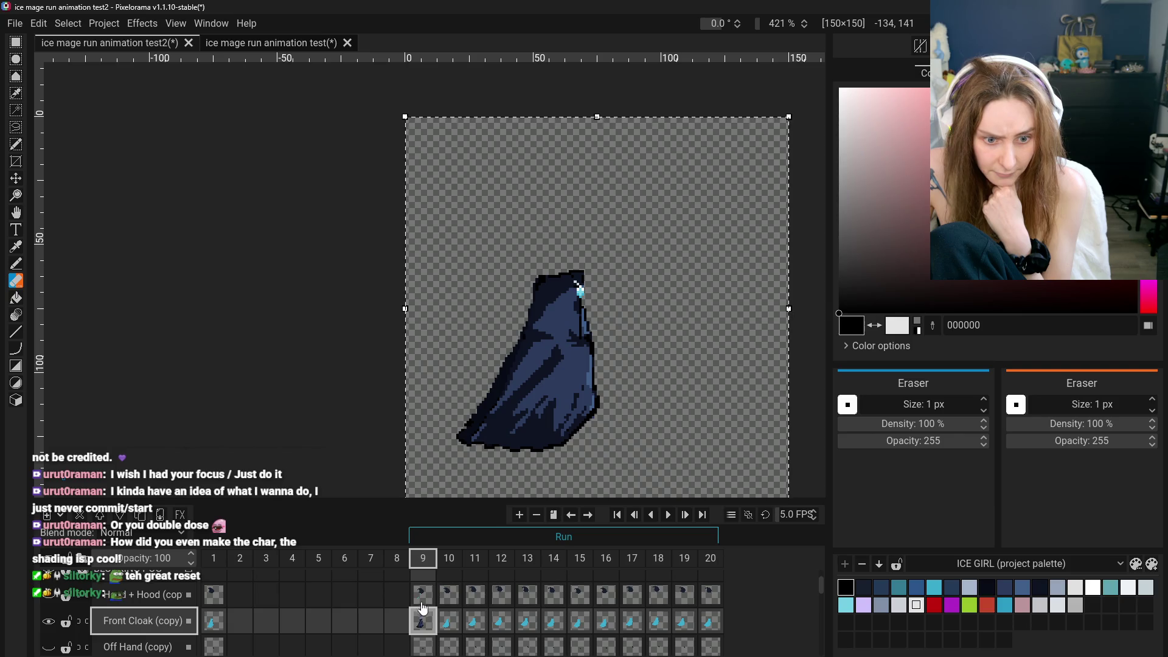
left_click(48, 621)
left_click(423, 594)
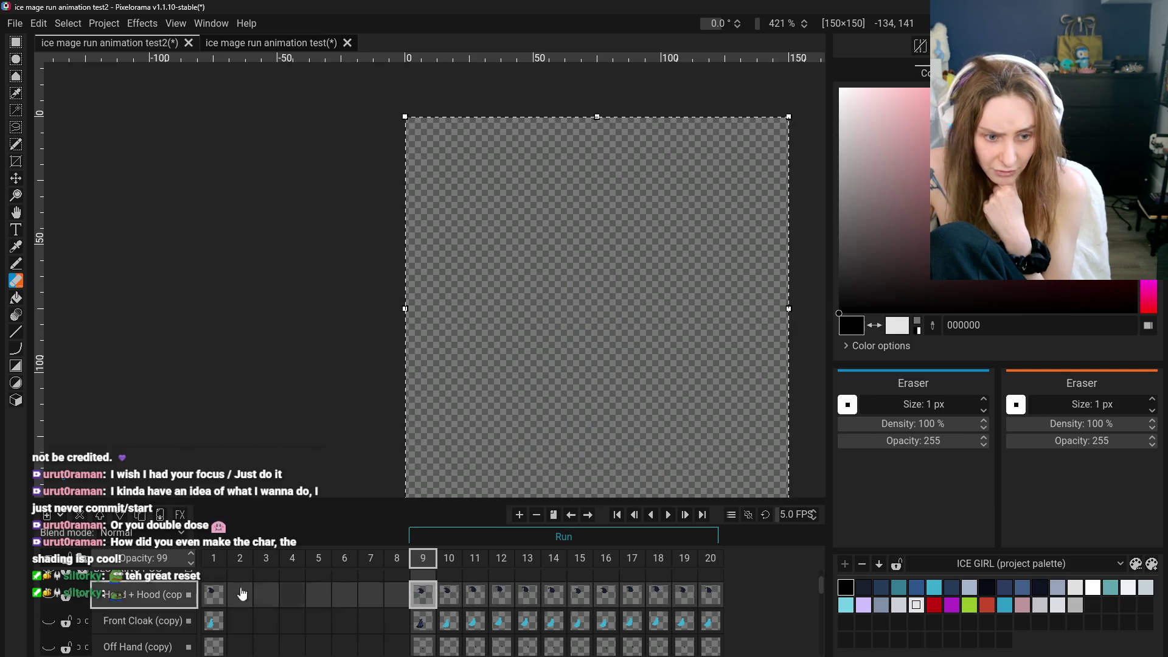
left_click(49, 594)
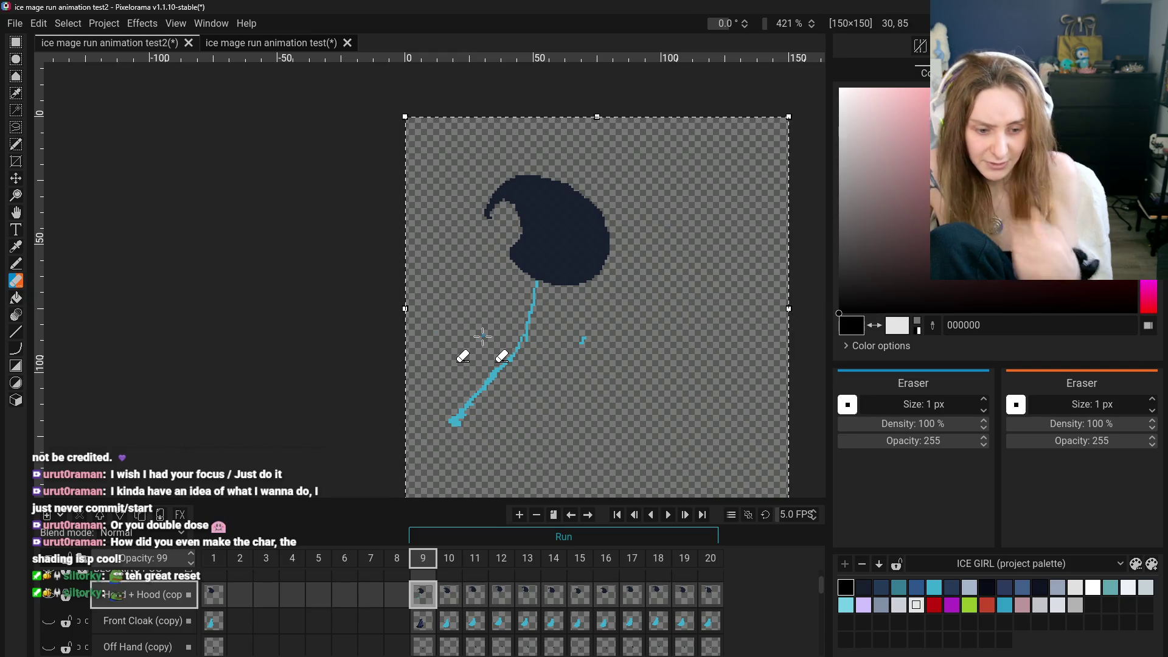
Deselect all and erase the thin cyan cord hanging below the hood on frame 9
key("ctrl+shift+a")
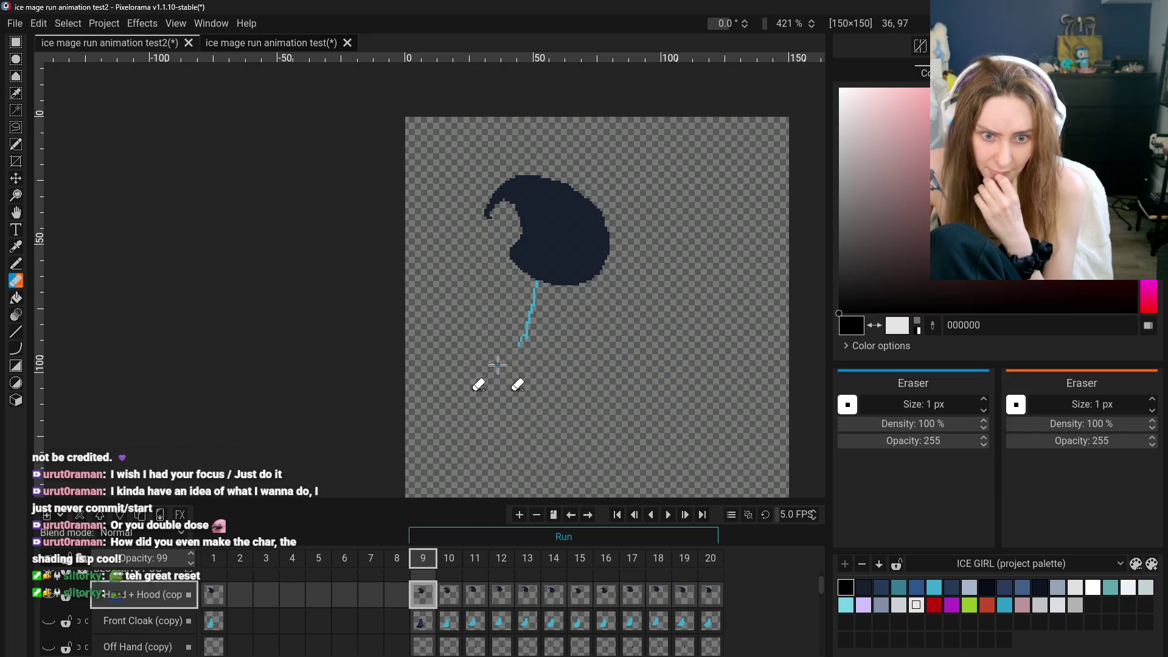
left_click_drag(524, 339, 529, 326)
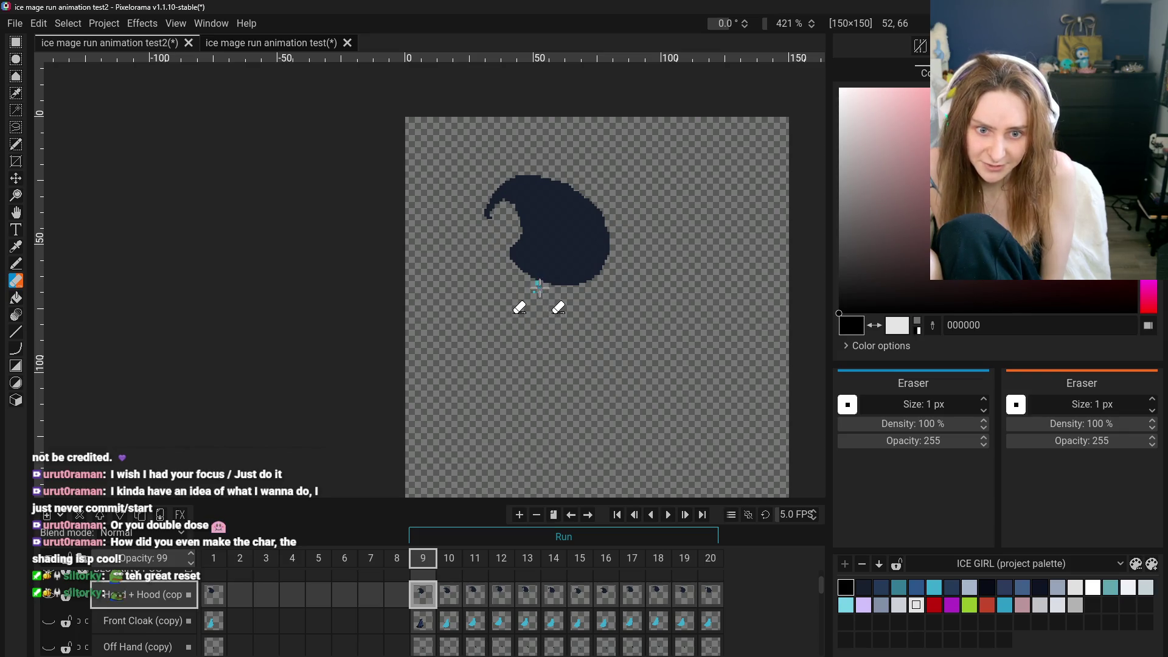
scroll(539, 286, "up", 5)
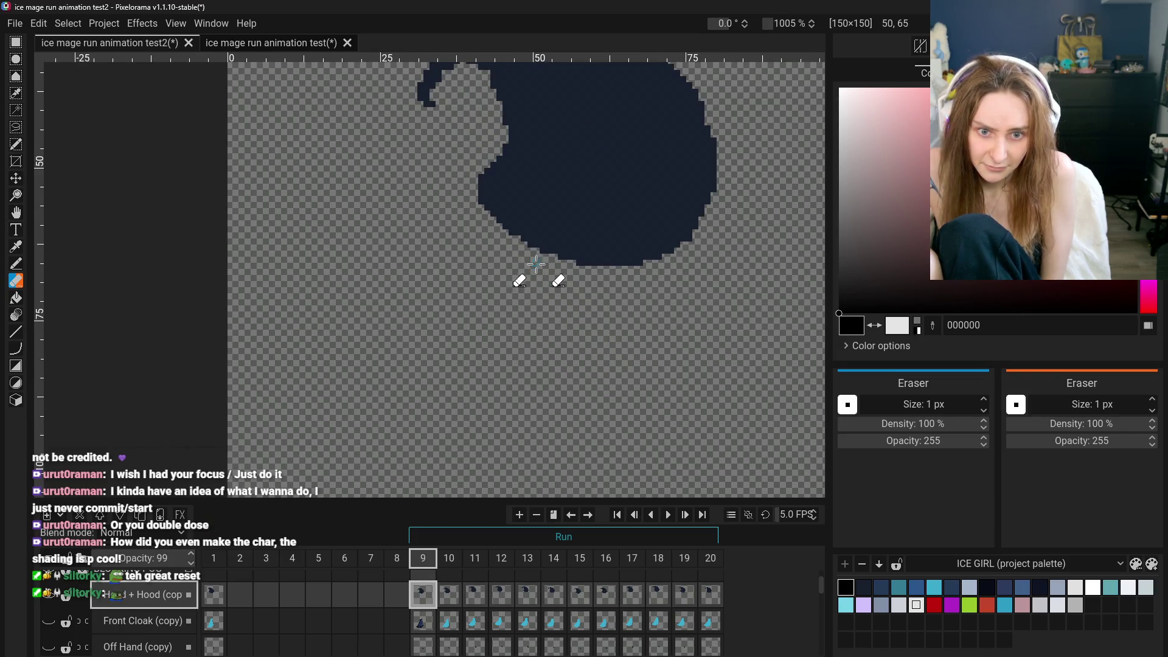
scroll(539, 267, "down", 6)
left_click(419, 622)
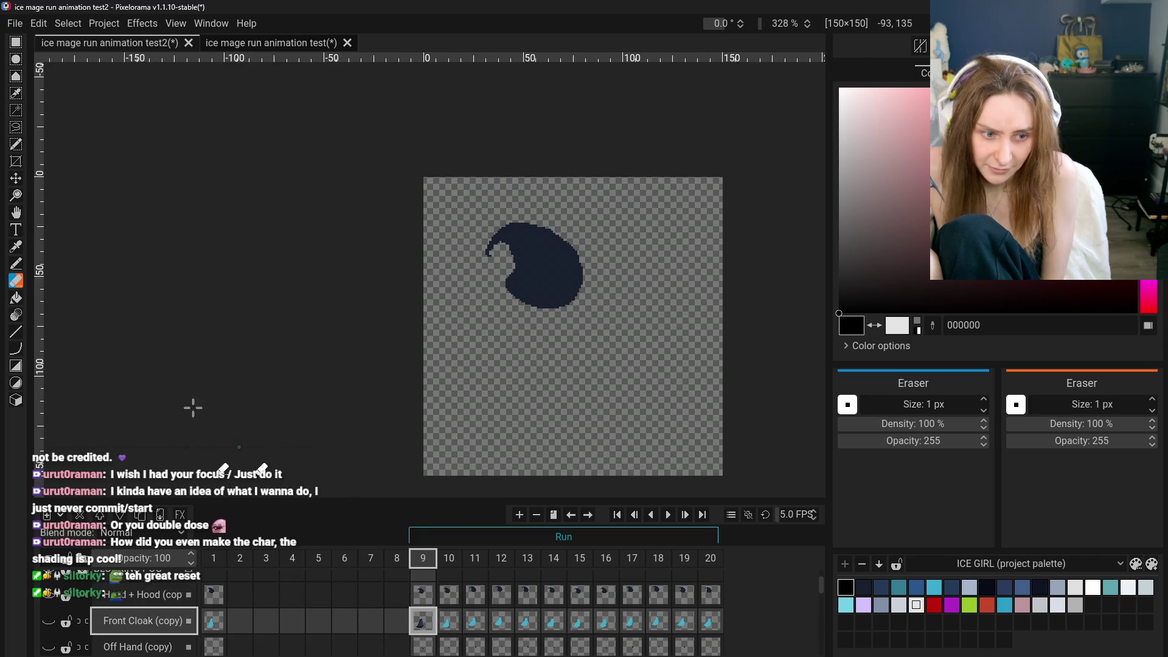
Sample cyan 3baacb from frame 10's front cloak, then return to frame 9
left_click(447, 630)
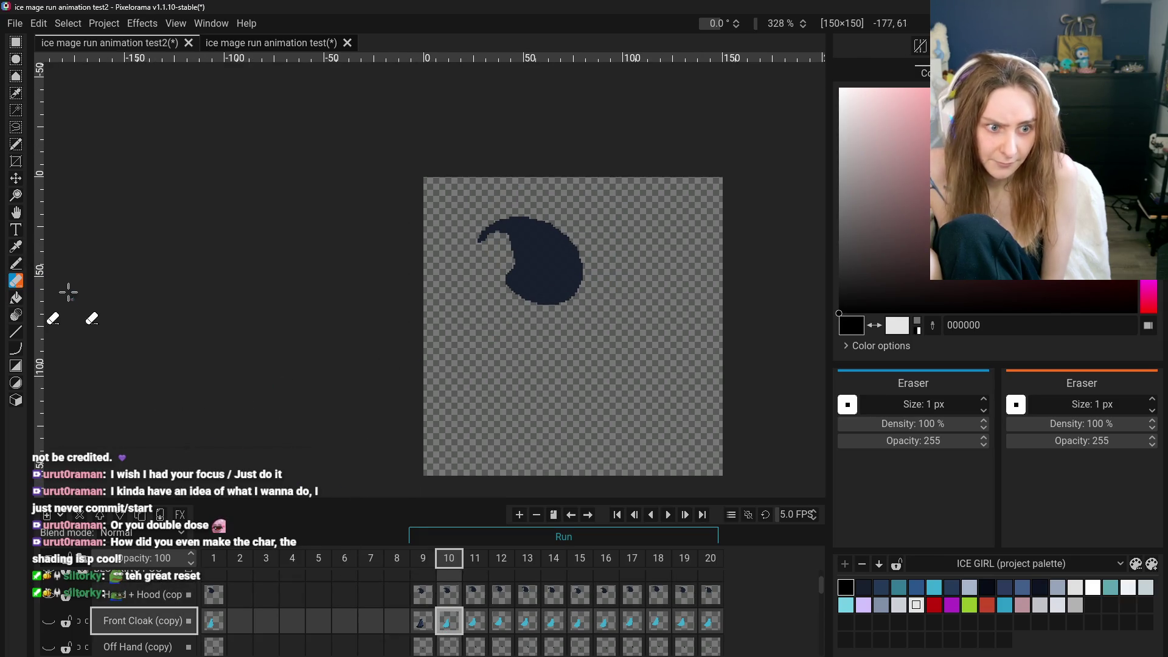
left_click(16, 246)
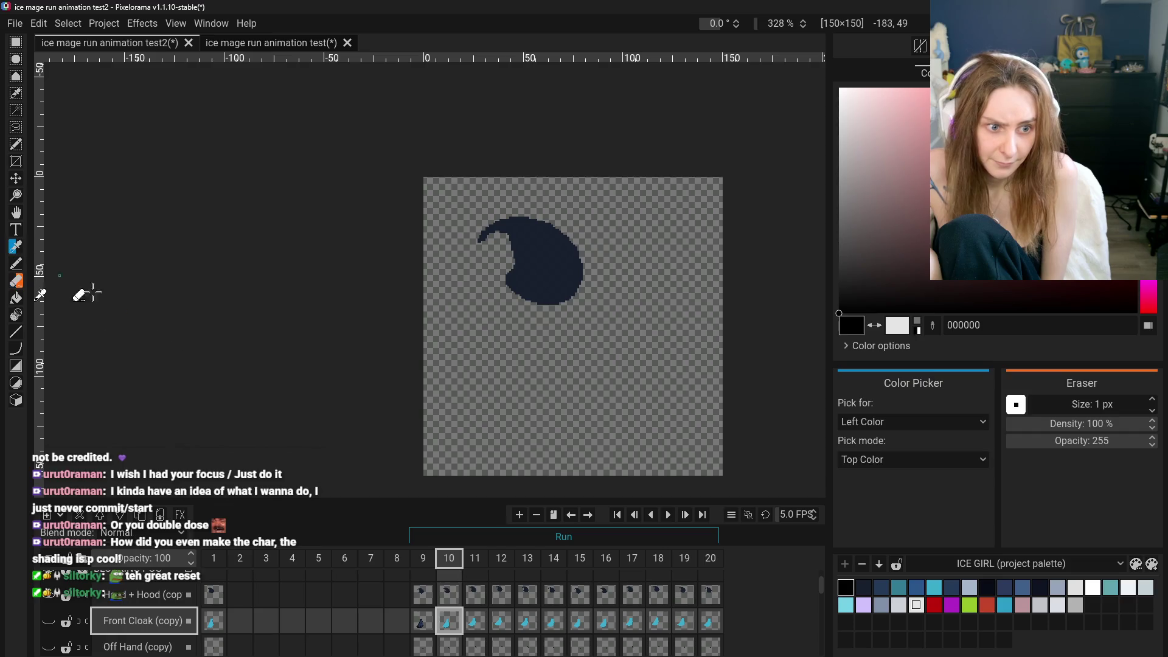
left_click(49, 621)
left_click(513, 386)
left_click(421, 621)
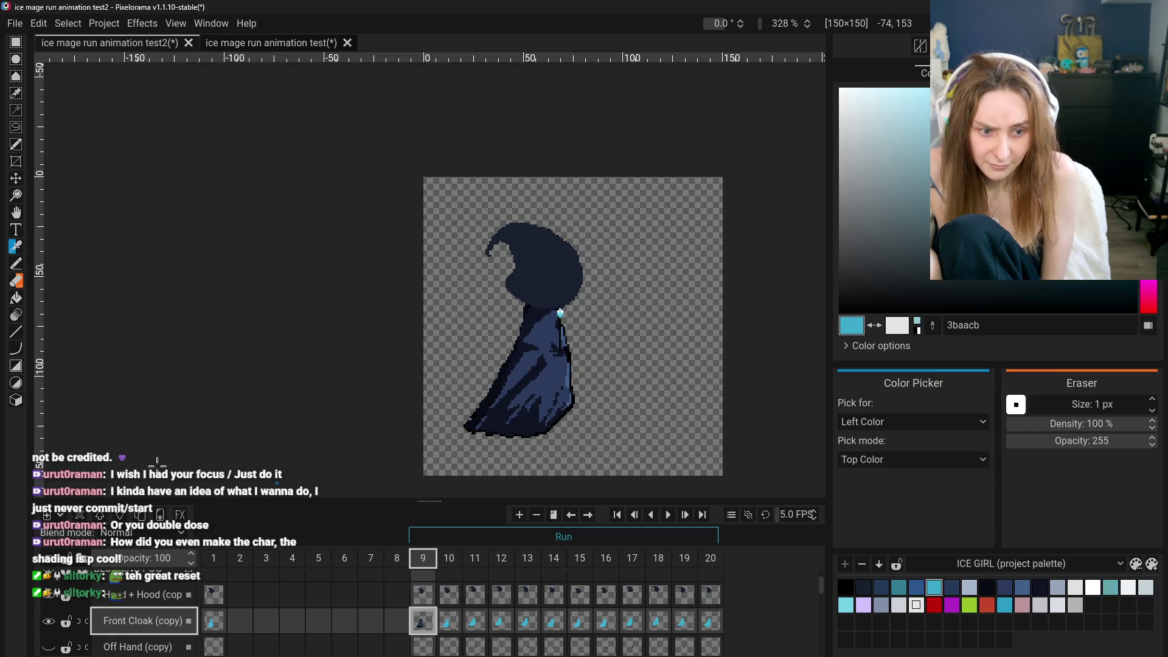
Bucket-fill the dark cloak regions and left outline cyan, undoing fills that flooded the background
left_click(16, 298)
left_click(529, 371)
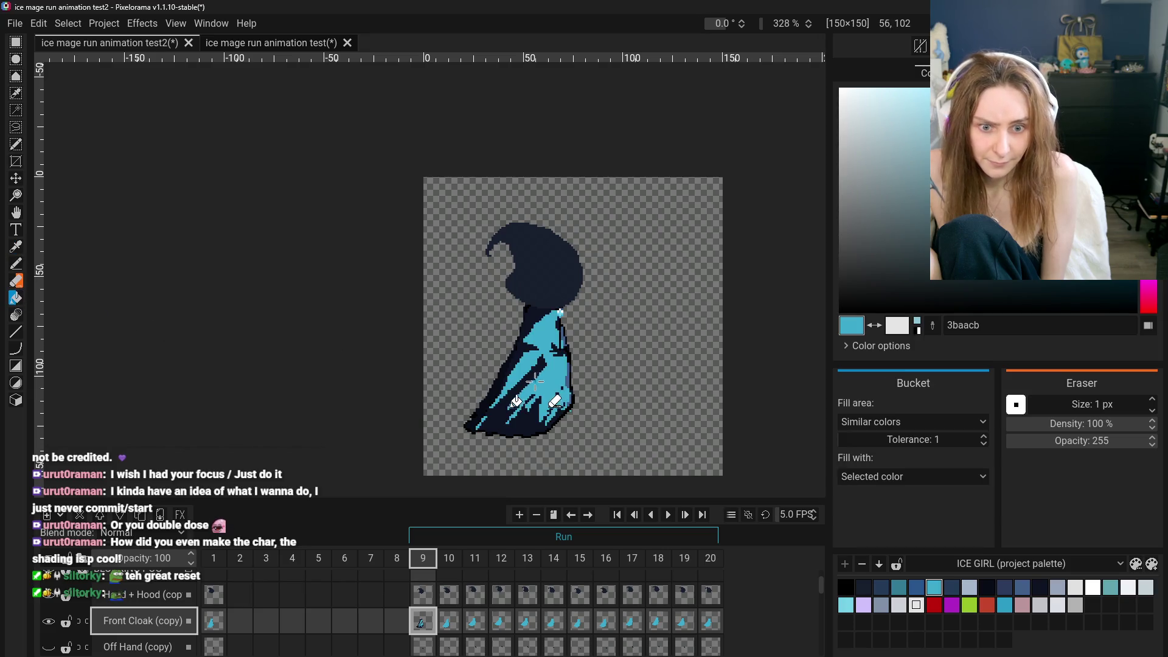
left_click(517, 401)
left_click(540, 368)
left_click(532, 363)
left_click(561, 339)
scroll(561, 338, "up", 3)
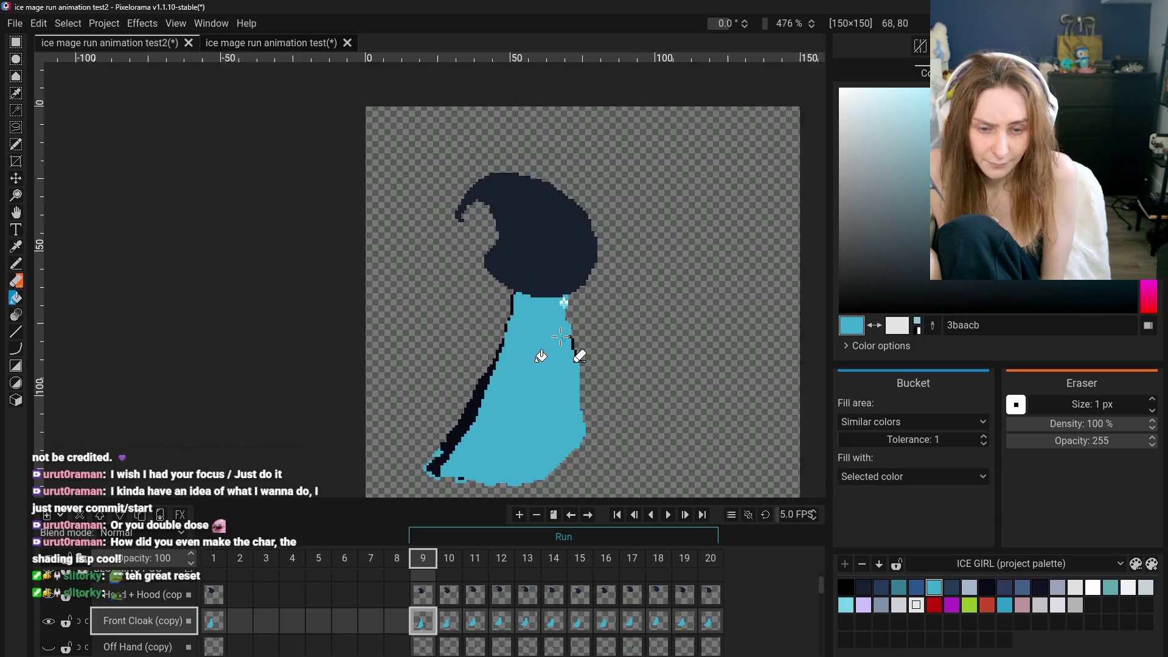
left_click(563, 296)
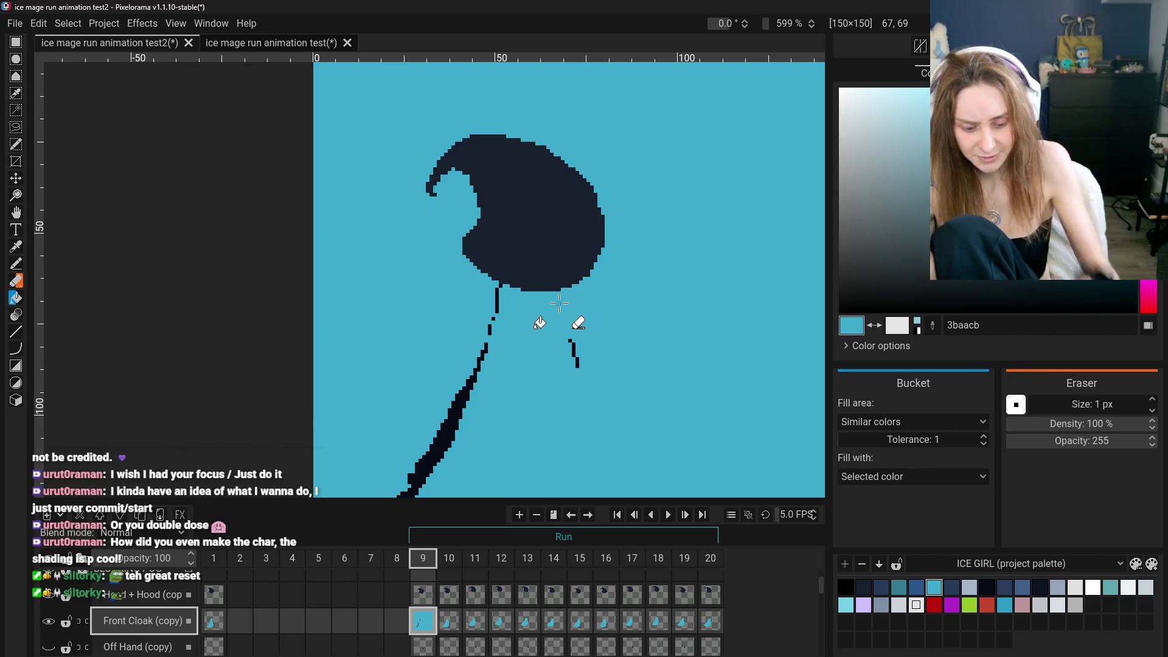
key("ctrl+z")
left_click(471, 383)
key("ctrl+z")
left_click(466, 391)
scroll(530, 396, "down", 3)
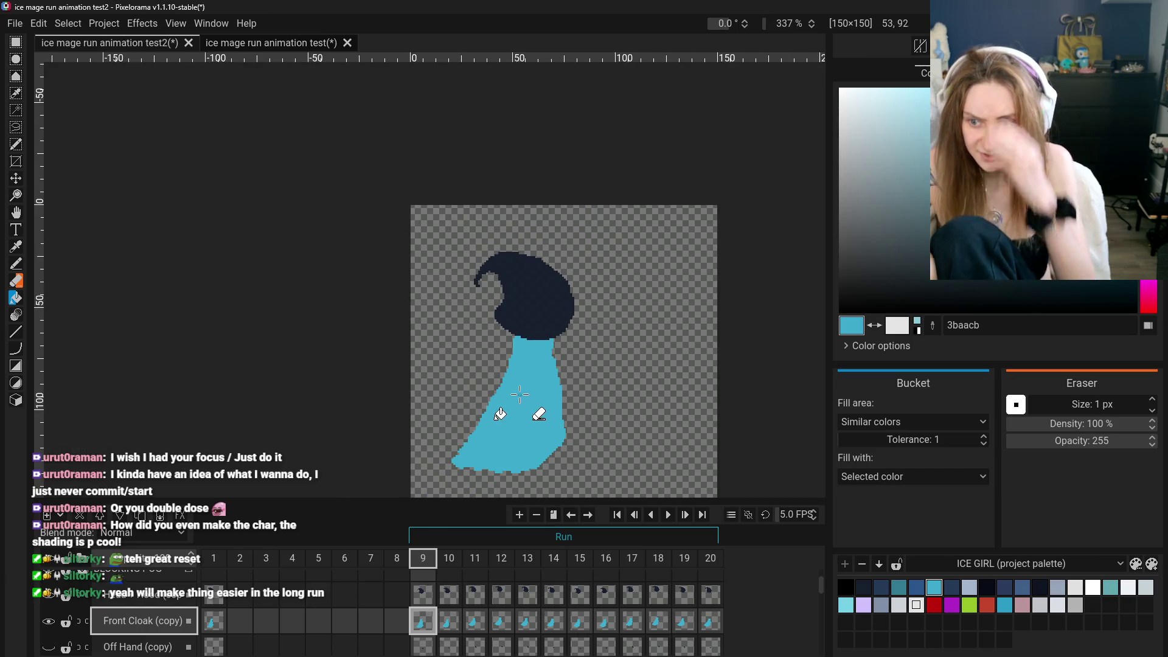
Pan the canvas to centre the cloak and view Back Cloak (copy) on frame 10
left_click(18, 217)
left_click_drag(404, 309, 403, 260)
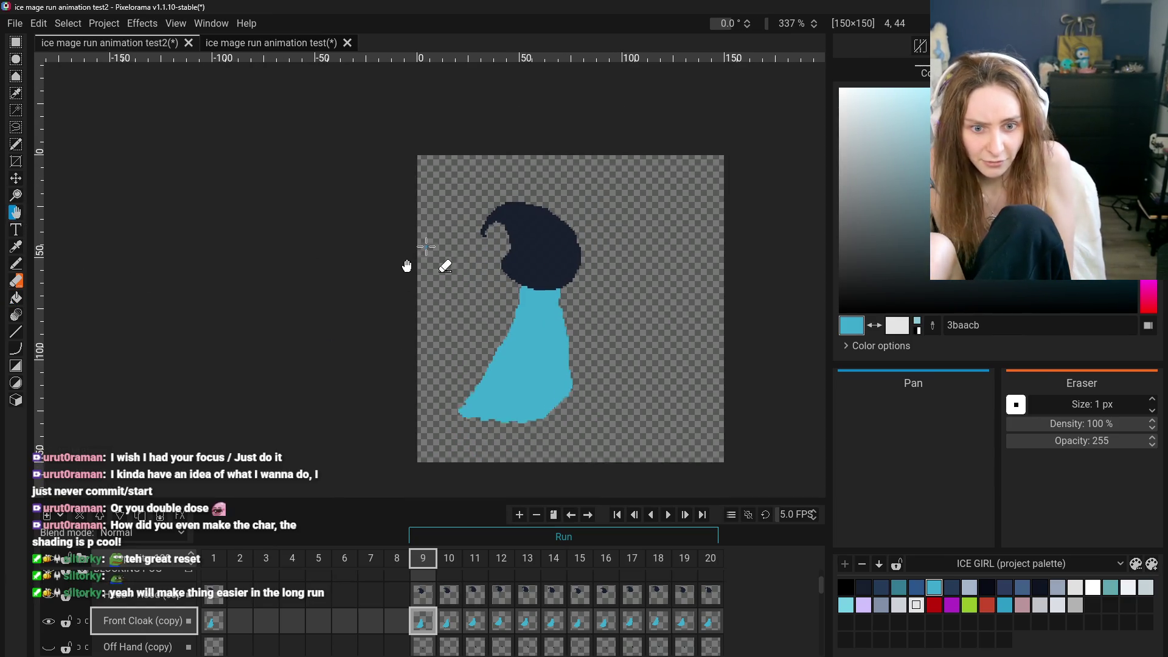
scroll(462, 393, "up", 2)
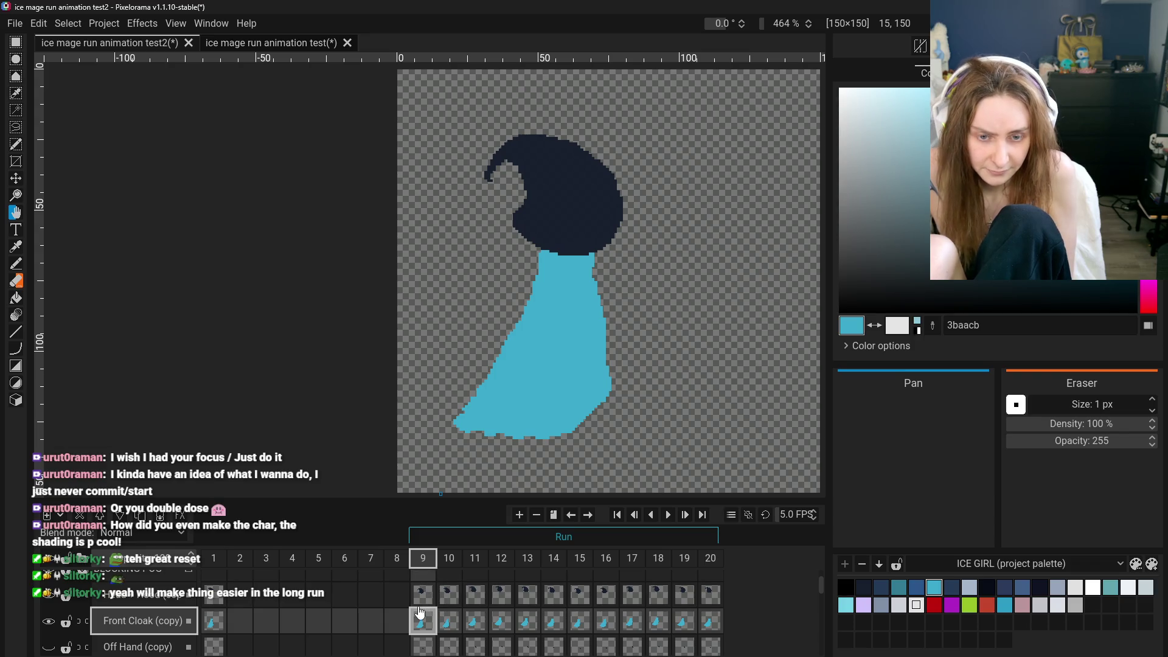
scroll(424, 639, "down", 5)
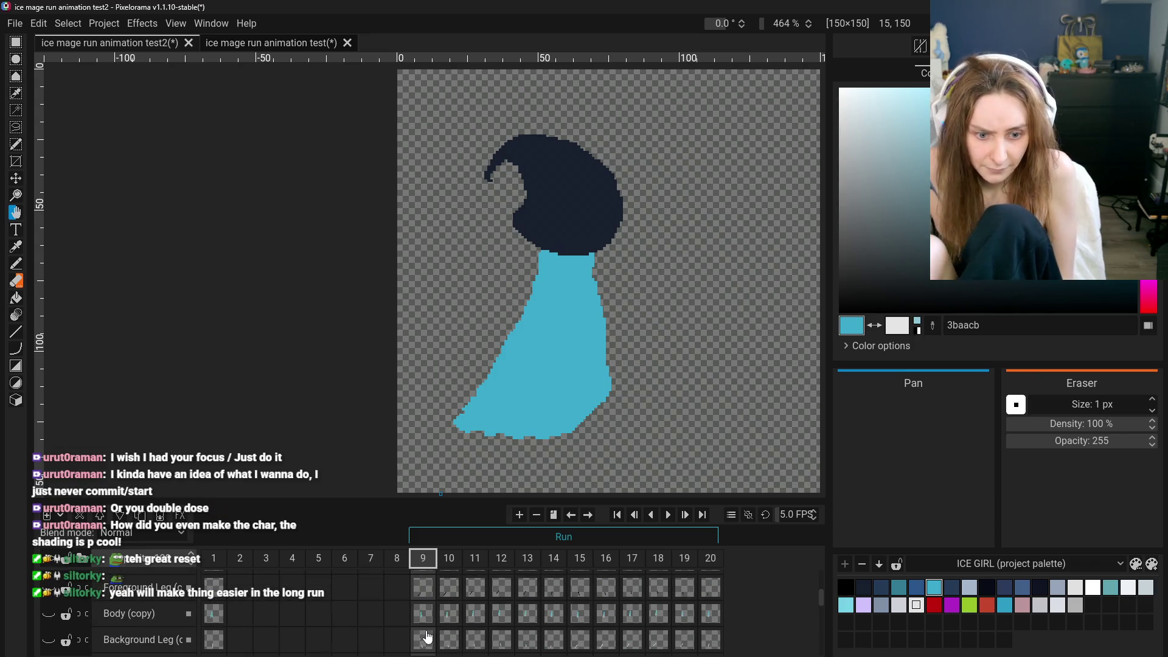
scroll(438, 648, "down", 1)
left_click(425, 641)
left_click(449, 641)
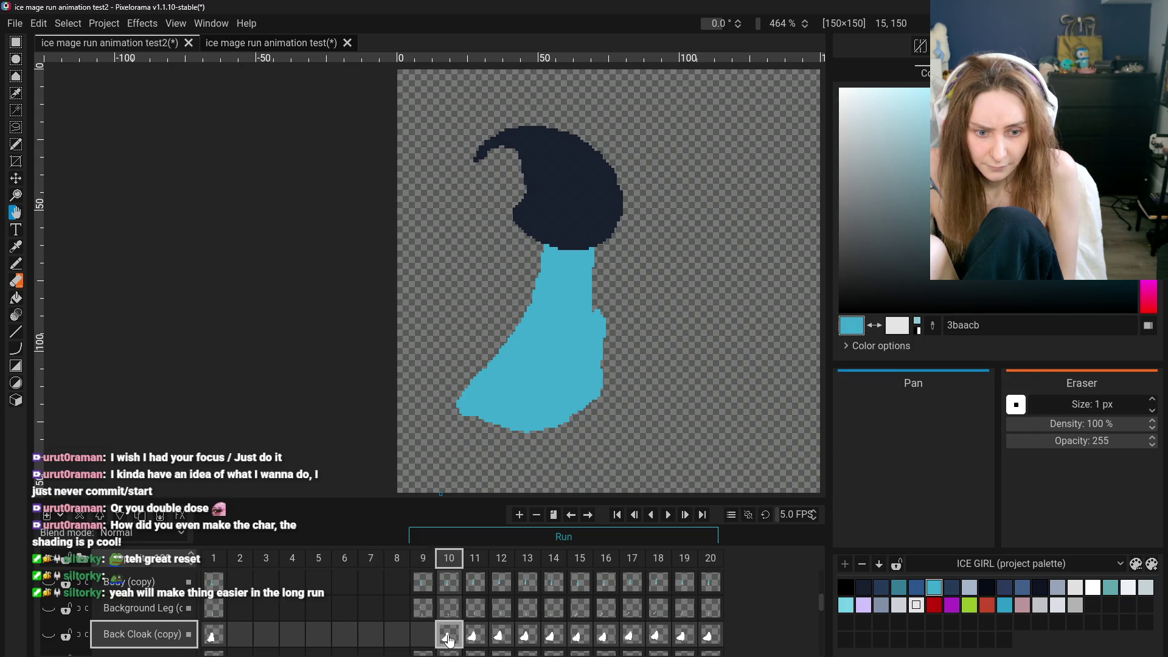
scroll(434, 643, "down", 3)
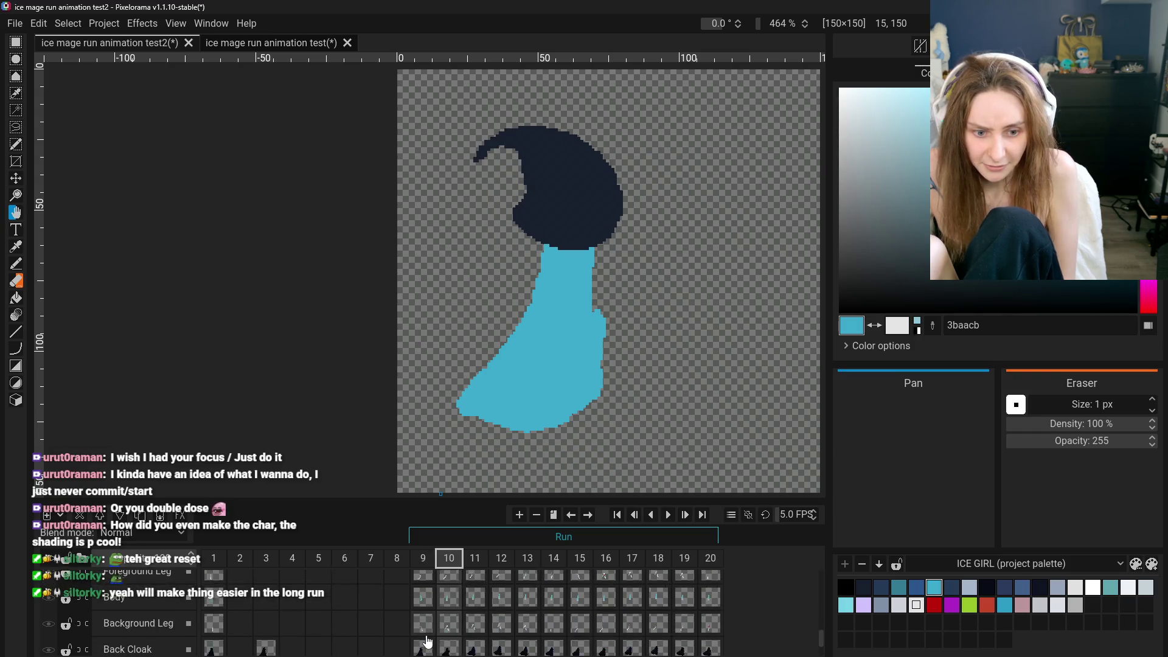
Select the original Back Cloak cel on frame 9 and make the legs visible
left_click(424, 640)
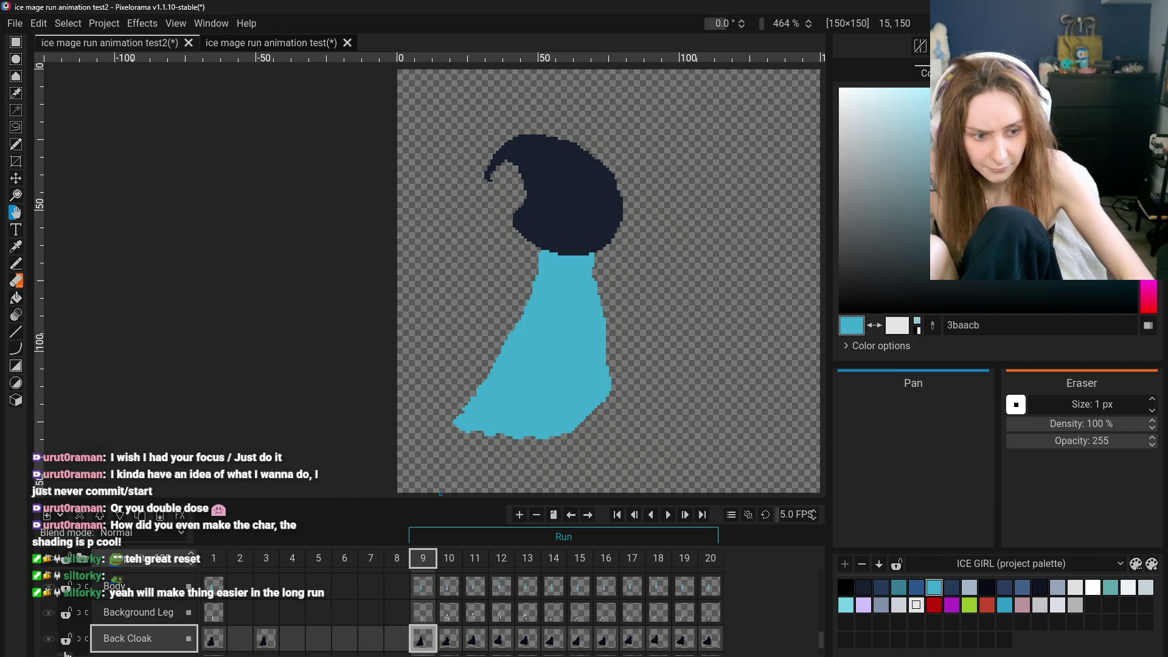
scroll(54, 645, "down", 3)
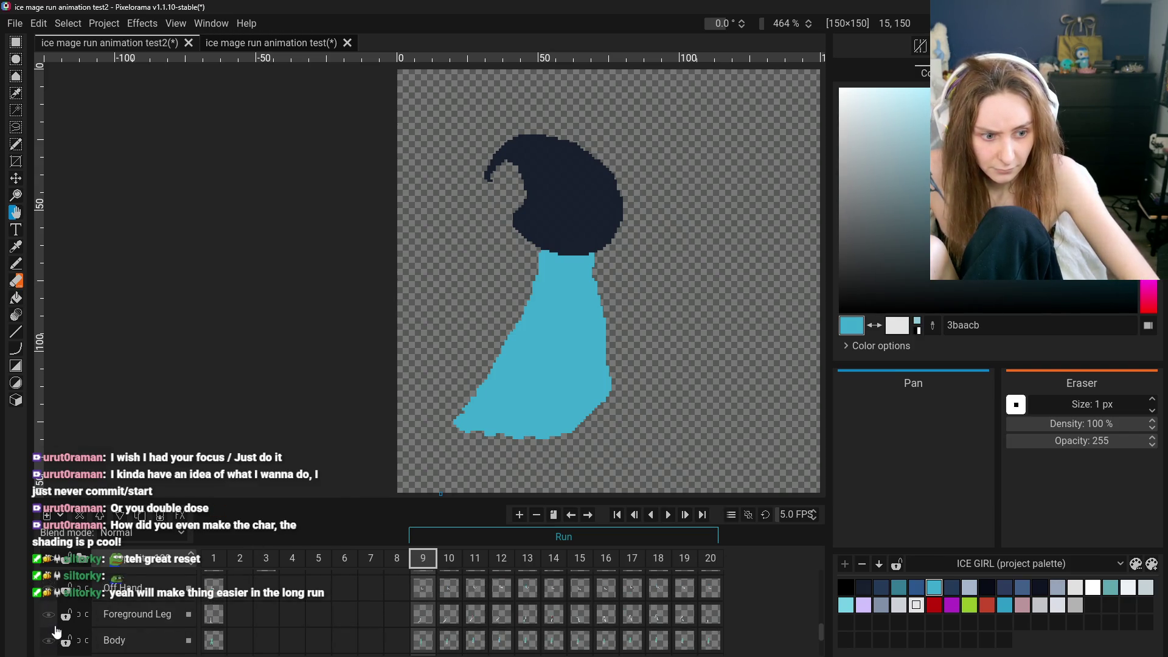
left_click(49, 628)
scroll(95, 636, "up", 3)
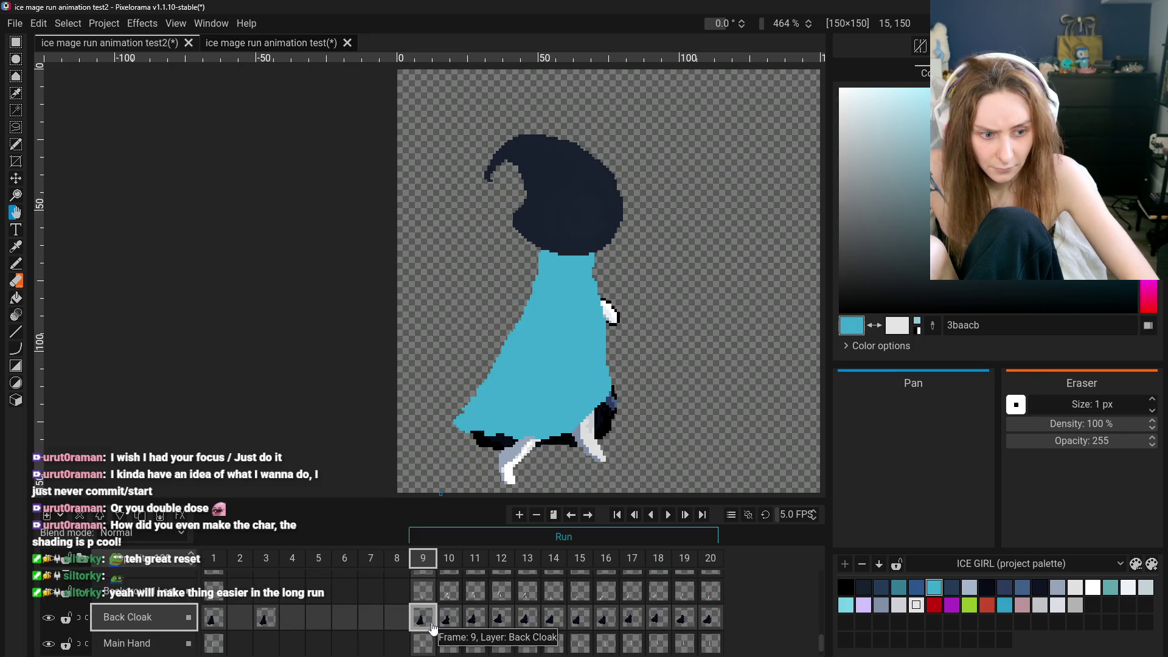
Select the entire canvas and scroll the timeline back to Back Cloak (copy)
key("ctrl+a")
scroll(139, 635, "down", 3)
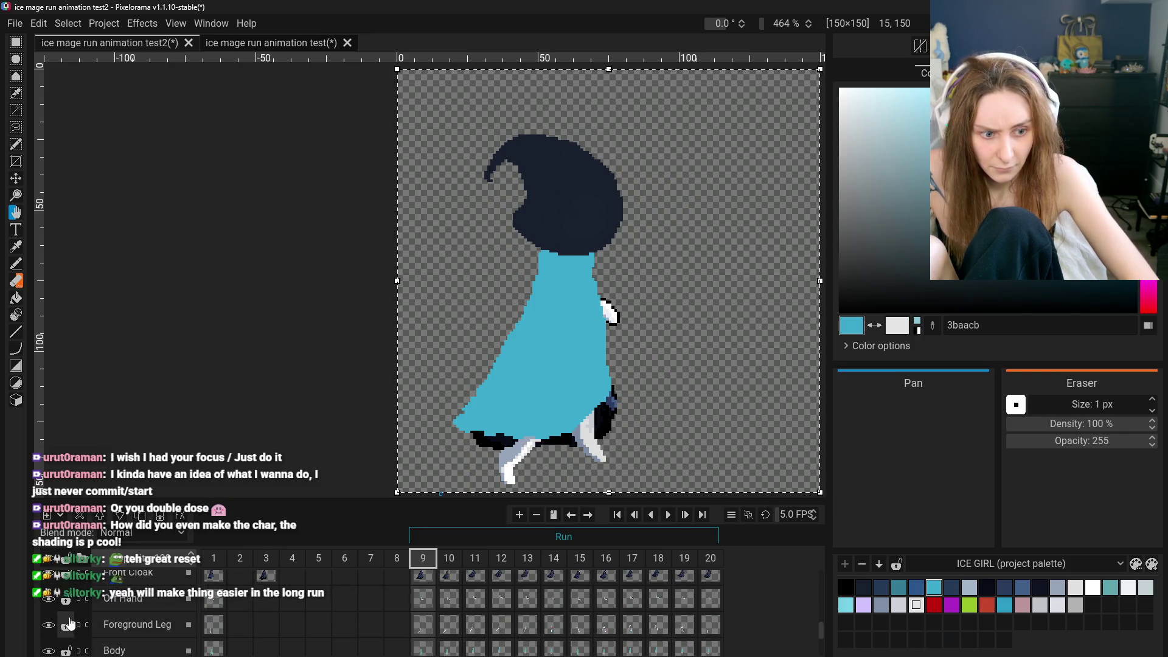
scroll(320, 633, "up", 3)
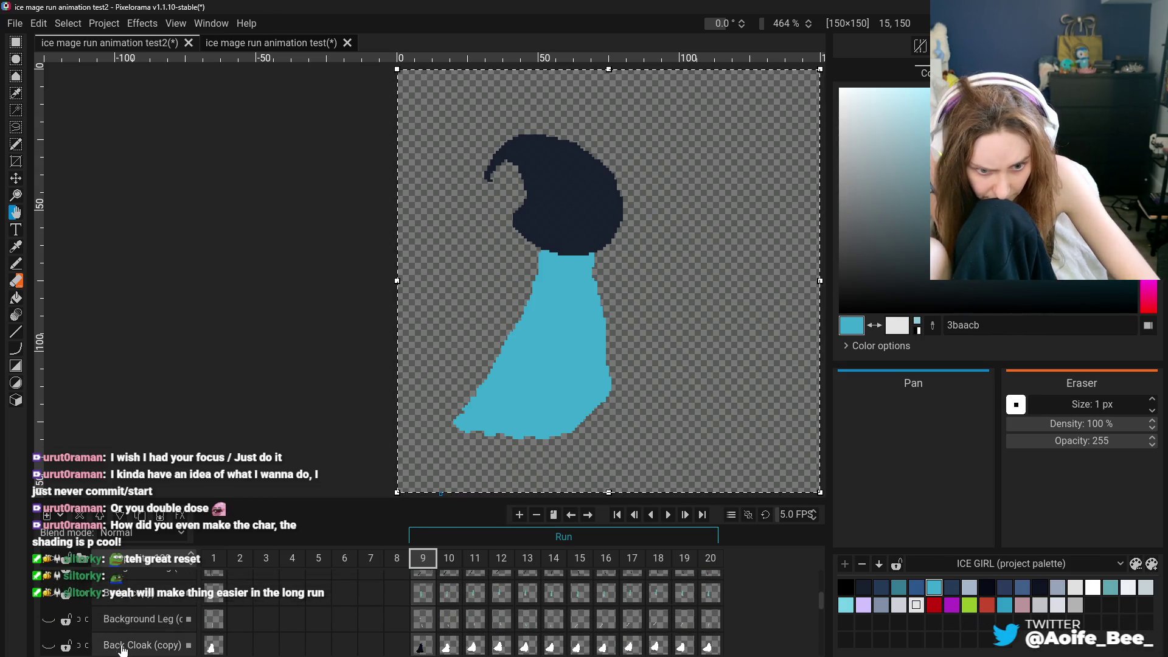
scroll(371, 641, "up", 5)
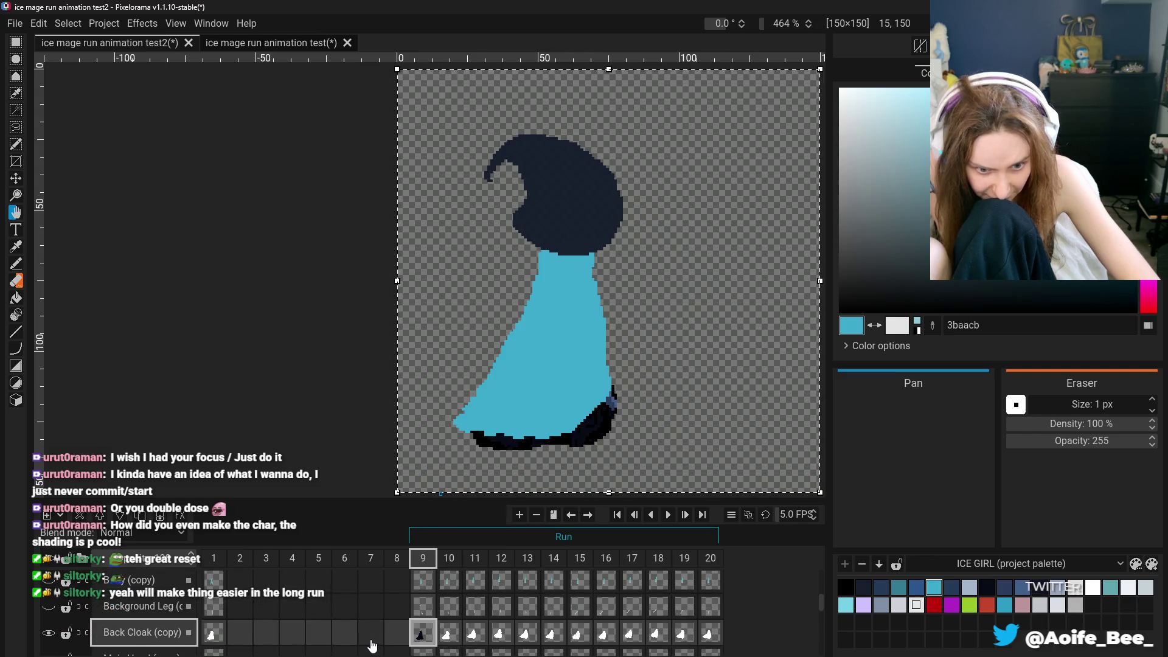
scroll(377, 645, "down", 3)
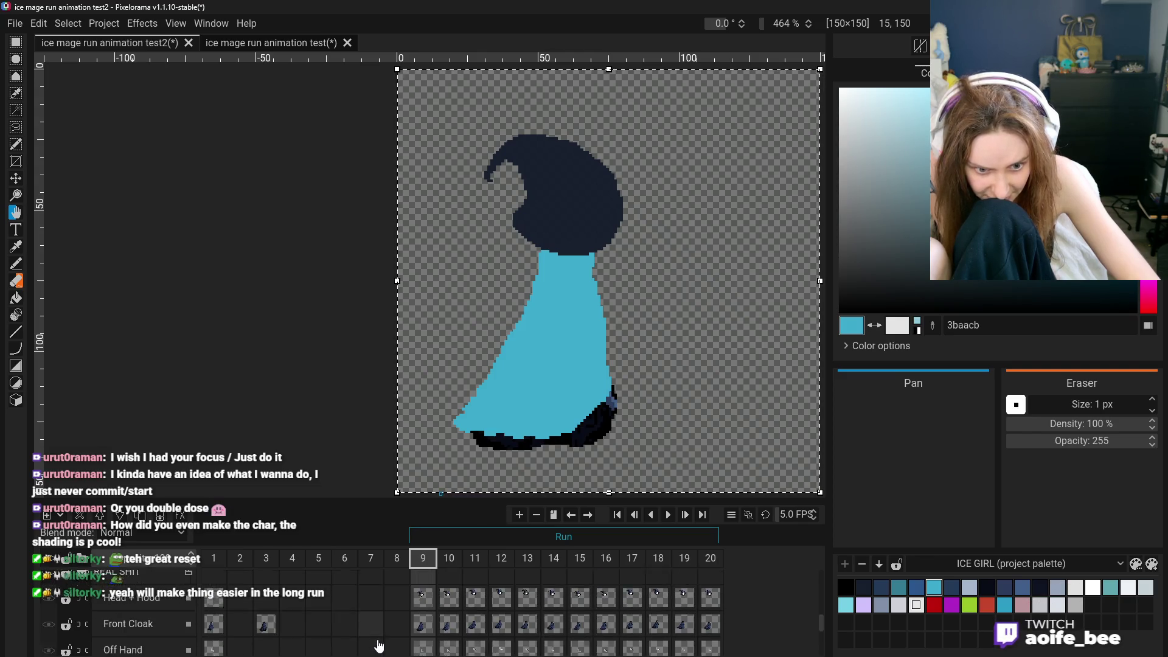
scroll(382, 653, "down", 5)
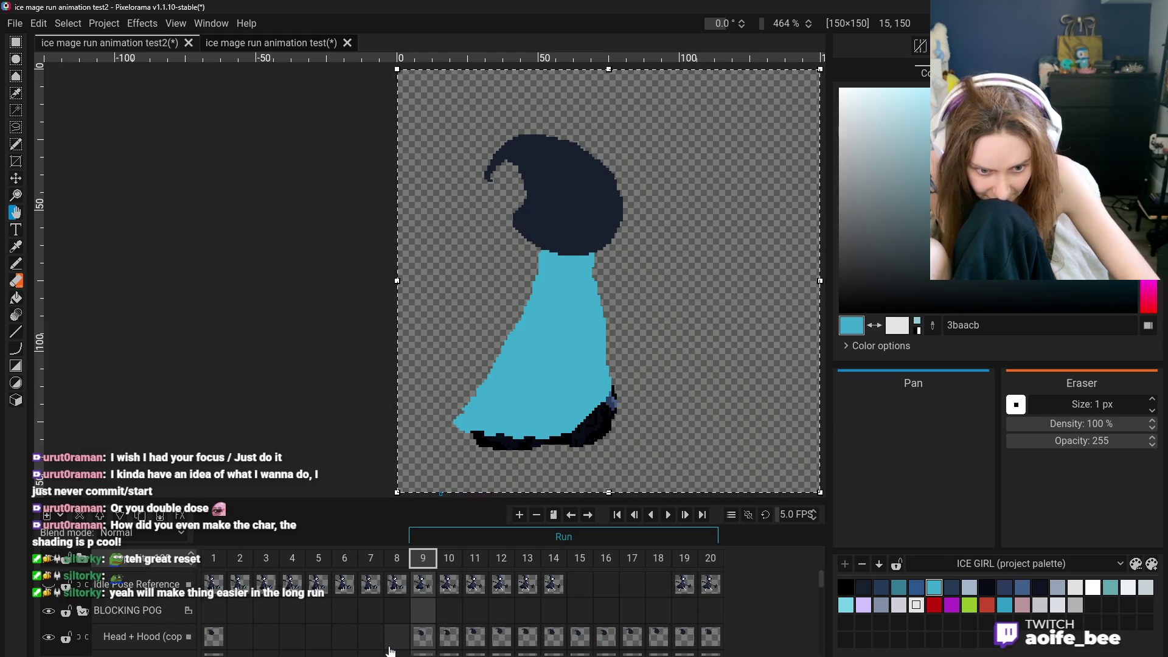
scroll(389, 648, "down", 5)
scroll(396, 644, "down", 5)
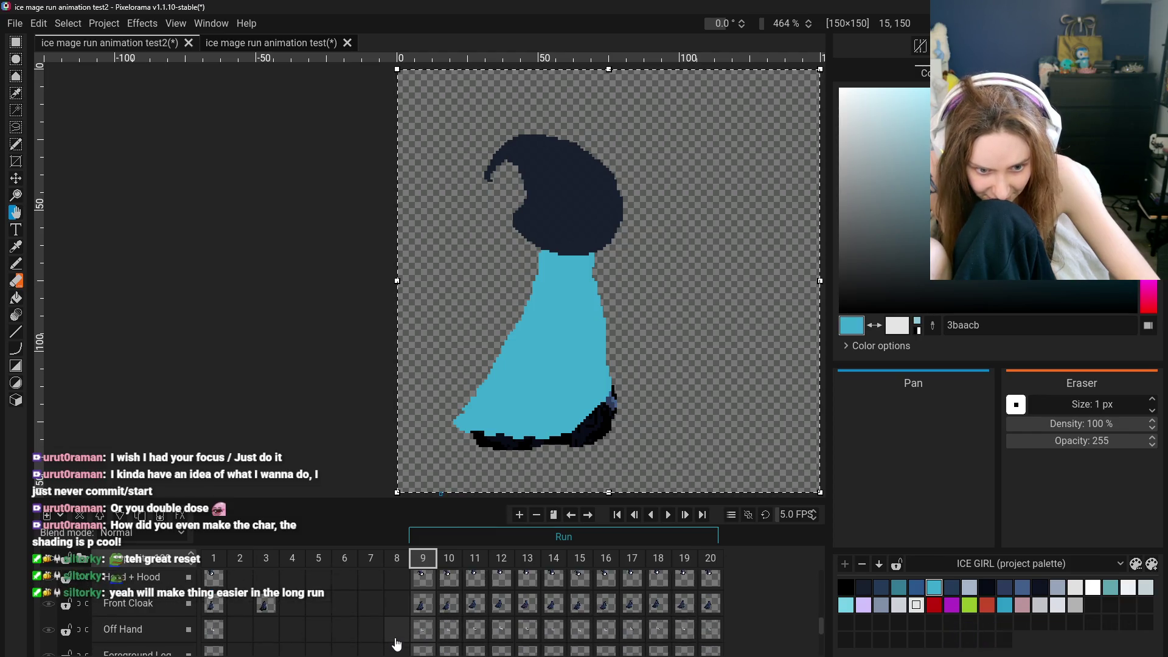
scroll(396, 644, "up", 5)
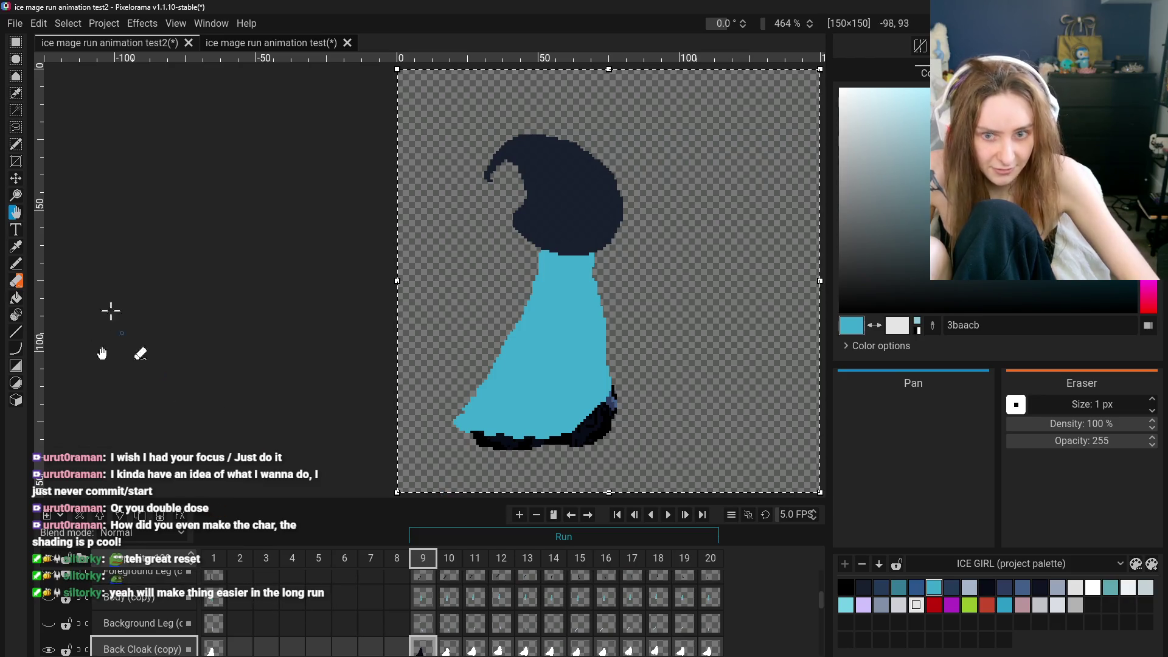
left_click(16, 247)
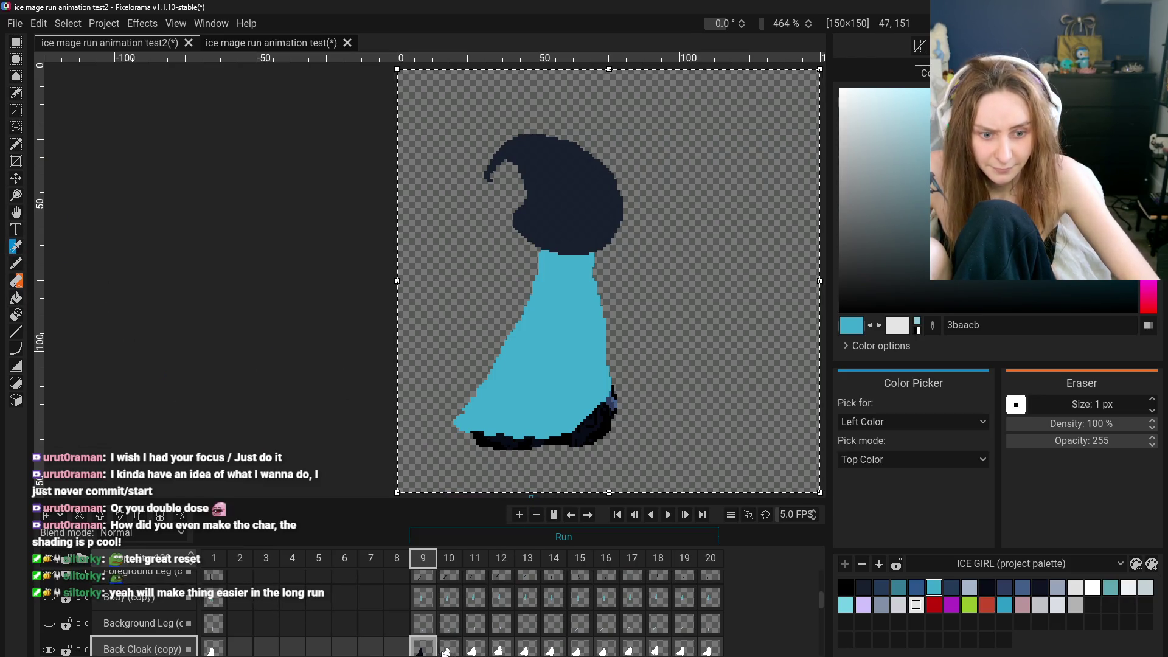
scroll(445, 652, "down", 1)
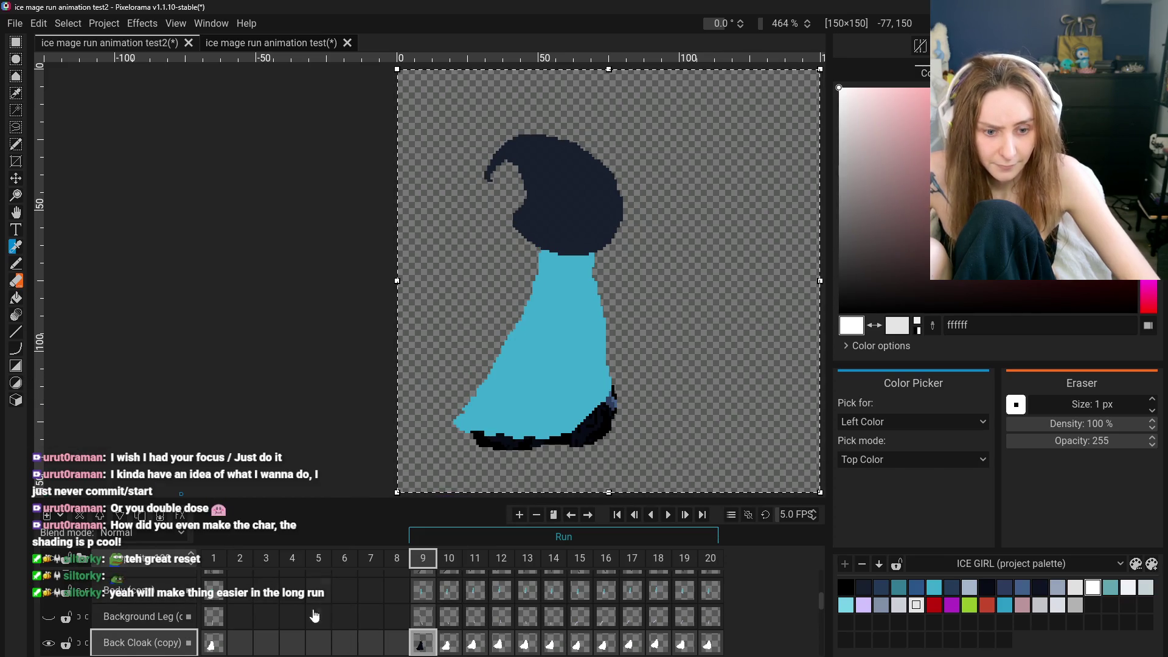
scroll(64, 609, "up", 5)
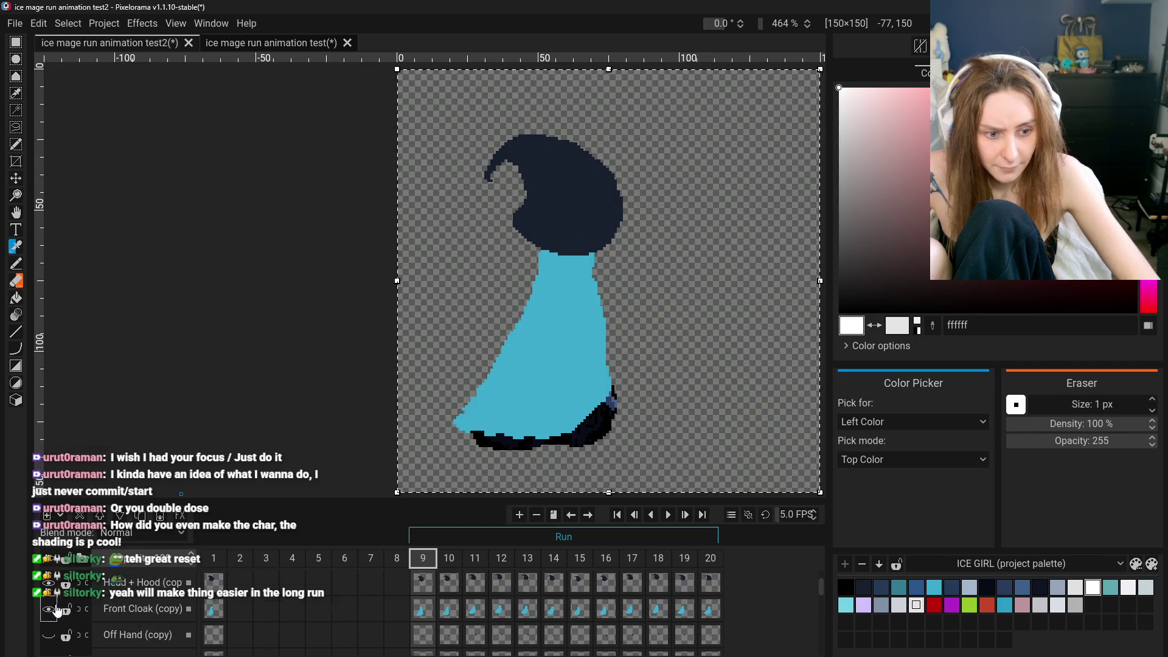
left_click(16, 299)
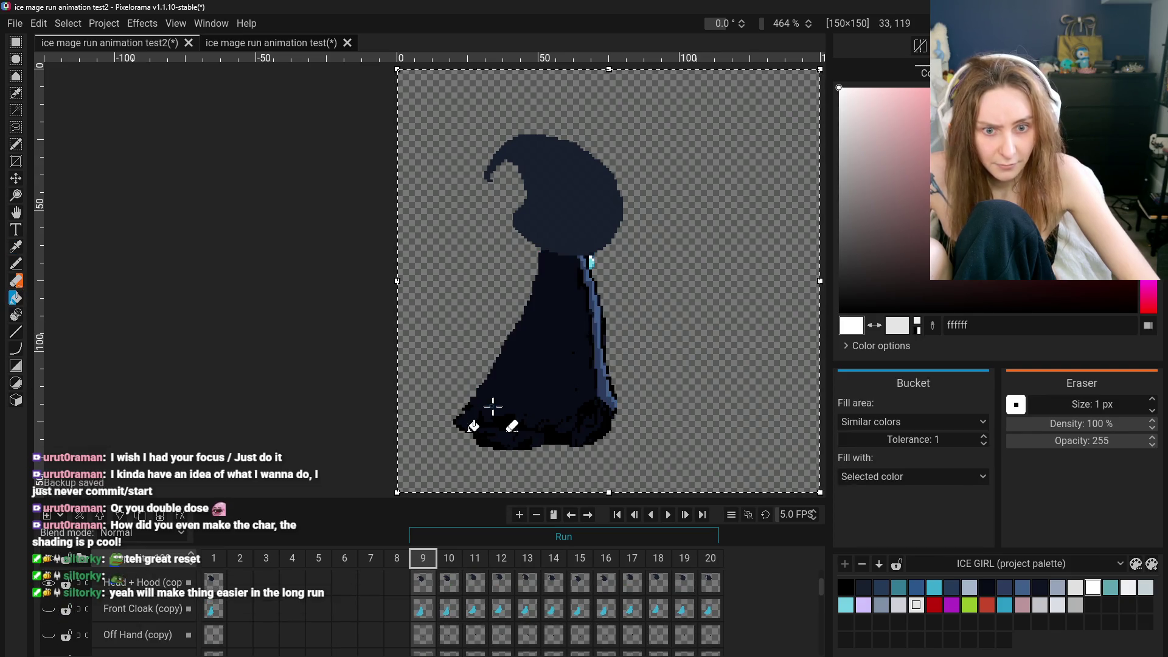
left_click(587, 355)
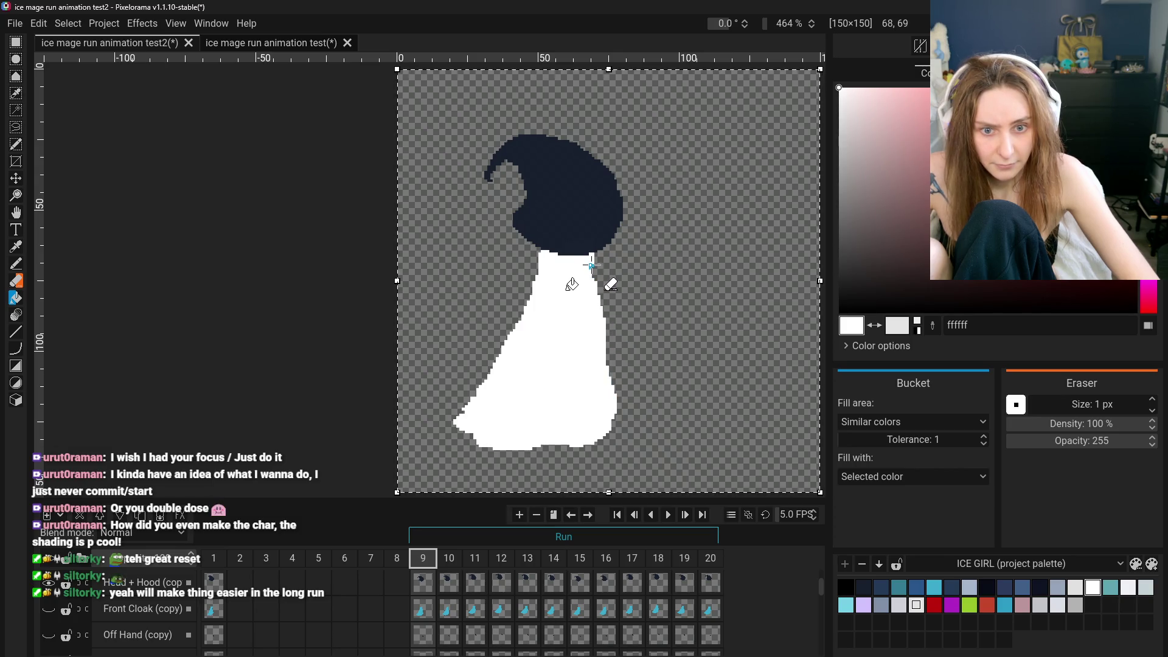
scroll(523, 425, "down", 1)
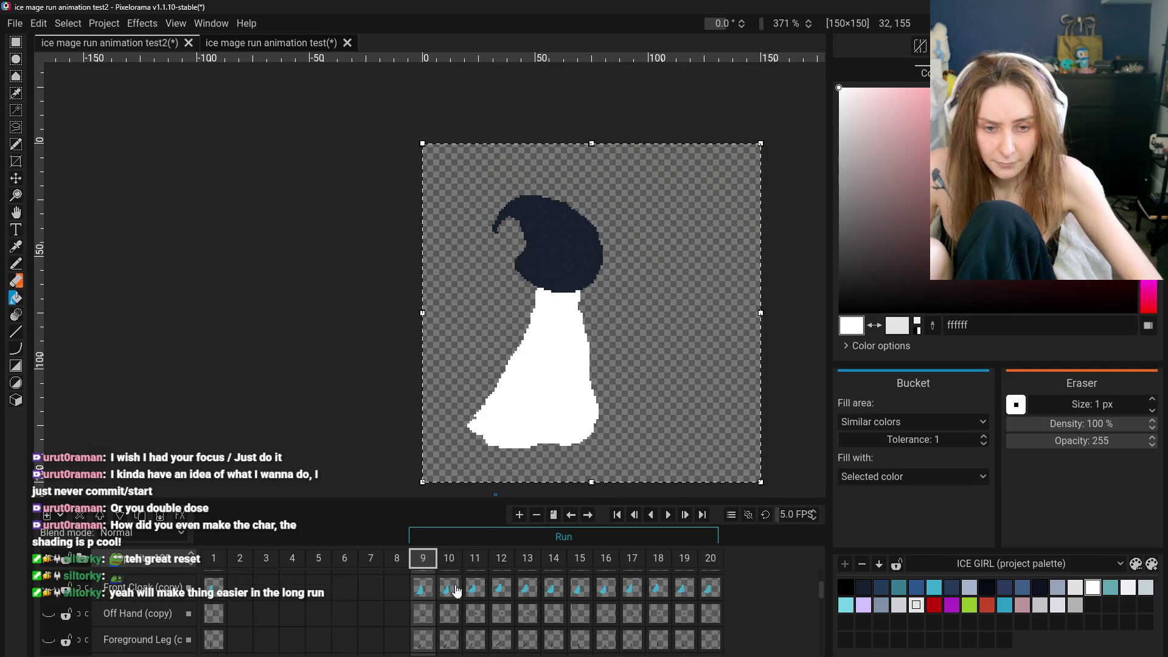
scroll(471, 608, "up", 1)
key("n")
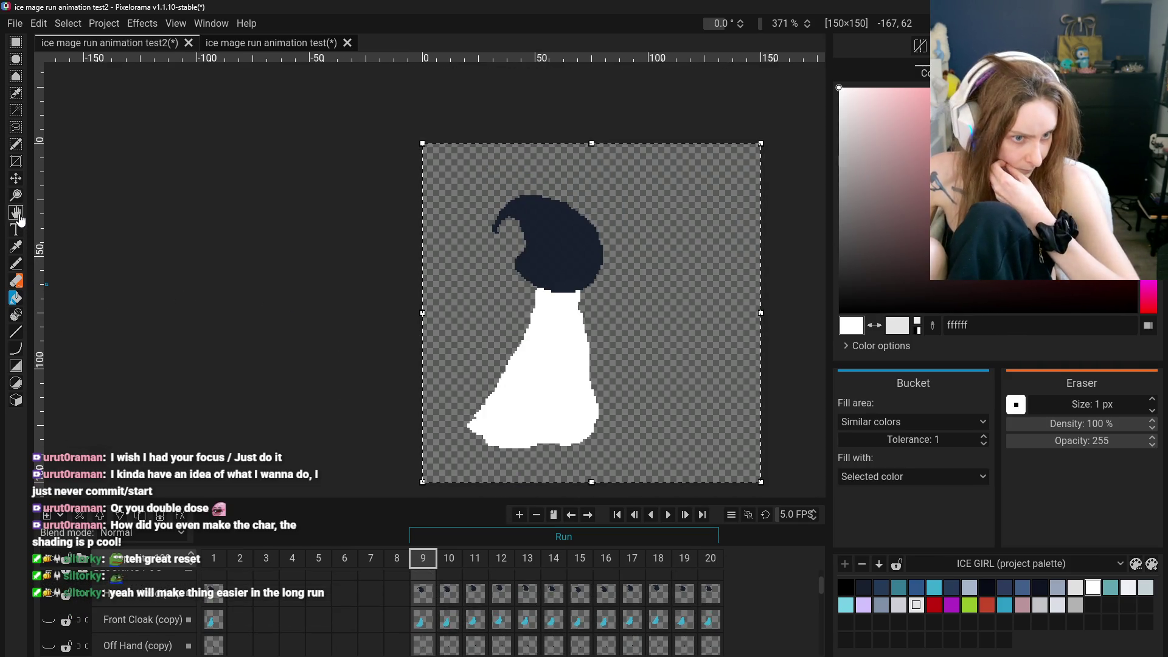
left_click_drag(382, 344, 383, 295)
scroll(101, 599, "down", 1)
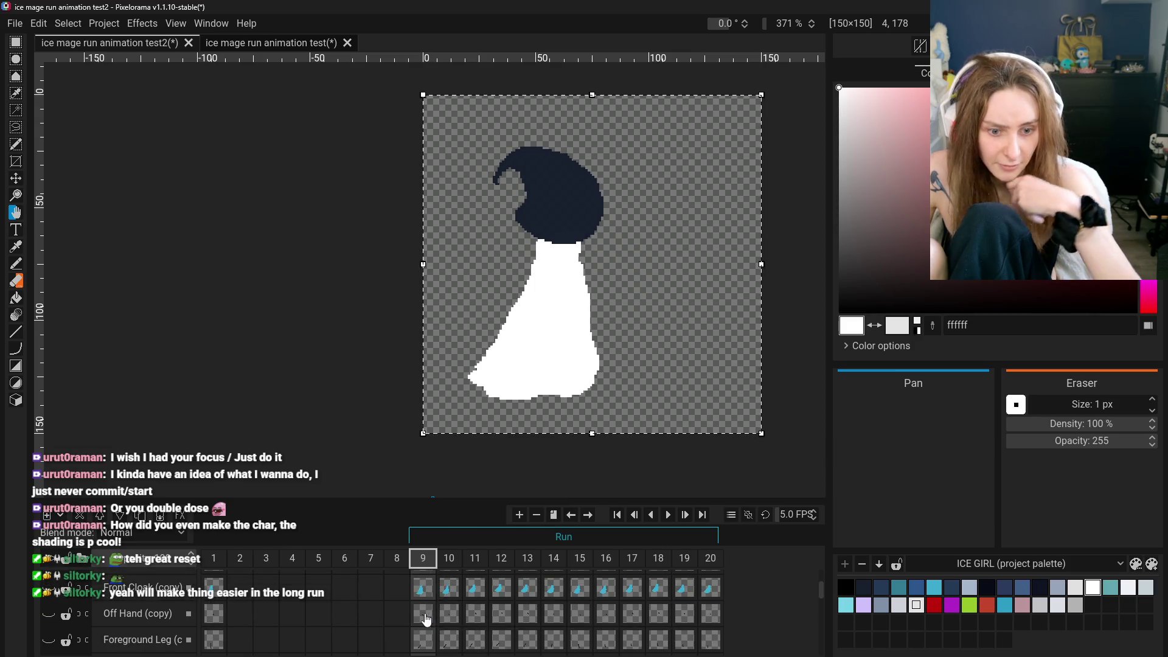
scroll(101, 599, "up", 2)
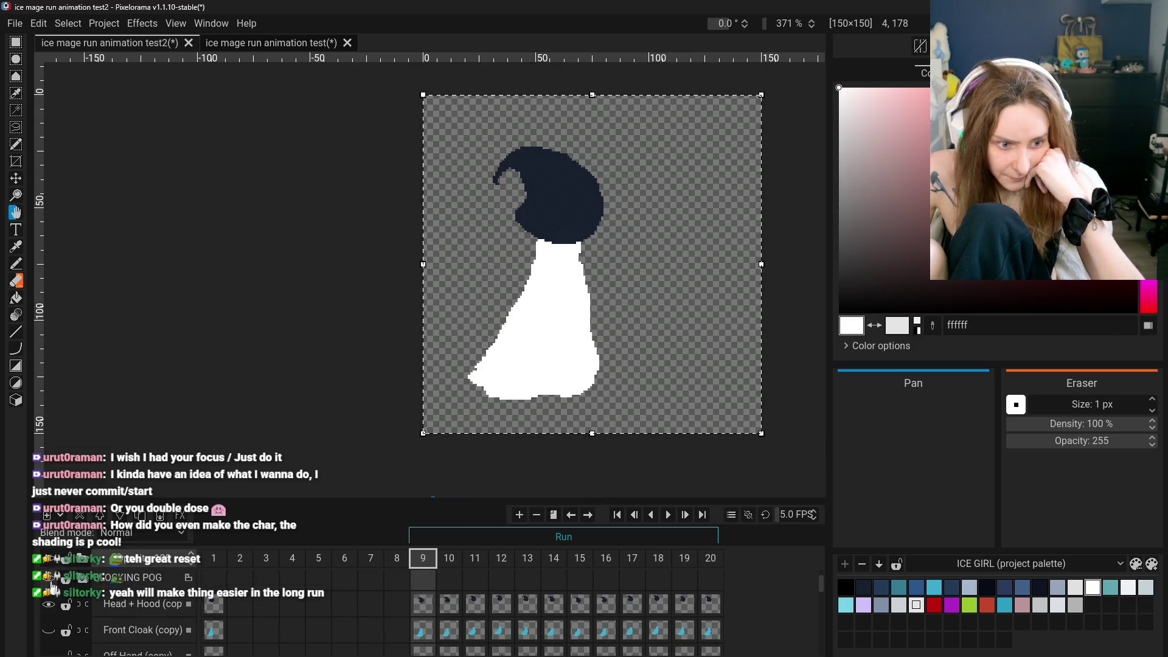
Show the Front Cloak (copy), Off Hand, Background Leg, Back Cloak and Main Hand (copy) layers
left_click(48, 630)
scroll(49, 631, "down", 1)
left_click(50, 621)
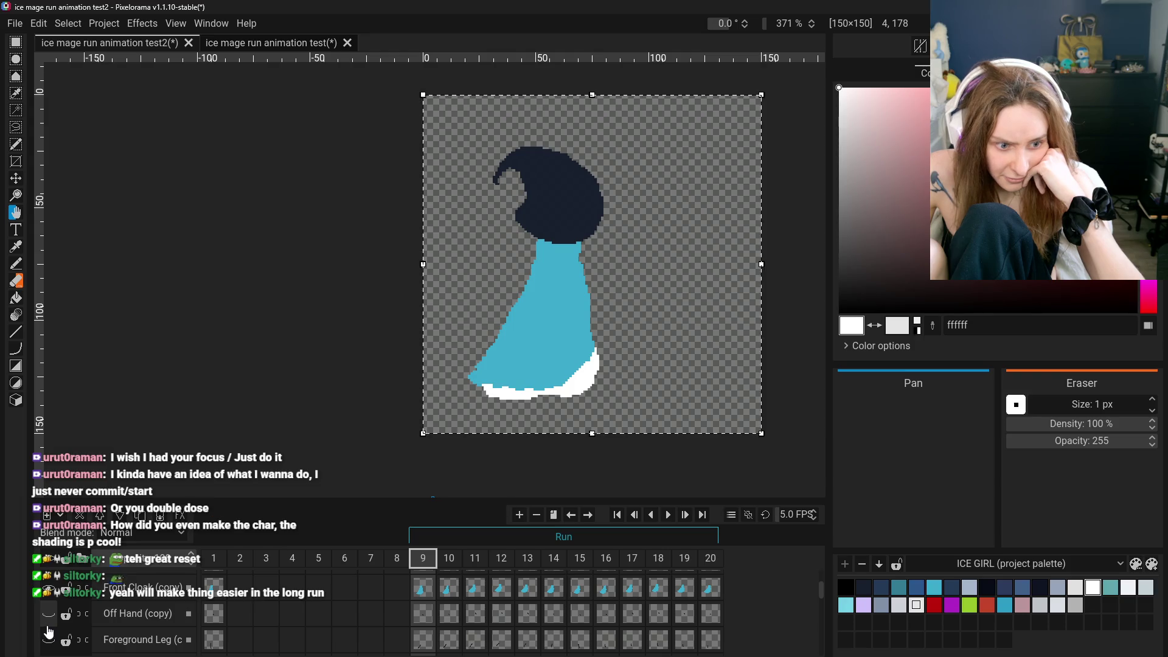
left_click(51, 627)
scroll(52, 626, "down", 1)
left_click(49, 637)
scroll(50, 638, "down", 2)
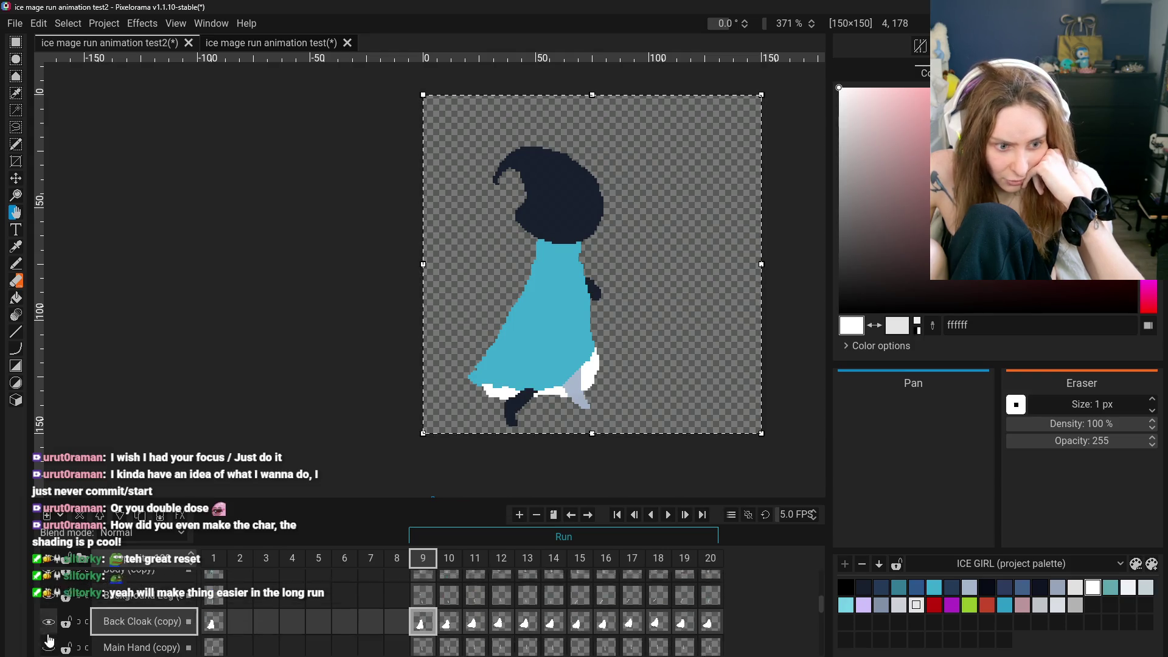
left_click(50, 639)
Play the run animation
scroll(52, 641, "down", 1)
scroll(53, 640, "down", 1)
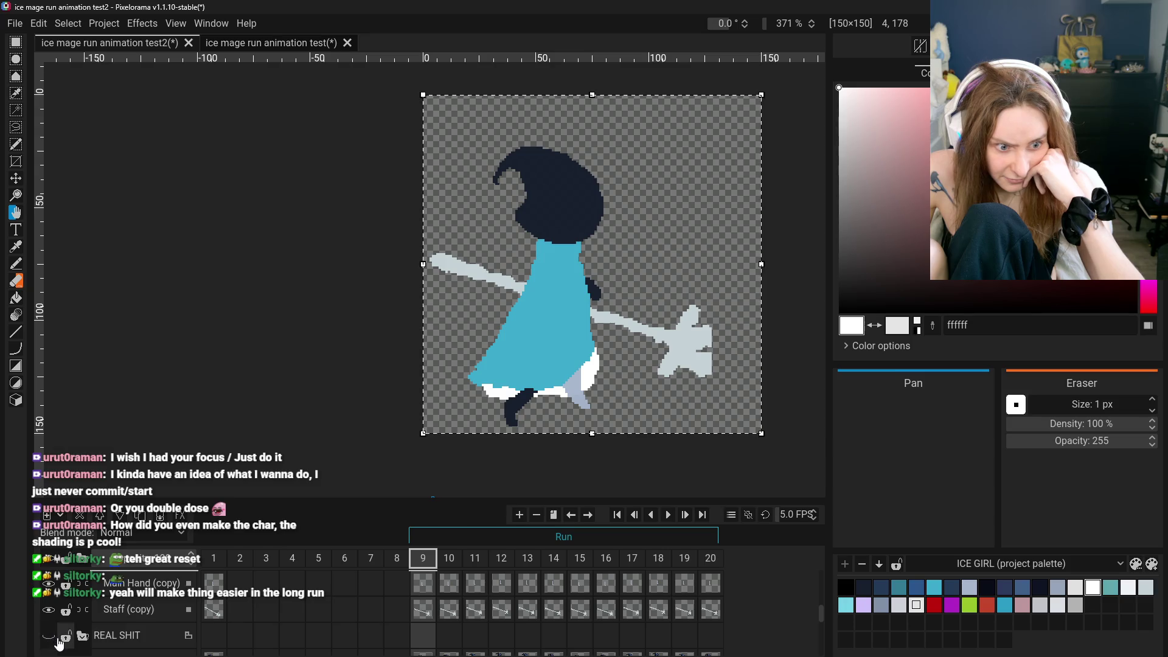
scroll(51, 635, "up", 7)
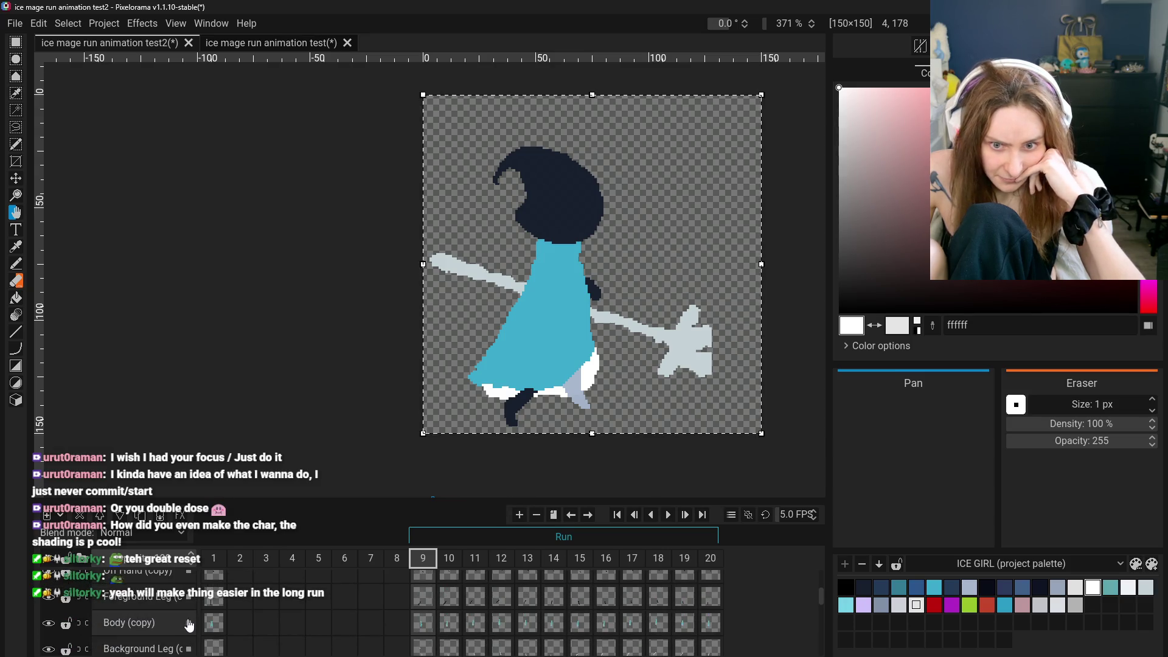
scroll(413, 623, "up", 2)
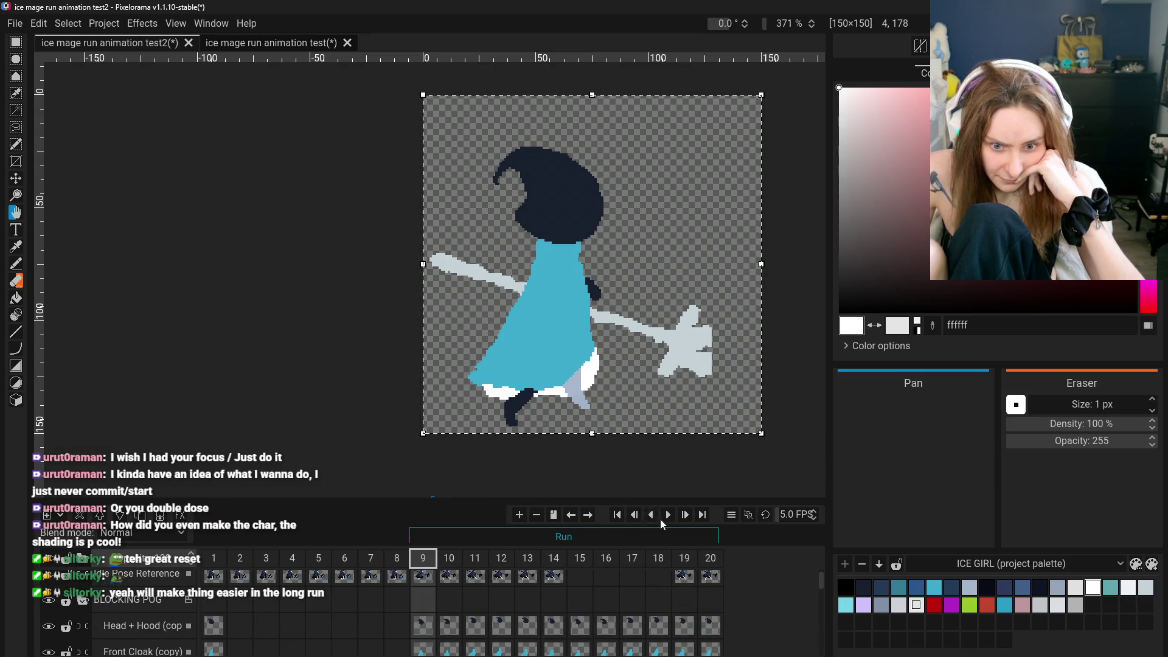
left_click(668, 516)
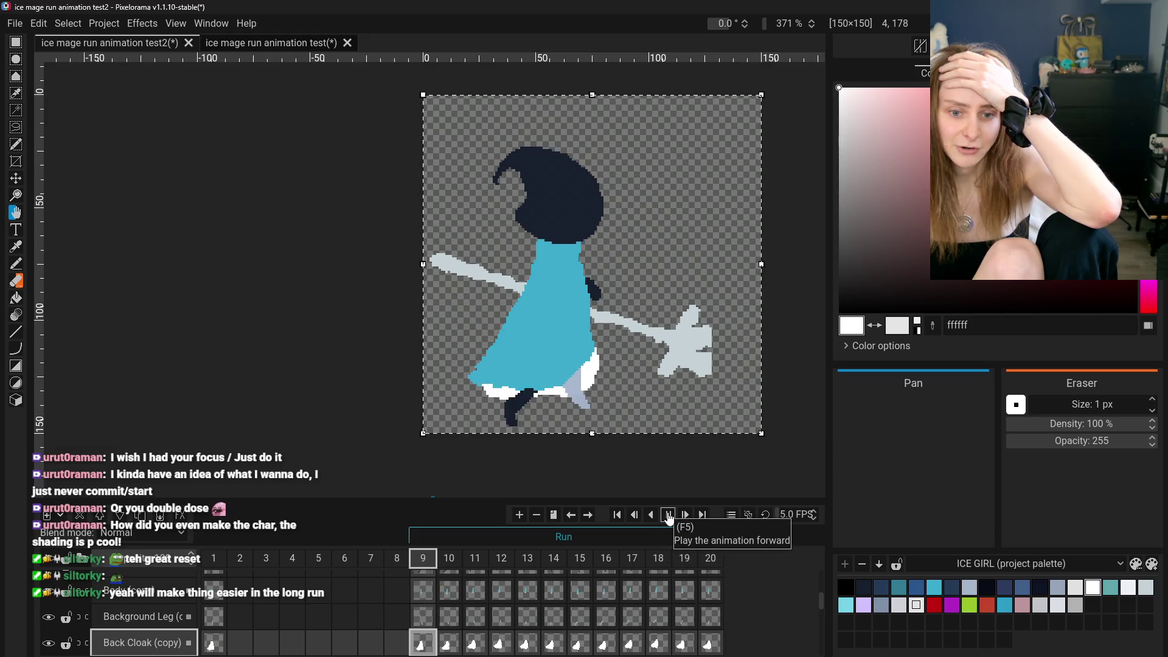
Pause playback and bring up frame 10's pose via frame 9
left_click(668, 518)
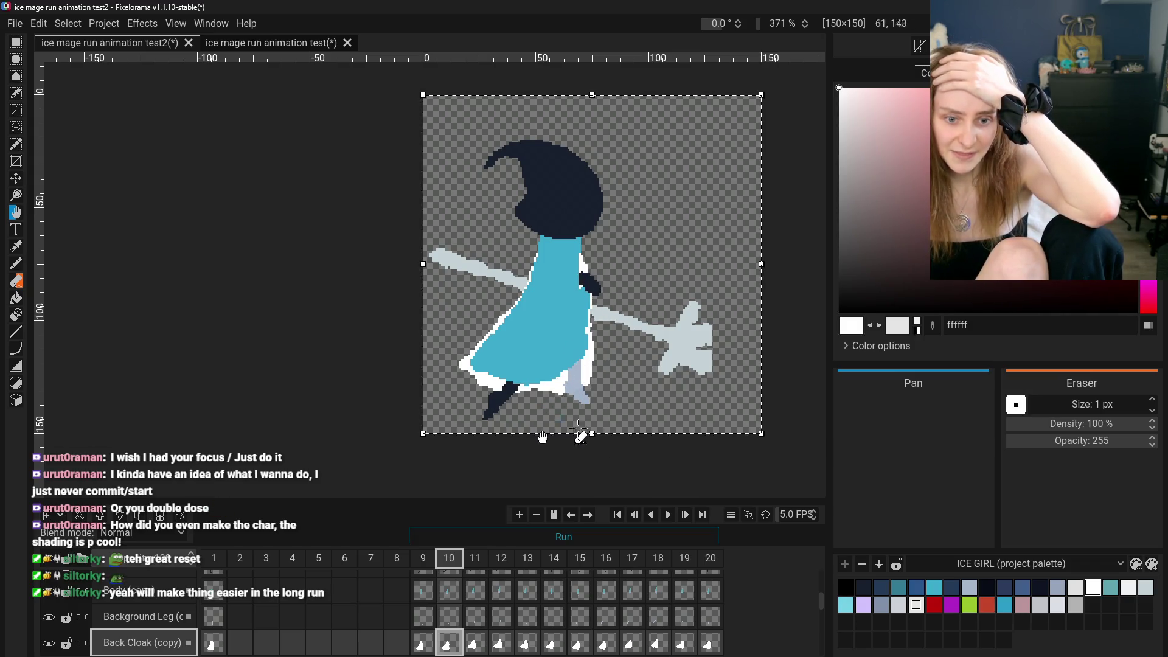
left_click(668, 514)
left_click(424, 597)
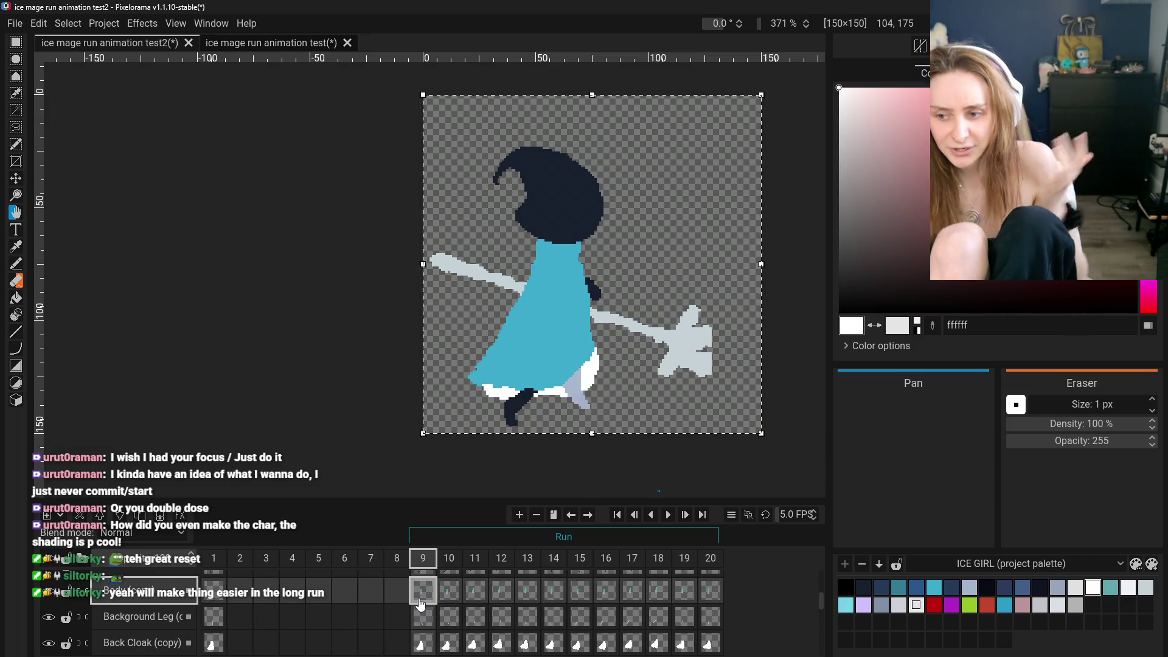
left_click(449, 590)
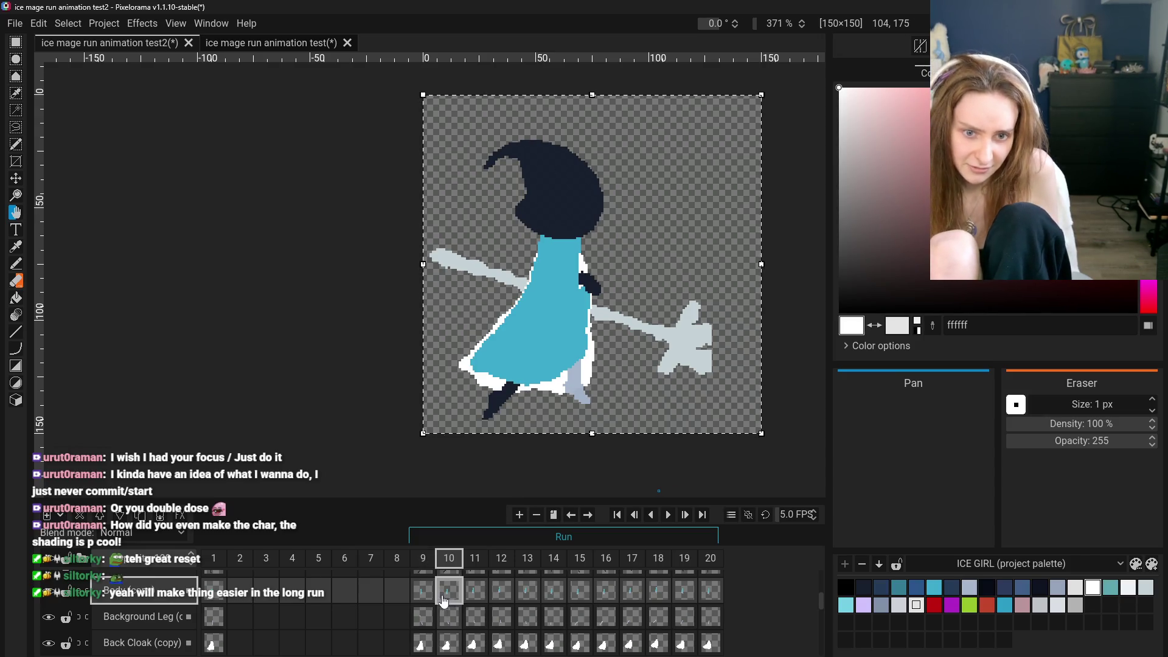
scroll(472, 360, "up", 1)
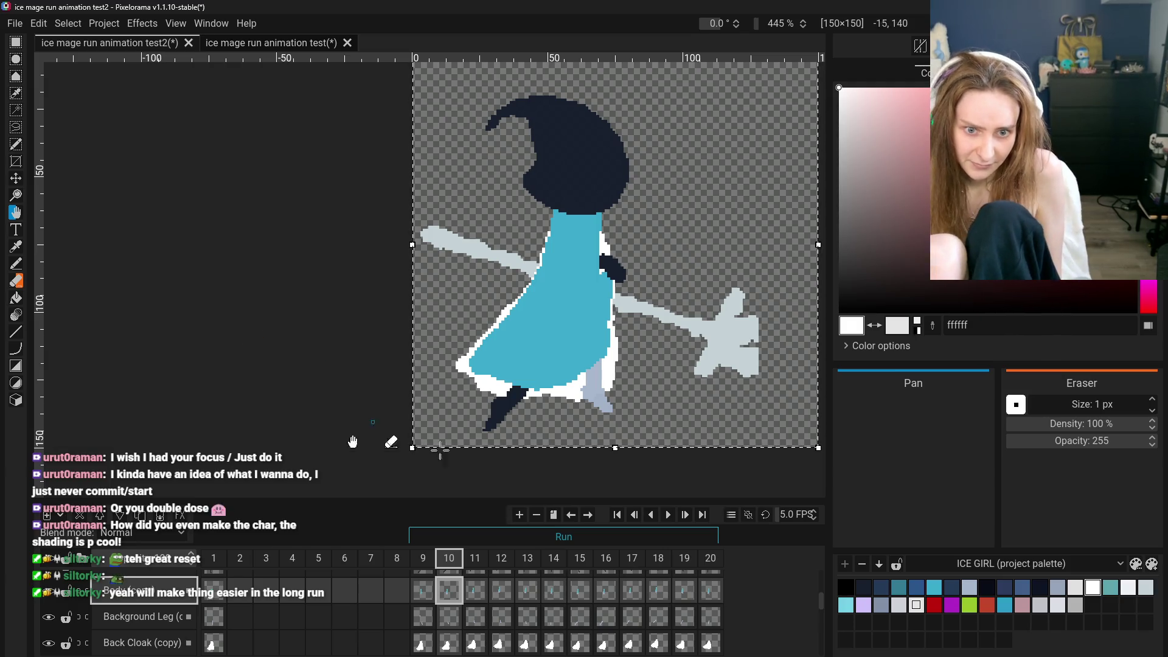
Flip between frames 9 and 10 to compare poses, with the Pencil selected
left_click(424, 590)
left_click(449, 591)
left_click(425, 592)
left_click(449, 592)
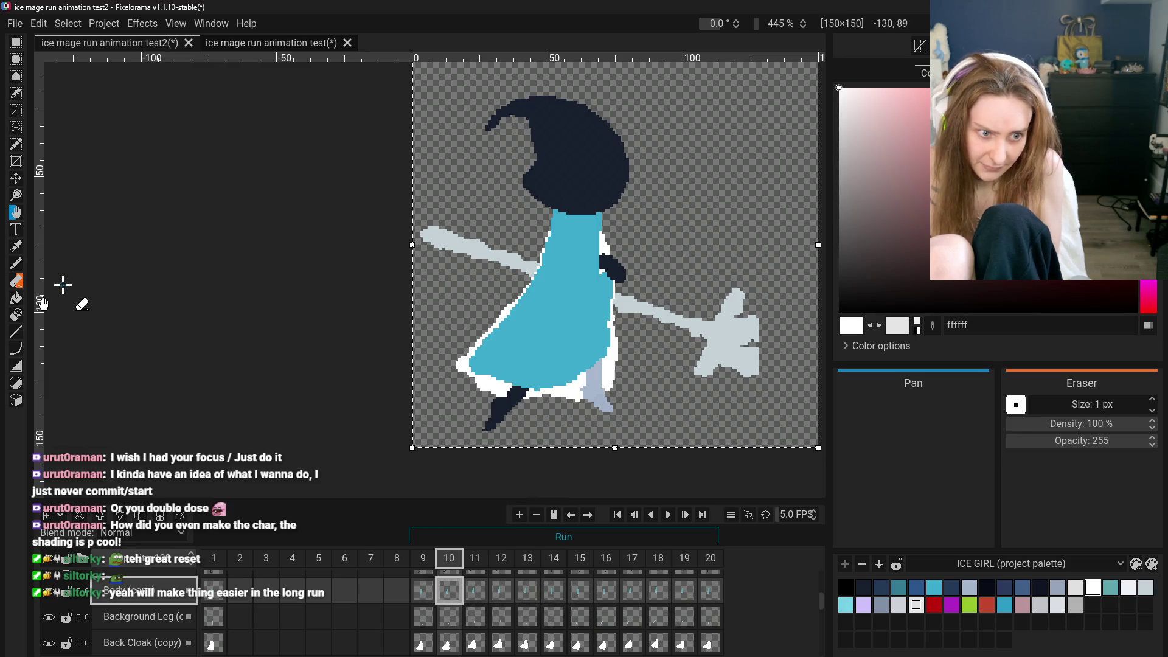
left_click(16, 263)
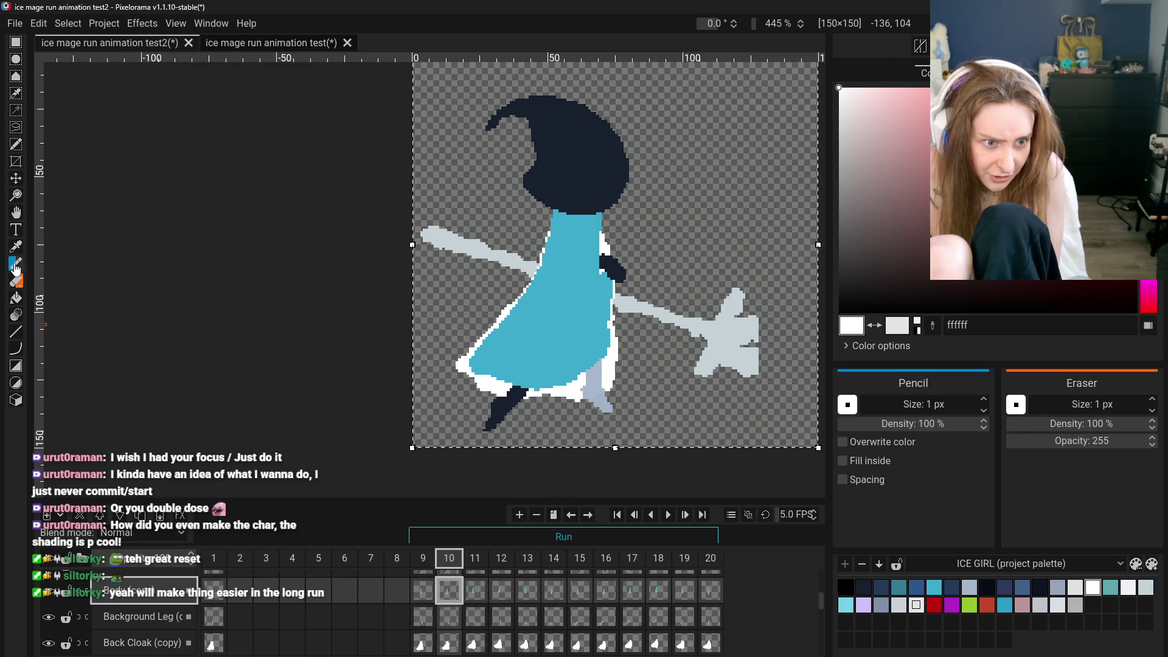
scroll(545, 235, "up", 2)
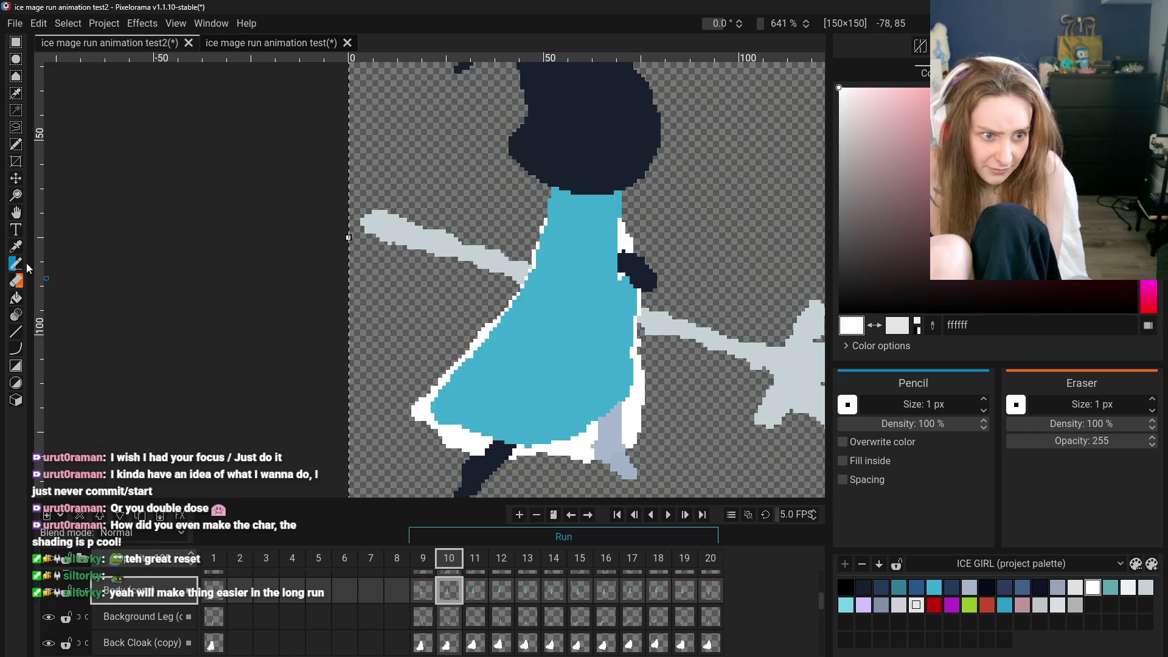
left_click(428, 599)
left_click(448, 591)
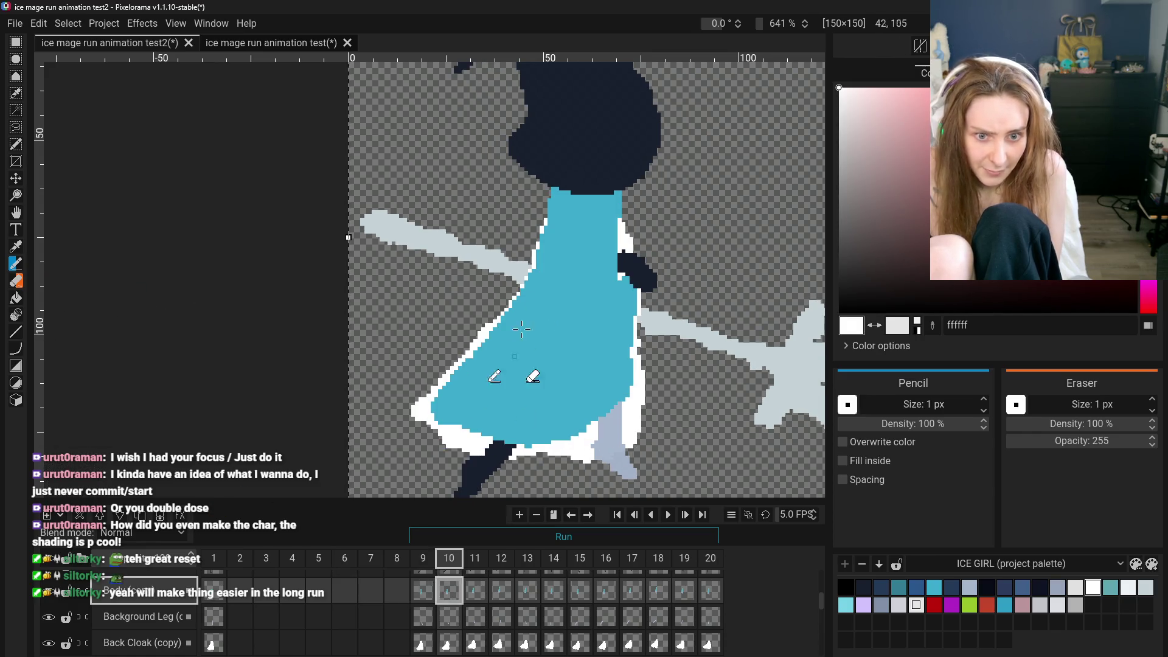
On frame 10's Front Cloak (copy) layer, paint the white left-edge pixels cyan 3baacb
scroll(161, 621, "up", 3)
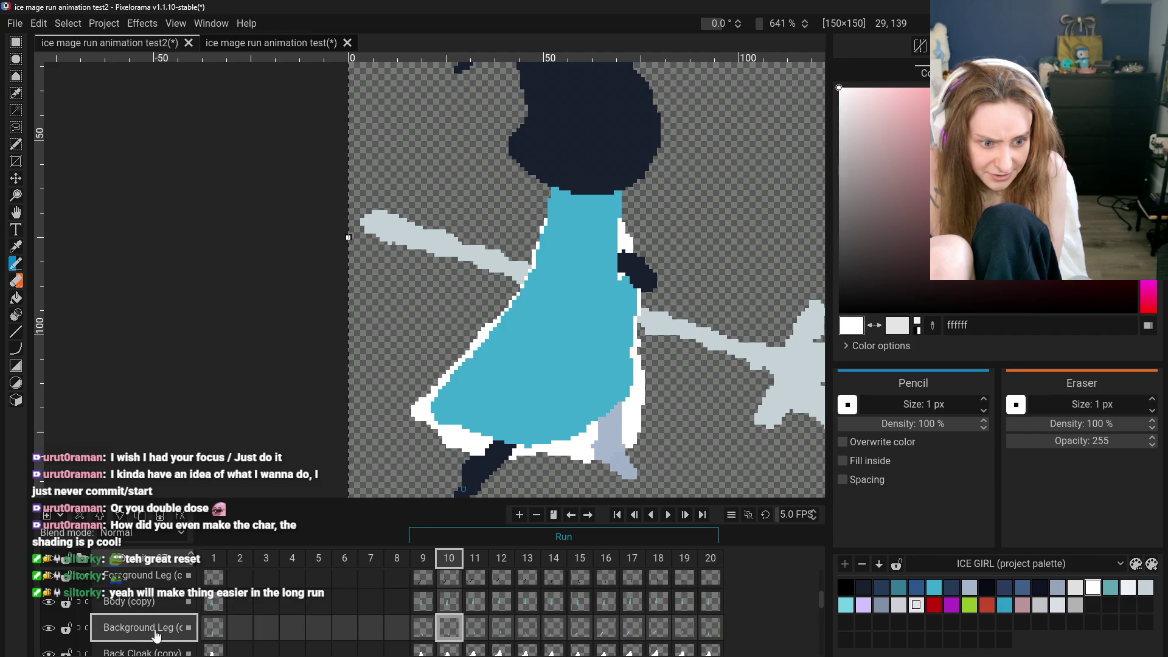
scroll(161, 621, "up", 1)
left_click(151, 620)
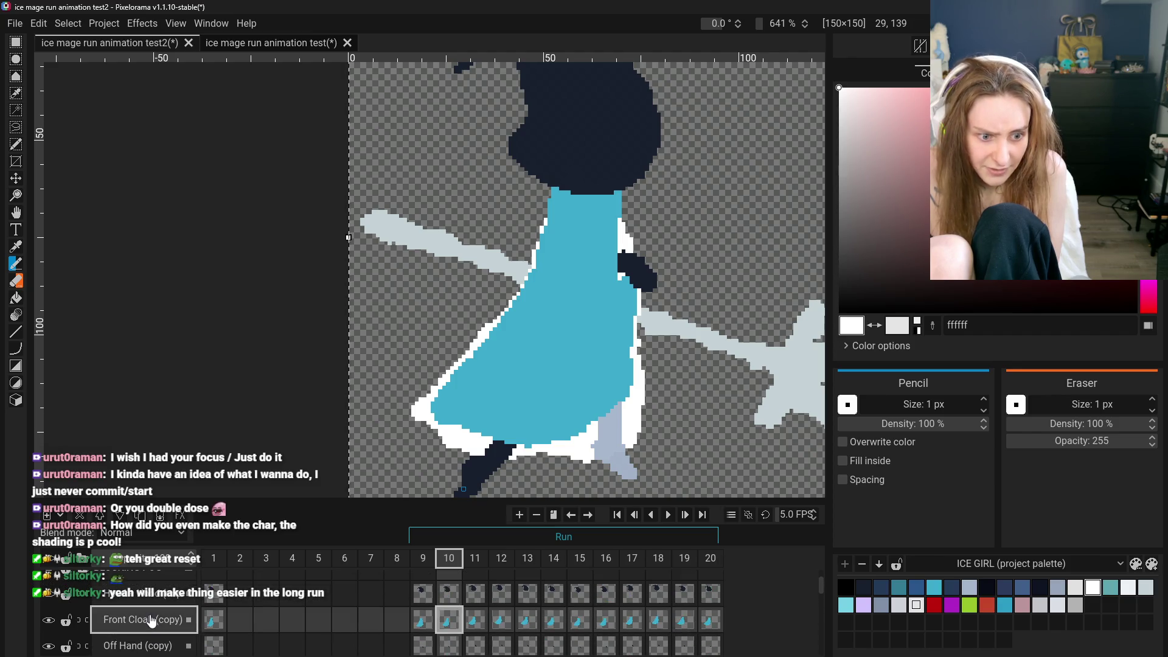
scroll(481, 414, "up", 2)
scroll(476, 400, "down", 4)
scroll(557, 195, "up", 4)
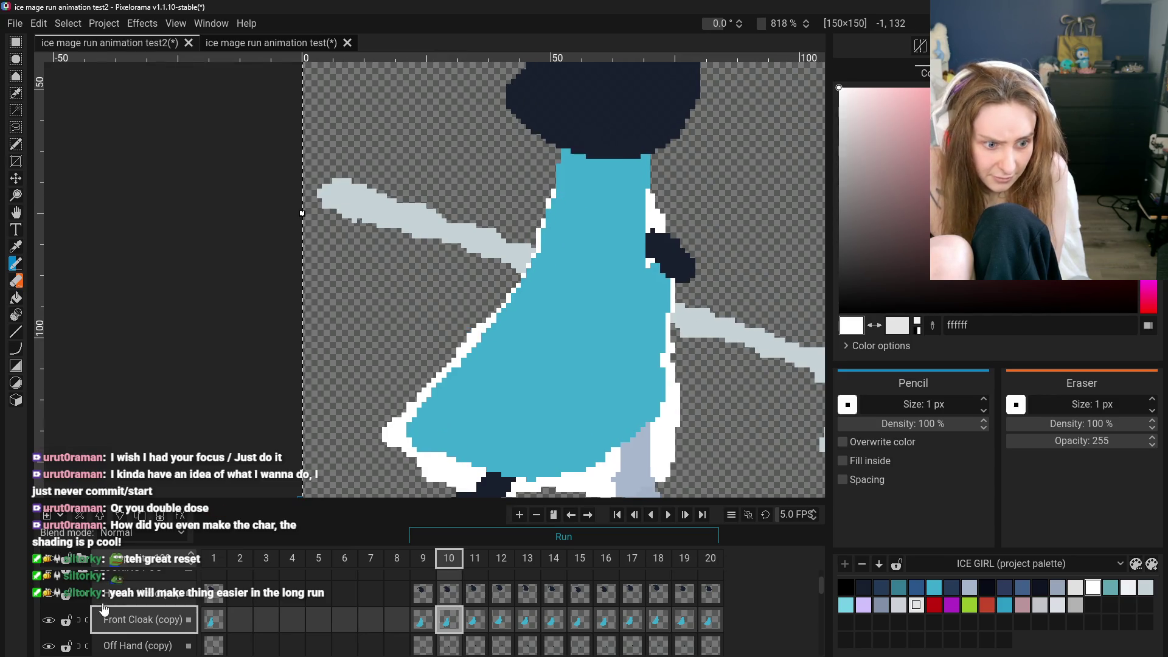
left_click(15, 246)
left_click(584, 243)
left_click(16, 263)
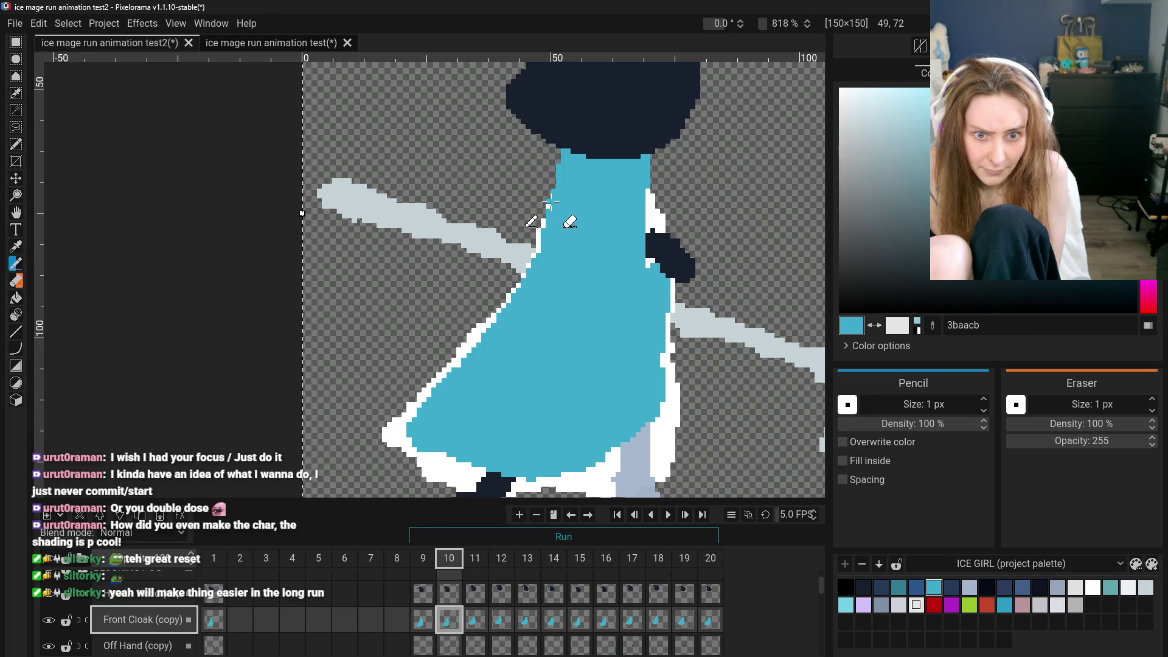
left_click_drag(538, 231, 525, 280)
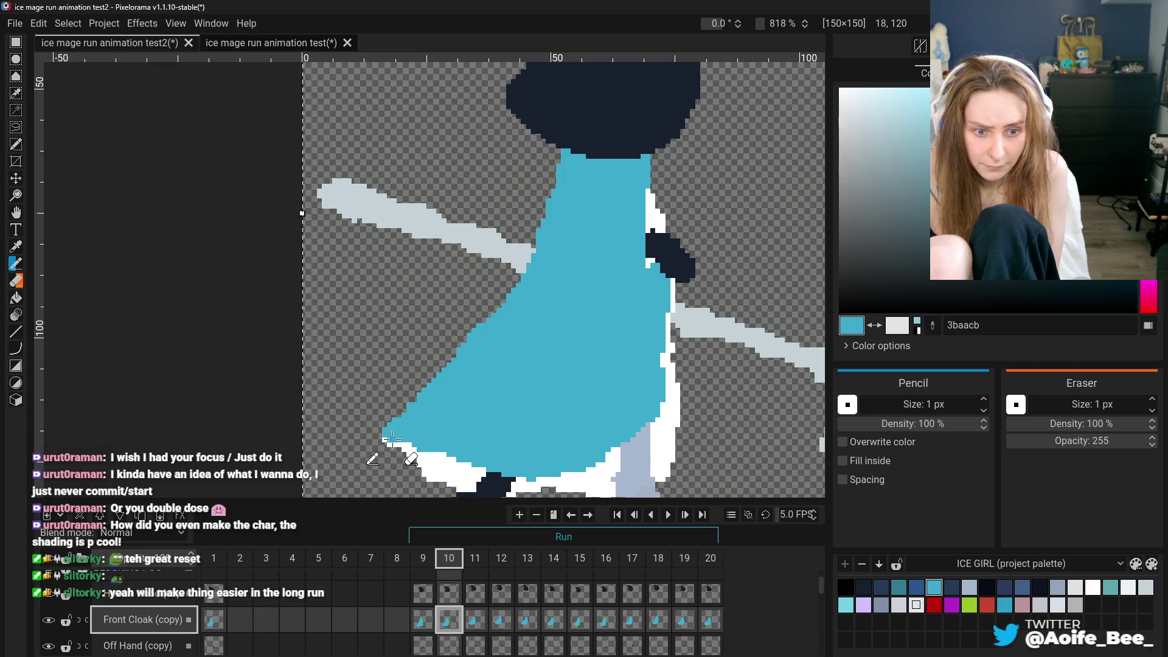
Flip between frames 9 and 10 to check the recoloured cloak edge
scroll(406, 436, "down", 5)
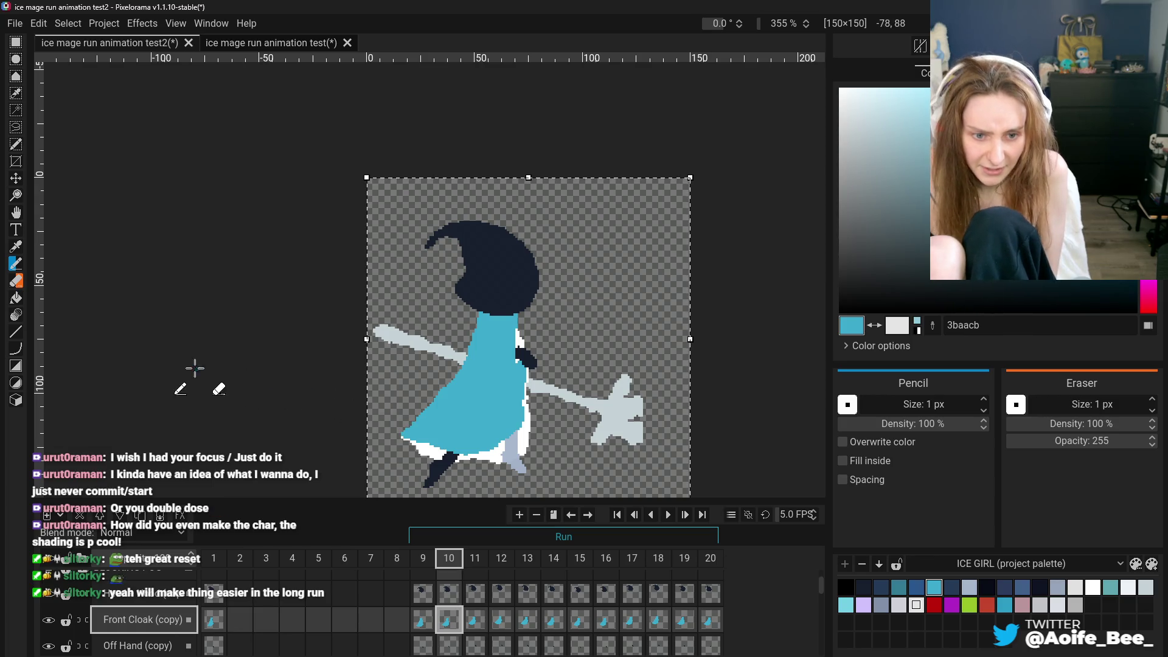
left_click(17, 212)
scroll(426, 499, "up", 2)
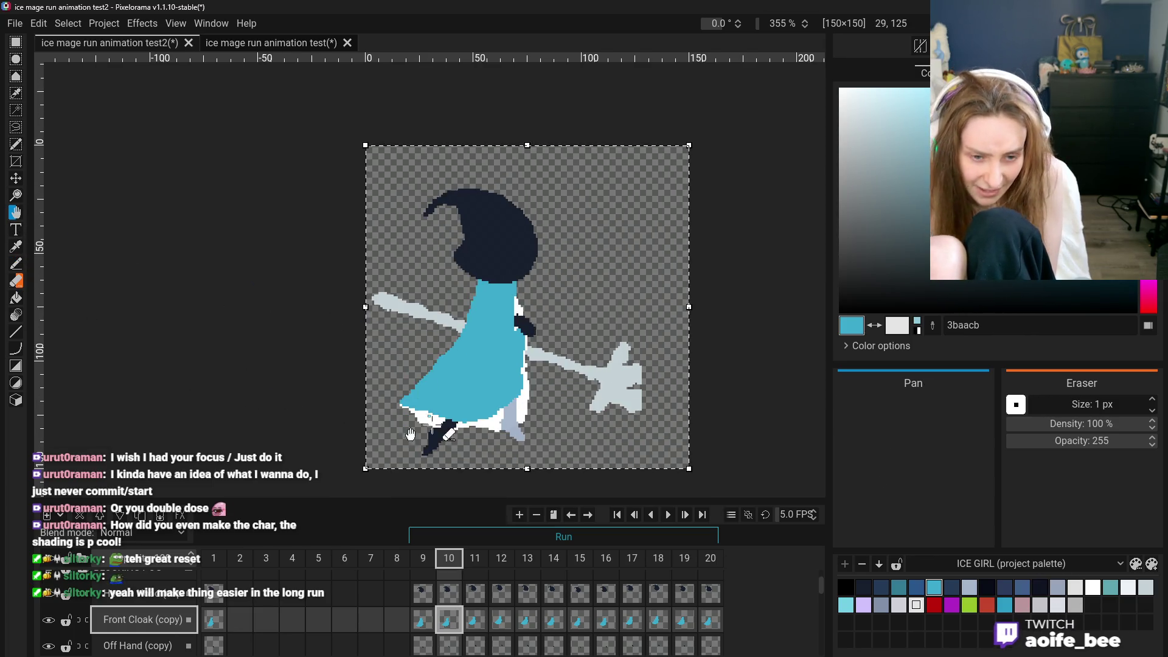
left_click(421, 624)
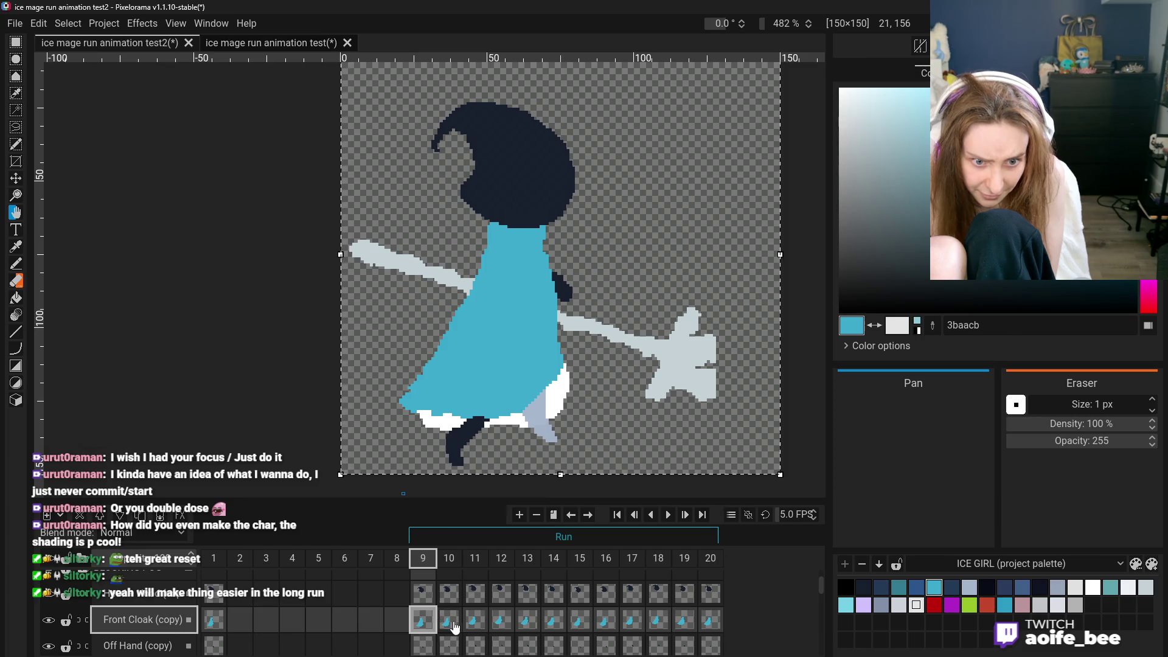
left_click(444, 627)
left_click(422, 620)
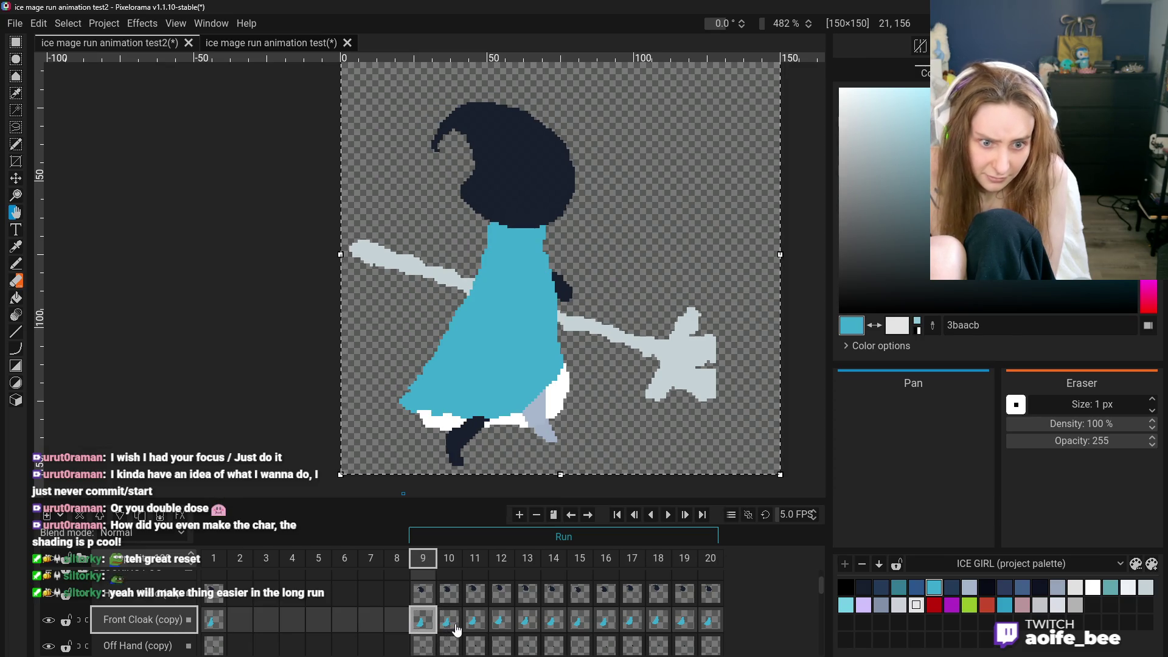
scroll(453, 471, "up", 2)
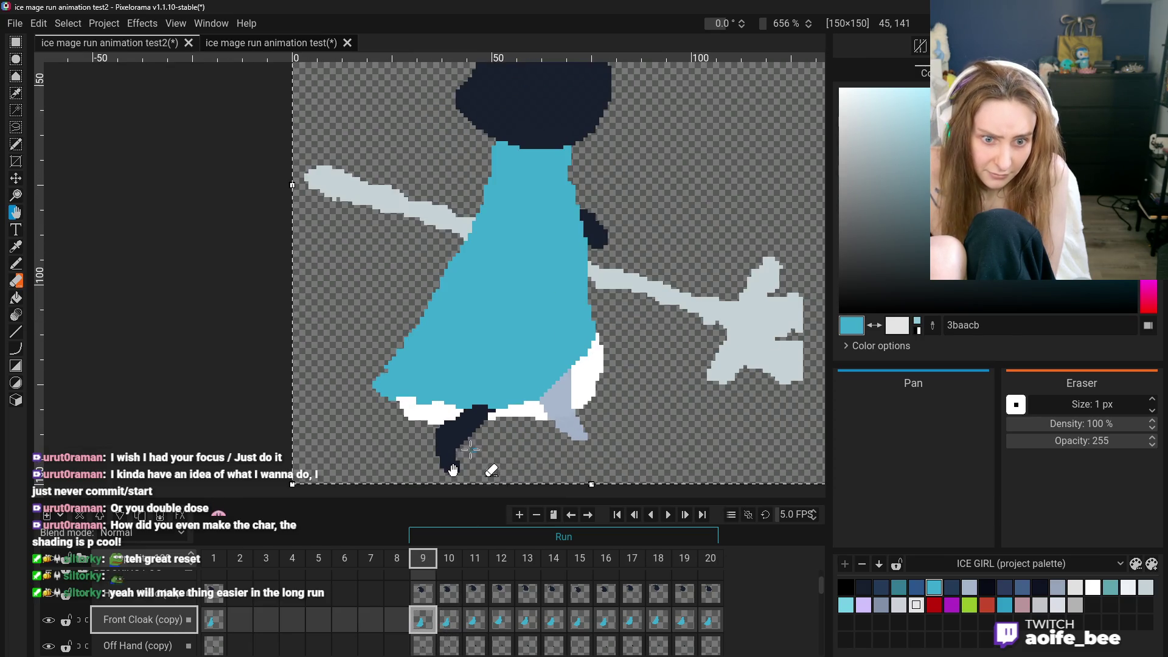
left_click(449, 623)
left_click(422, 621)
left_click(450, 623)
scroll(528, 408, "down", 1)
scroll(528, 408, "down", 1)
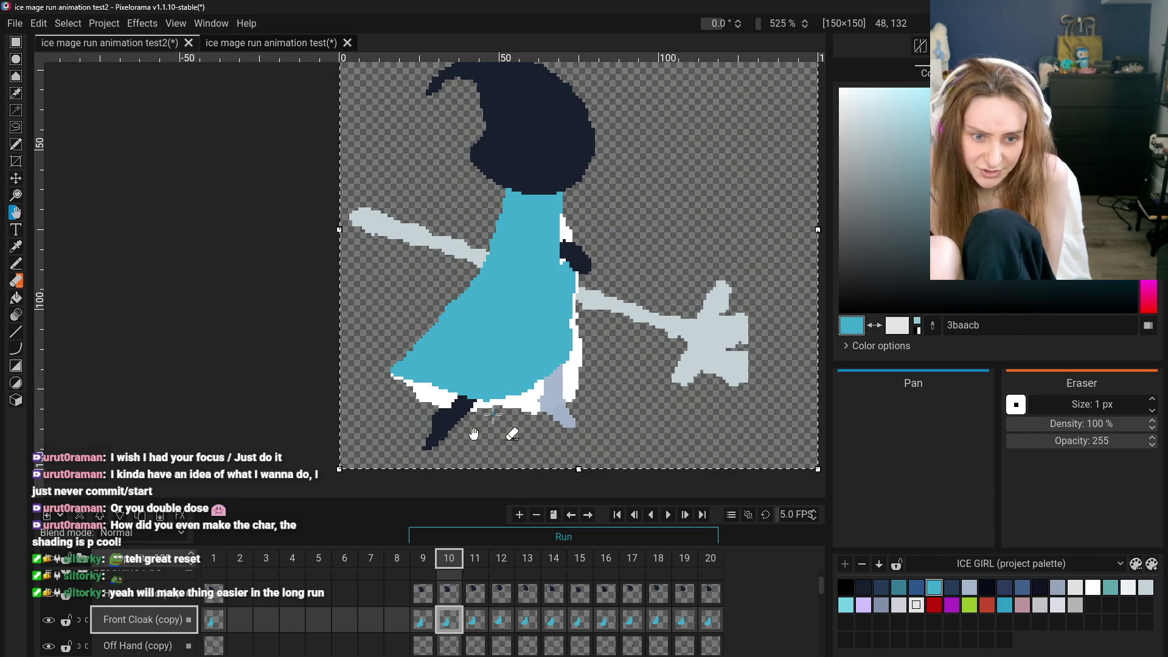
On frame 11's front cloak, paint the white neck pixels cyan with the Pencil
left_click(474, 626)
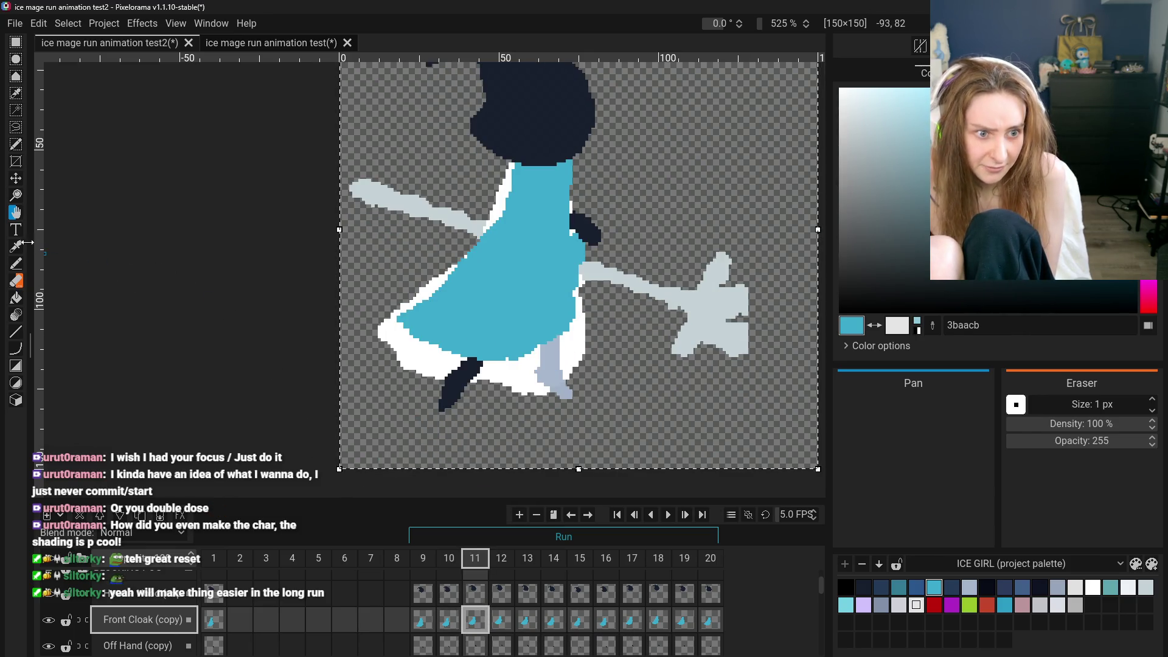
left_click(15, 263)
scroll(511, 241, "up", 3)
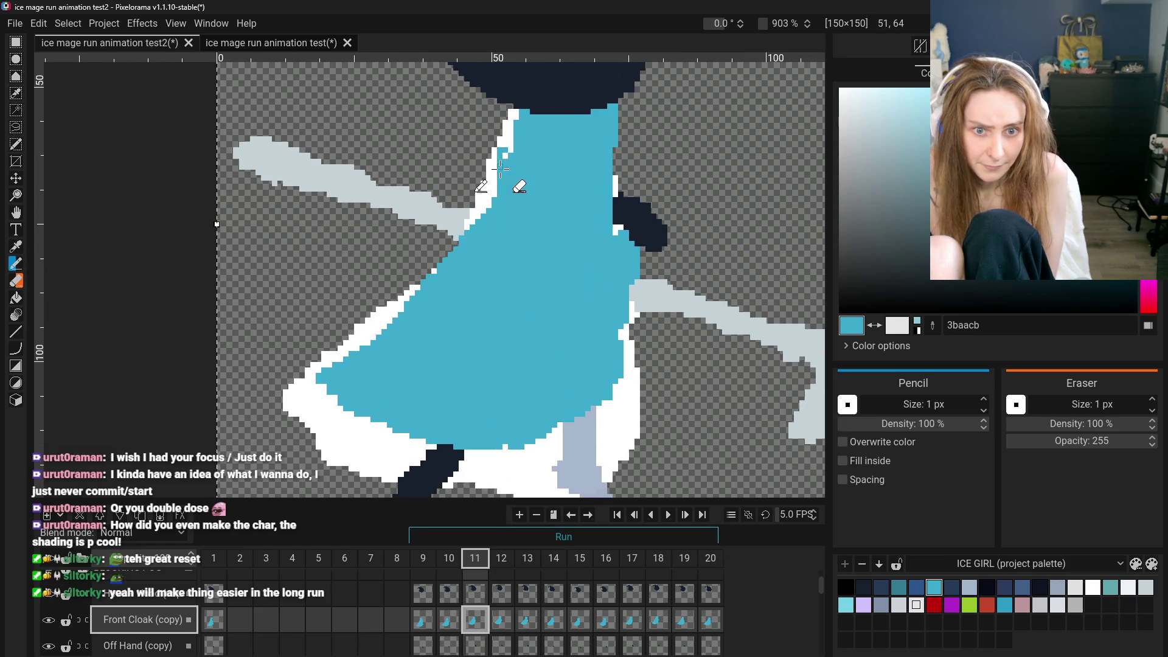
mouse_move(513, 113)
left_mouse_down()
mouse_move(512, 144)
mouse_move(508, 127)
mouse_move(481, 196)
left_mouse_up()
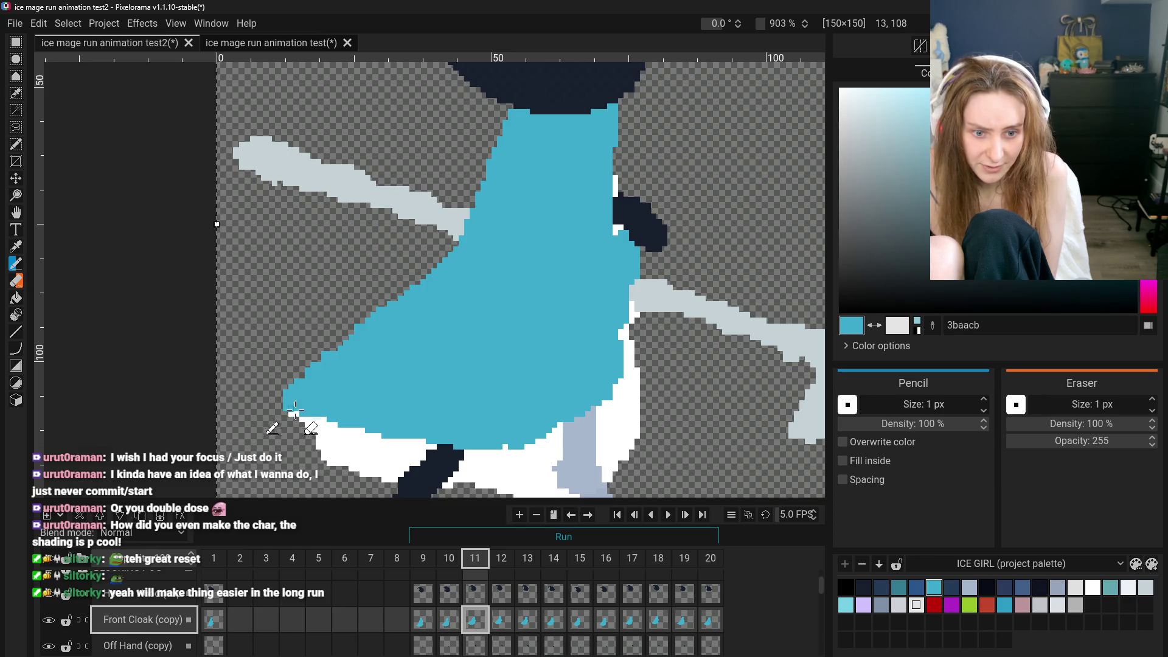
Flip repeatedly between frames 10 and 11 to compare the cloak edges
scroll(291, 409, "down", 3)
scroll(316, 443, "down", 2)
left_click(458, 621)
key("ctrl+Right")
scroll(359, 462, "up", 3)
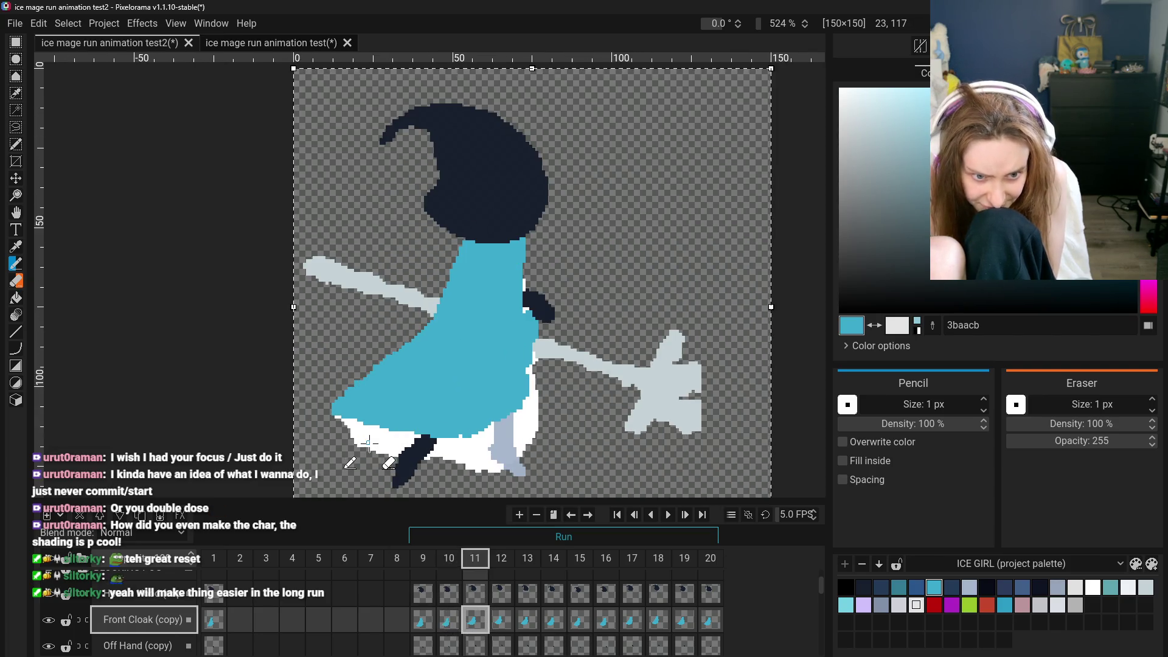
left_click(448, 621)
left_click(474, 628)
left_click(450, 623)
left_click(478, 627)
left_click(450, 624)
left_click(481, 626)
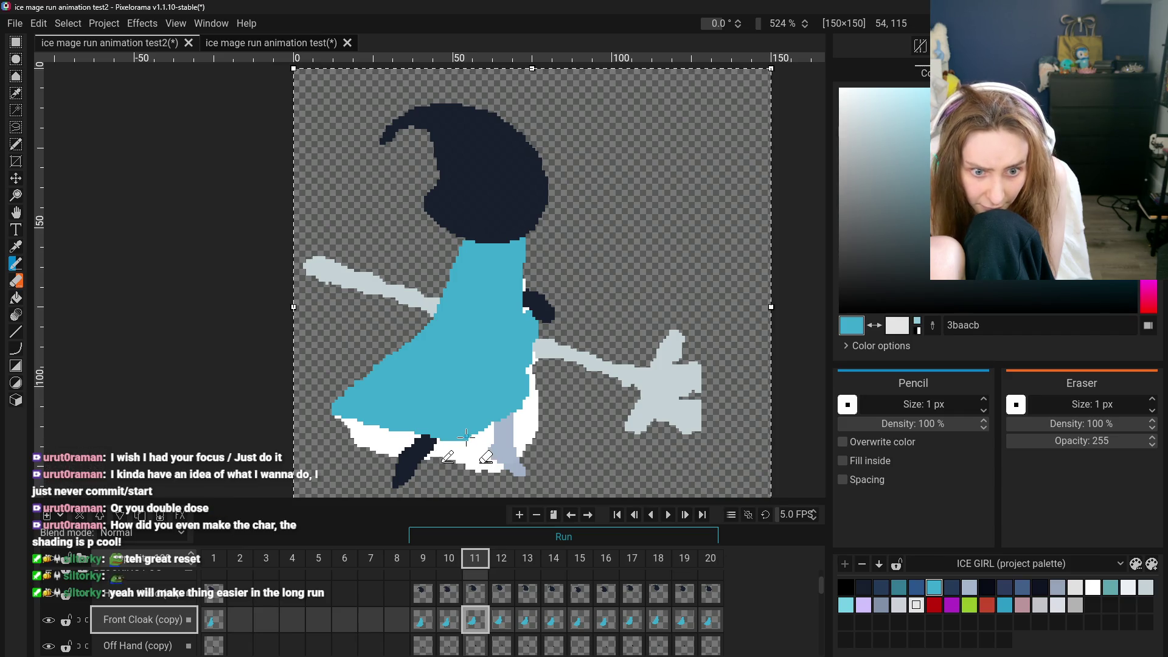
left_click(428, 626)
left_click(475, 623)
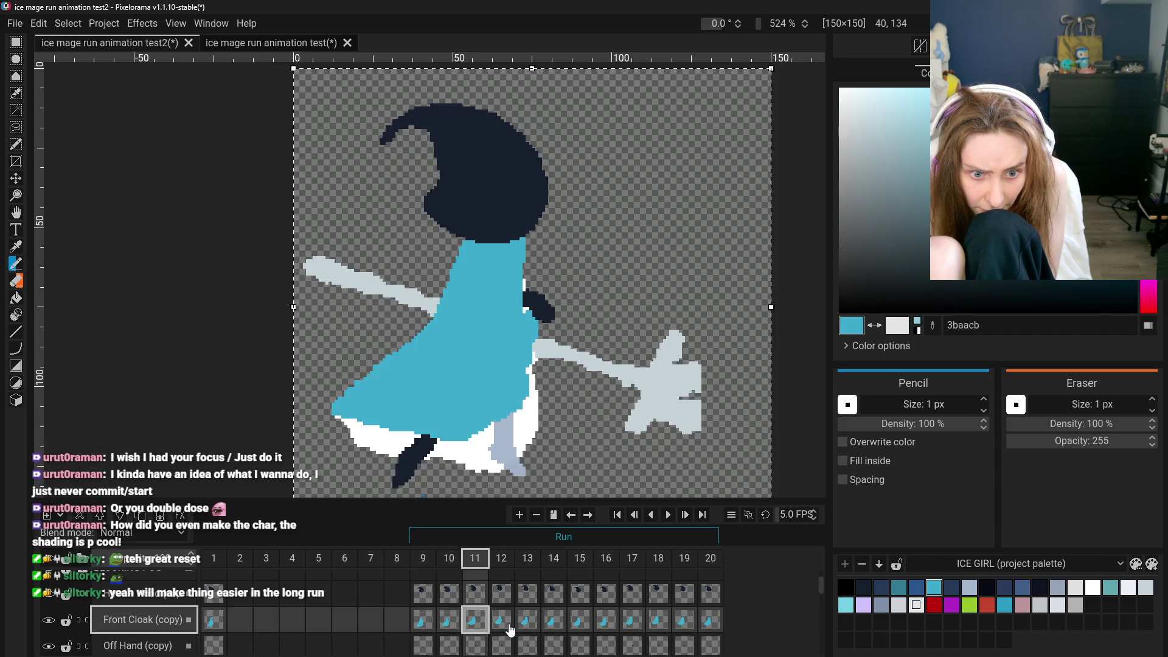
Select the Eraser and step back to frame 10
left_click(16, 280)
scroll(430, 438, "up", 2)
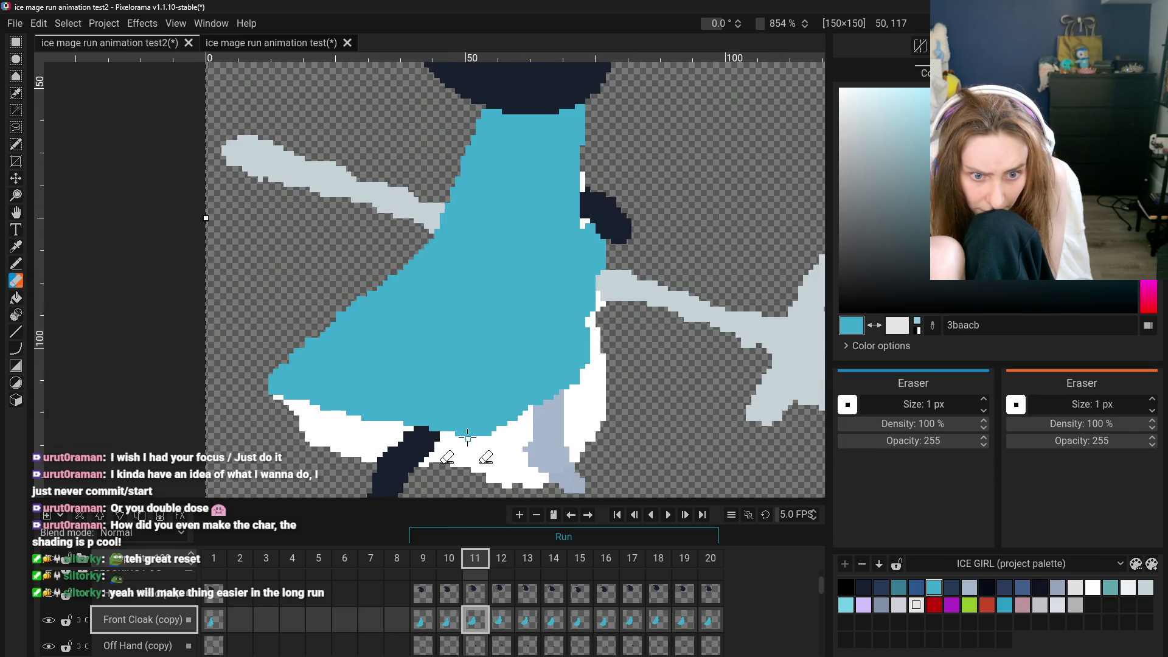
scroll(446, 484, "down", 3)
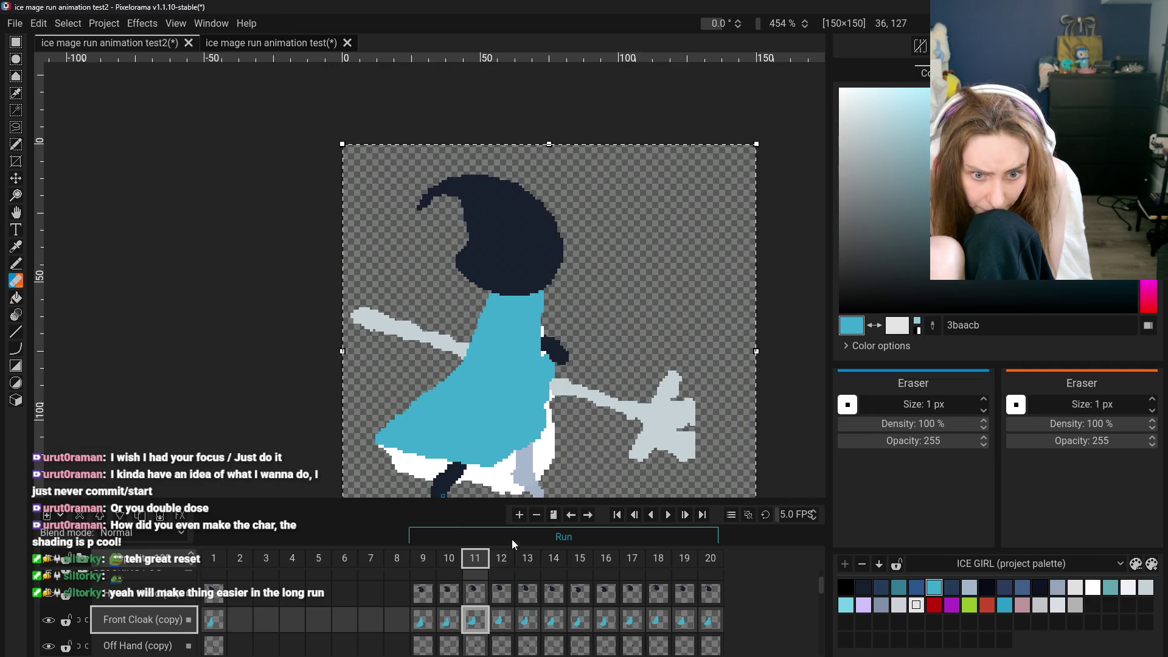
left_click(449, 619)
View frames 9 and 10, recentre the character, and return to the Pencil
left_click(422, 620)
left_click(449, 620)
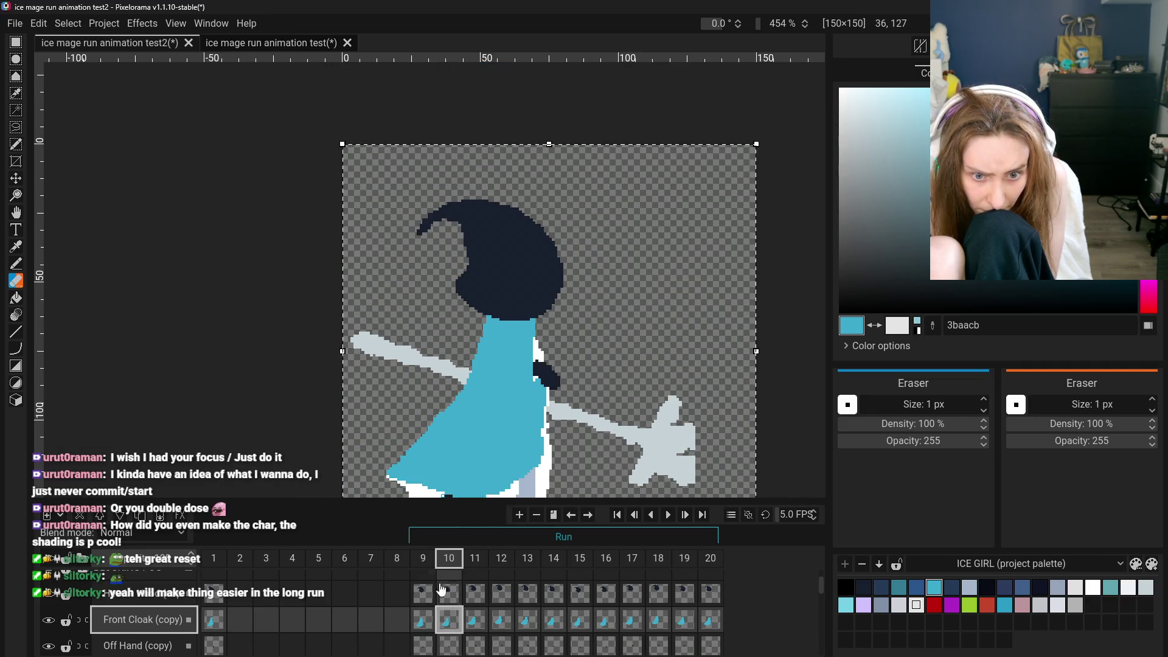
key("h")
left_click_drag(133, 337, 109, 292)
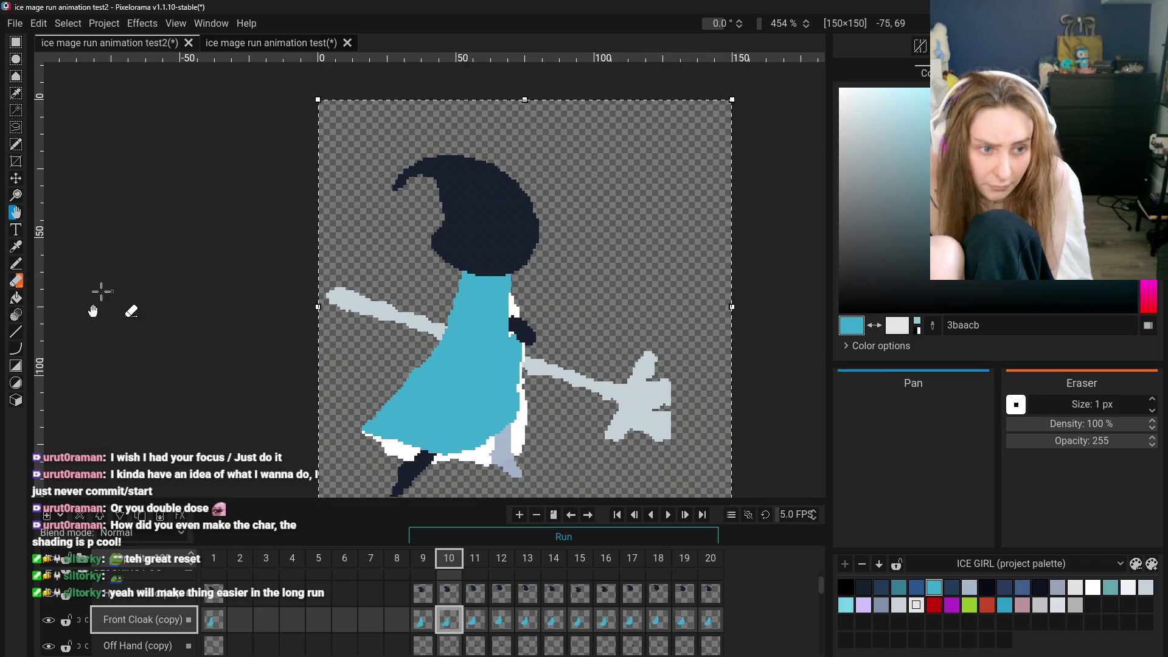
left_click(19, 266)
Review the run poses on frames 9, 1, 9, 10, 11, 10 and 9
left_click(420, 620)
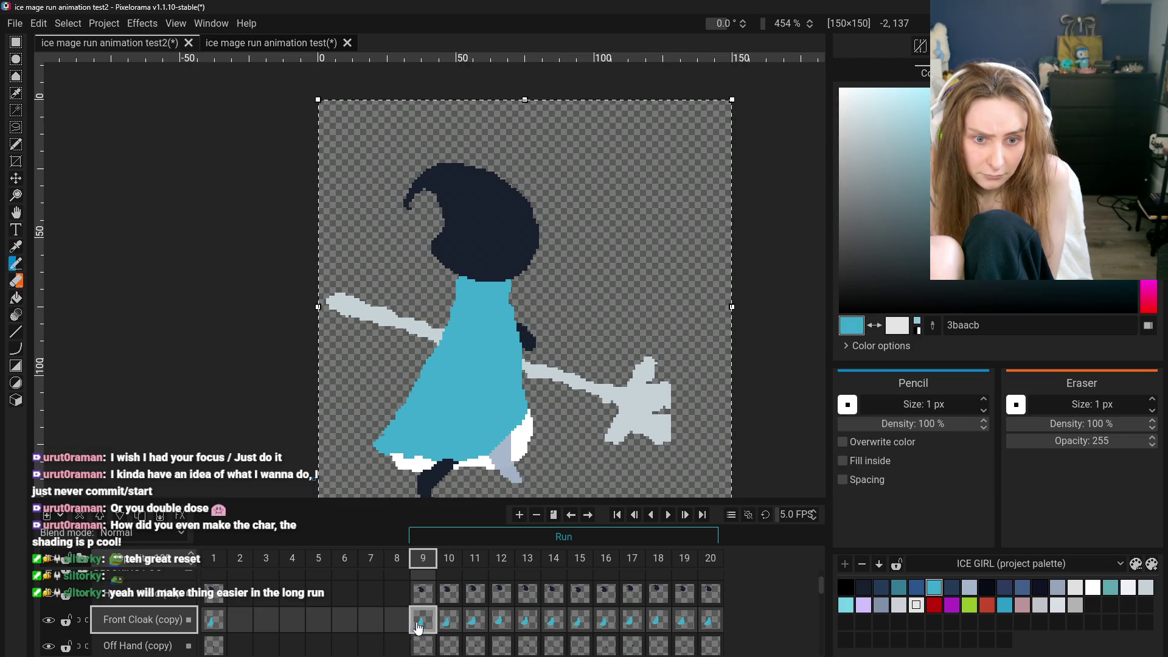
left_click(220, 623)
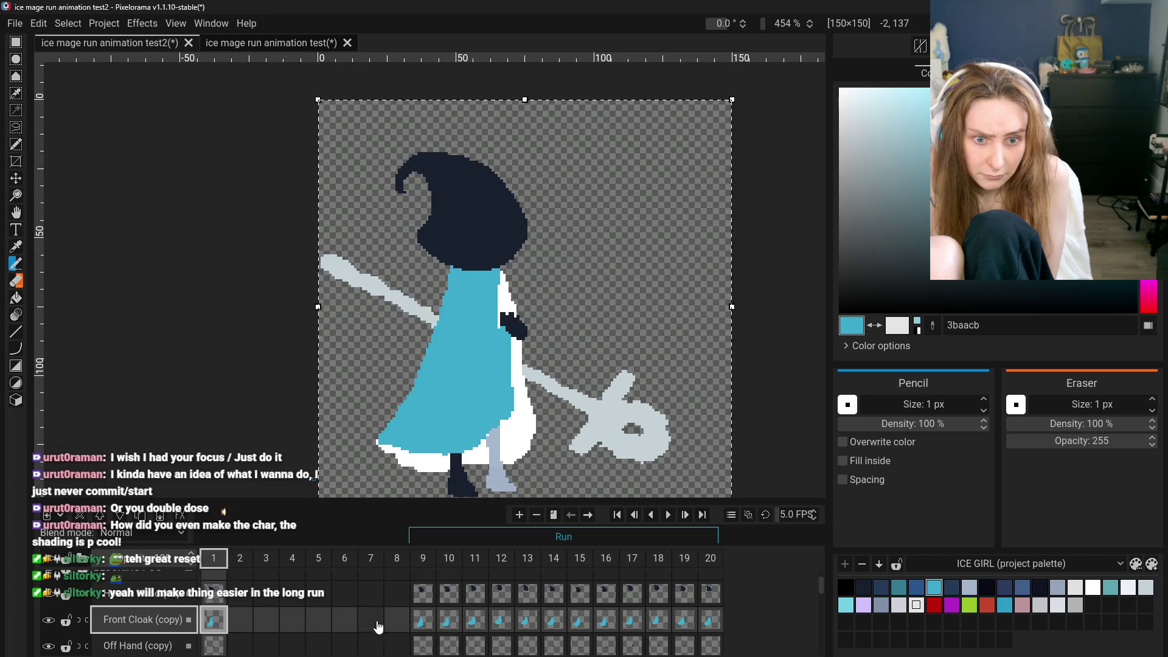
left_click(424, 625)
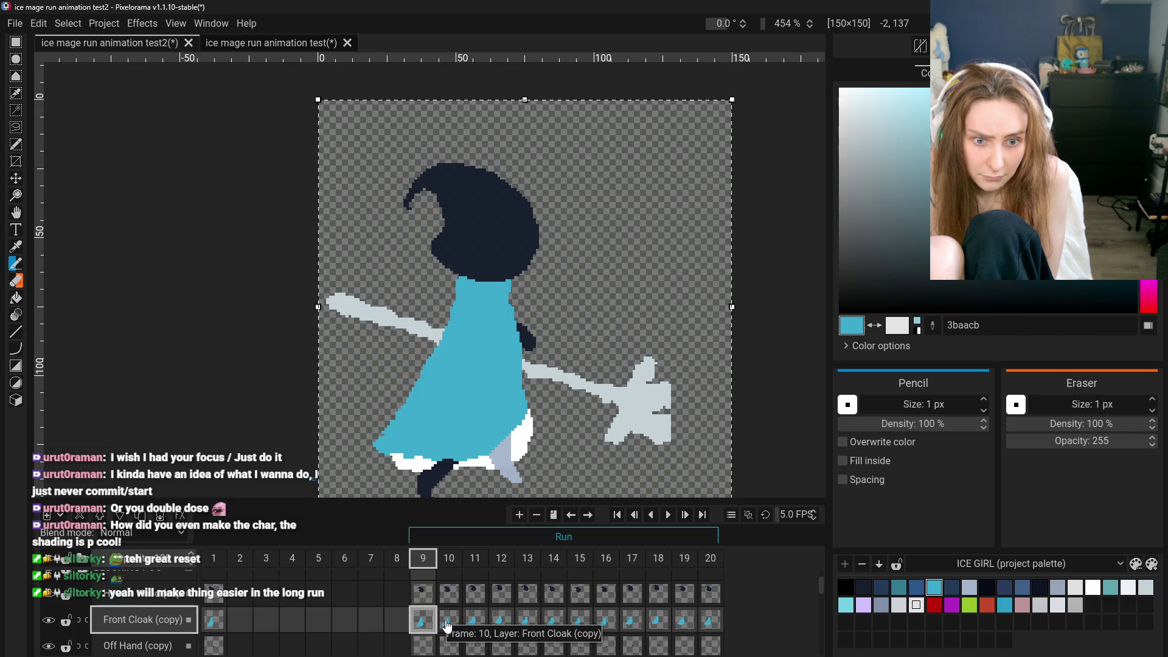
left_click(449, 623)
left_click(474, 627)
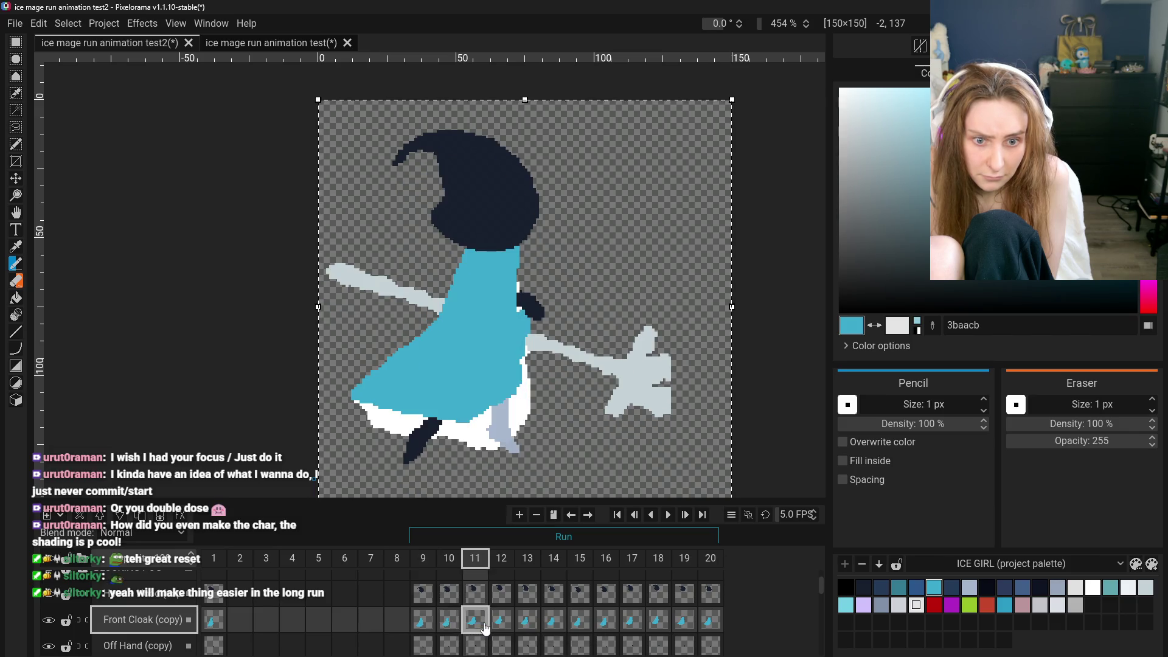
left_click(449, 624)
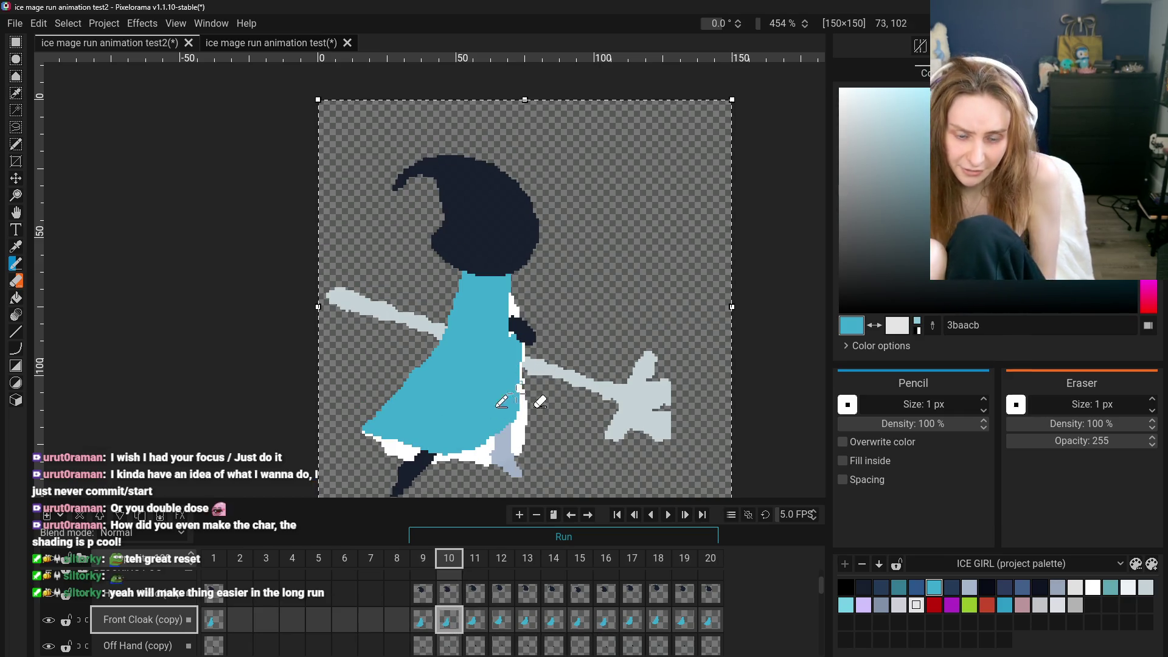
left_click(423, 620)
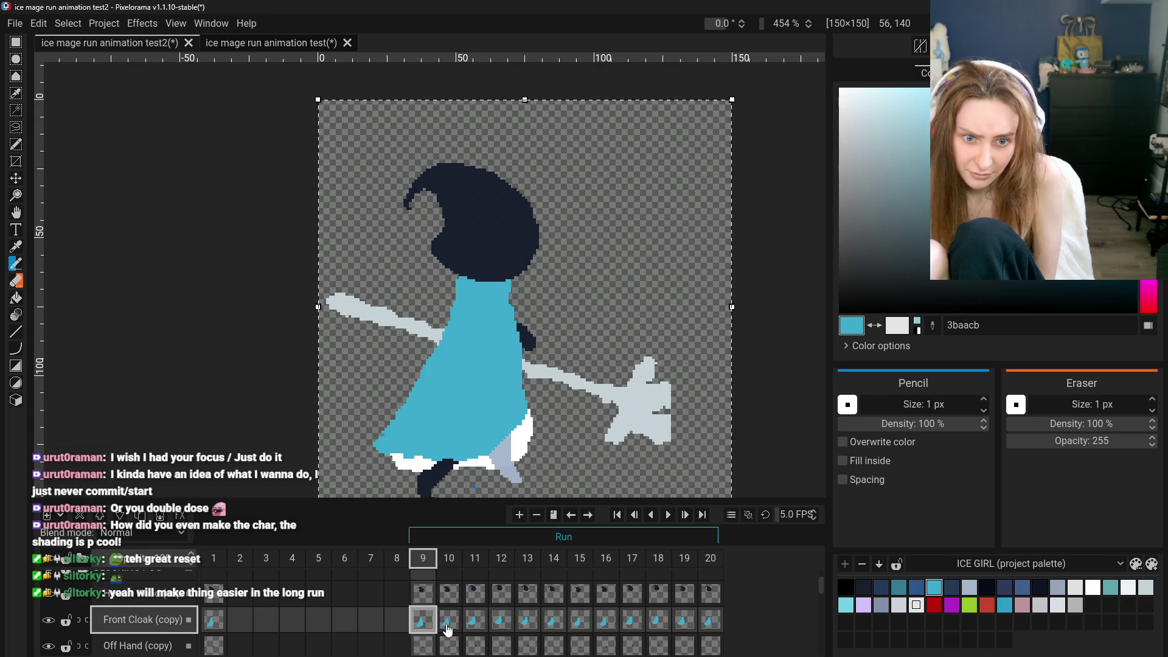
Flip between frames 10 and 11, then open frame 12
scroll(390, 602, "up", 1)
left_click(450, 631)
left_click(483, 635)
left_click(450, 633)
left_click(485, 637)
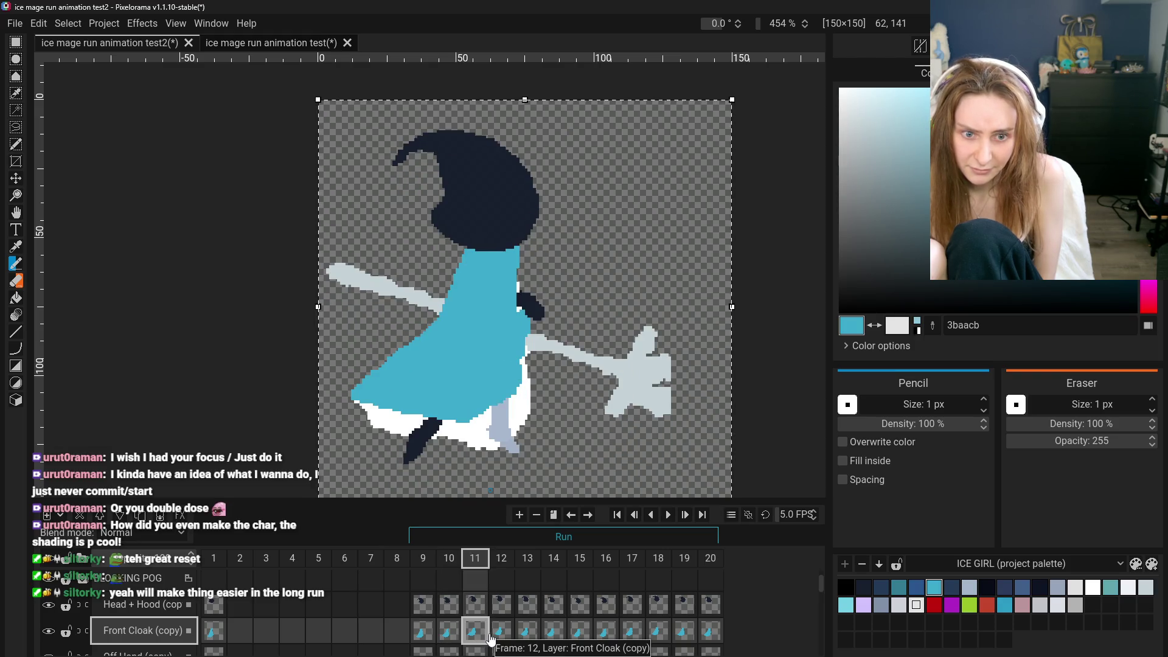
left_click(500, 633)
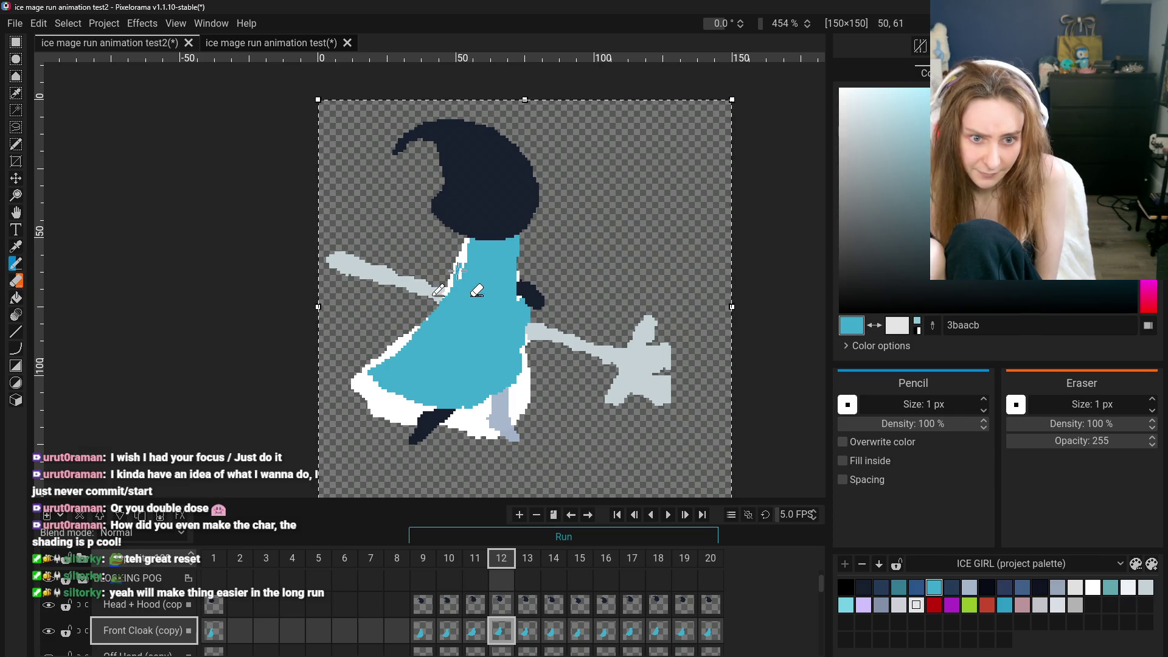
Recolour the white pixels along frame 12's lower-left cloak edge blue with the Pencil
left_click(17, 298)
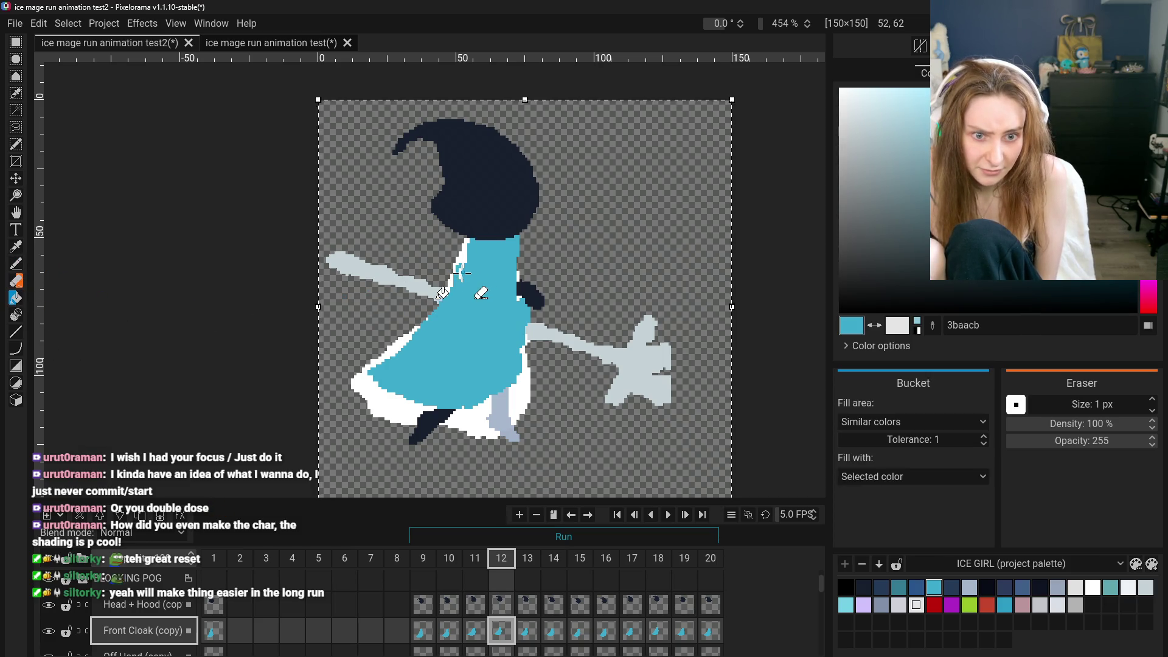
left_click(18, 263)
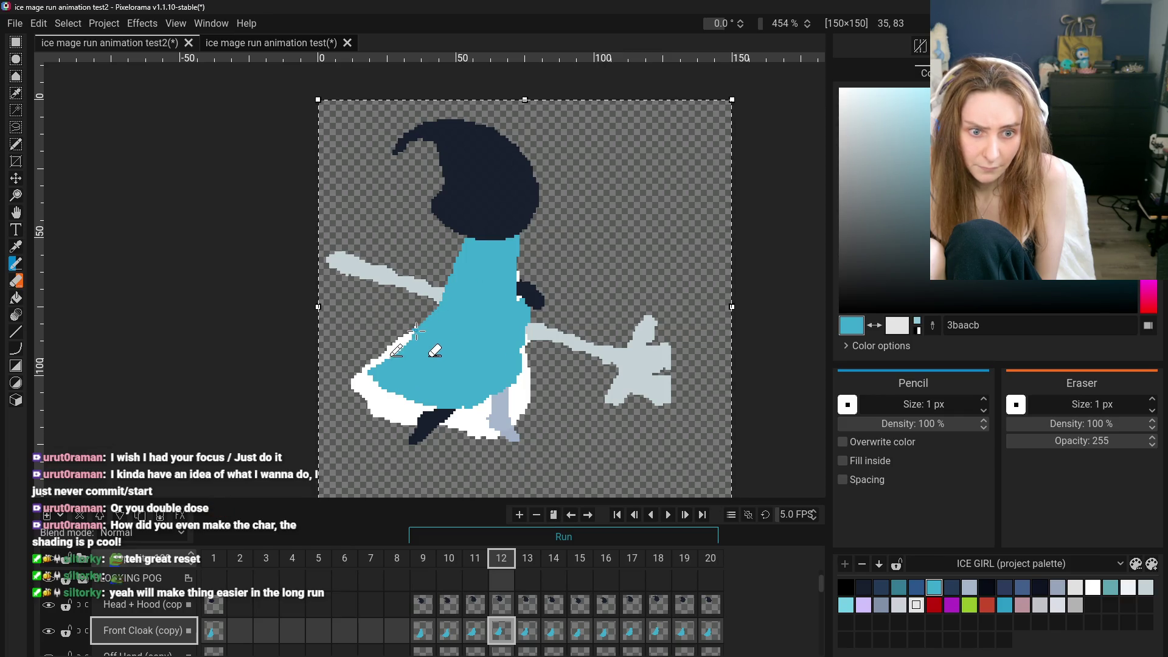
scroll(415, 328, "up", 3)
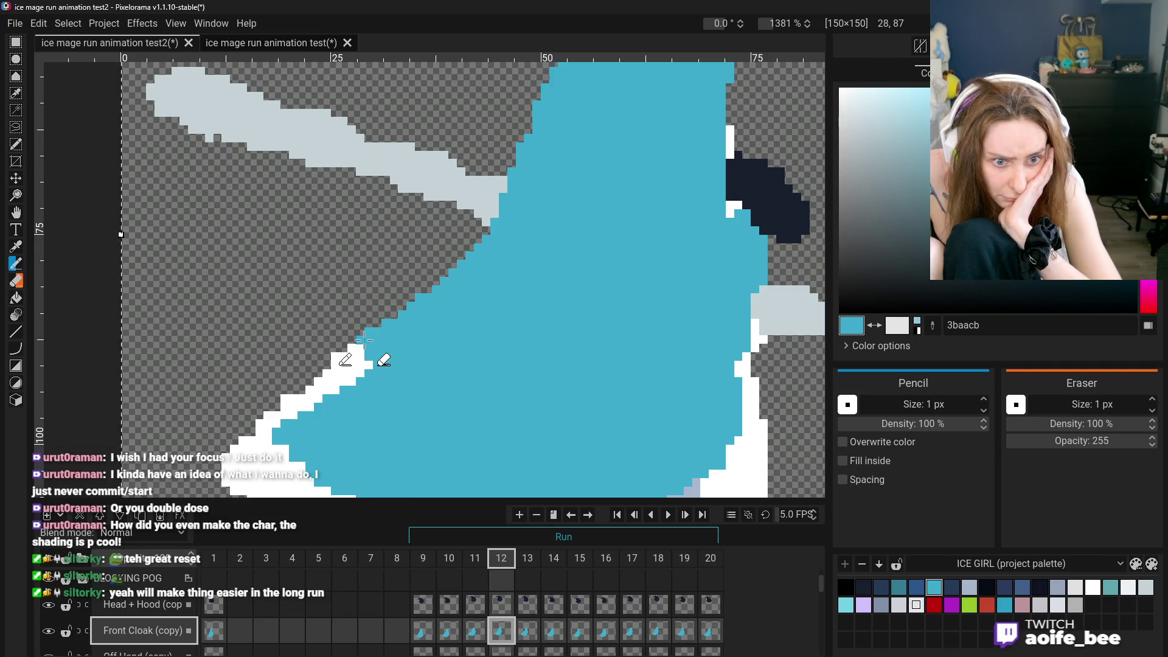
left_click_drag(356, 348, 354, 365)
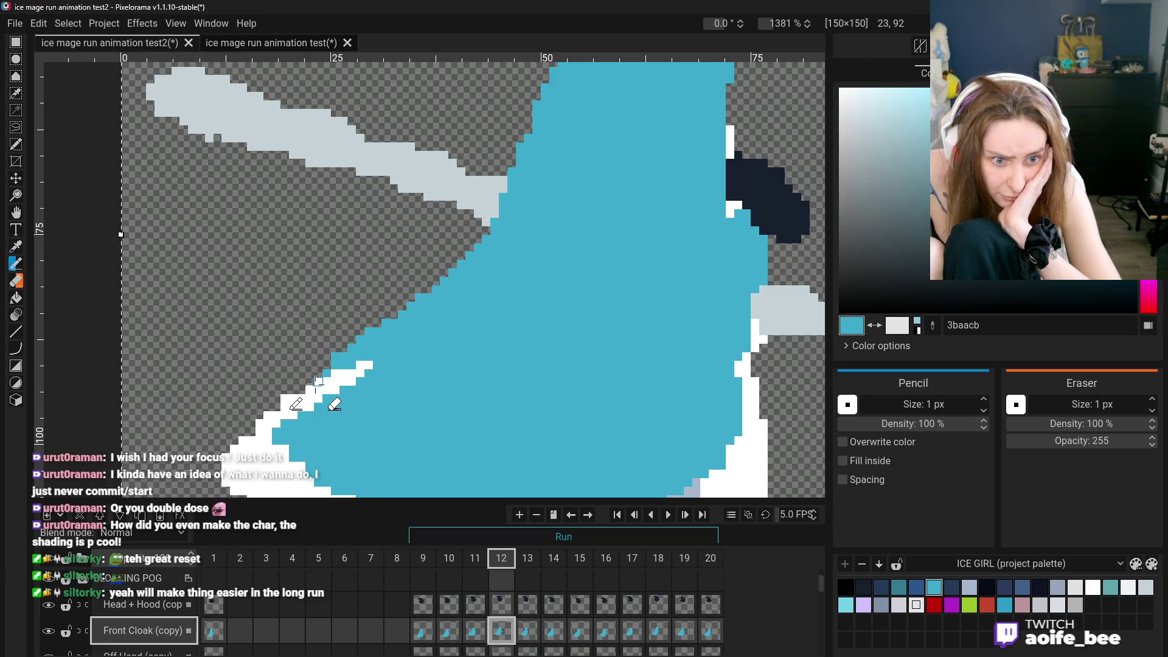
left_click_drag(309, 392, 282, 413)
scroll(285, 409, "down", 1)
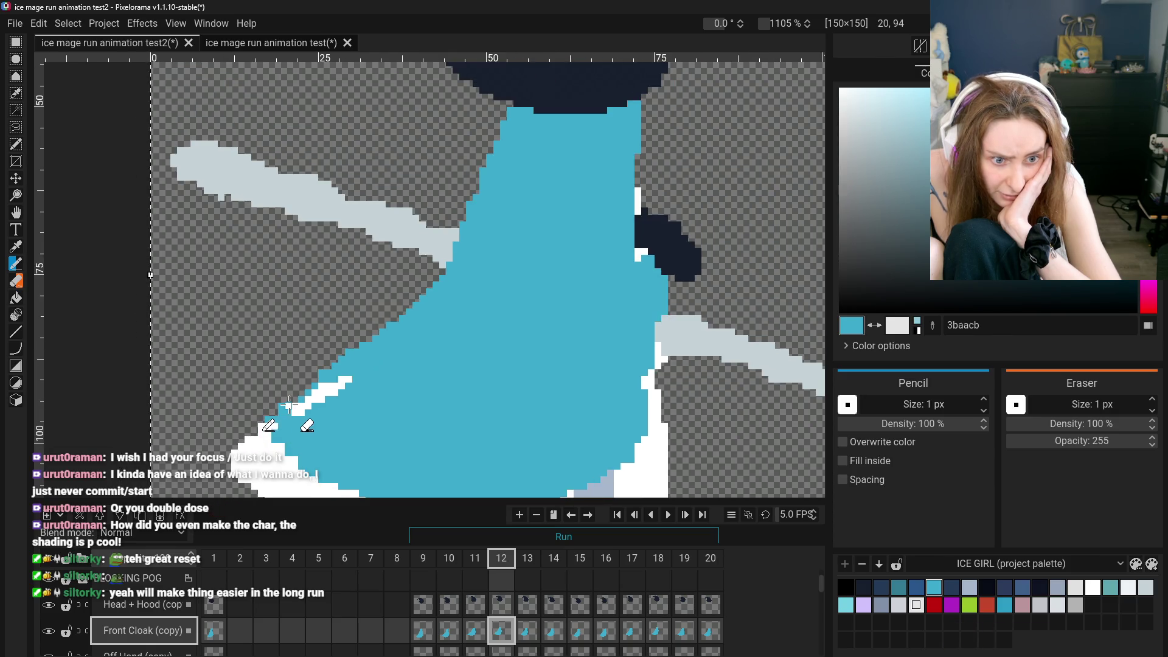
left_click(263, 435)
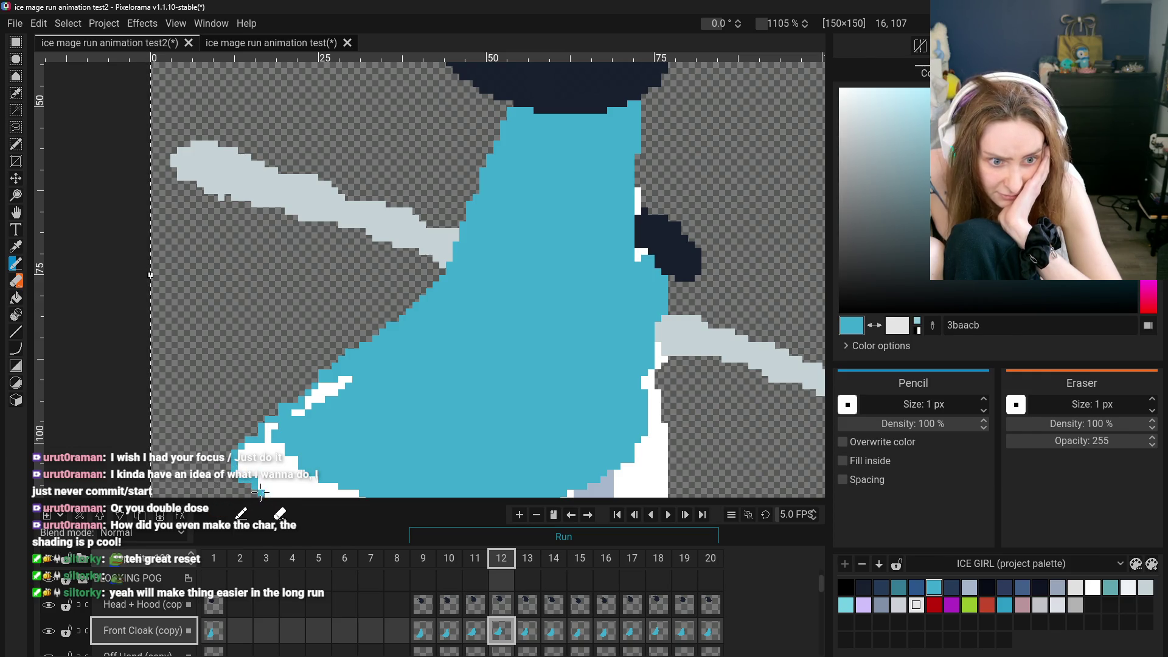
Shift the view up and briefly compare frame 12 with frame 11
scroll(262, 490, "down", 2)
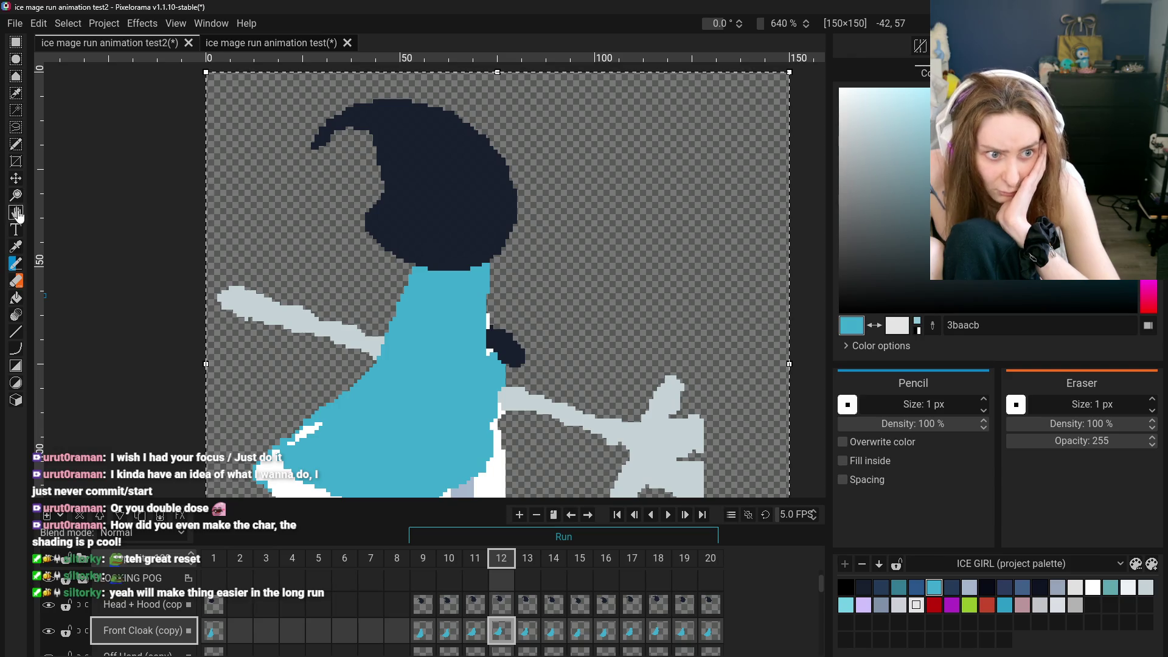
left_click(17, 213)
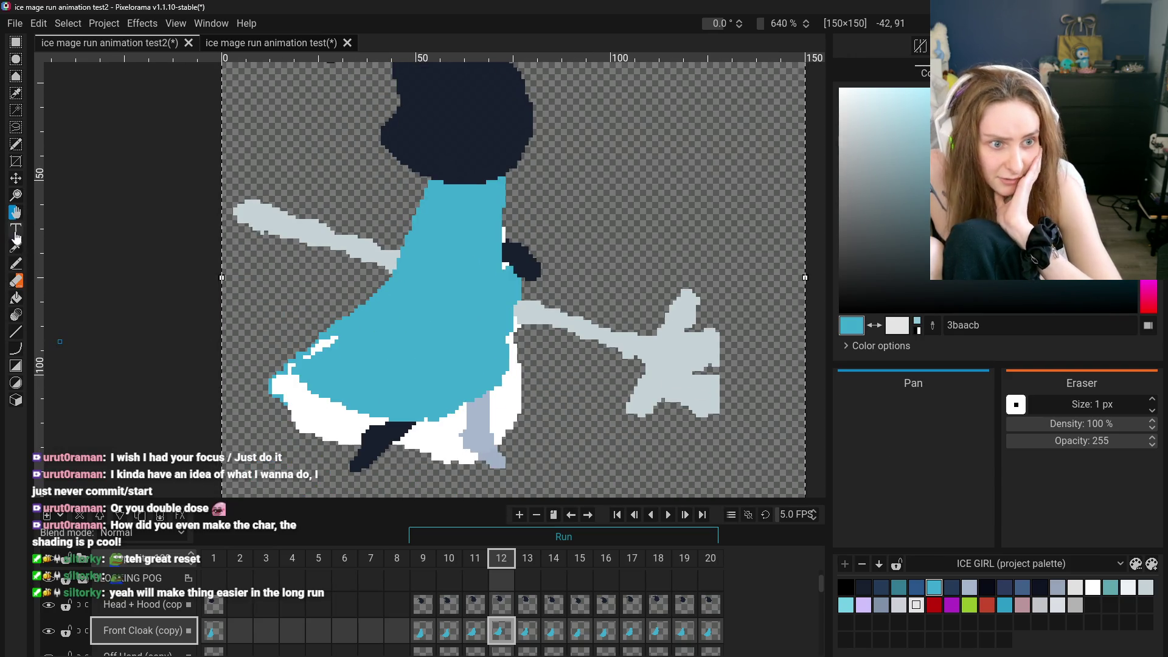
left_click(16, 261)
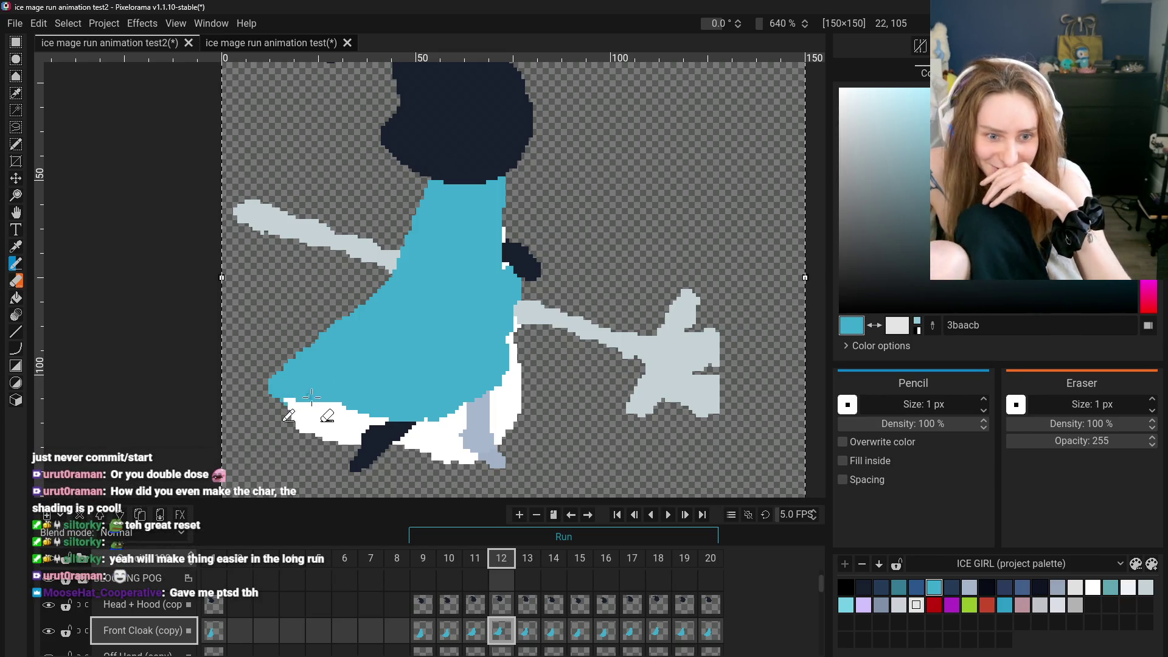
scroll(369, 394, "down", 2)
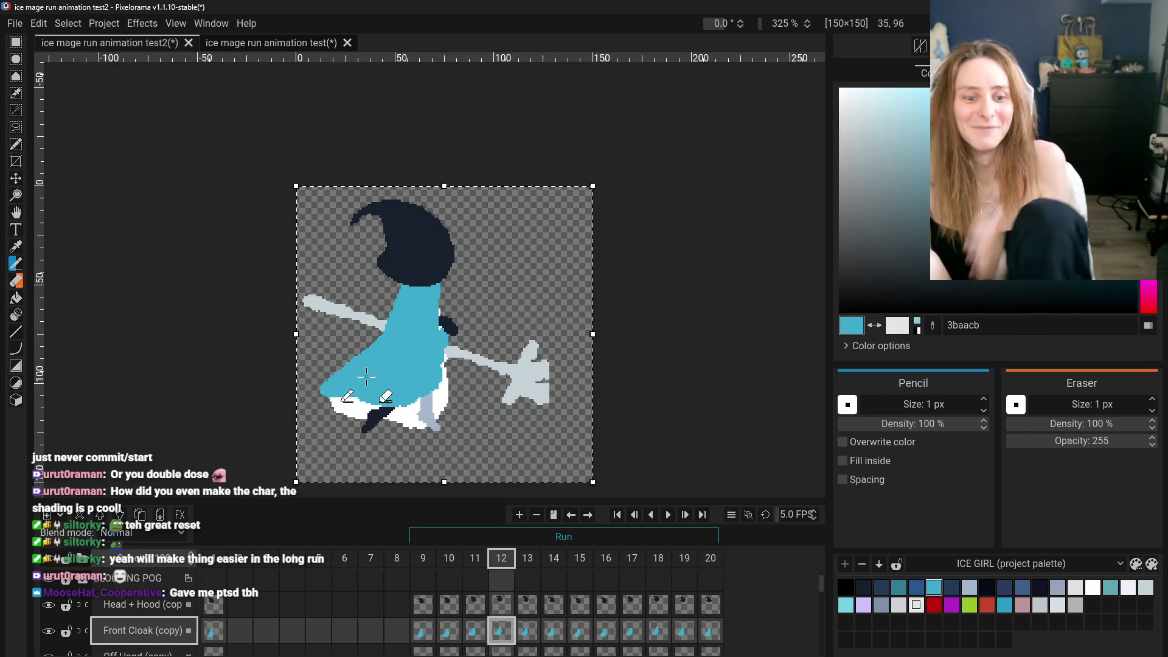
left_click(475, 630)
left_click(501, 633)
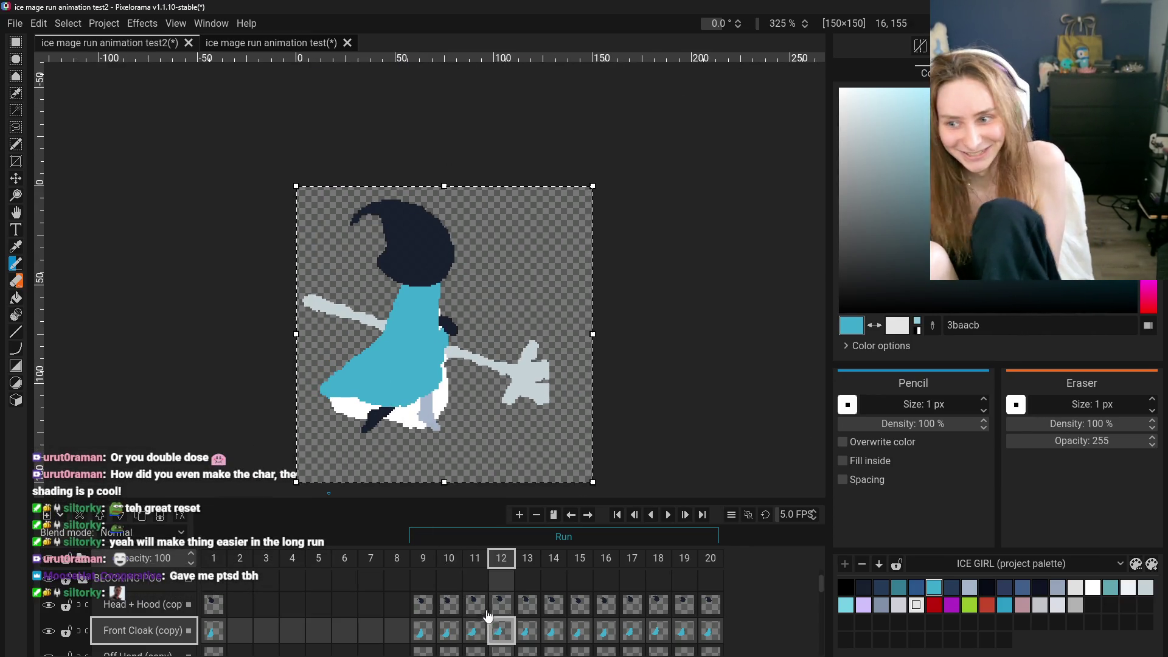
Select the Eraser and pan to show the whole character
scroll(288, 350, "up", 2)
scroll(79, 313, "up", 3)
key("e")
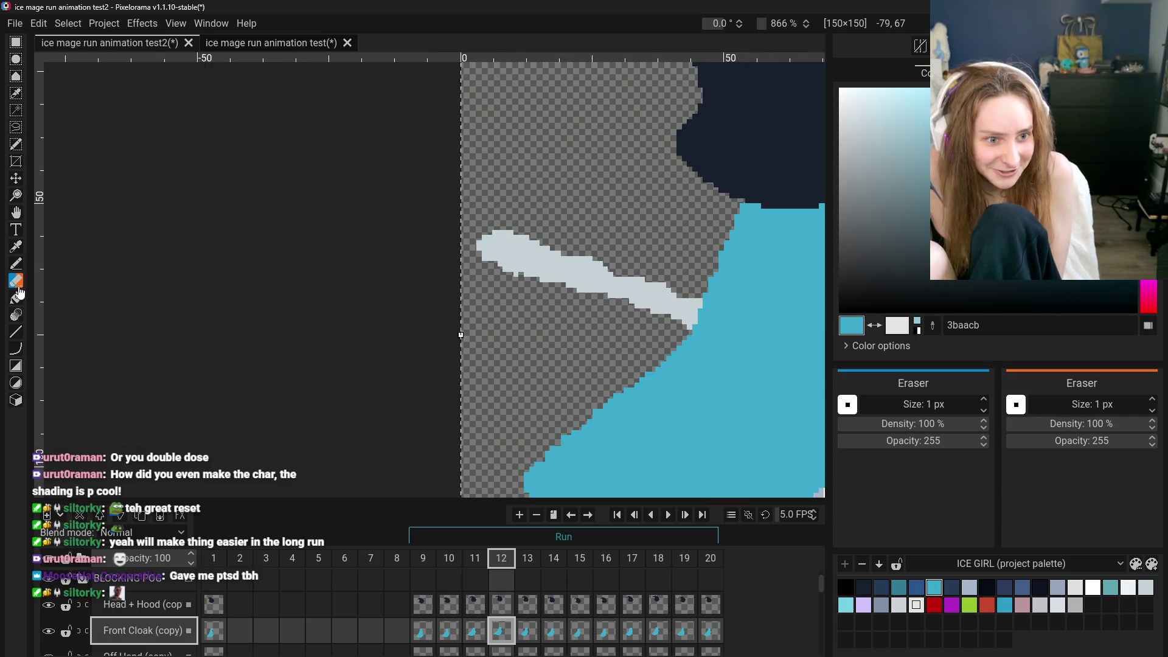
scroll(669, 426, "down", 3)
scroll(607, 480, "up", 3)
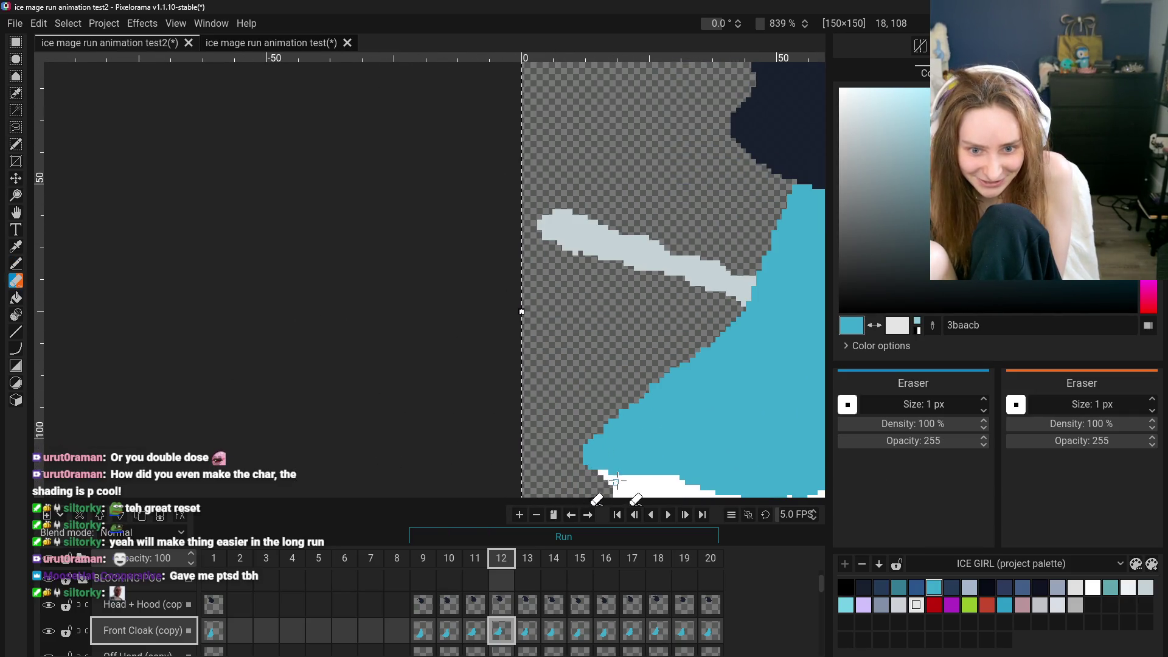
scroll(634, 483, "down", 2)
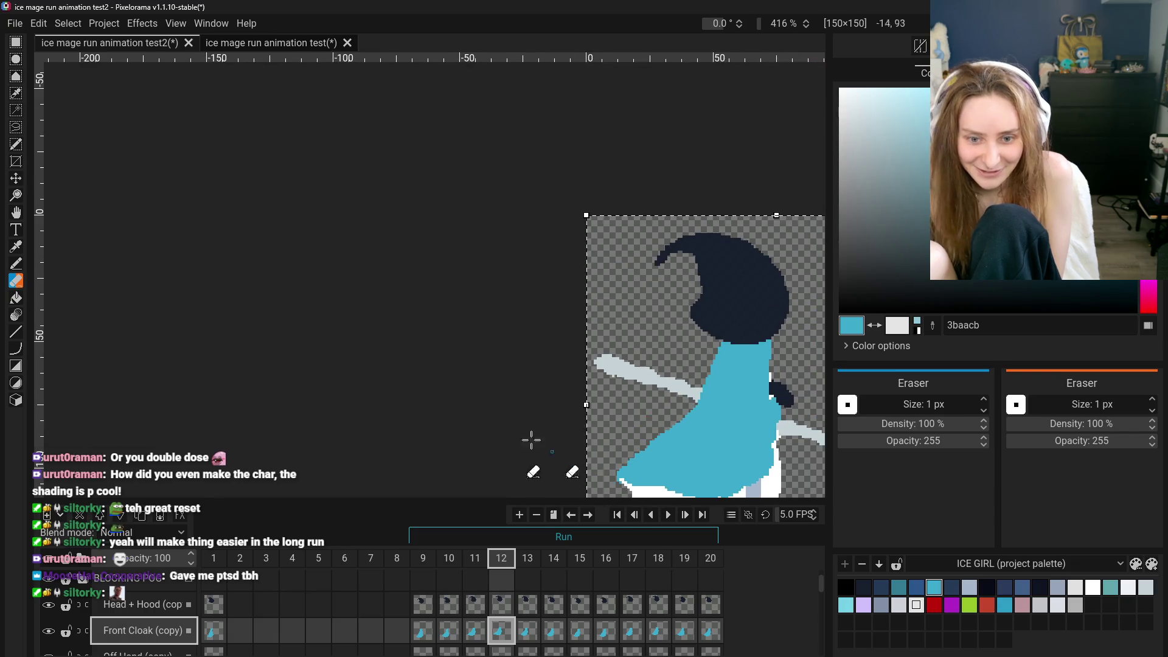
left_click(16, 212)
mouse_move(300, 323)
left_mouse_down()
mouse_move(371, 271)
mouse_move(823, 404)
left_mouse_up()
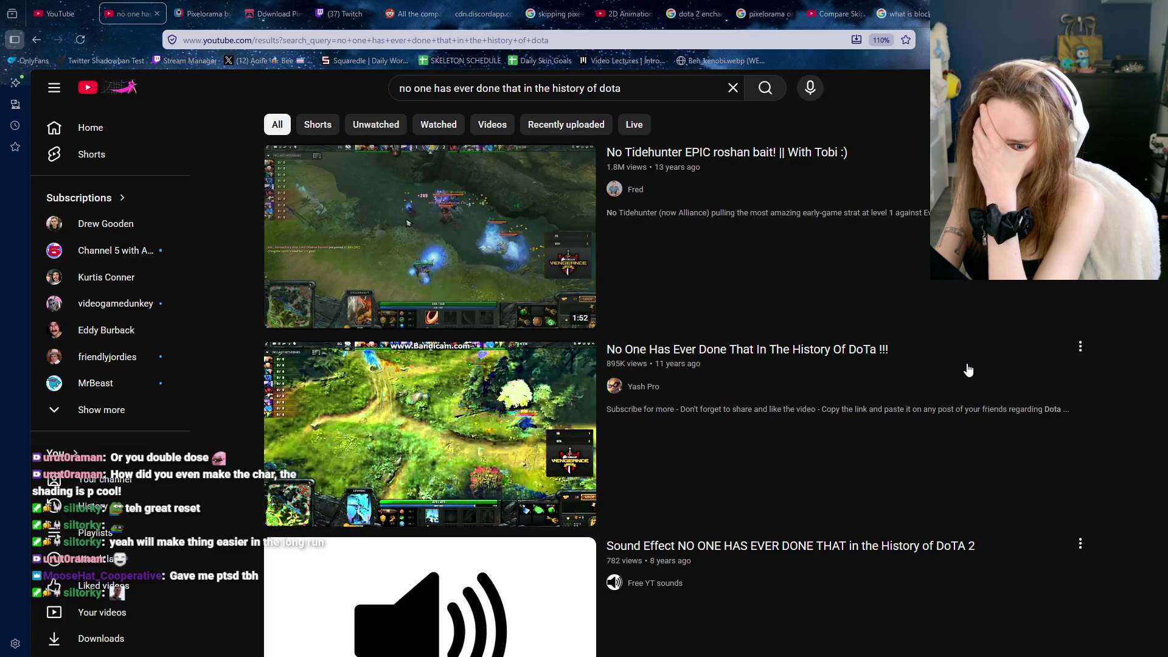
Open the first result, 'No Tidehunter EPIC roshan bait! || With Tobi :)'
scroll(809, 379, "down", 3)
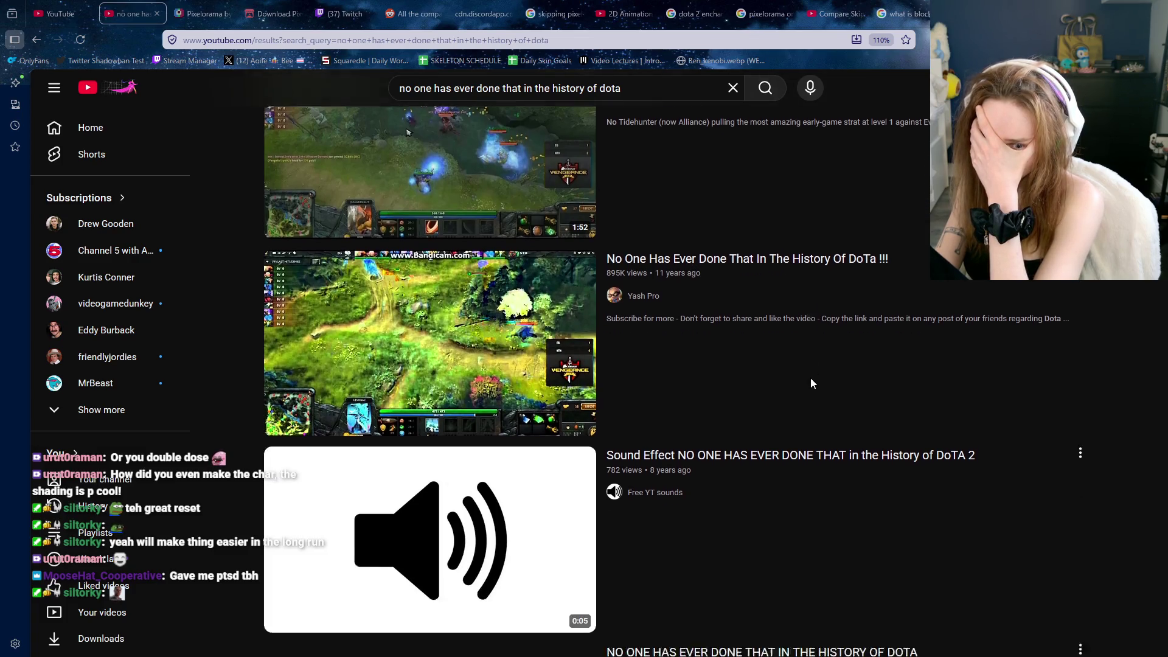
scroll(812, 368, "up", 3)
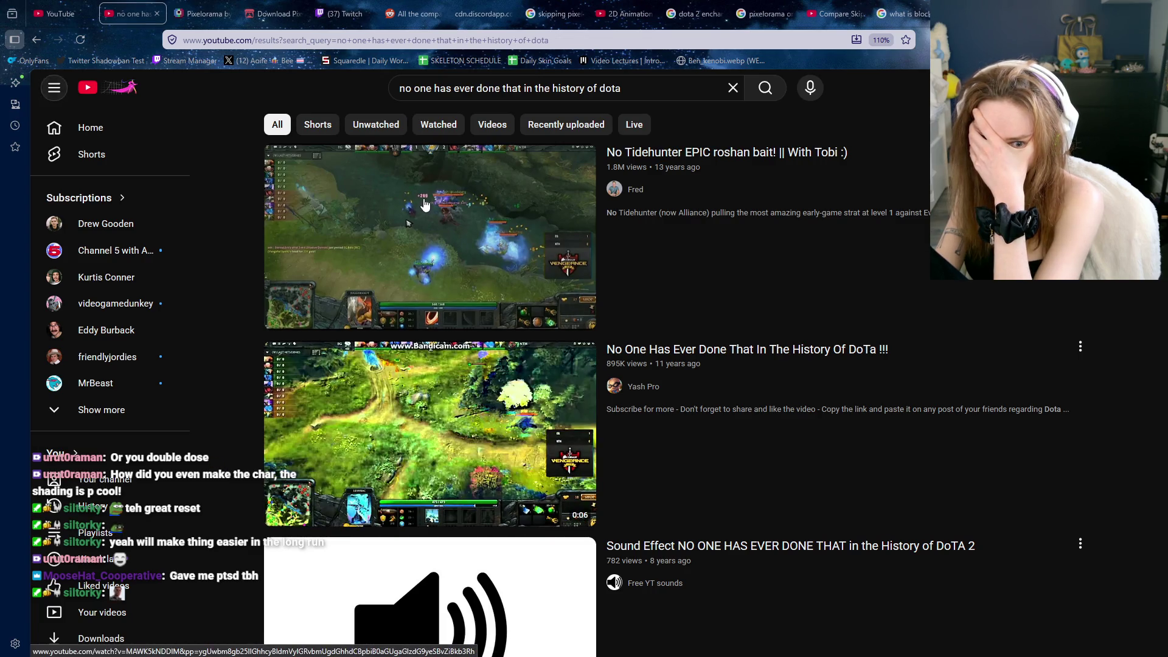
left_click(420, 218)
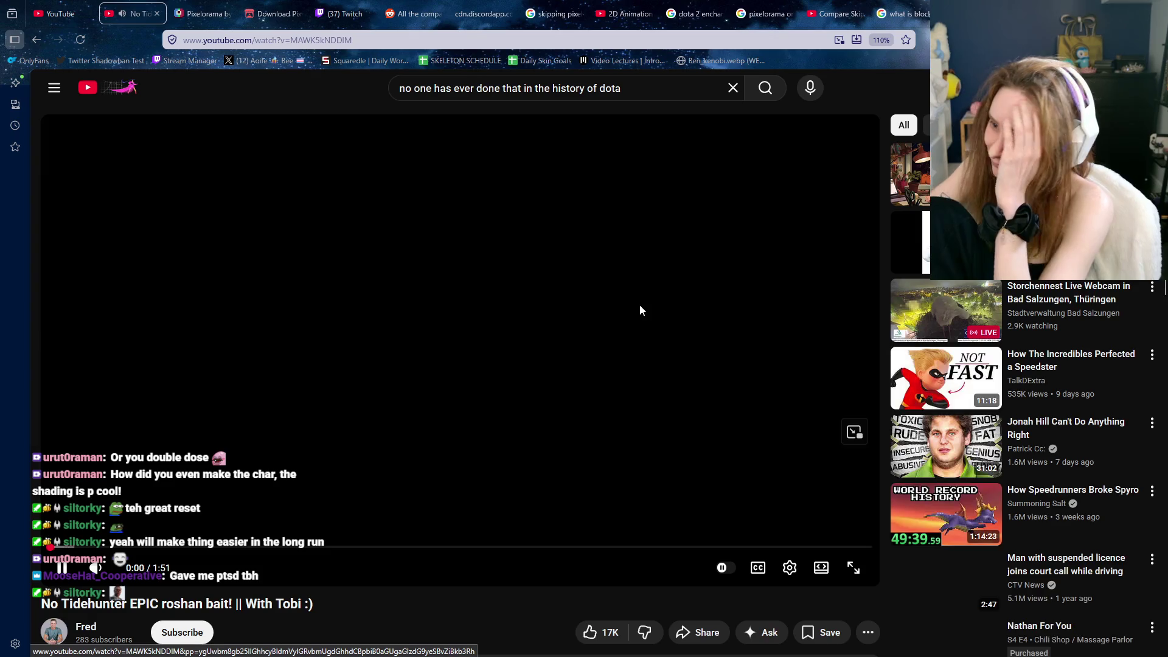
Raise the playback volume to about 25% and watch the video in full screen
key("Down")
key("Up")
key("Up")
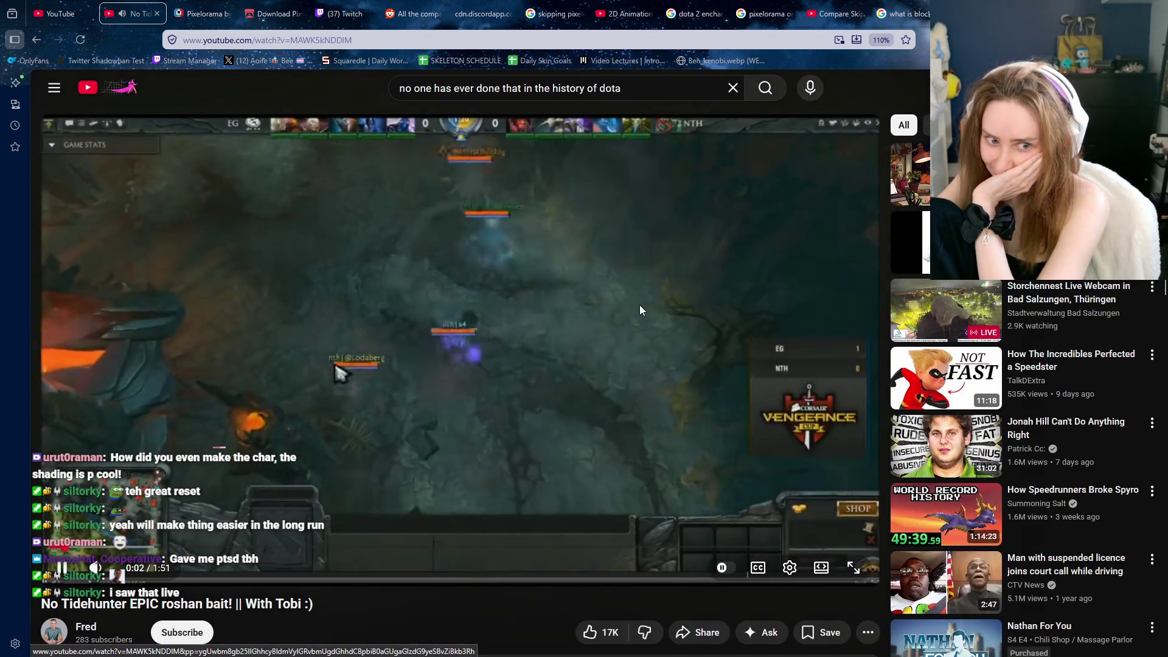
key("f")
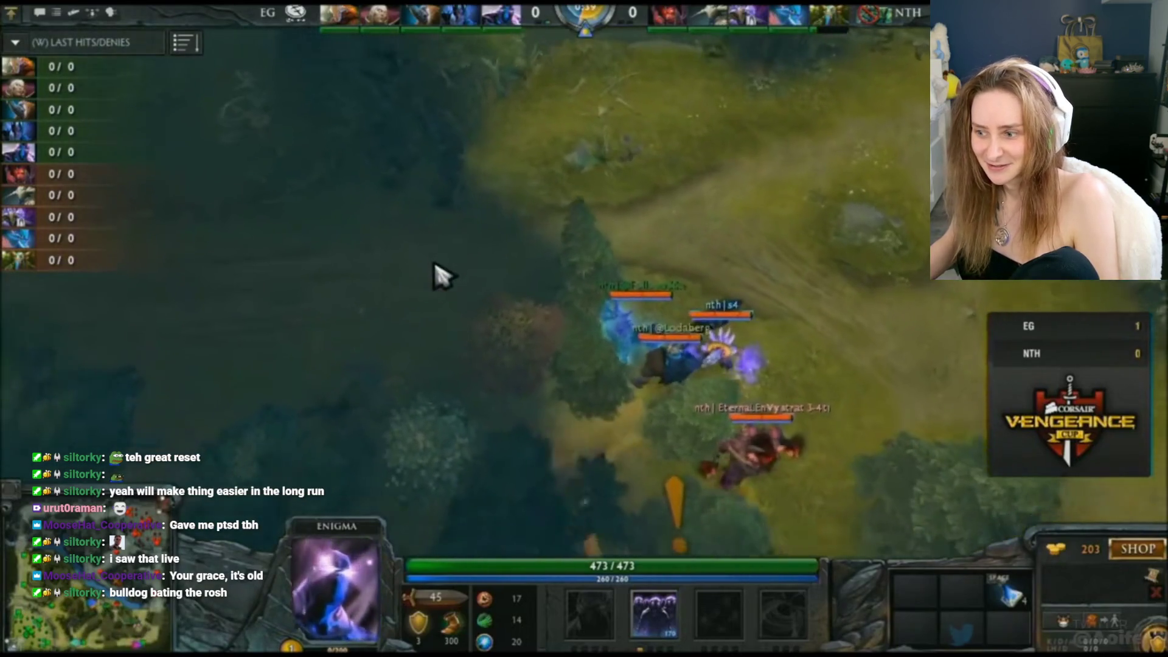
key("Down")
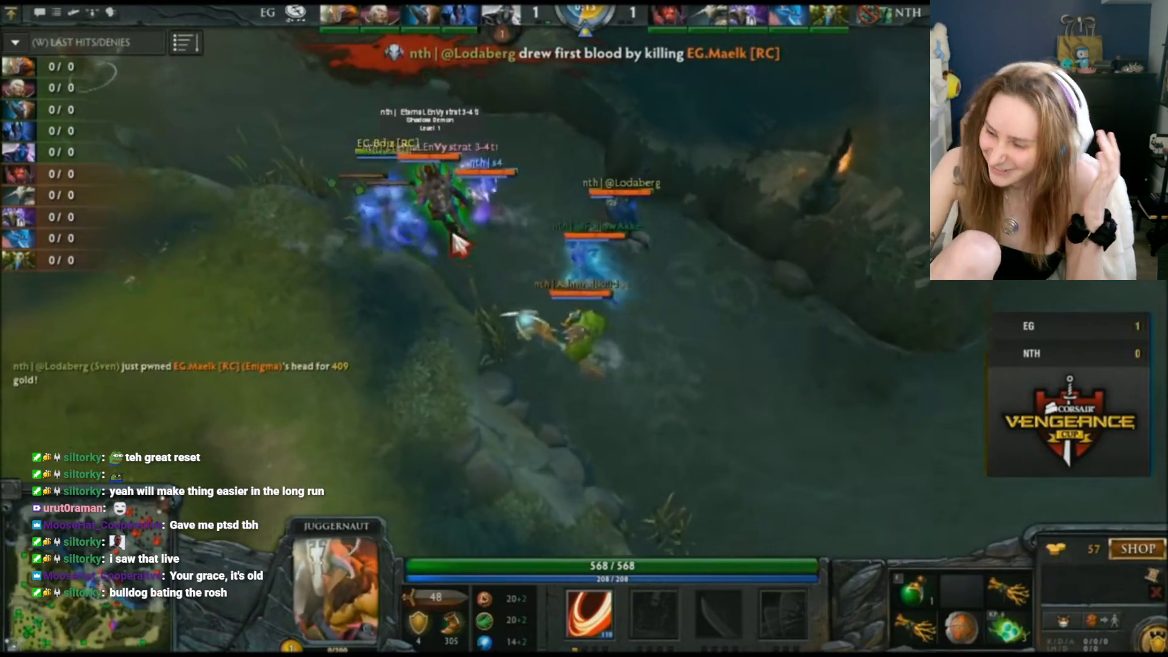
key("Down")
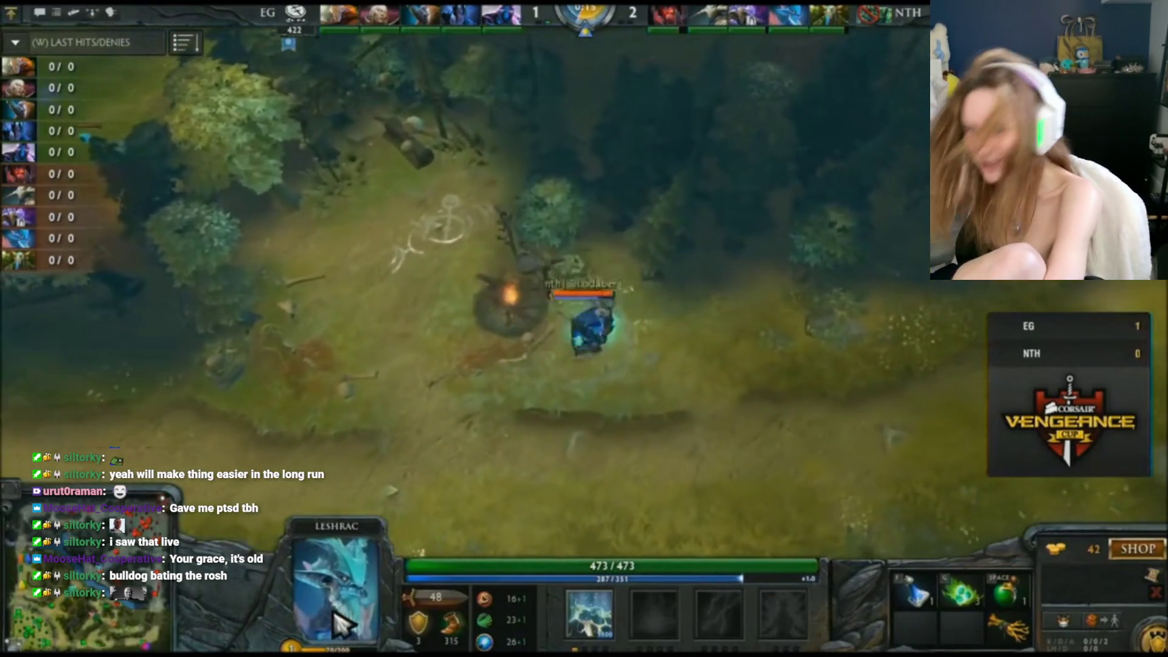
Pause and seek back to rewatch the Roshan pit fight from 0:57
mouse_move(923, 263)
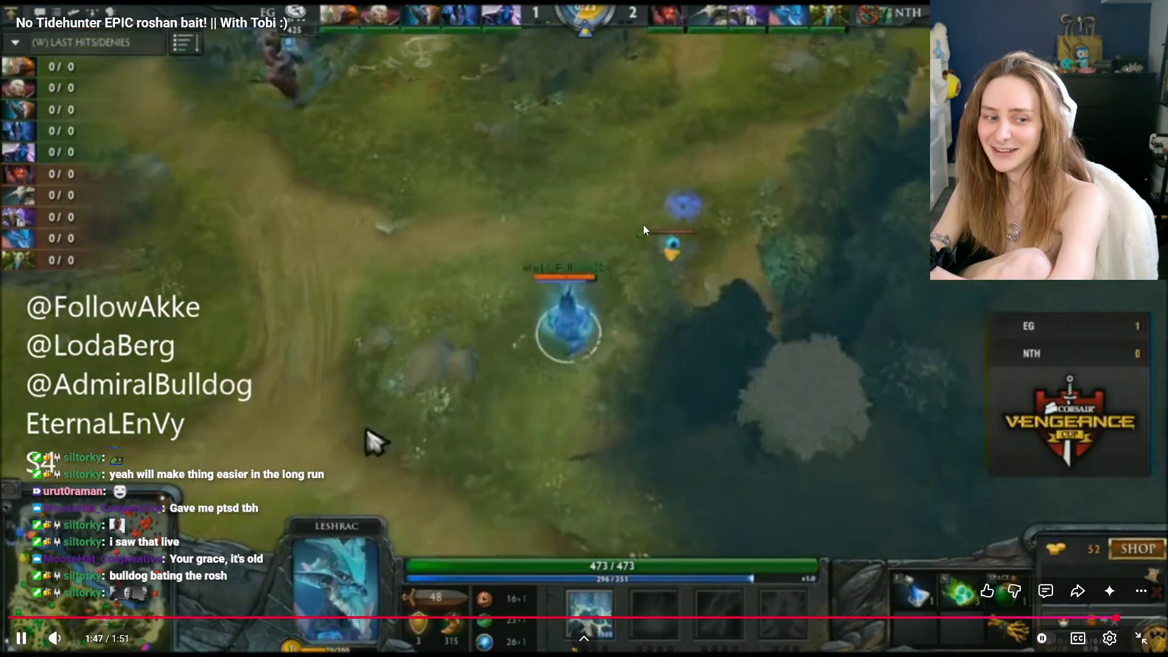
left_click(642, 232)
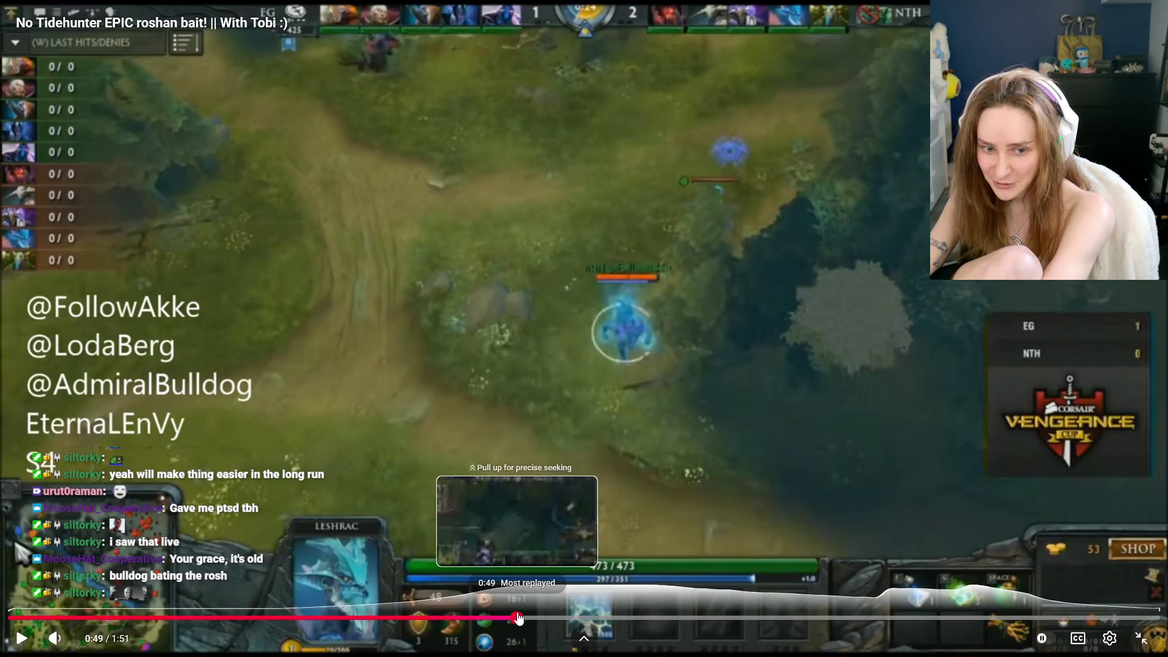
left_click(517, 618)
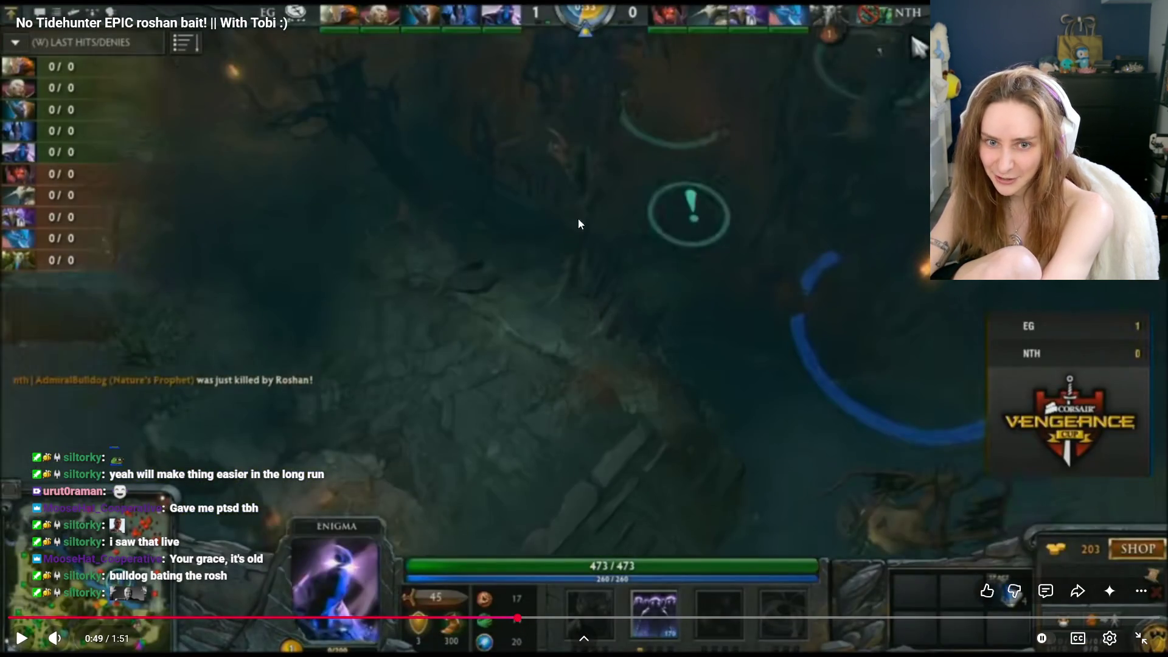
key("Right")
key("Right")
key("Left")
key("Left")
key("Left")
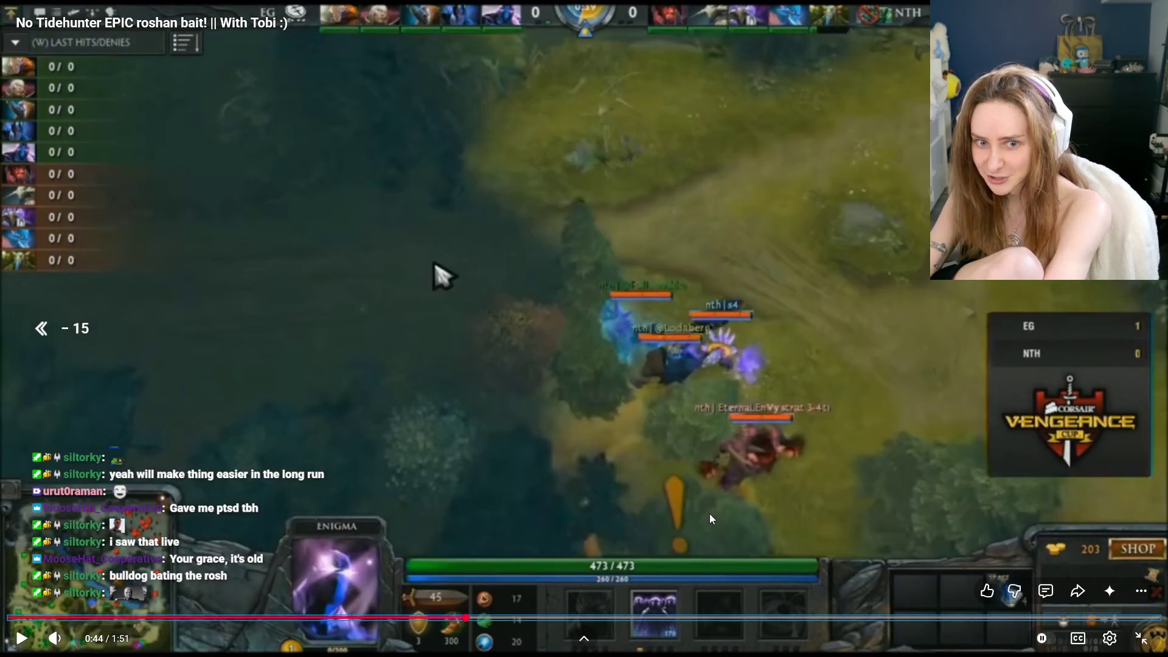
key("Right")
key("Right")
key("Right")
key("Right")
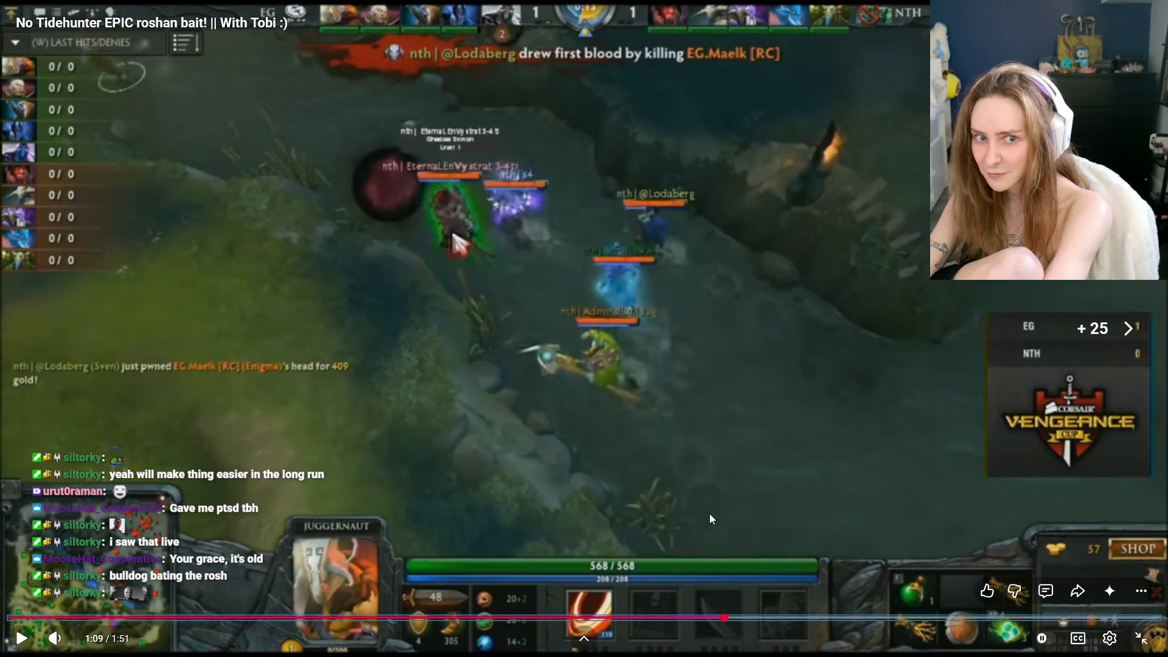
key("Right")
key("Left")
key("Left")
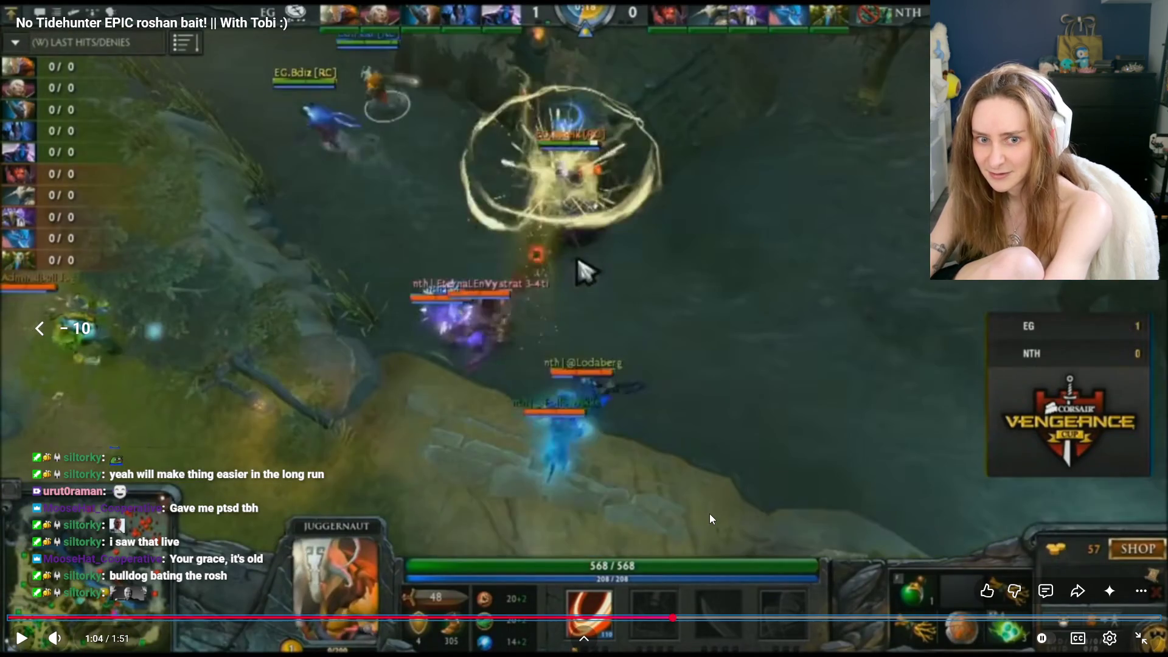
left_click_drag(672, 618, 606, 617)
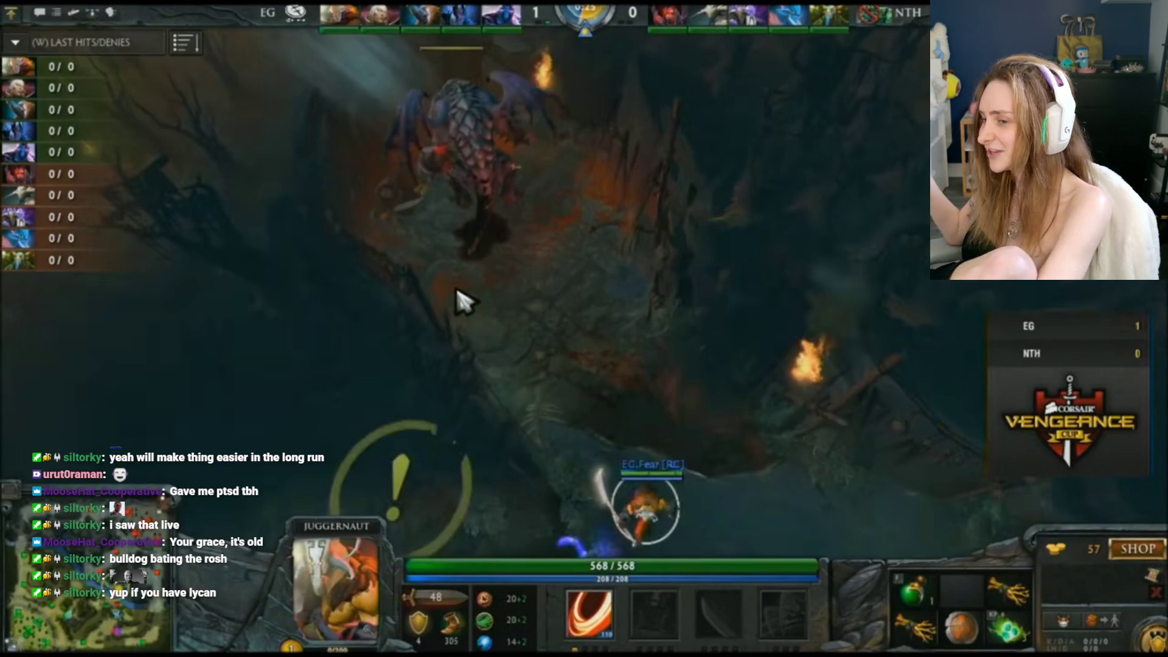
Pause, rewind to 0:32, then skip ahead through 0:48 to 1:02
left_click(236, 165)
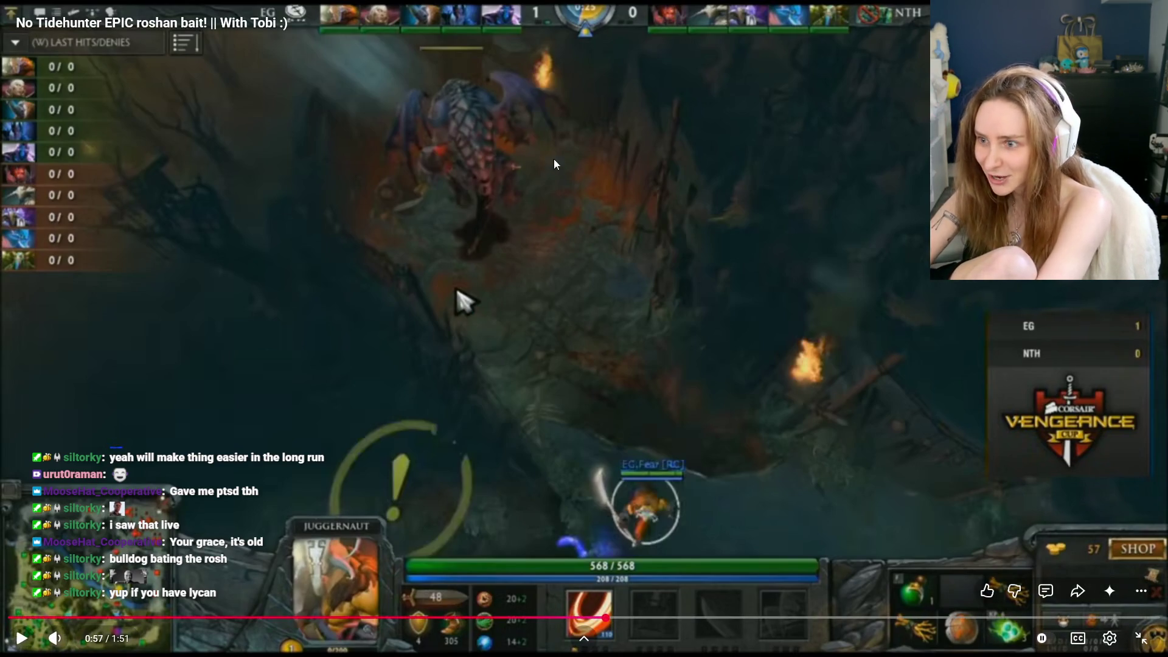
left_click(502, 180)
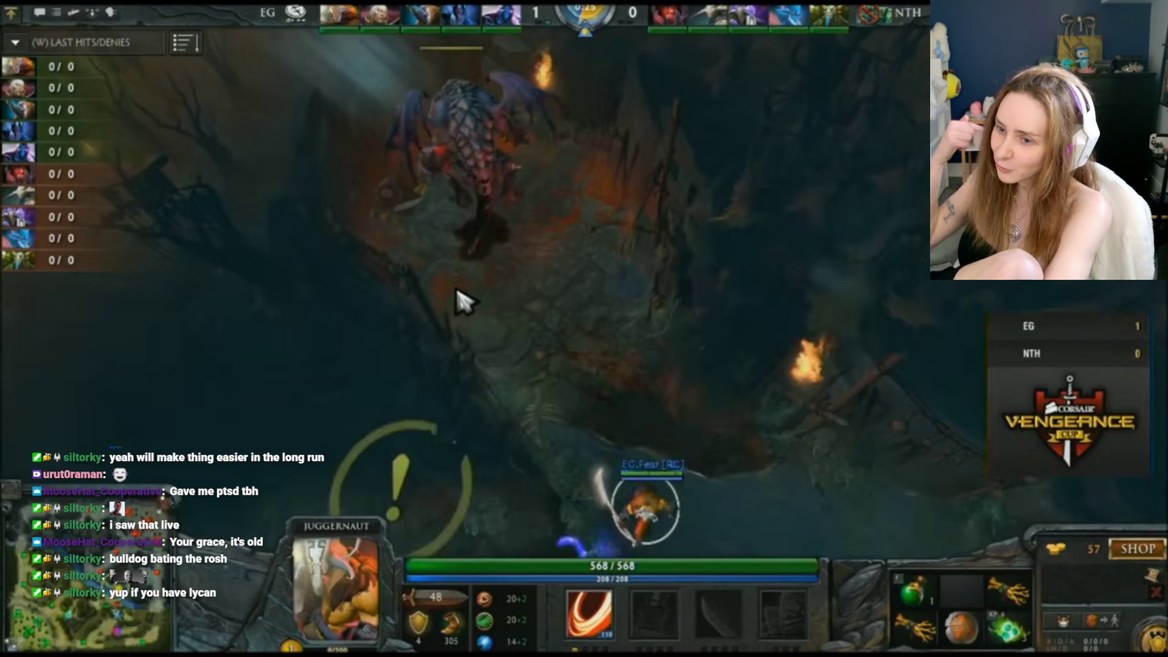
left_click(468, 309)
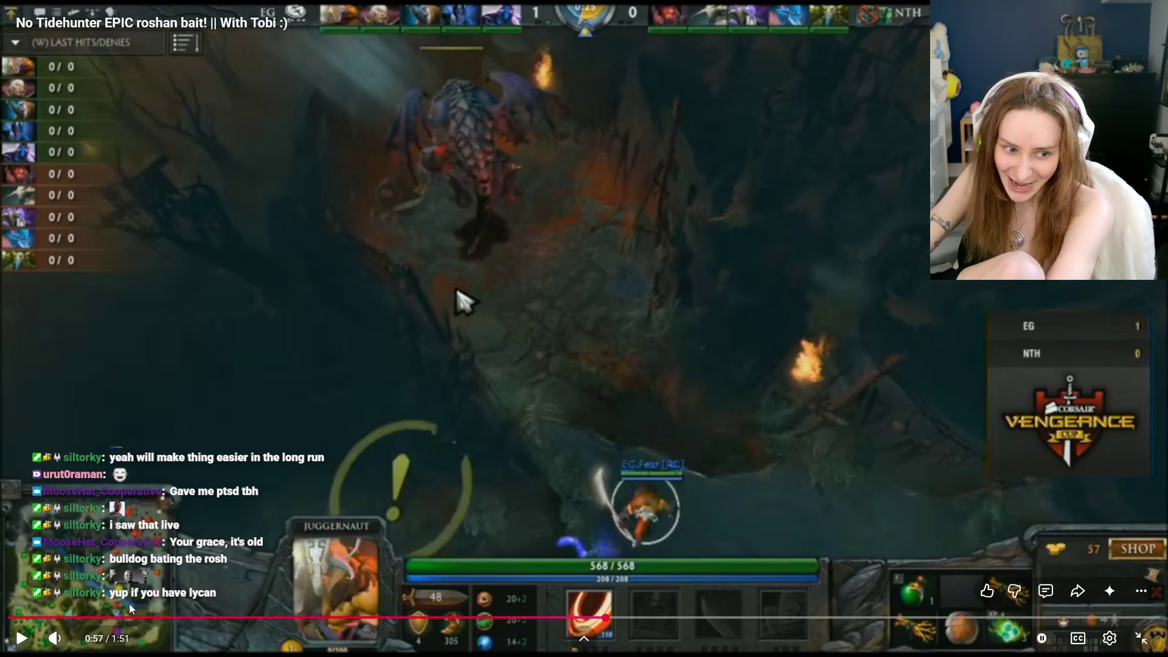
key("Left")
key("Left")
key("Left")
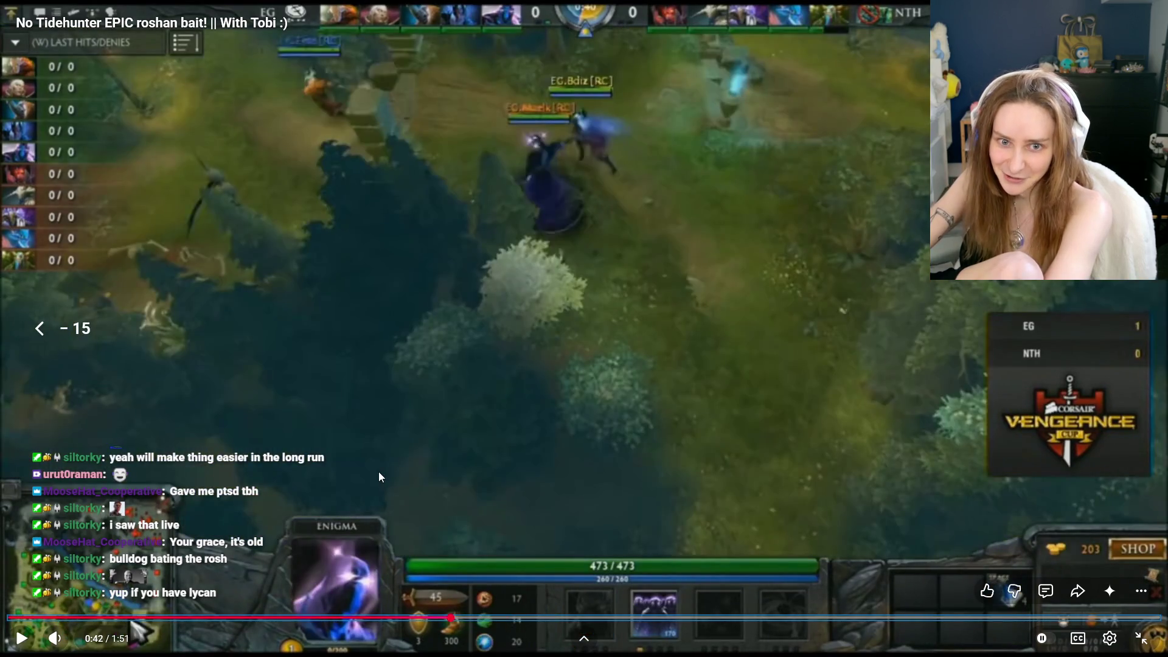
key("Left")
key("Left")
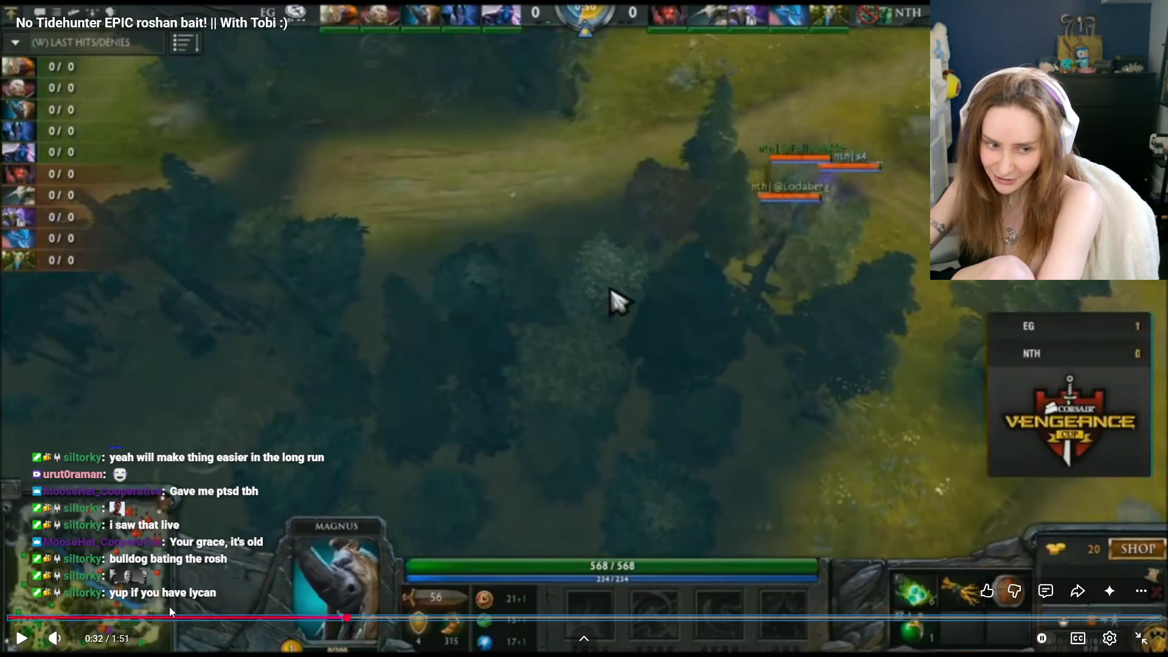
mouse_move(345, 618)
left_mouse_down()
mouse_move(507, 619)
mouse_move(575, 491)
left_mouse_up()
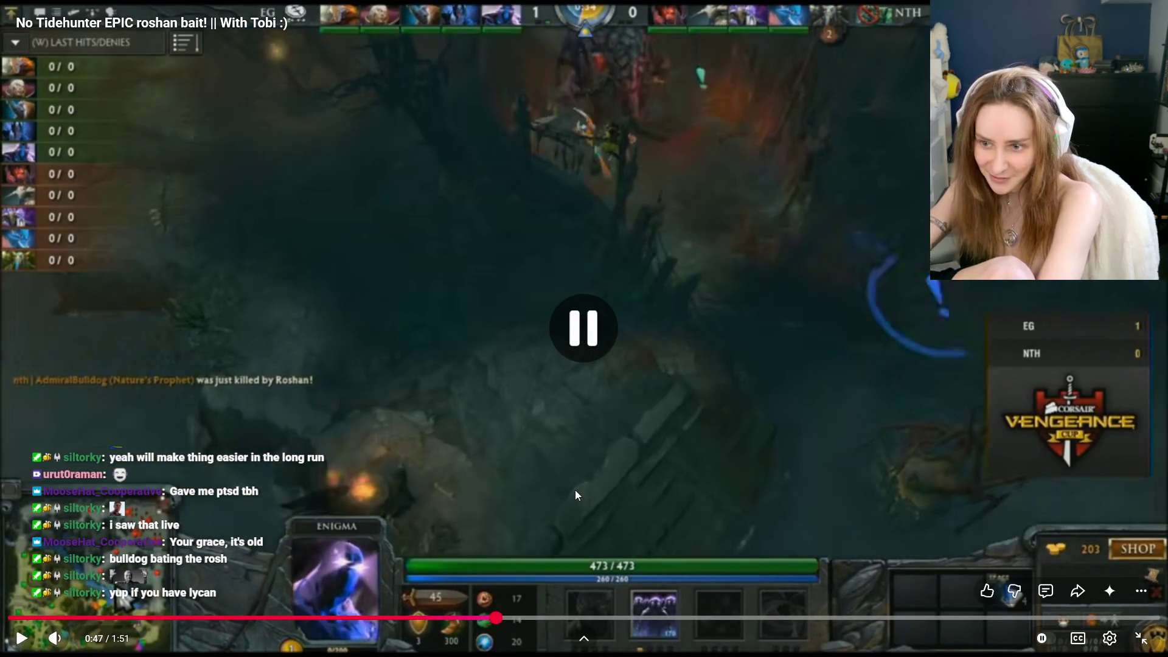
key("Right")
key("Right")
key("Right")
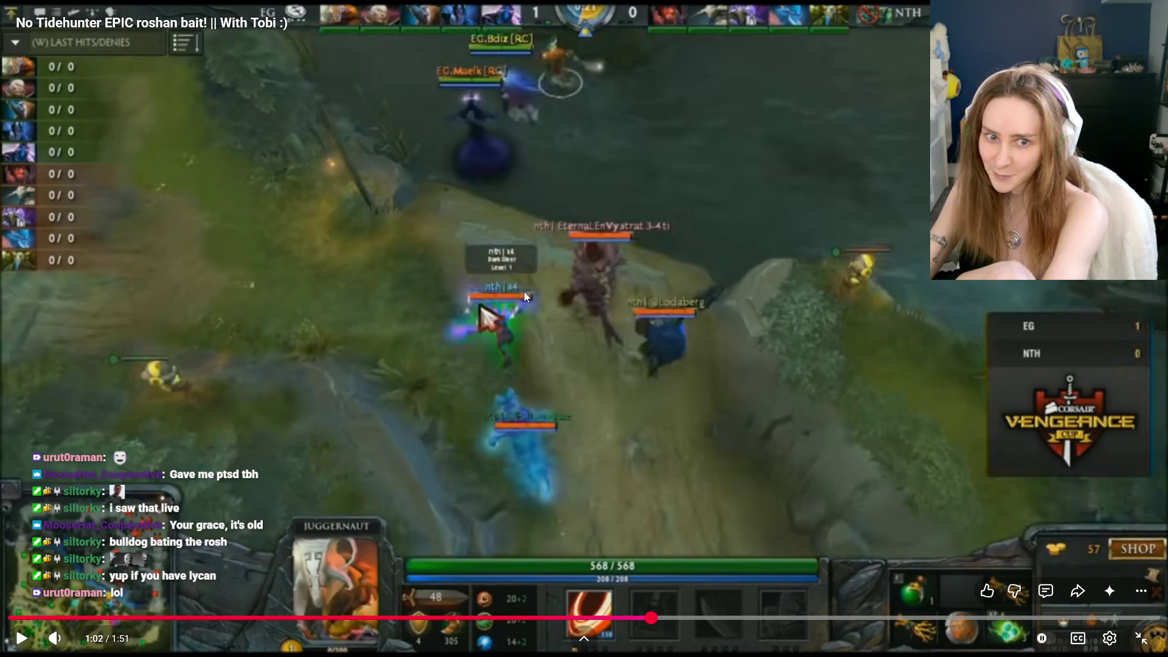
Play on, pause at 1:09 and exit full screen
left_click(544, 288)
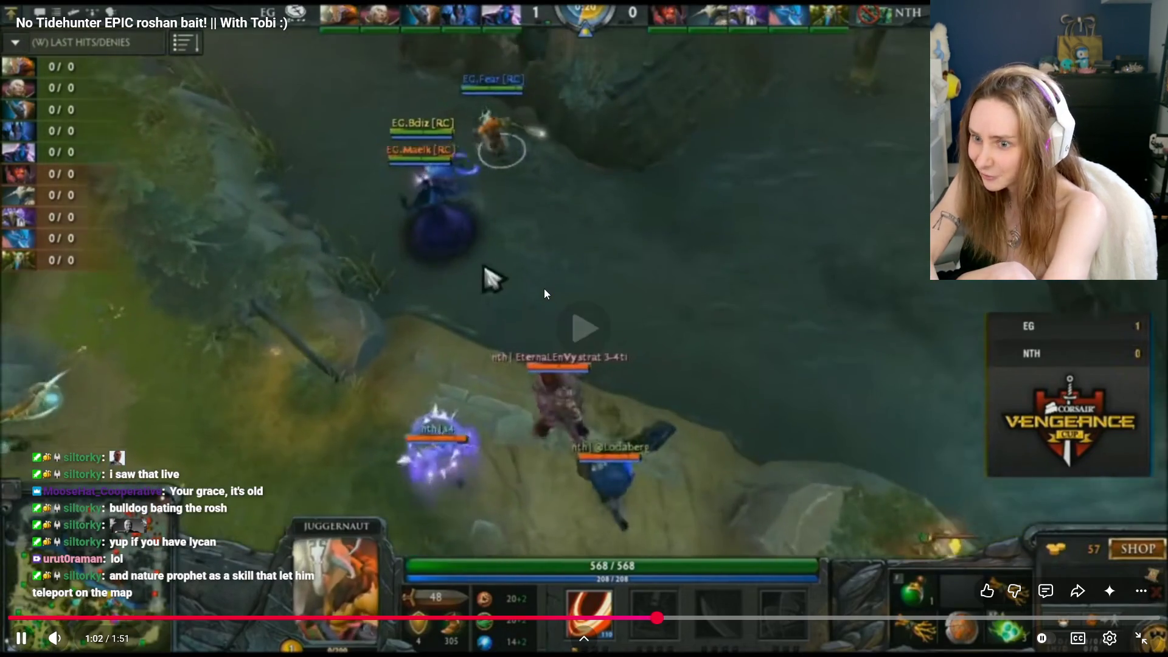
left_click(539, 283)
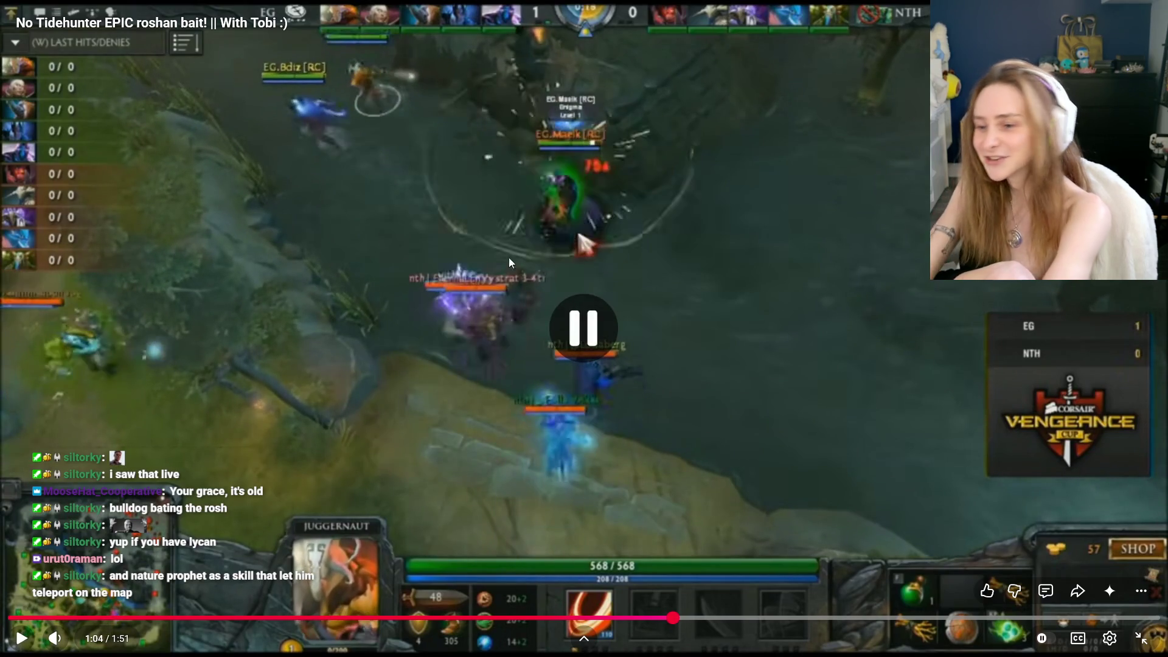
left_click(419, 214)
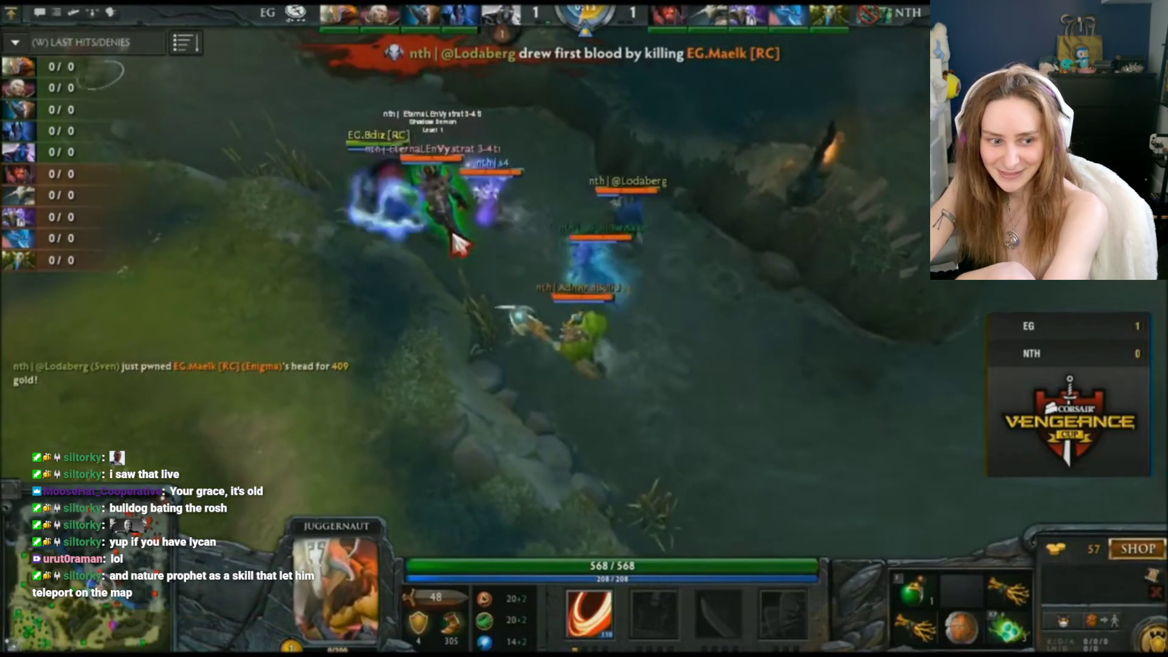
left_click(629, 223)
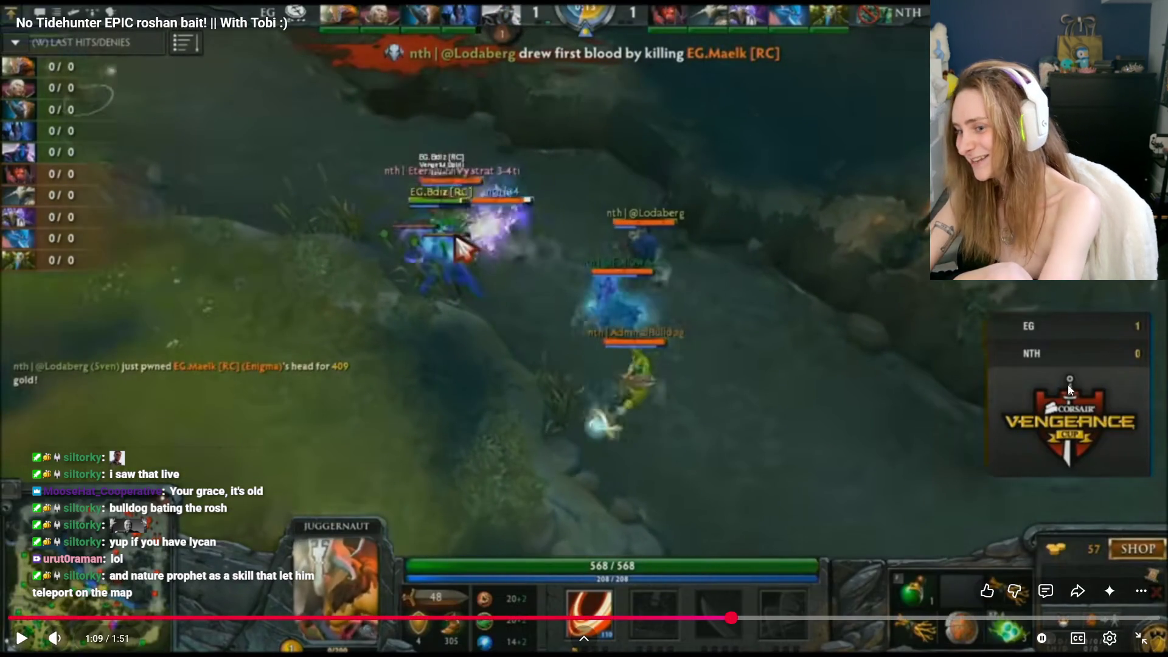
key("Escape")
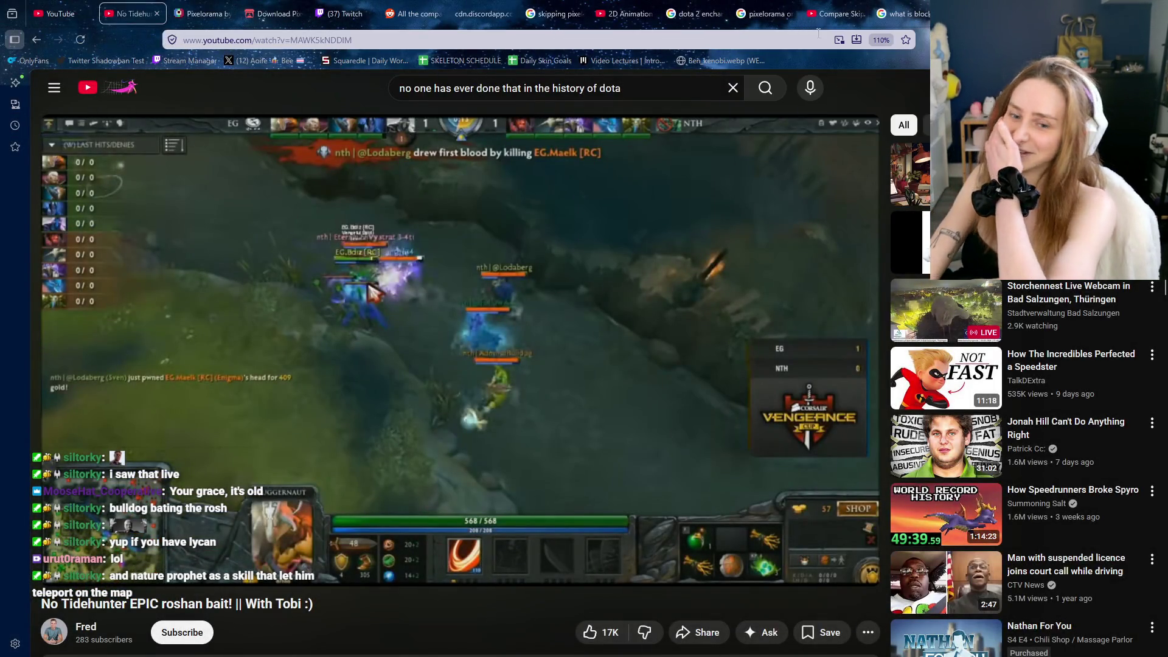
Start 'lofi hip hop radio beats to relax/study to' from YouTube home, then switch back to Pixelorama
mouse_move(722, 176)
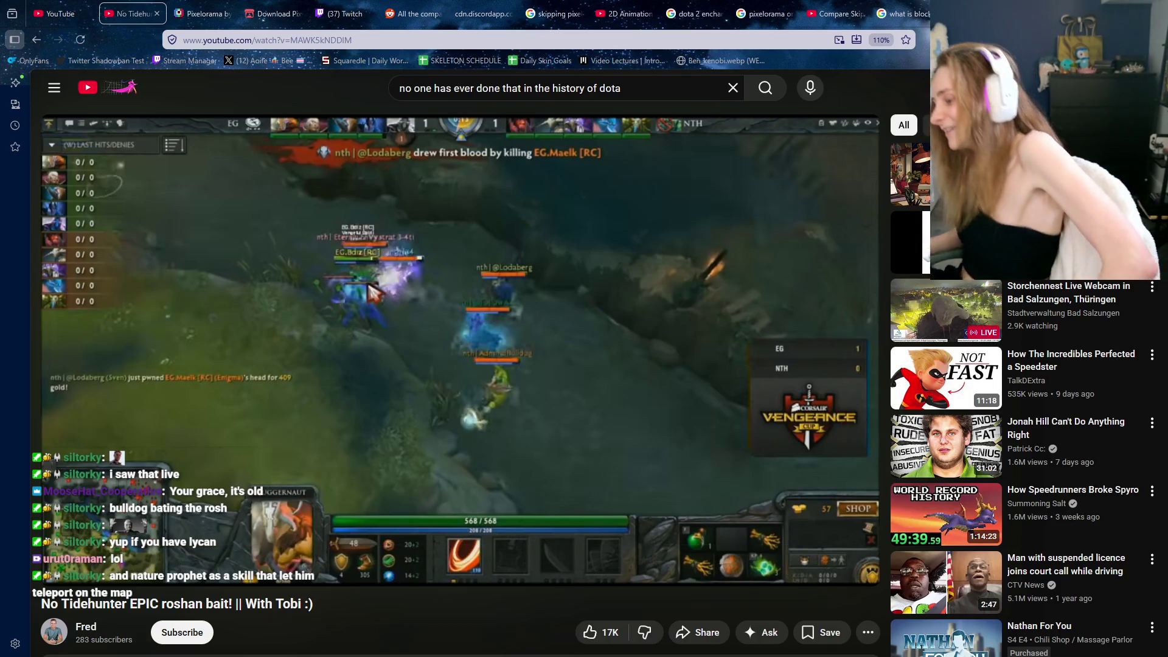
mouse_move(695, 141)
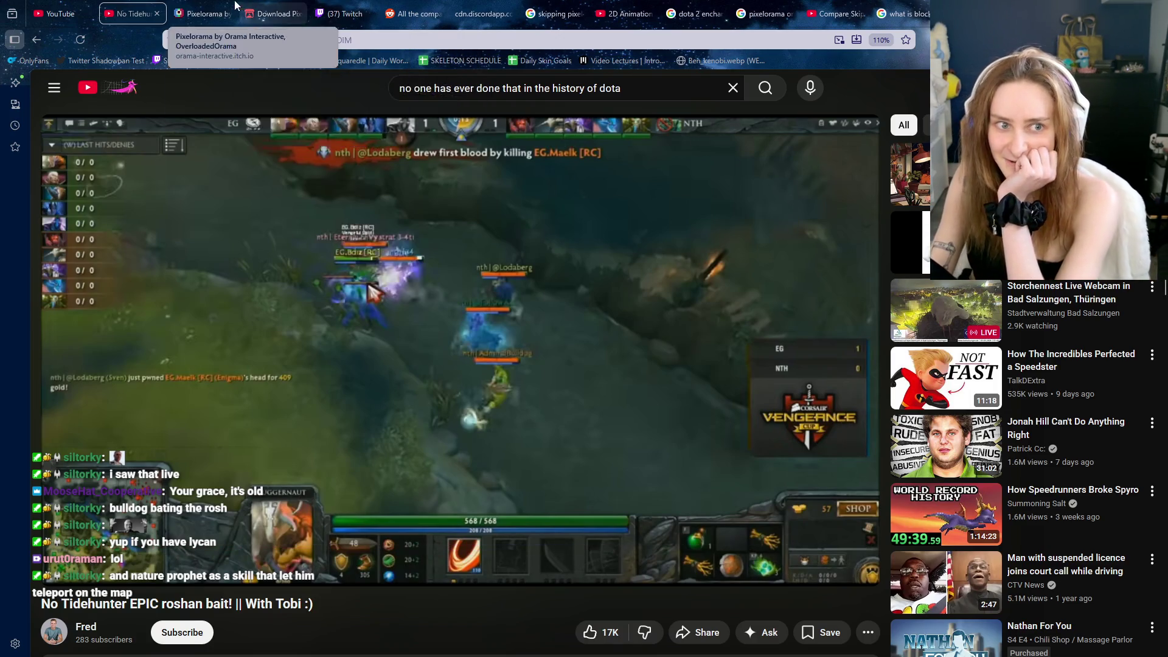
left_click(203, 13)
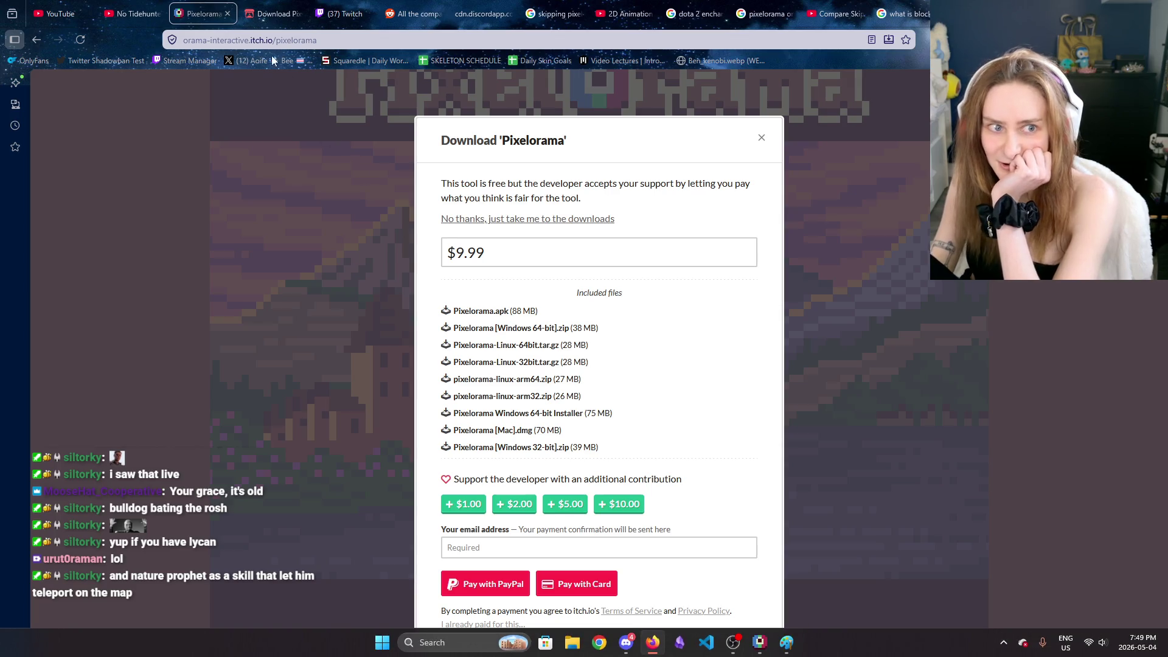
left_click(61, 14)
left_click(87, 87)
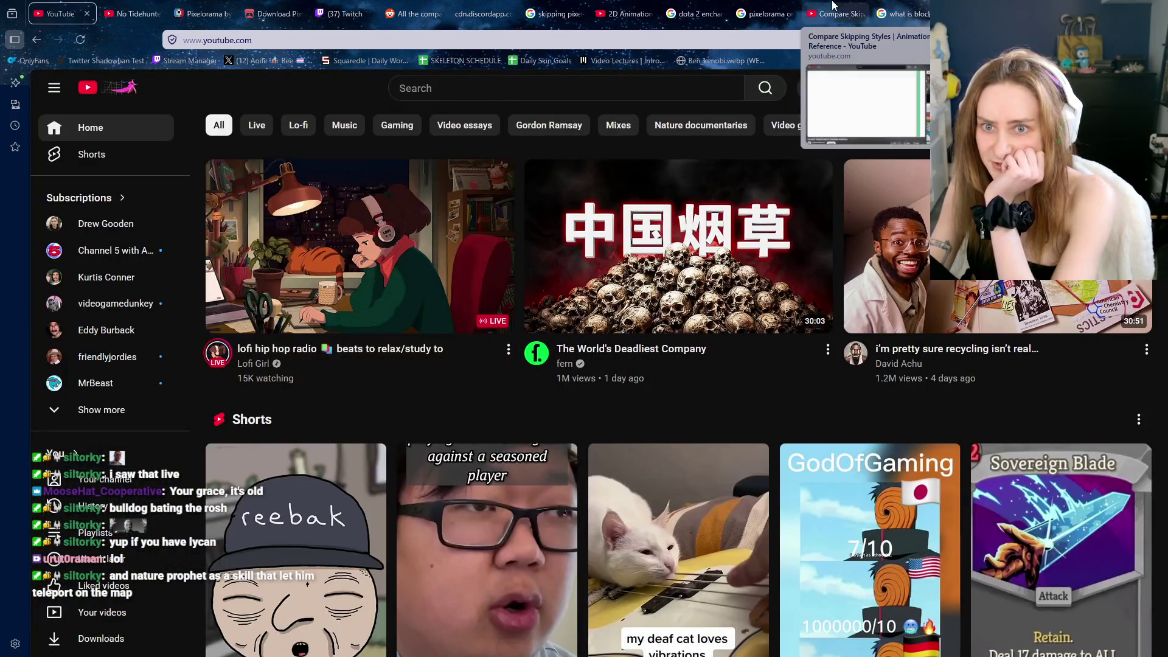
left_click(834, 13)
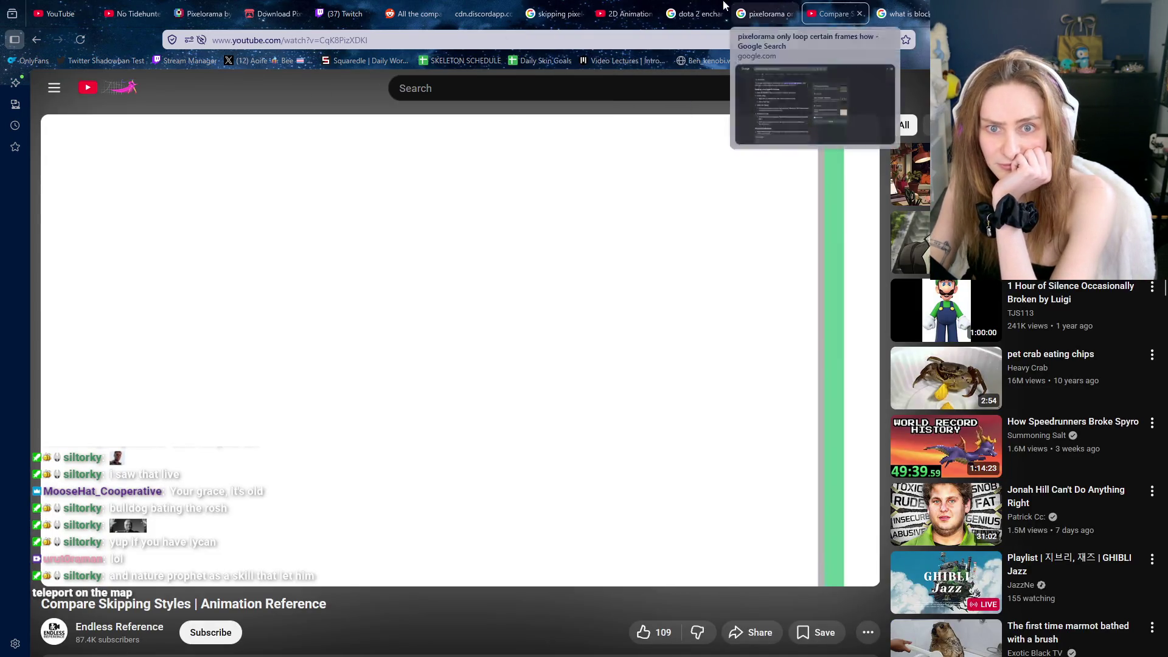
left_click(56, 20)
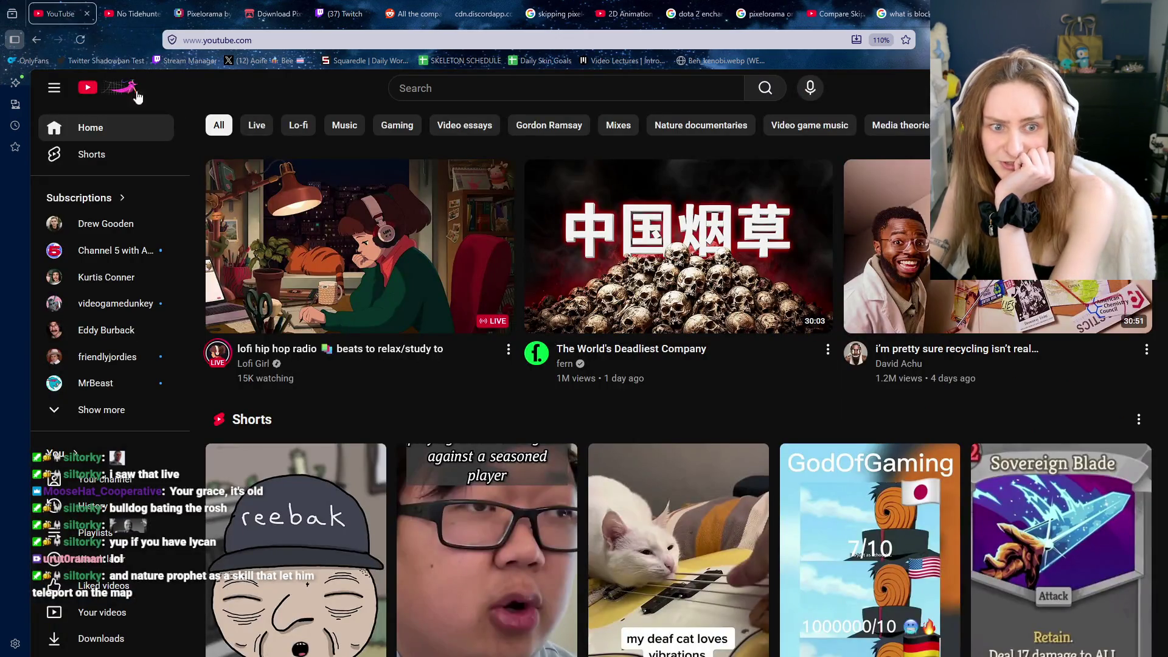
left_click(368, 300)
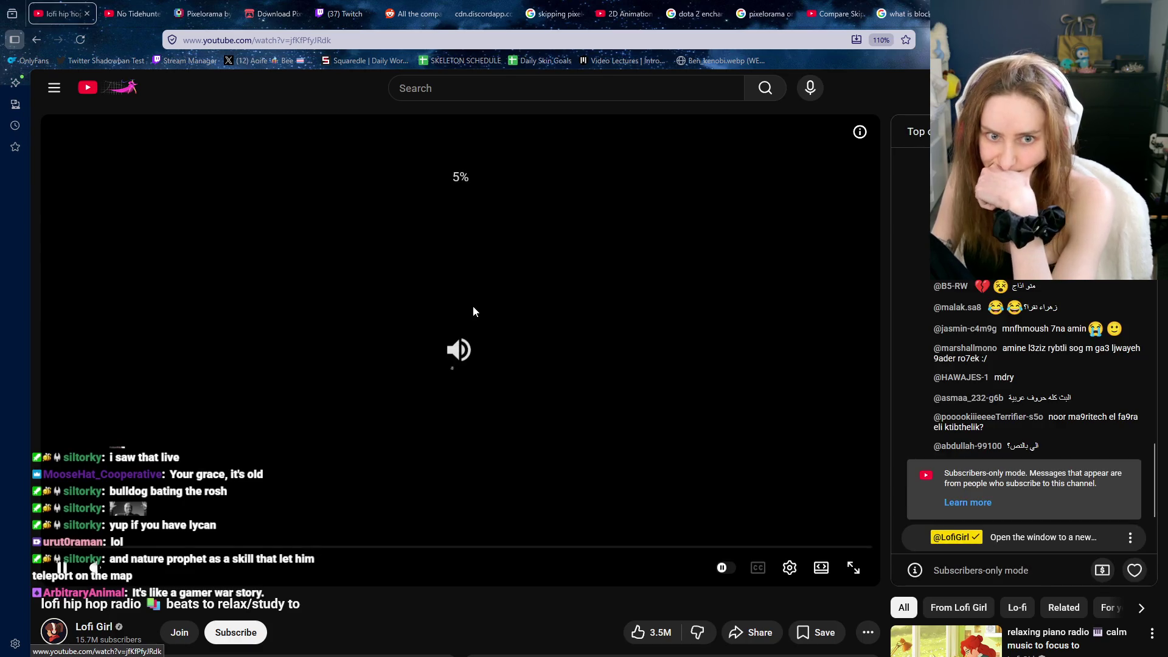
mouse_move(809, 643)
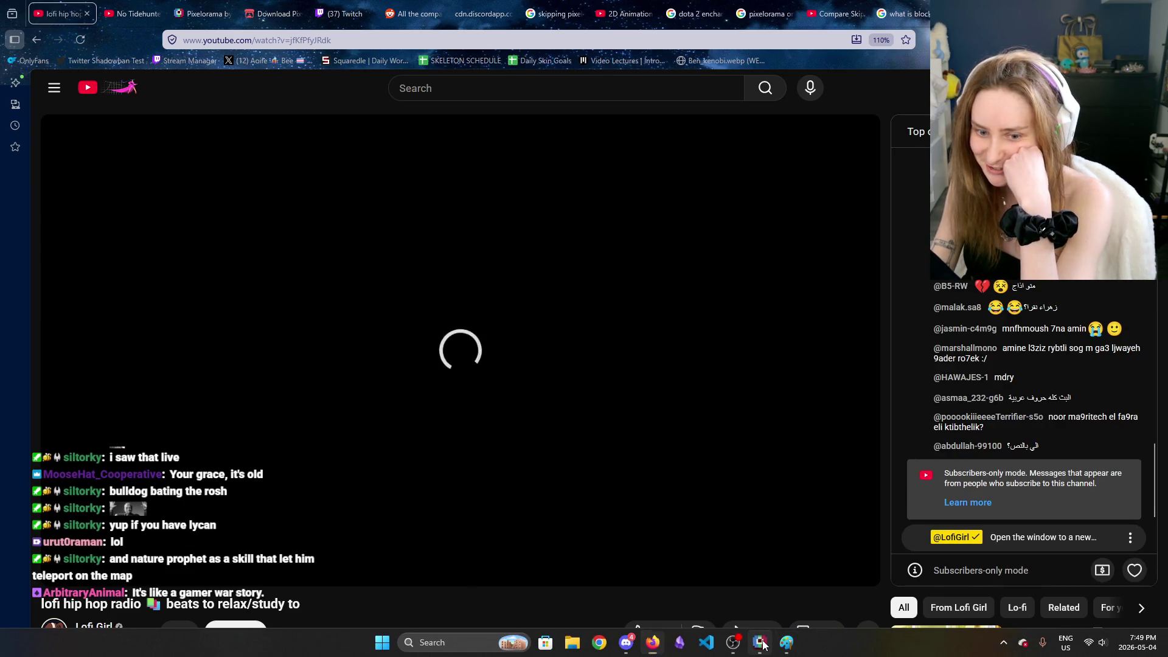
left_click(760, 643)
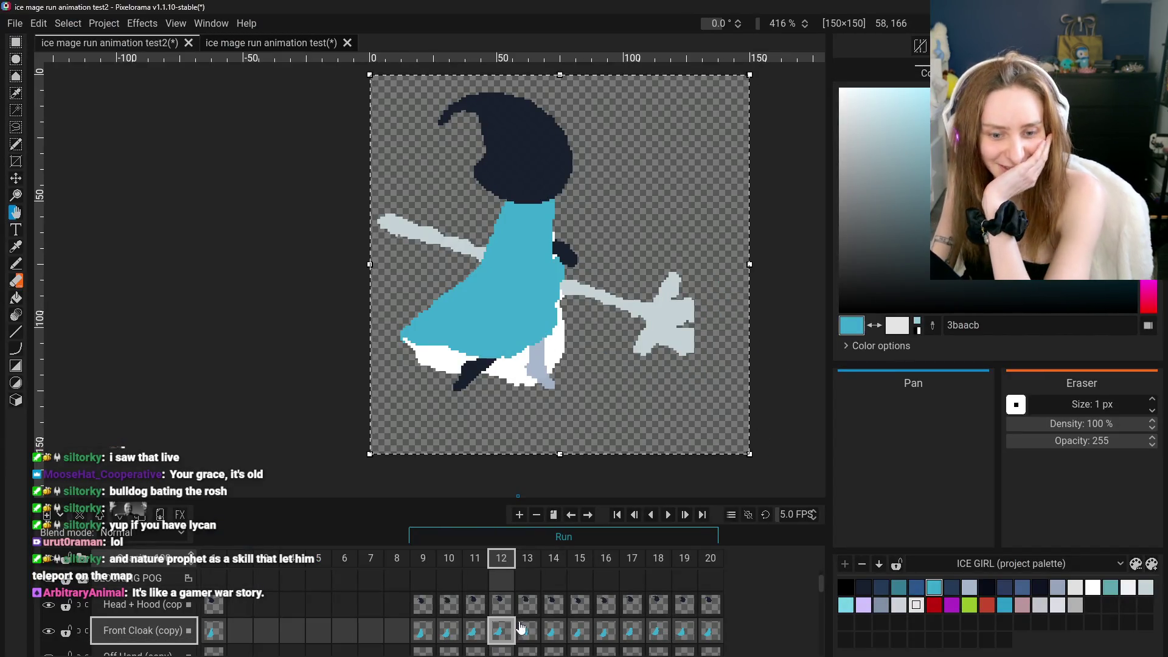
On Front Cloak frame 13, smooth the cyan lower-left edge above the white hem with a 1 px pencil
left_click(525, 633)
left_click(16, 263)
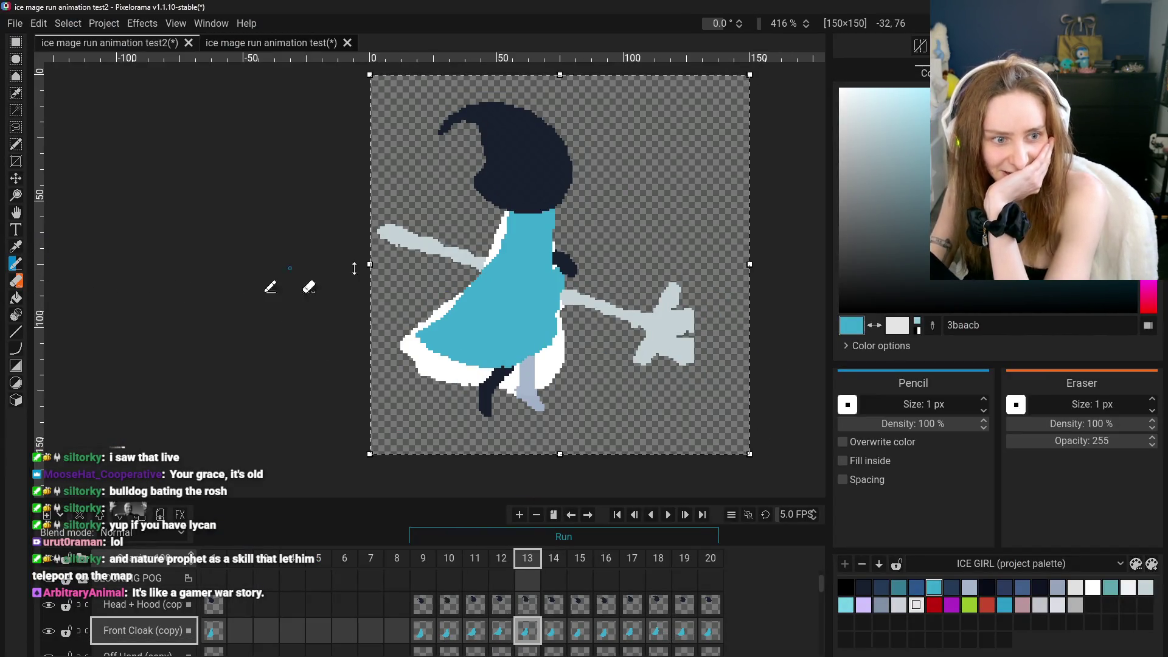
scroll(478, 255, "up", 2)
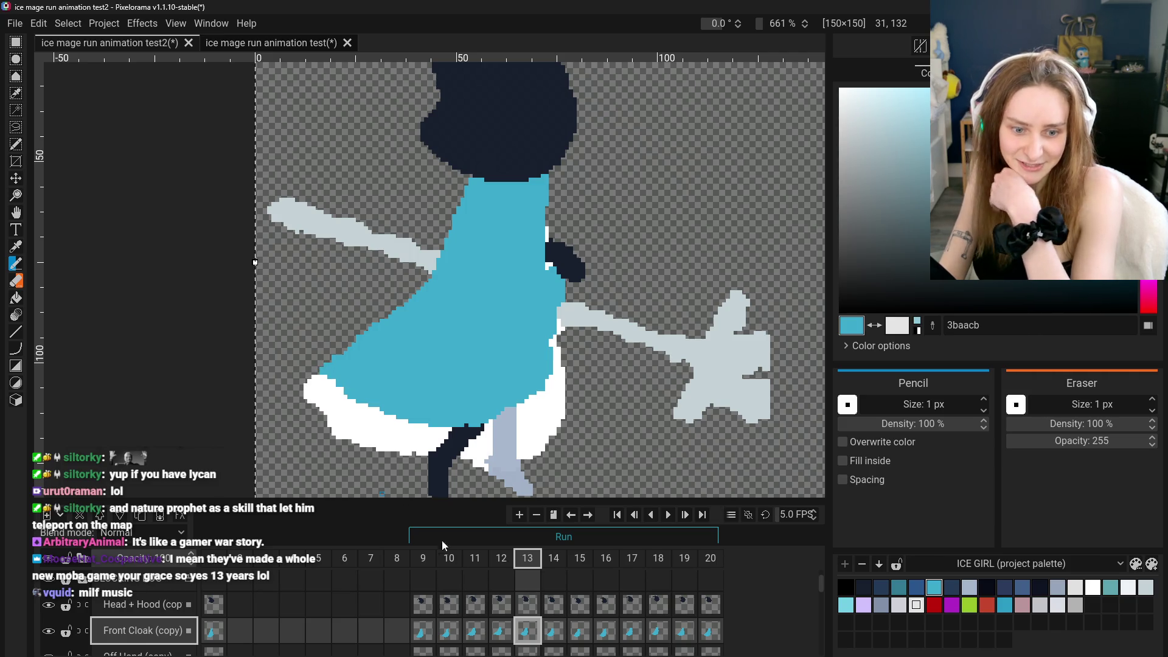
left_click(500, 632)
Flip between run frames 11, 12 and 13 to compare the cloak poses
left_click(527, 633)
left_click(493, 635)
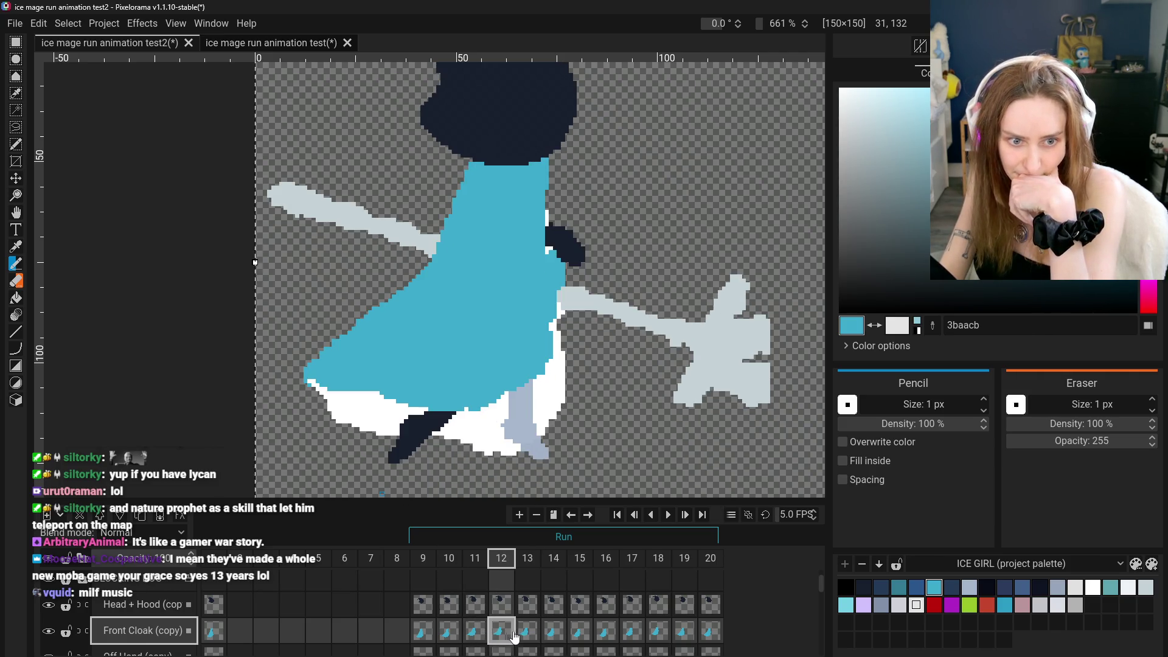
left_click(473, 634)
left_click(507, 637)
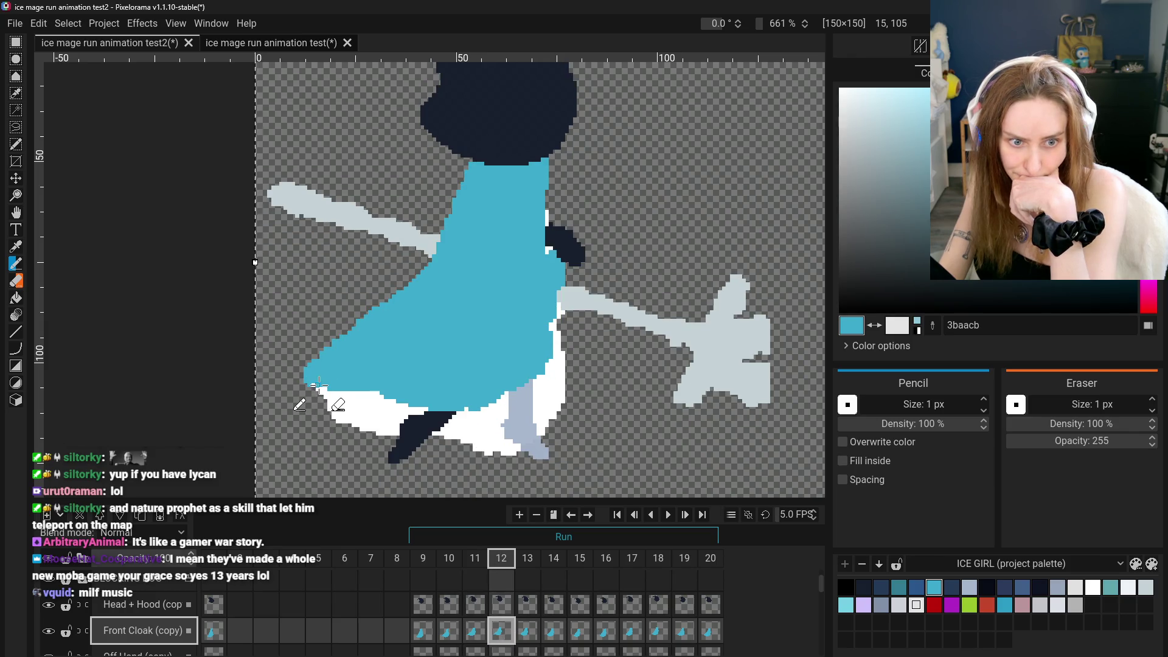
left_click(475, 633)
left_click(501, 633)
left_click(475, 632)
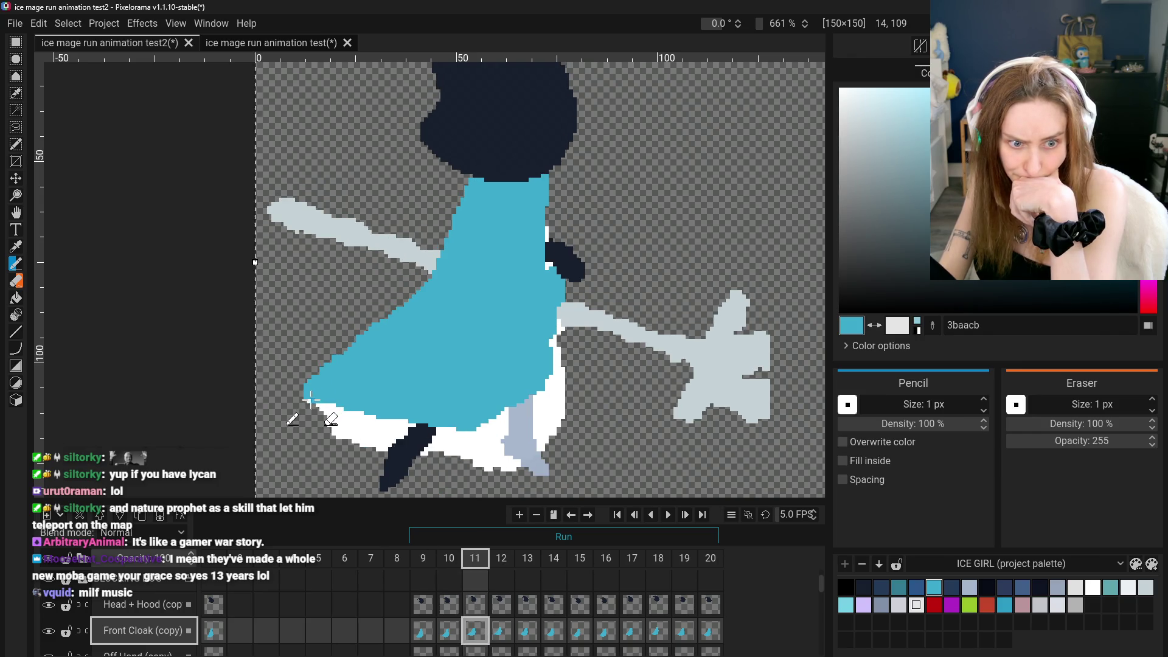
left_click(502, 633)
left_click(527, 632)
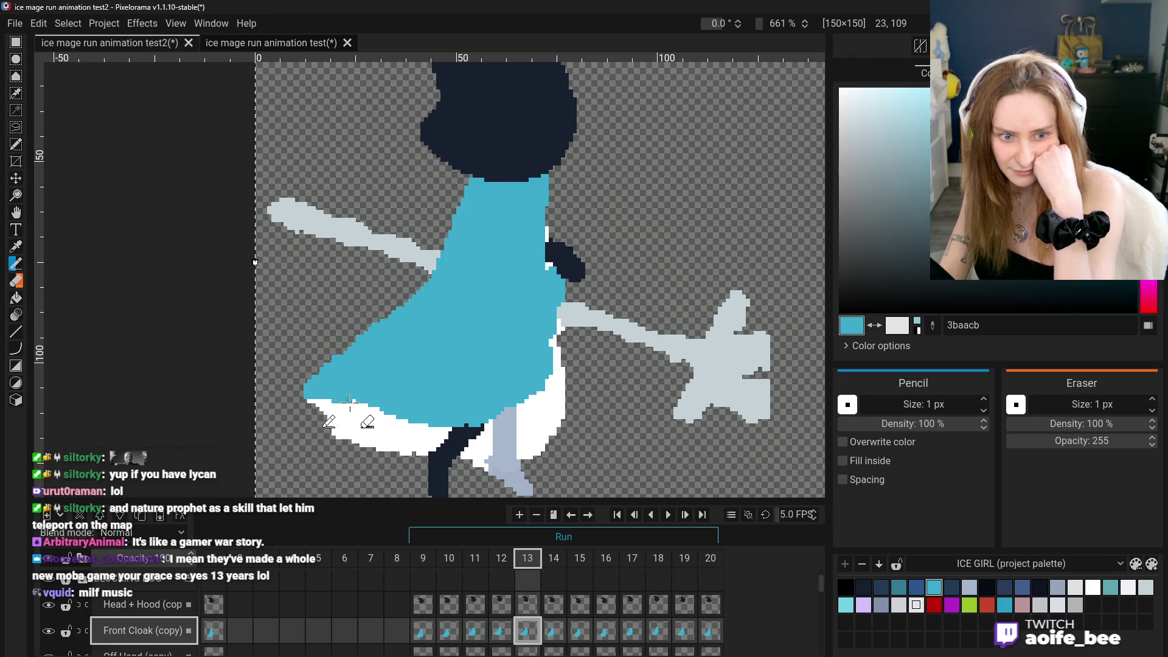
Compare frame 13 against frames 12 and 14, then settle on 13 with the 1 px Eraser
left_click(501, 632)
left_click(527, 636)
left_click(509, 639)
left_click(548, 638)
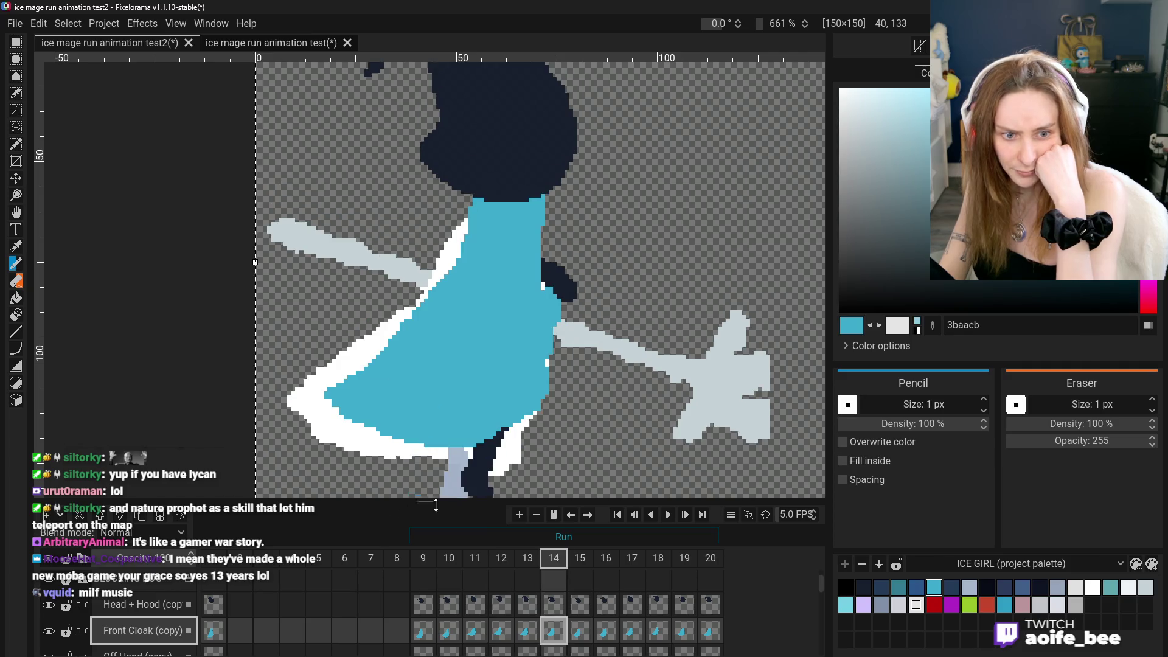
left_click(527, 633)
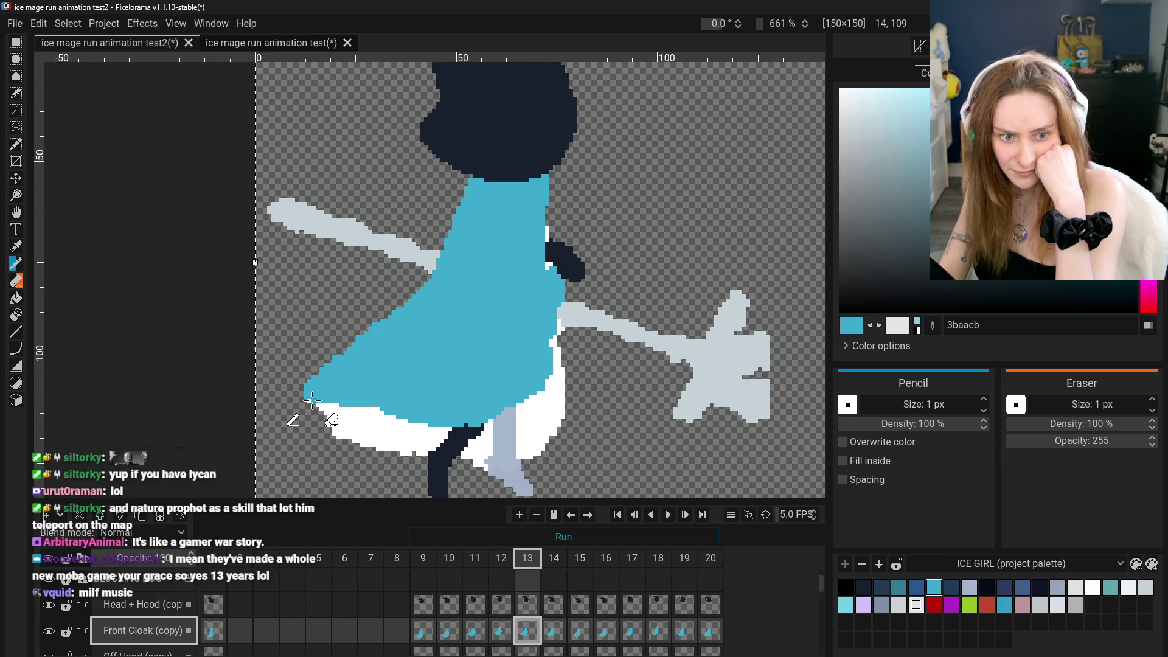
left_click(501, 633)
left_click(529, 636)
left_click(501, 633)
left_click(553, 633)
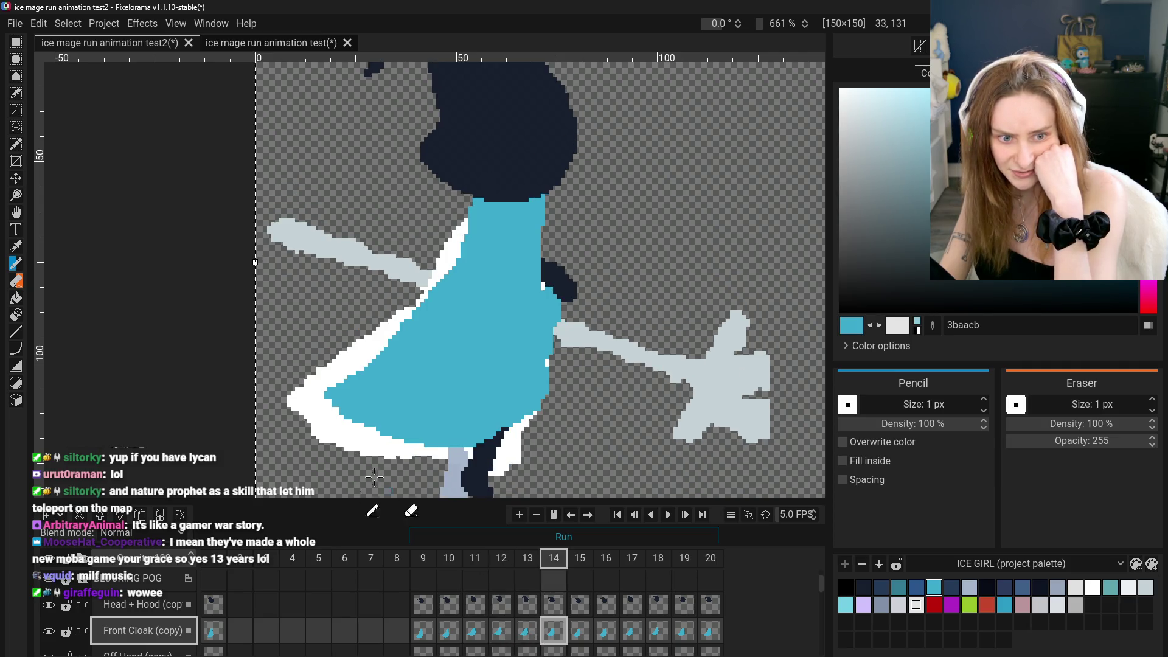
left_click(528, 631)
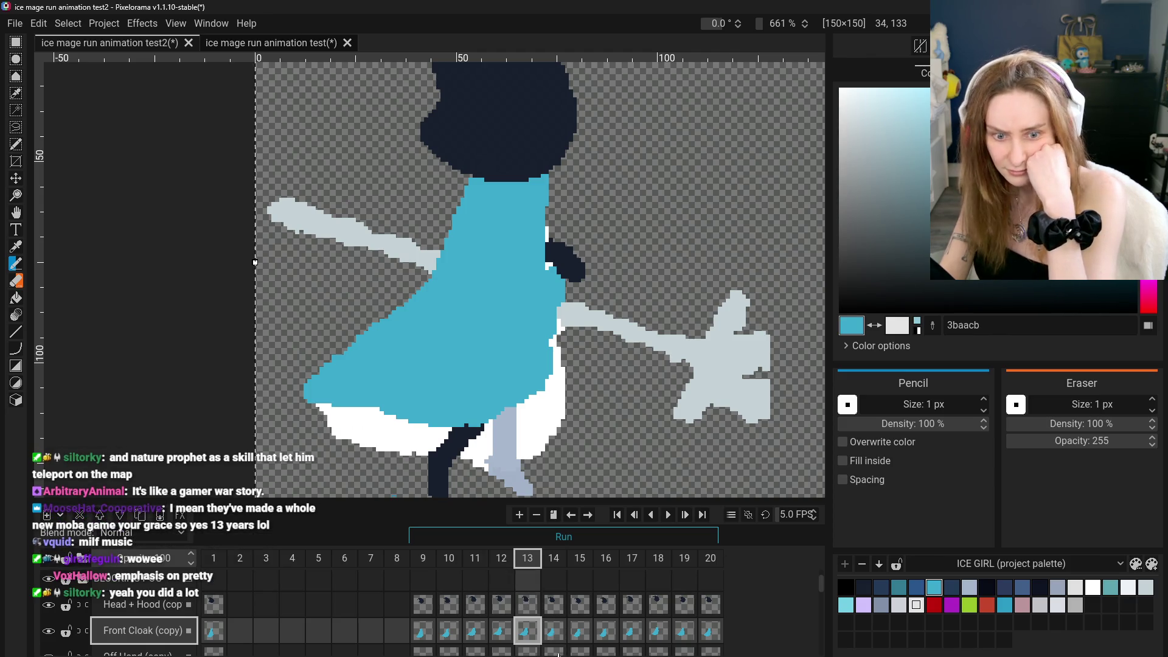
left_click(502, 631)
left_click(527, 631)
left_click(503, 631)
left_click(527, 632)
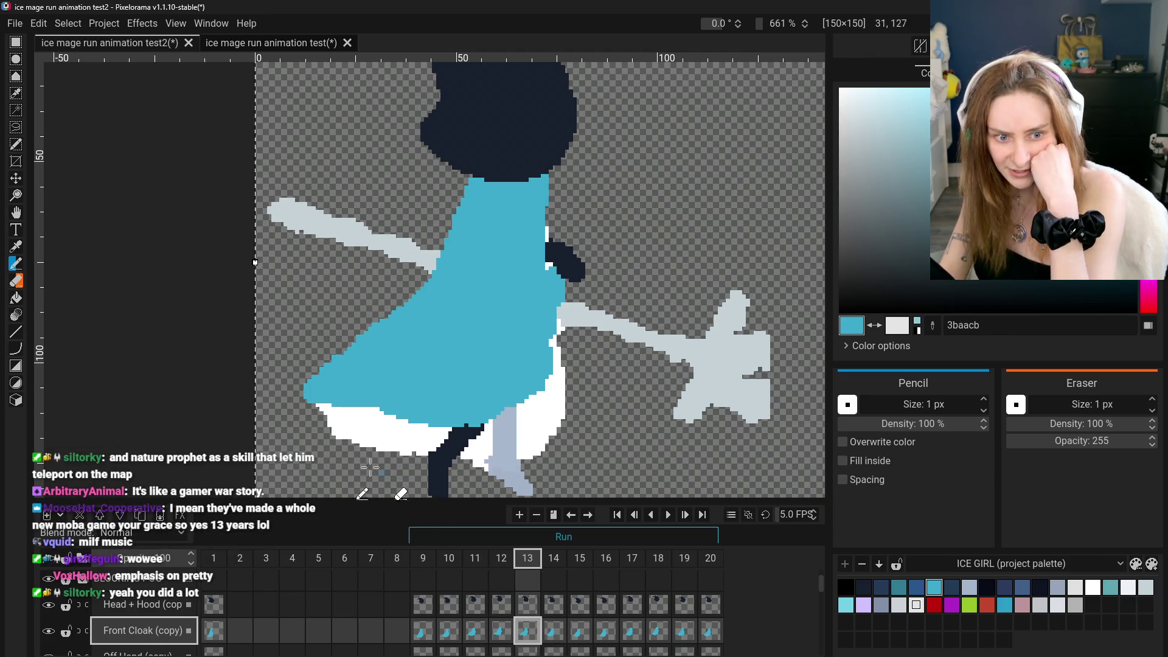
left_click(502, 632)
left_click(528, 632)
left_click(564, 635)
left_click(527, 631)
left_click(503, 631)
left_click(528, 631)
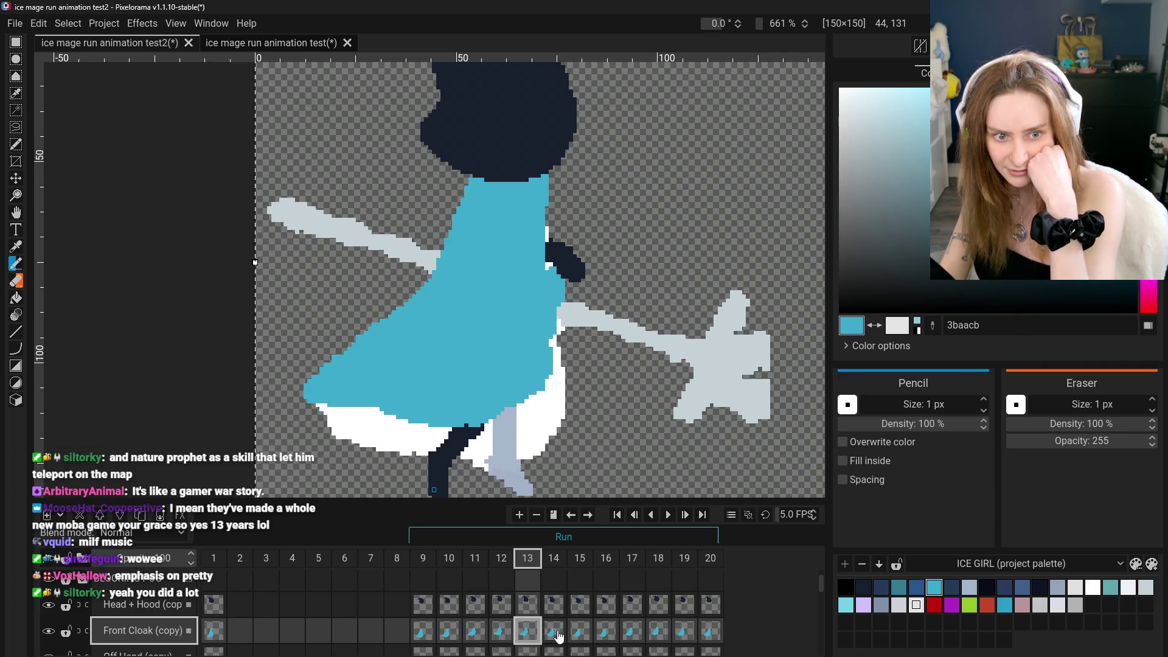
left_click(502, 633)
left_click(554, 632)
left_click(527, 633)
left_click(500, 632)
left_click(527, 632)
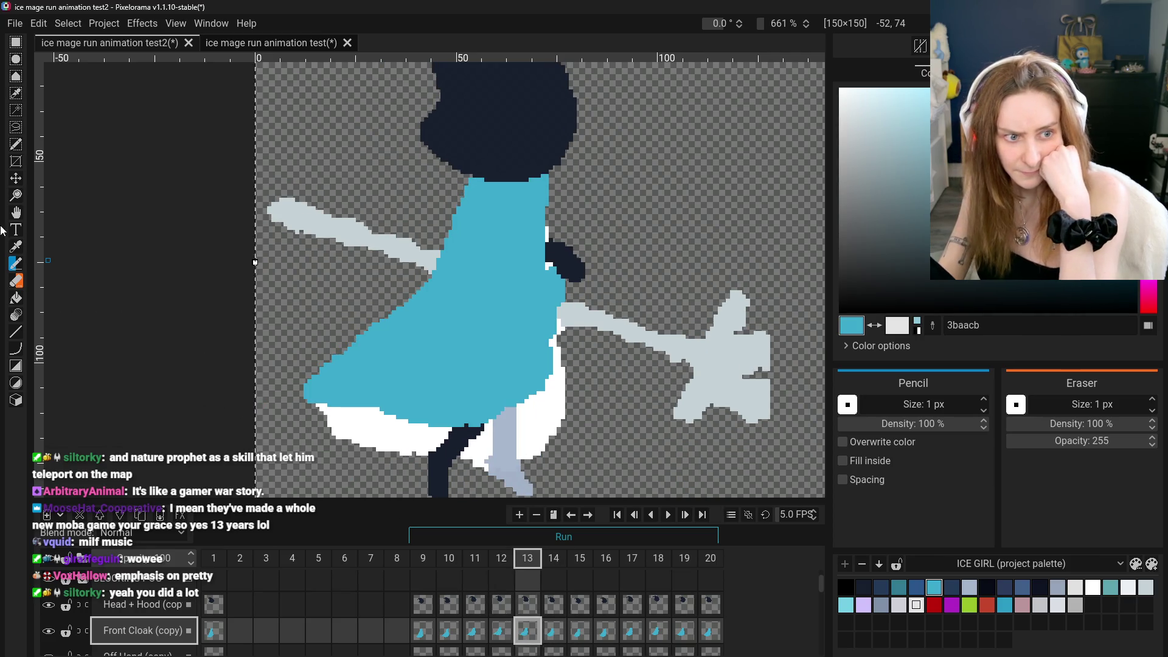
left_click(16, 282)
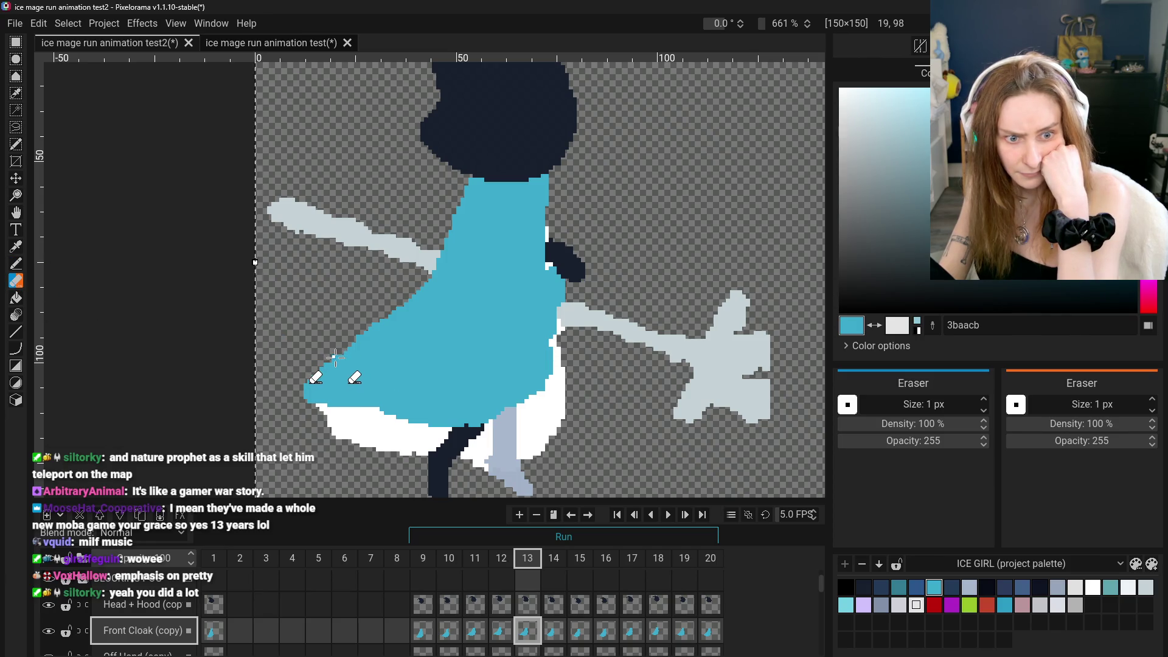
Undo the stray stroke on frame 13, then pencil frame 14's cloak edge in cyan 3baacb, undoing one stroke
key("ctrl+z")
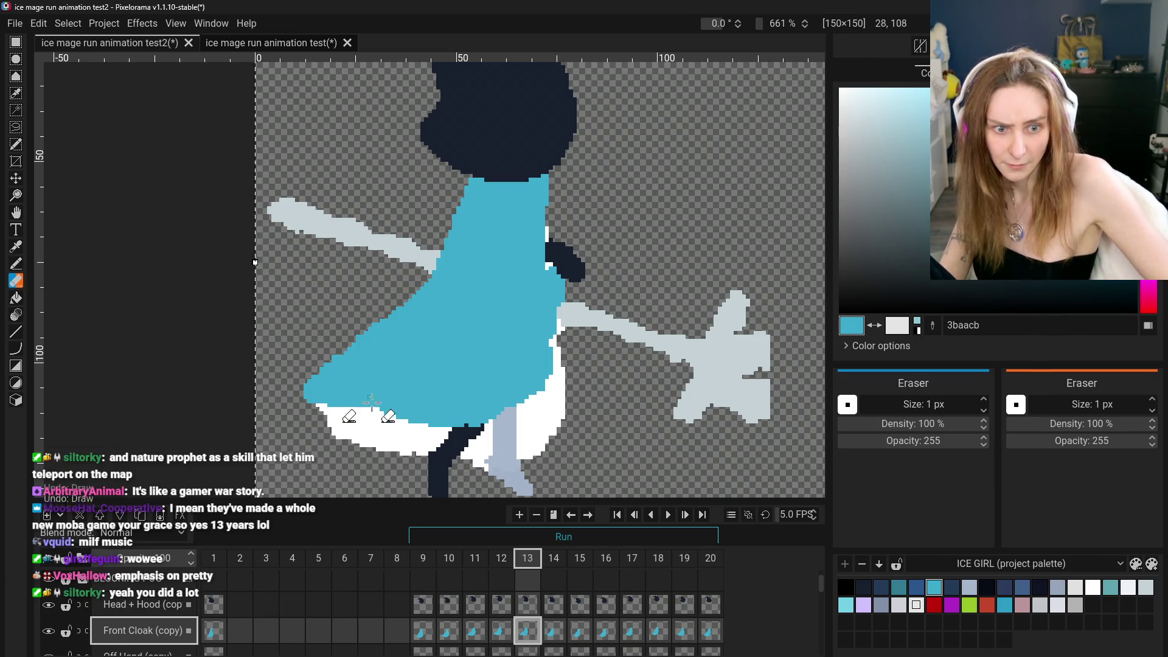
left_click(500, 631)
left_click(526, 630)
left_click(554, 630)
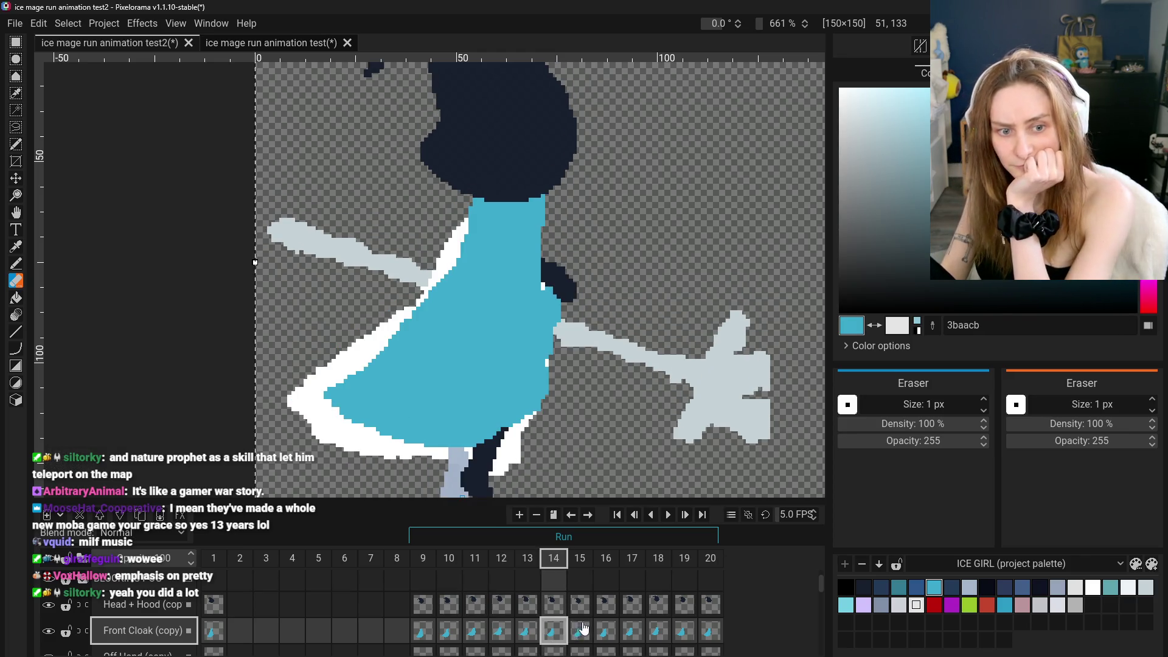
key("b")
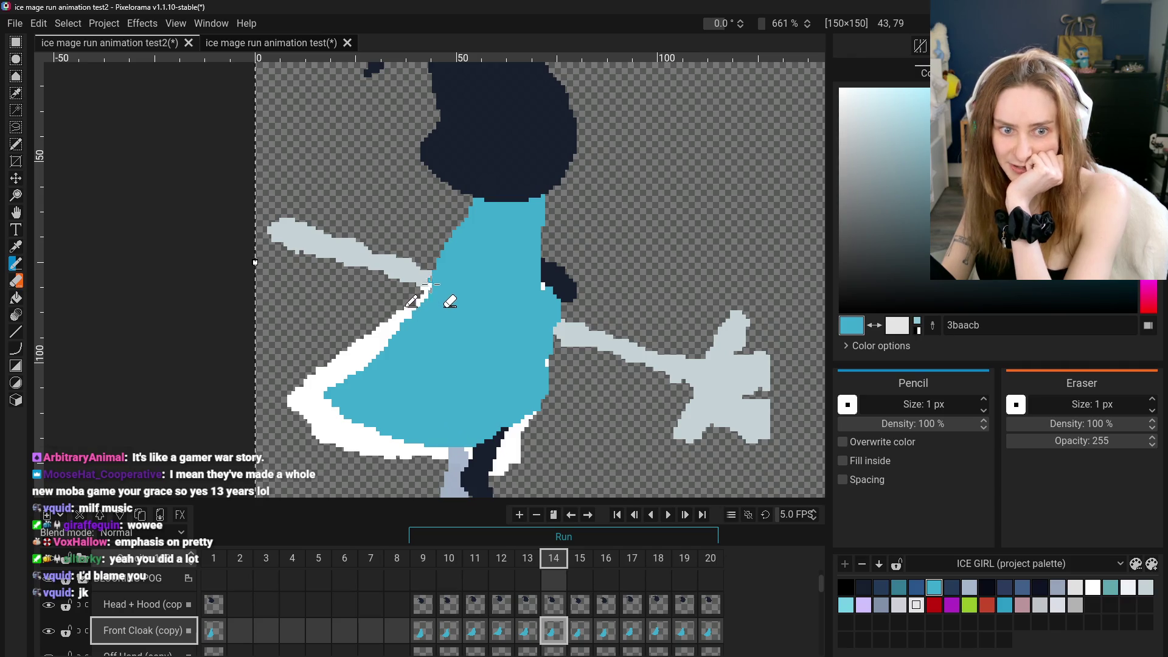
key("ctrl+z")
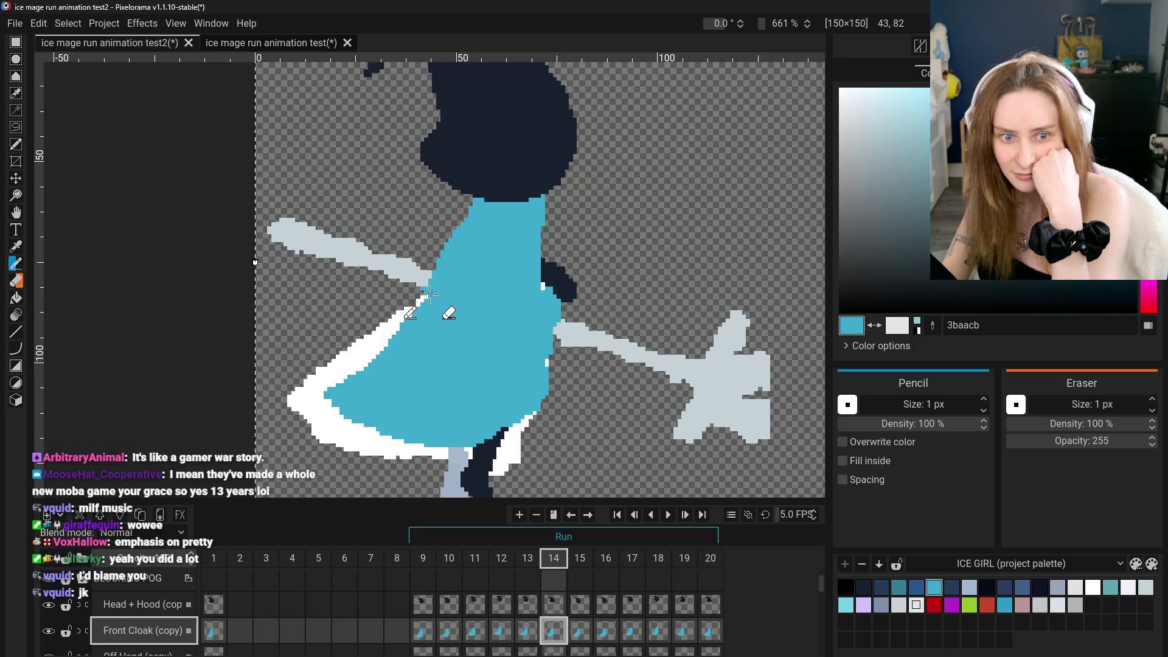
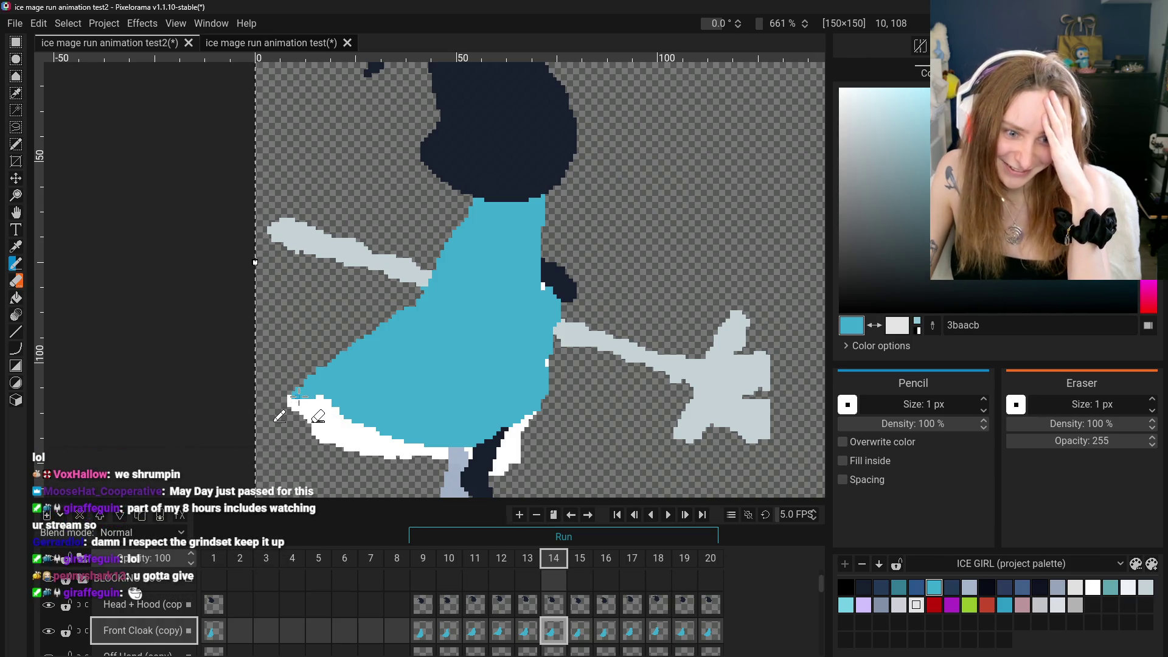
Paint blue along the cloak's lower edge on frame 14, then compare it with frames 13 and 15
left_click_drag(290, 400, 318, 398)
left_click(423, 490)
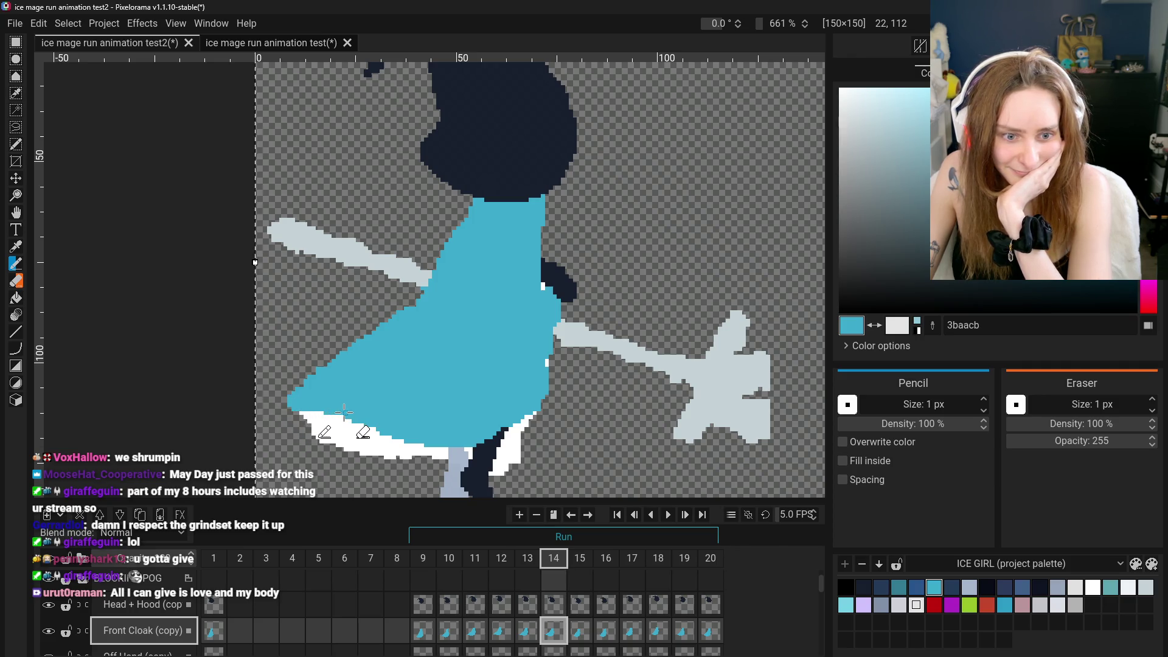
left_click(528, 630)
left_click(579, 630)
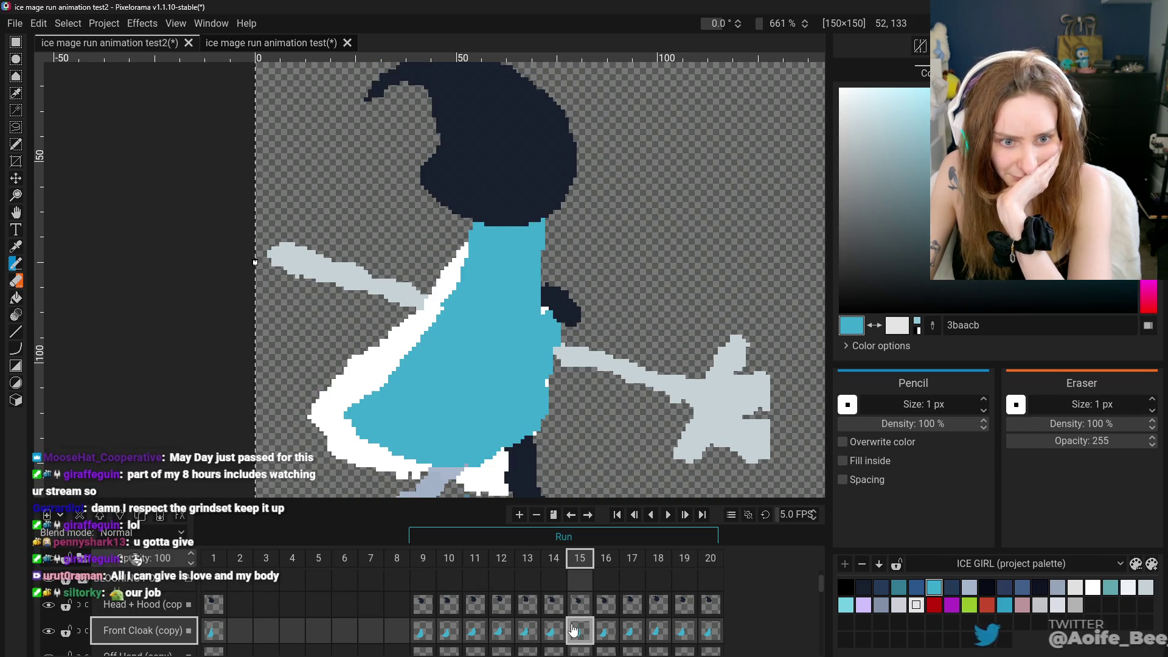
left_click(554, 630)
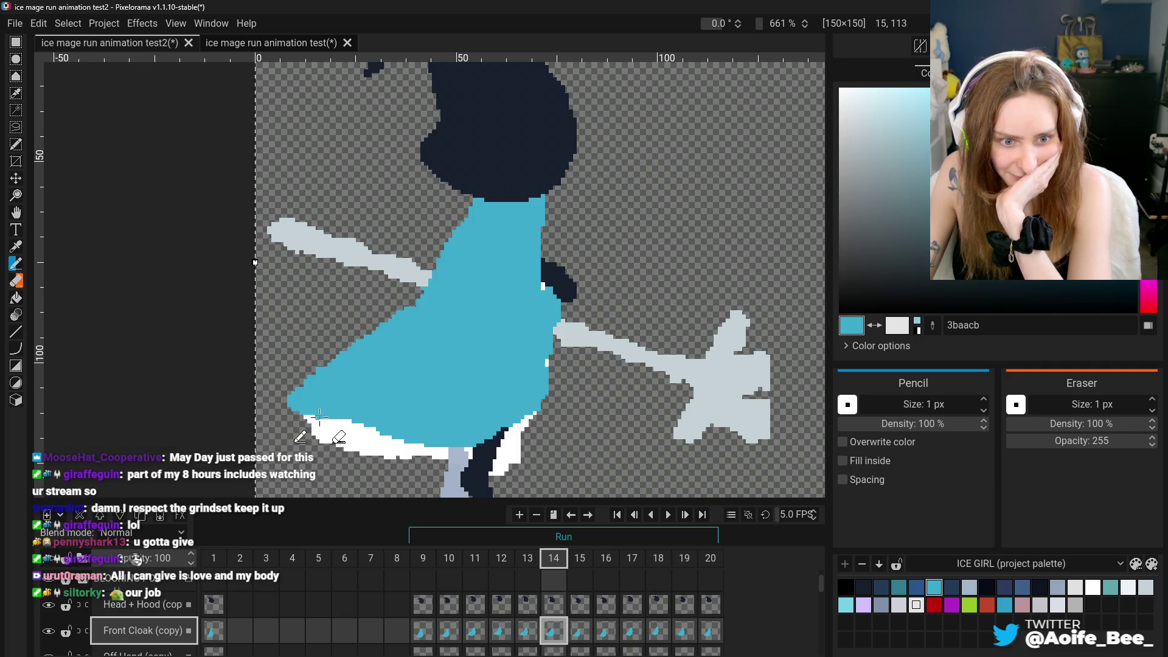
Flip through frames 12–14 and settle on frame 15
left_click(501, 630)
left_click(528, 630)
left_click(553, 630)
left_click(577, 632)
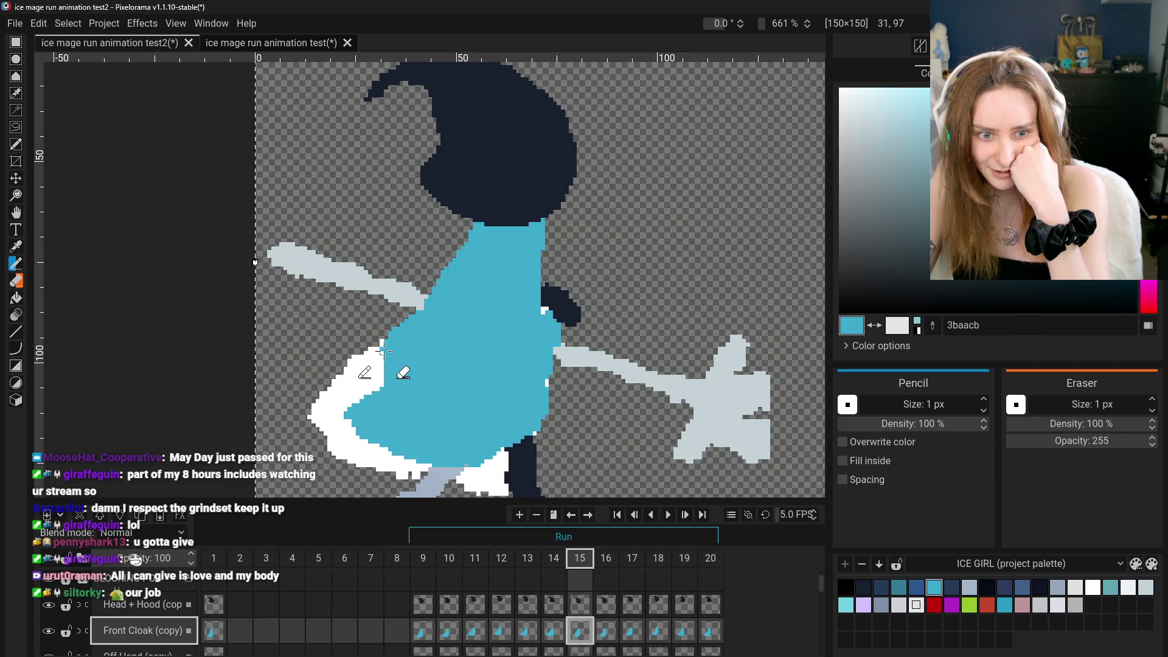
Widen the cloak's blue left edge over the white on frame 15, compare with frame 14, and go to frame 16
left_click_drag(378, 348, 381, 389)
mouse_move(374, 348)
left_mouse_down()
mouse_move(371, 395)
mouse_move(370, 348)
mouse_move(369, 395)
mouse_move(369, 352)
mouse_move(357, 409)
mouse_move(351, 365)
mouse_move(347, 414)
mouse_move(349, 362)
mouse_move(351, 400)
left_mouse_up()
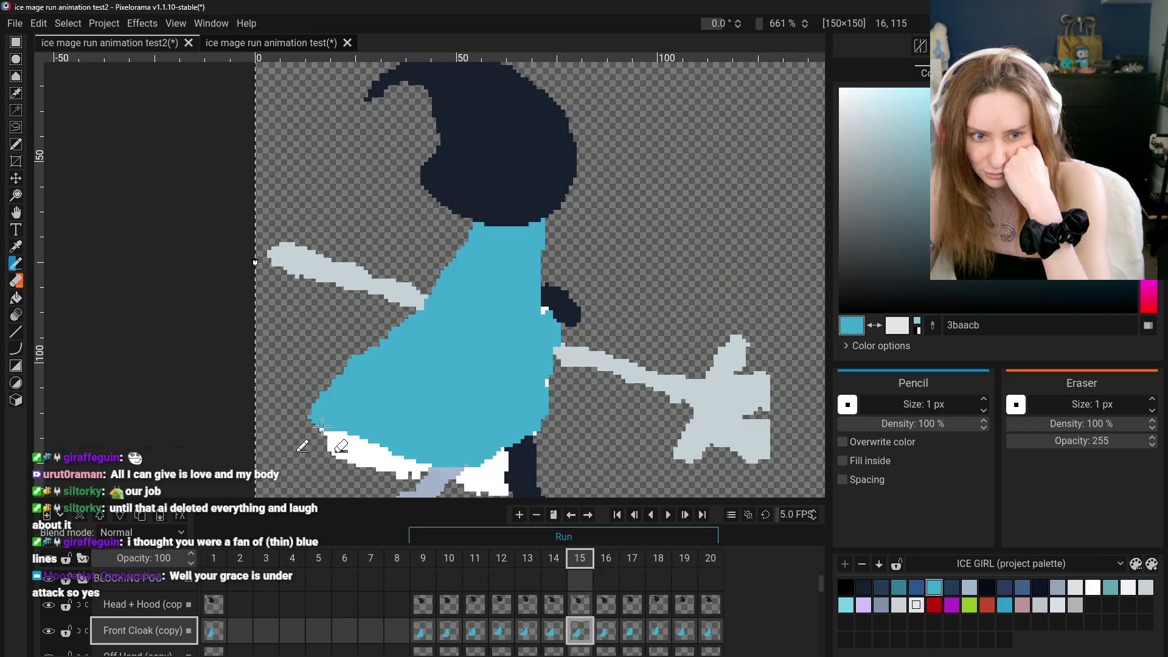
left_click(553, 630)
left_click(580, 630)
left_click(565, 632)
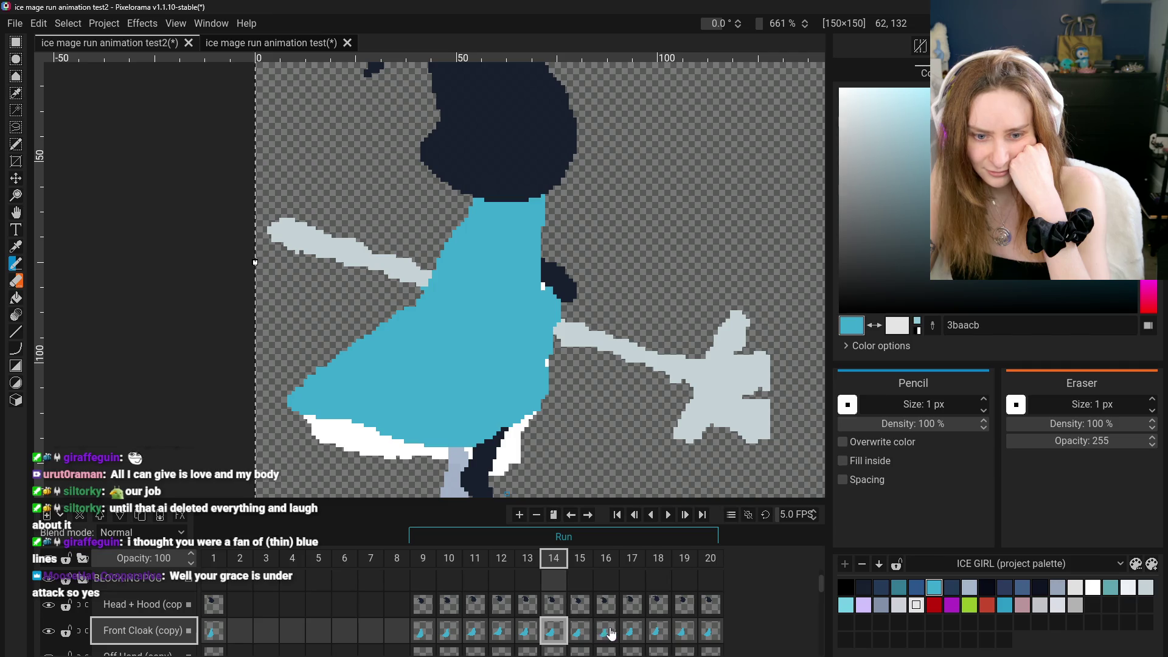
left_click(580, 630)
left_click(605, 633)
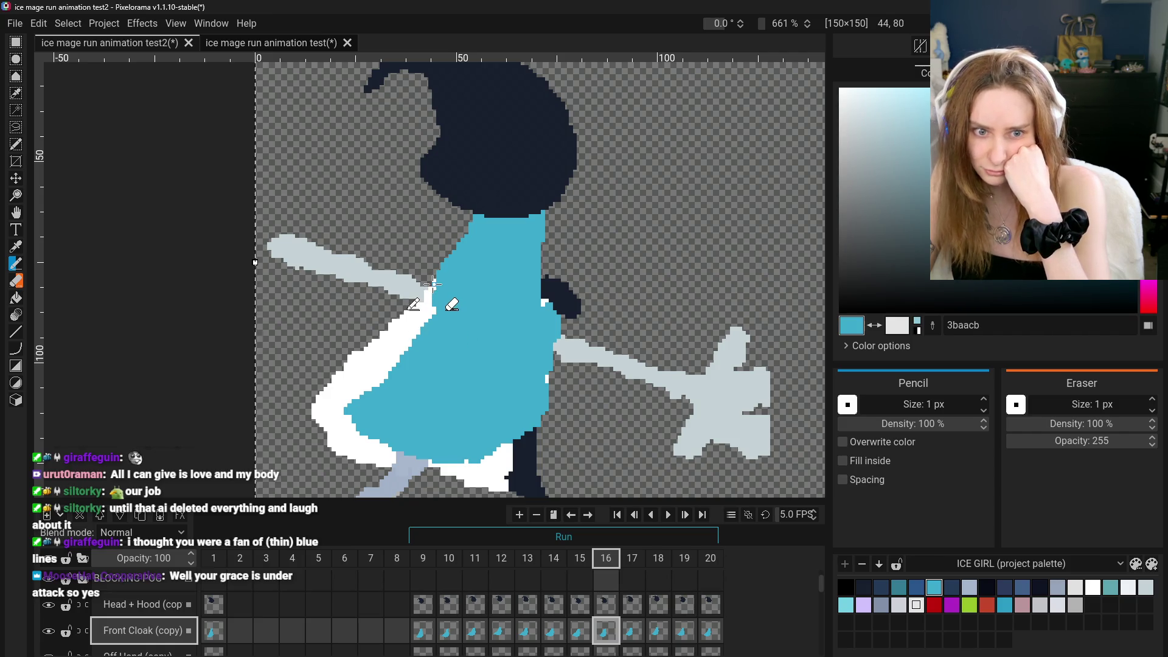
Paint blue over the white edge from the neck down the cloak's left side on frame 16
mouse_move(430, 288)
left_mouse_down()
mouse_move(419, 348)
mouse_move(414, 311)
left_mouse_up()
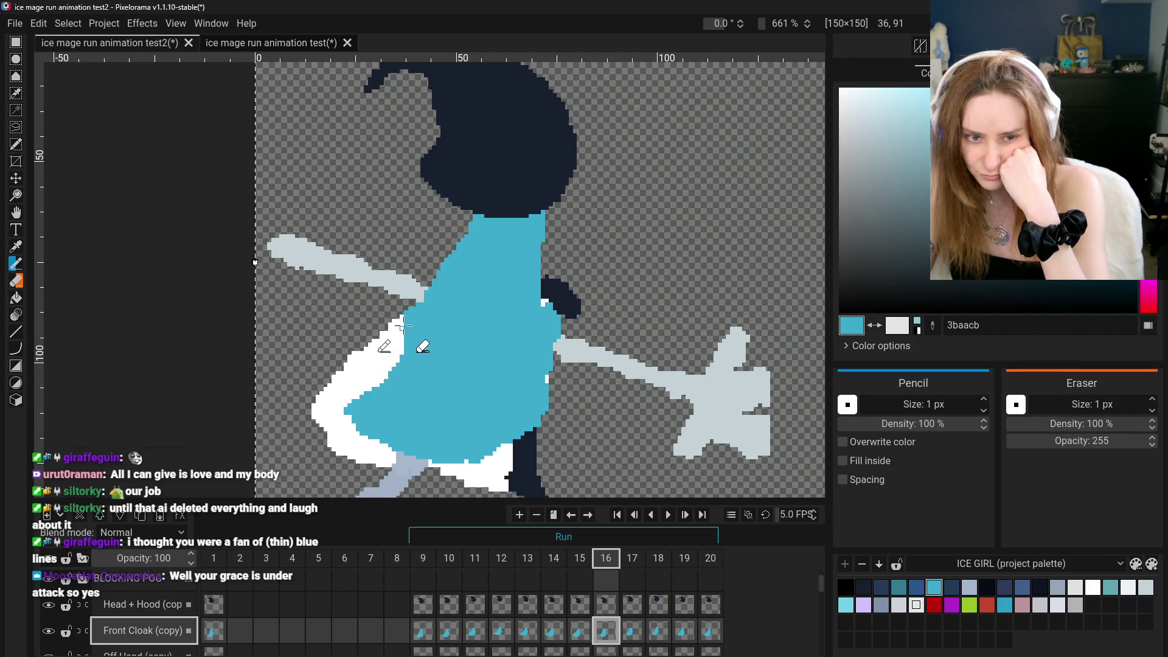
left_click_drag(402, 317, 396, 373)
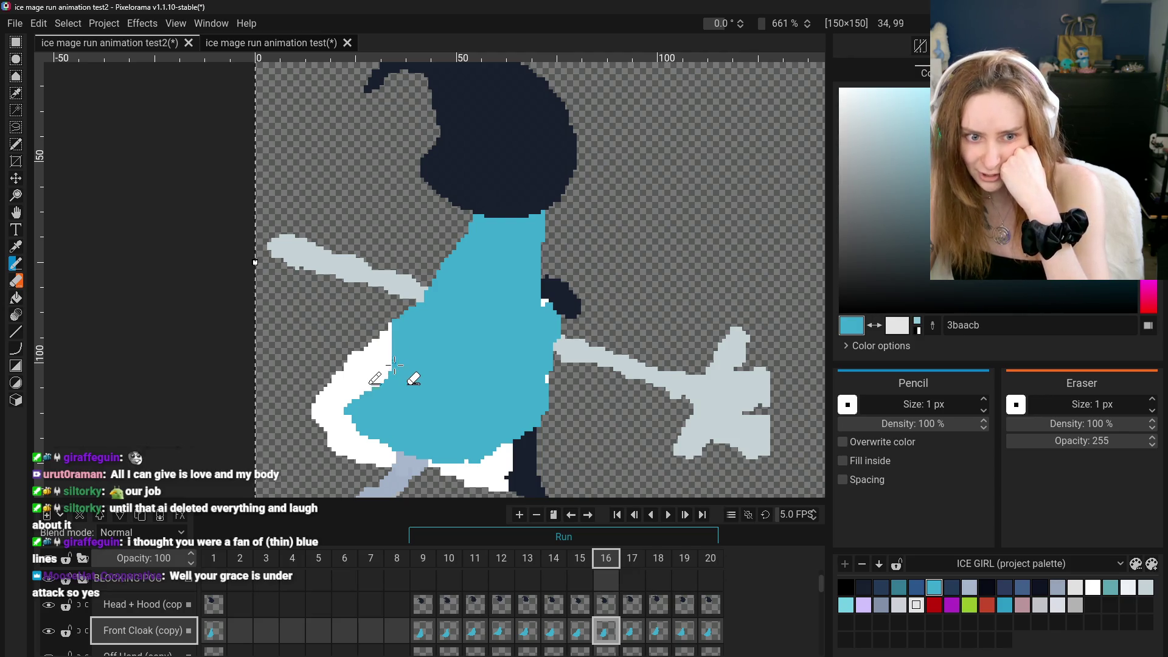
left_click_drag(389, 327, 385, 398)
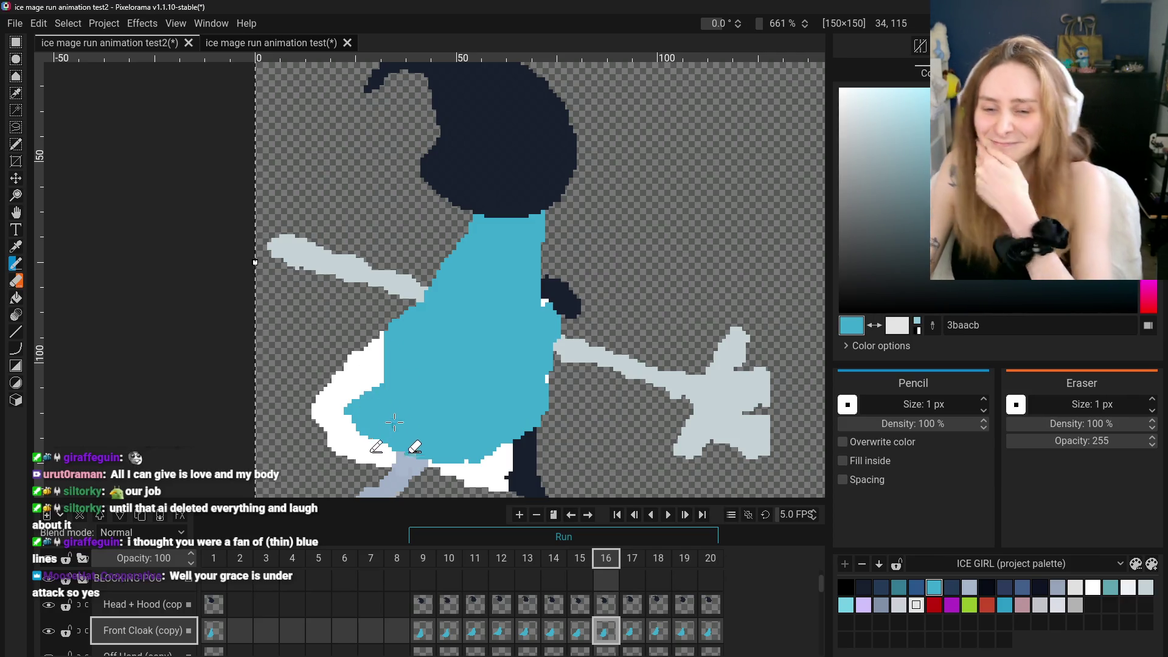
mouse_move(382, 341)
left_mouse_down()
mouse_move(371, 387)
mouse_move(364, 365)
mouse_move(362, 389)
mouse_move(356, 359)
mouse_move(358, 403)
mouse_move(348, 359)
mouse_move(332, 413)
left_mouse_up()
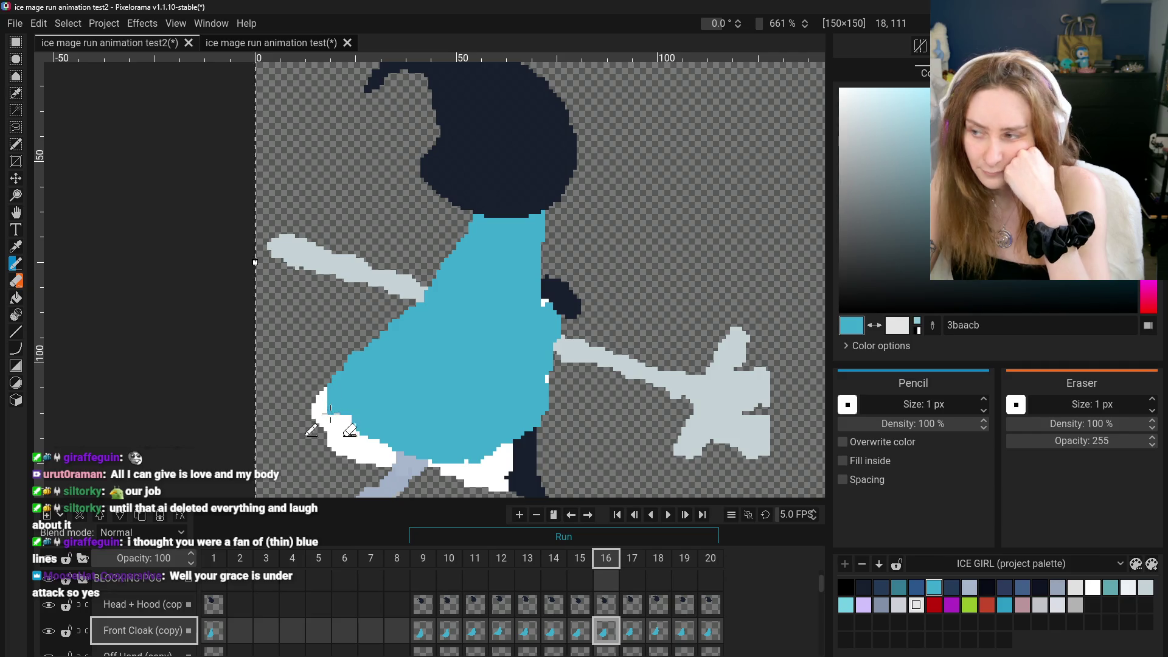
Cover the cloak's lower-left edge and the top of the white strip with blue, then go to frame 17
left_click_drag(325, 389, 327, 413)
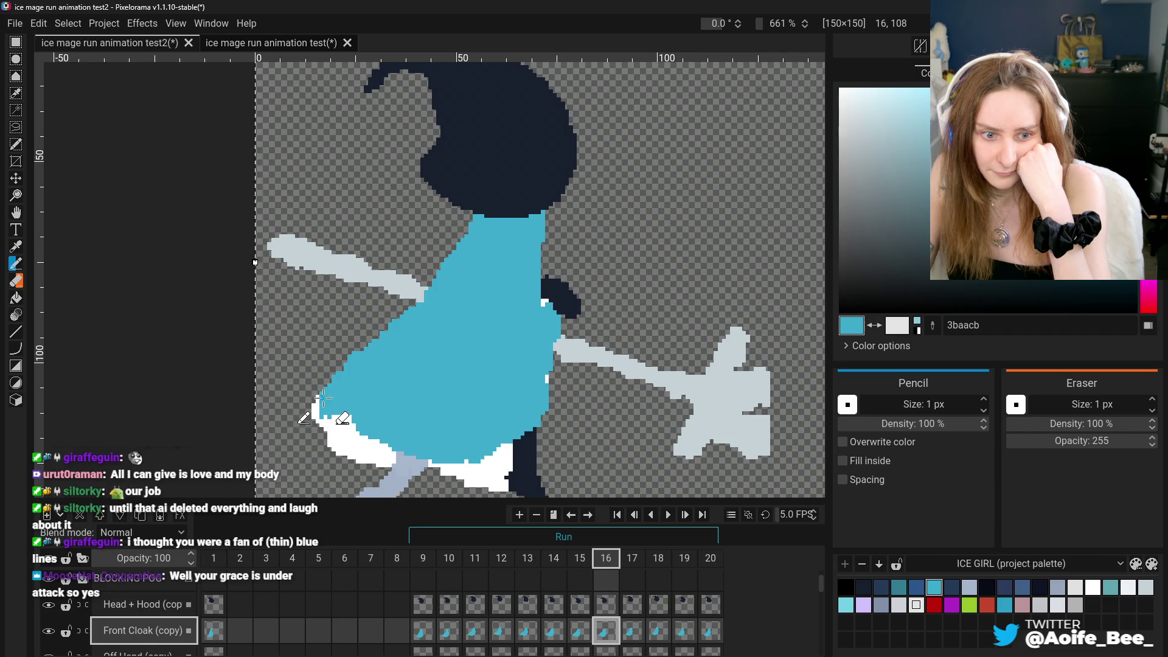
left_click_drag(314, 405, 340, 420)
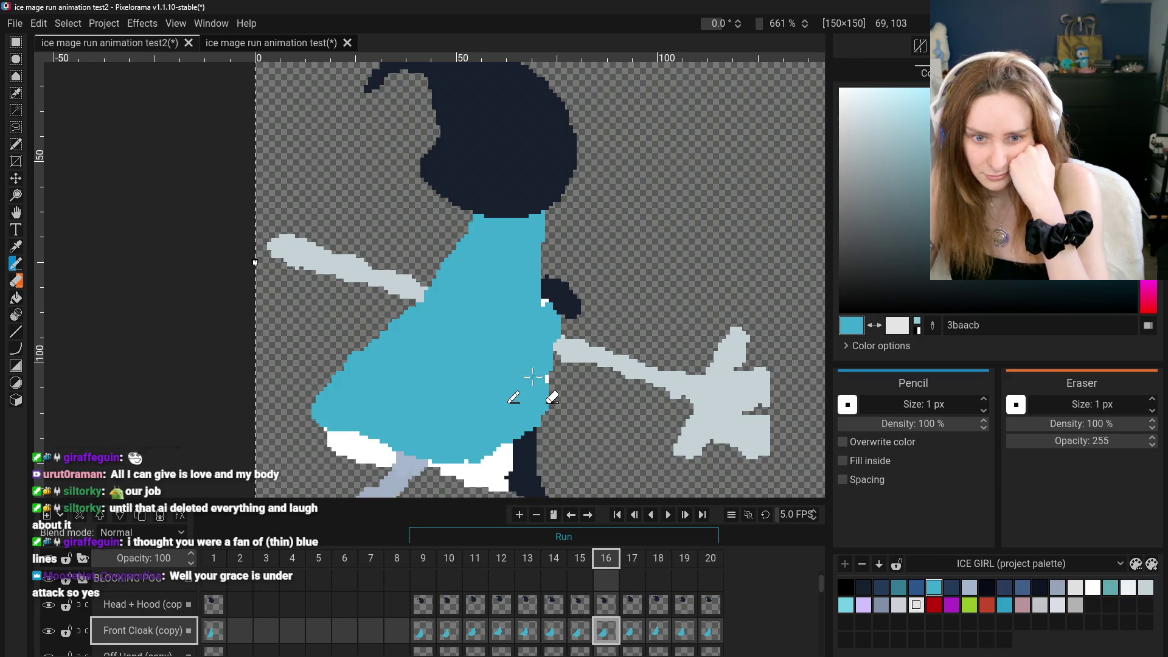
left_click(580, 631)
left_click(605, 630)
left_click(631, 631)
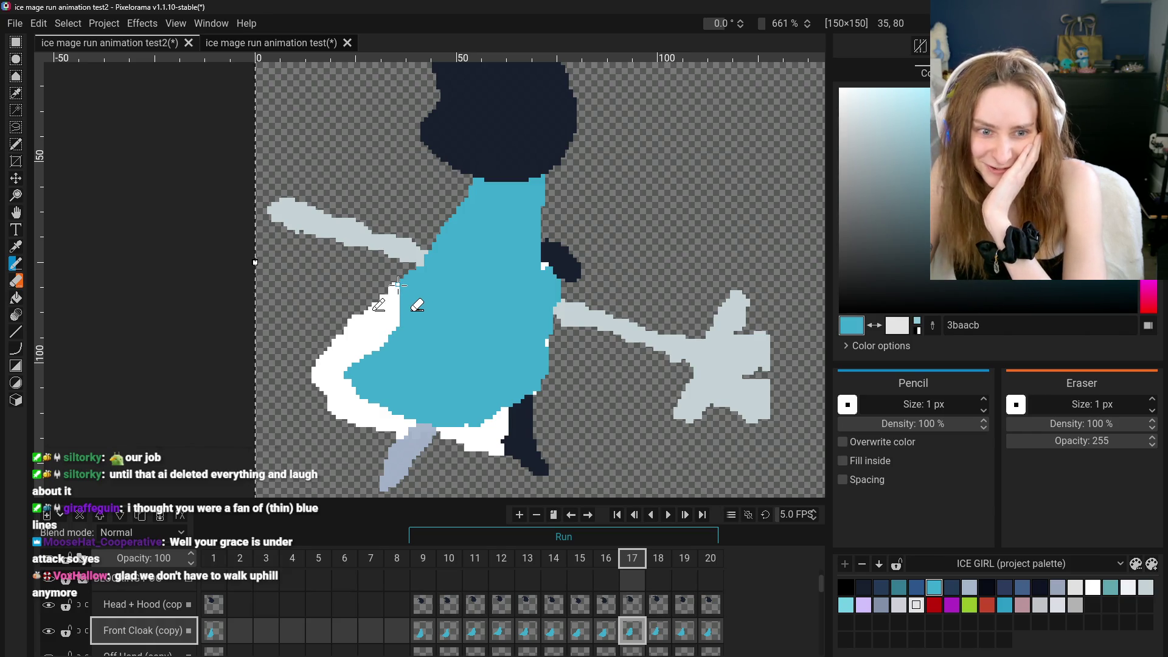
Turn the white columns along the cloak's left edge cyan on frame 17
left_click_drag(394, 284, 388, 344)
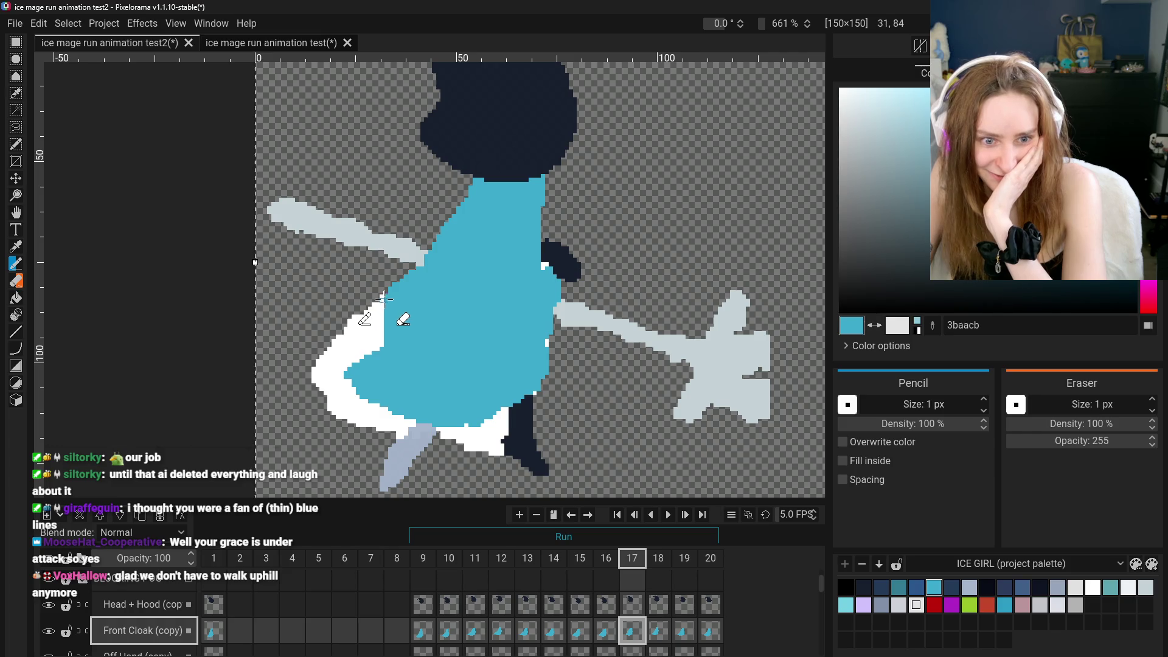
left_click_drag(383, 298, 383, 355)
left_click_drag(378, 304, 377, 357)
left_click_drag(373, 303, 372, 350)
left_click_drag(369, 307, 369, 361)
left_click_drag(368, 317, 368, 365)
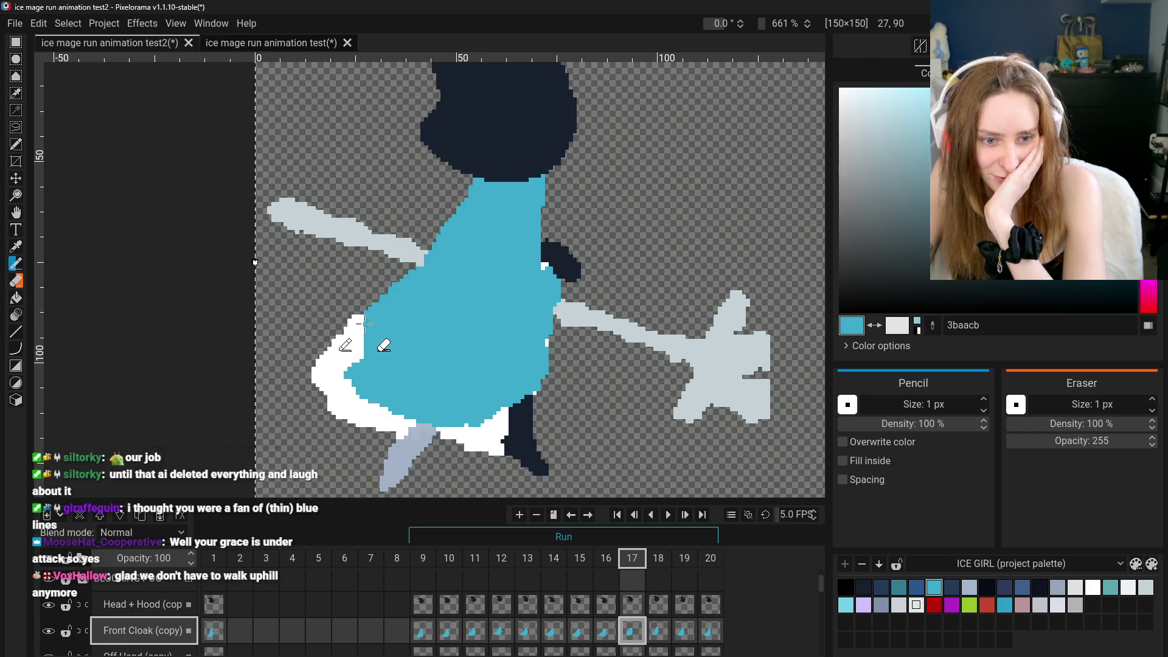
Push the cyan edge further left, undo the last stroke, and compare with frame 16
left_click_drag(364, 313, 362, 365)
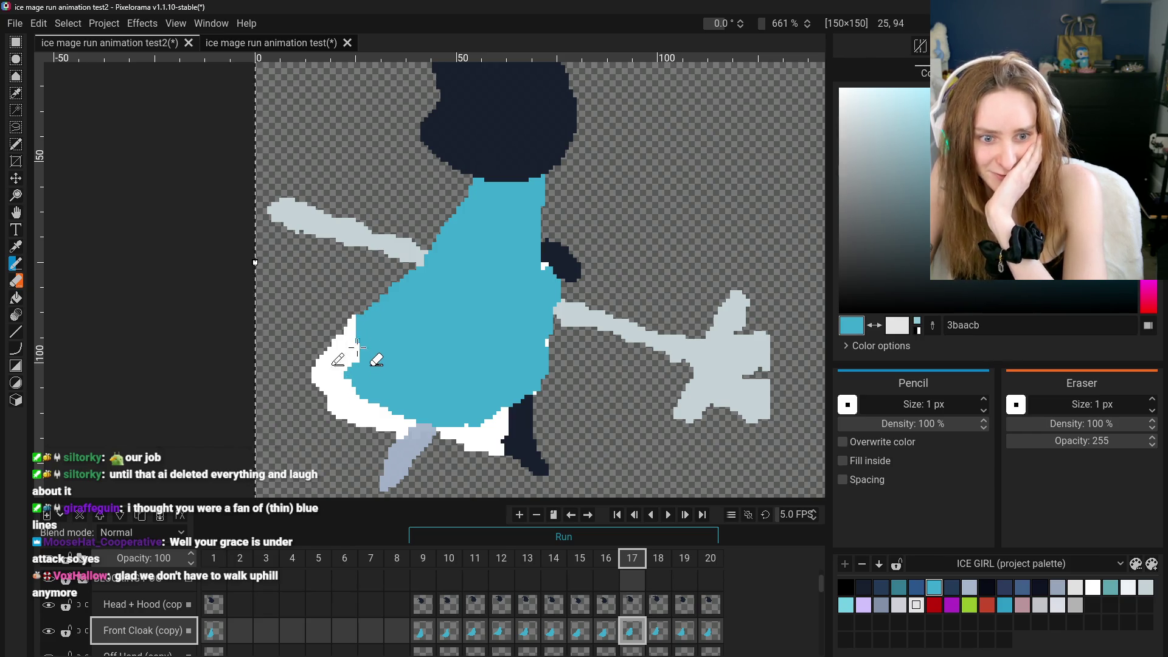
left_click_drag(354, 315, 356, 356)
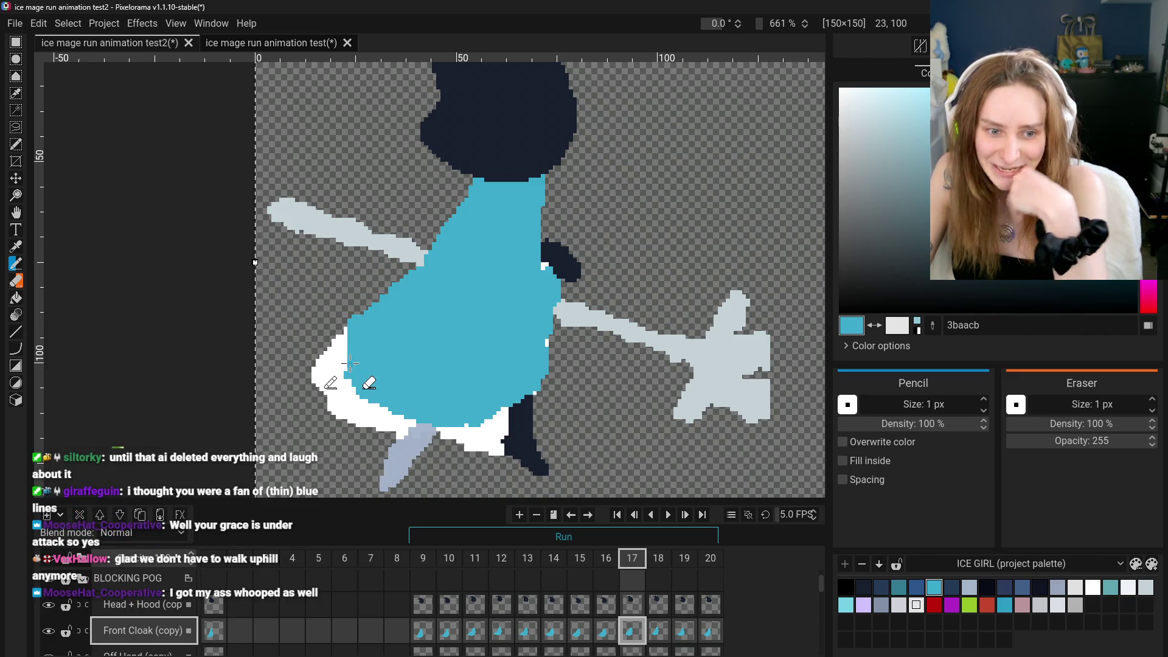
left_click_drag(346, 365, 346, 329)
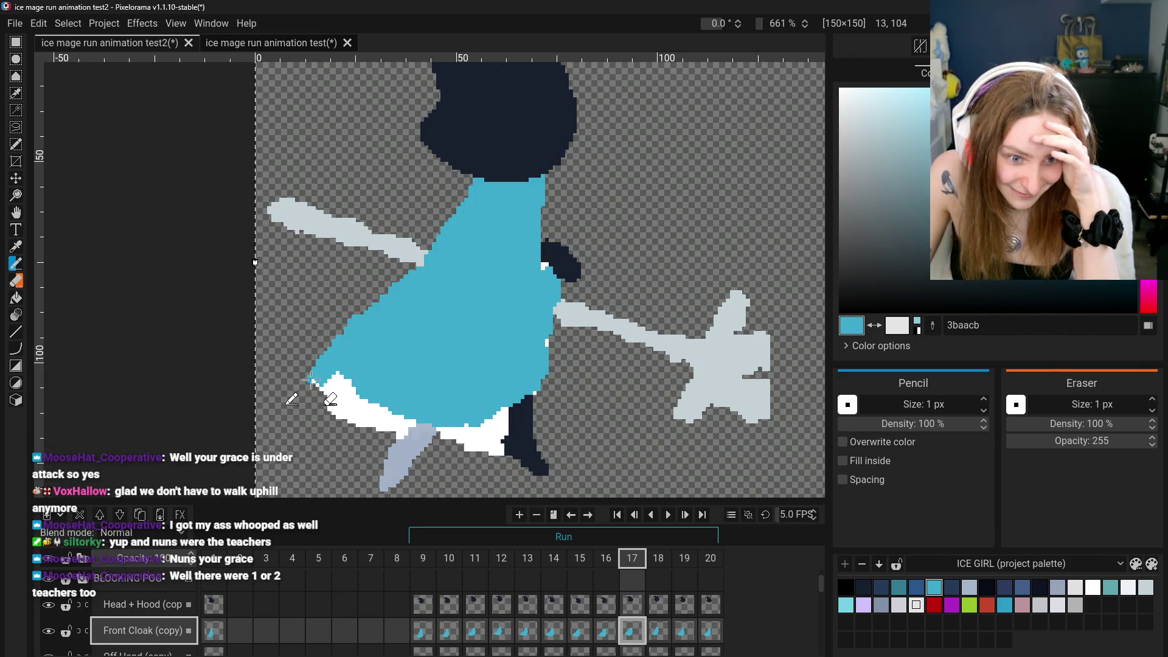
key("ctrl+z")
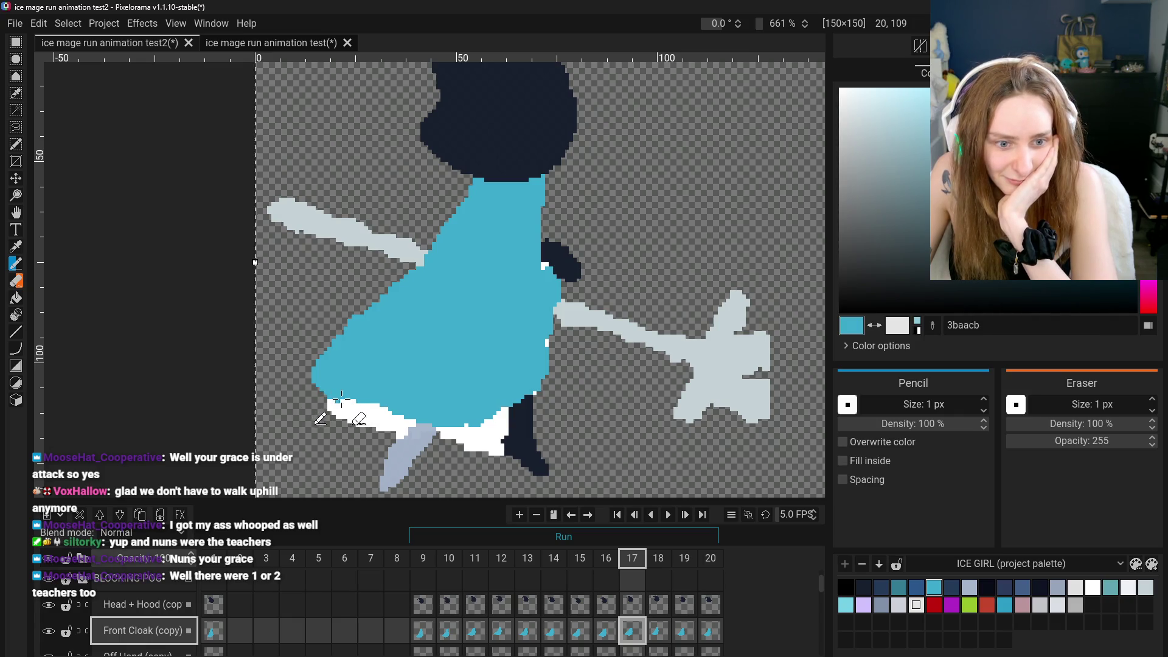
left_click(605, 631)
left_click(632, 631)
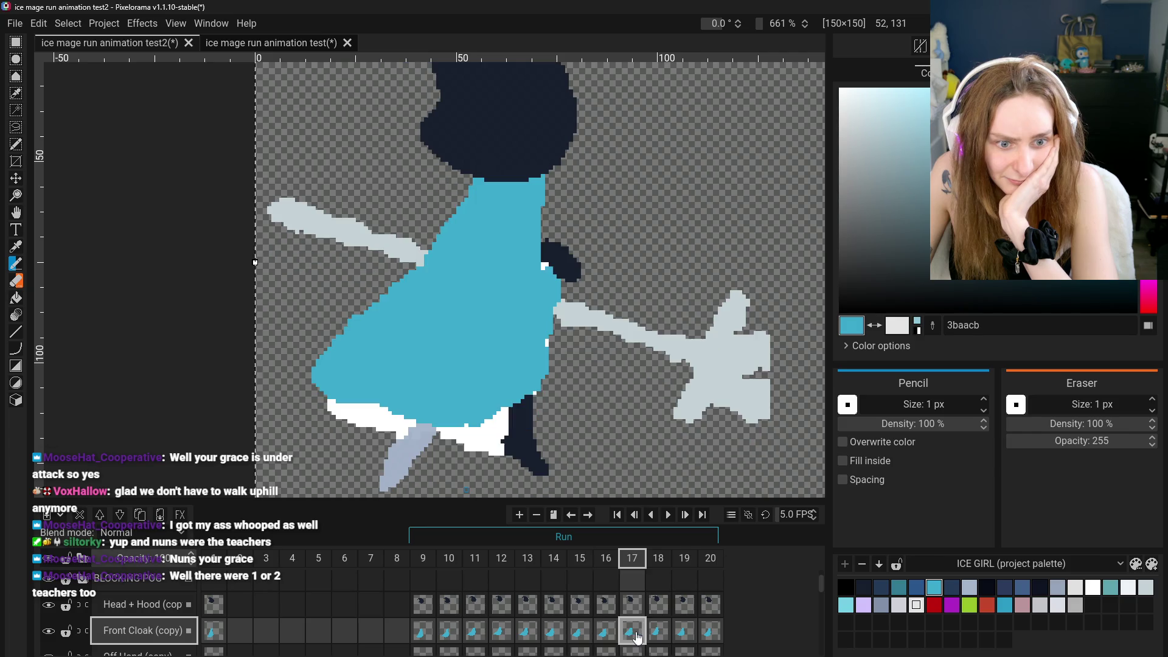
Step back through frames 16, 15 and 14, then forward to frame 16
left_click(605, 630)
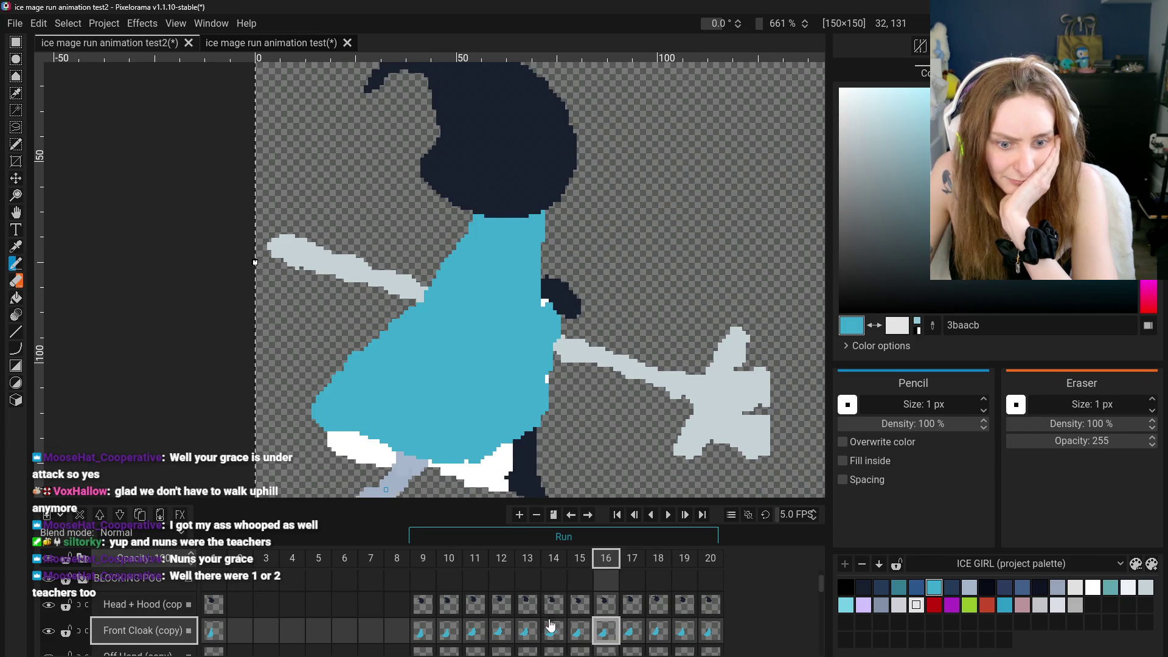
left_click(580, 631)
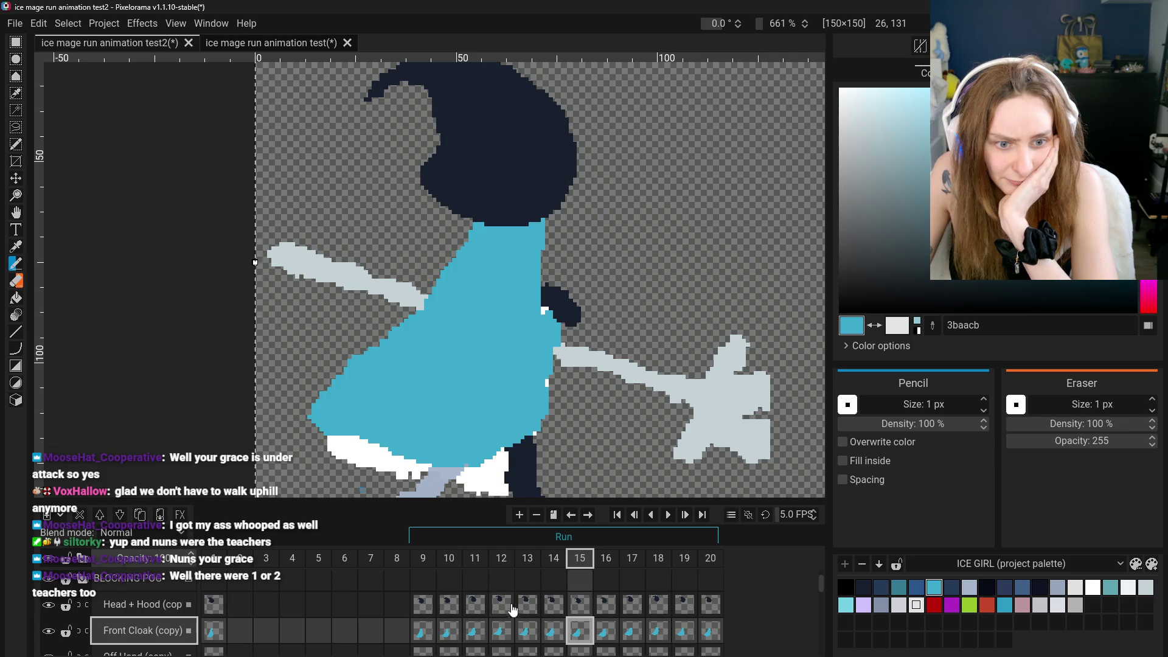
left_click(553, 631)
left_click(580, 630)
left_click(605, 631)
Pick the Eraser, compare frames 17 and 16, and open frame 19 on the Head + Hood layer
left_click(16, 280)
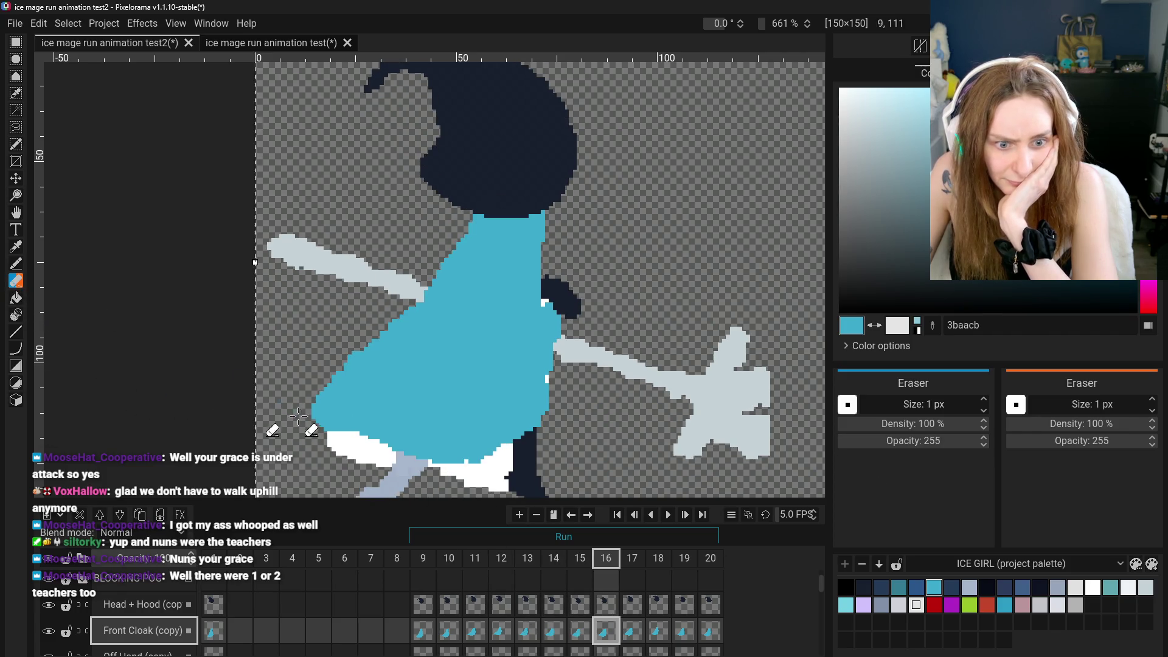
left_click(632, 631)
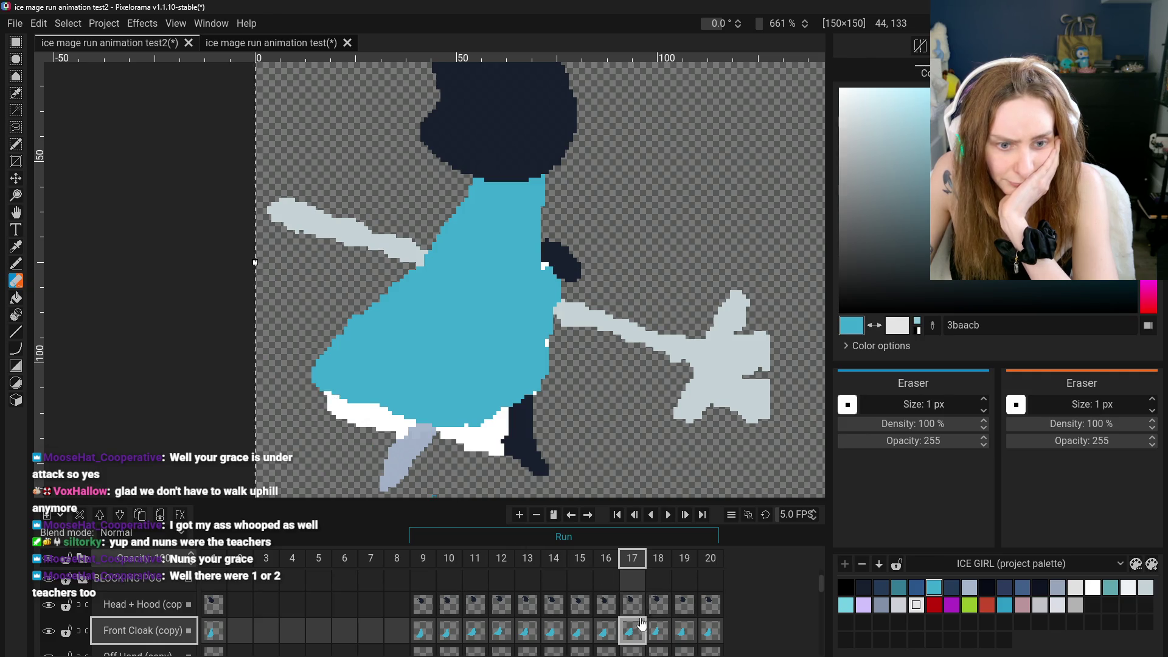
left_click(605, 630)
left_click(632, 630)
left_click(685, 604)
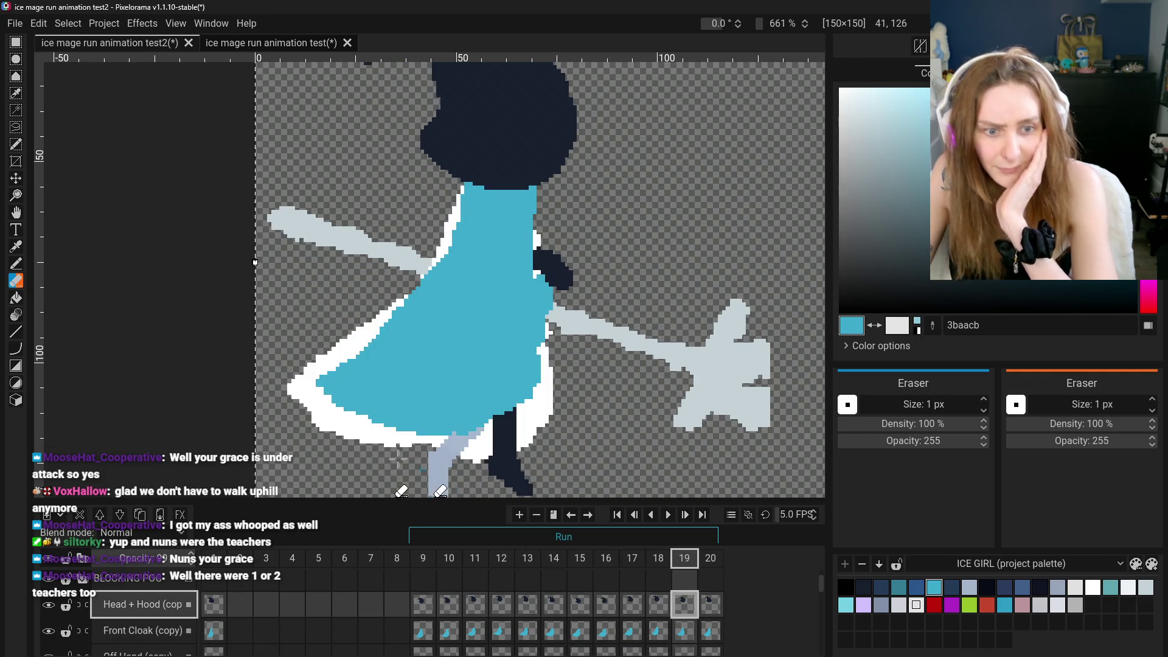
With the Pencil, undo a stroke and paint the white left-edge pixels cyan on frame 19
left_click(16, 263)
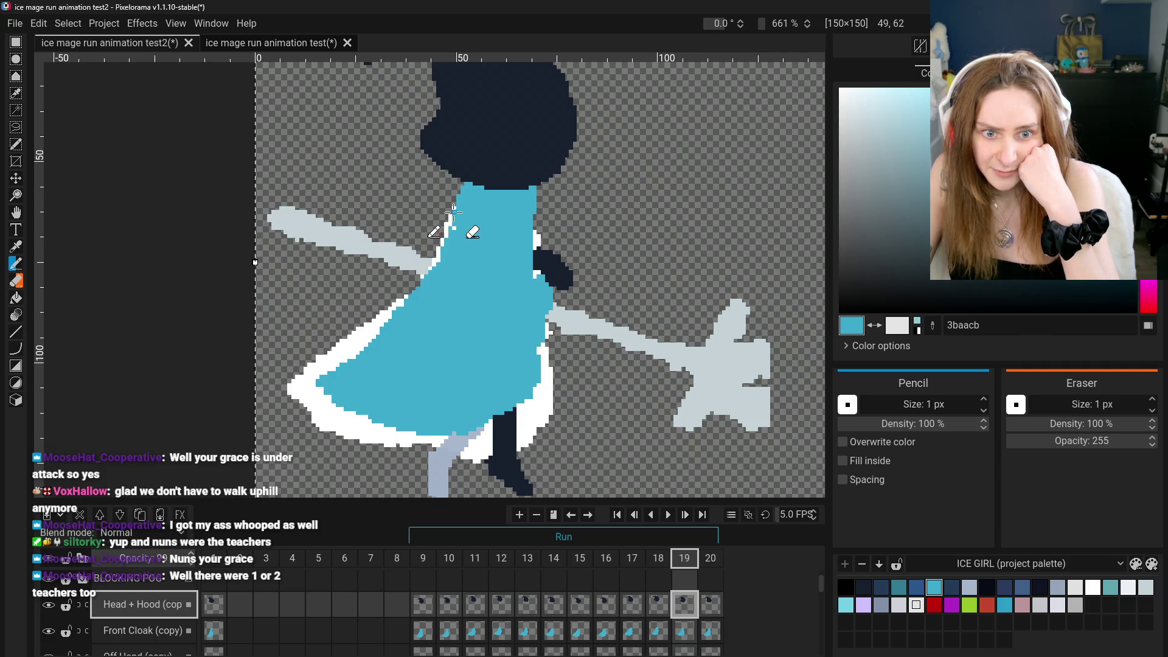
key("ctrl+z")
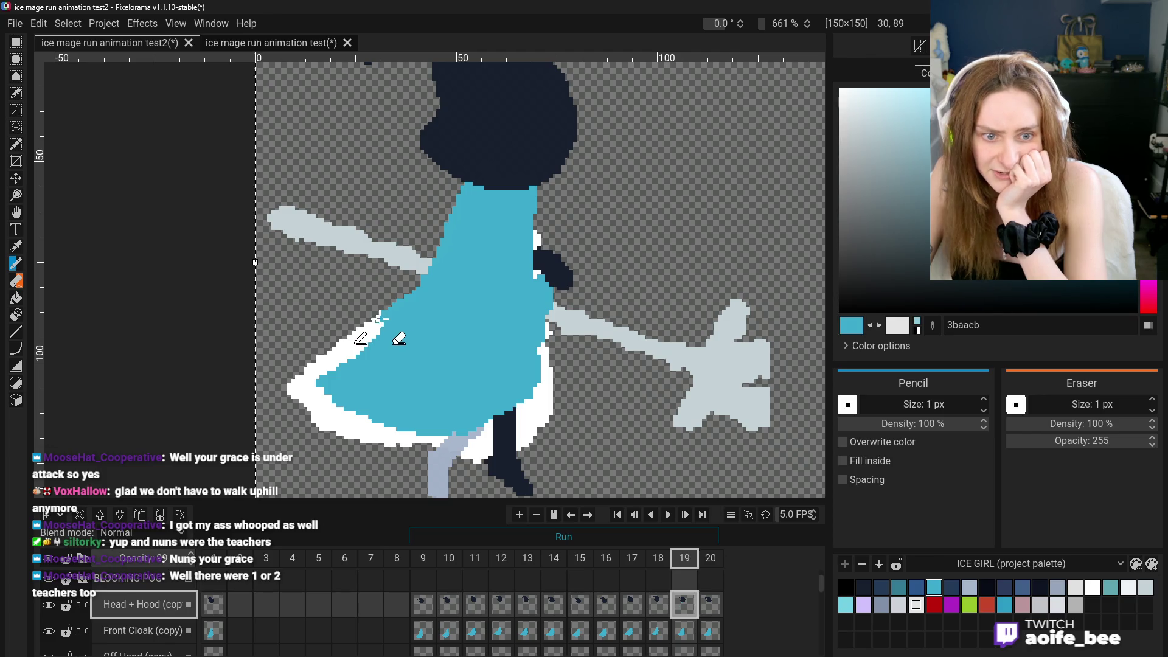
left_click_drag(383, 315, 380, 334)
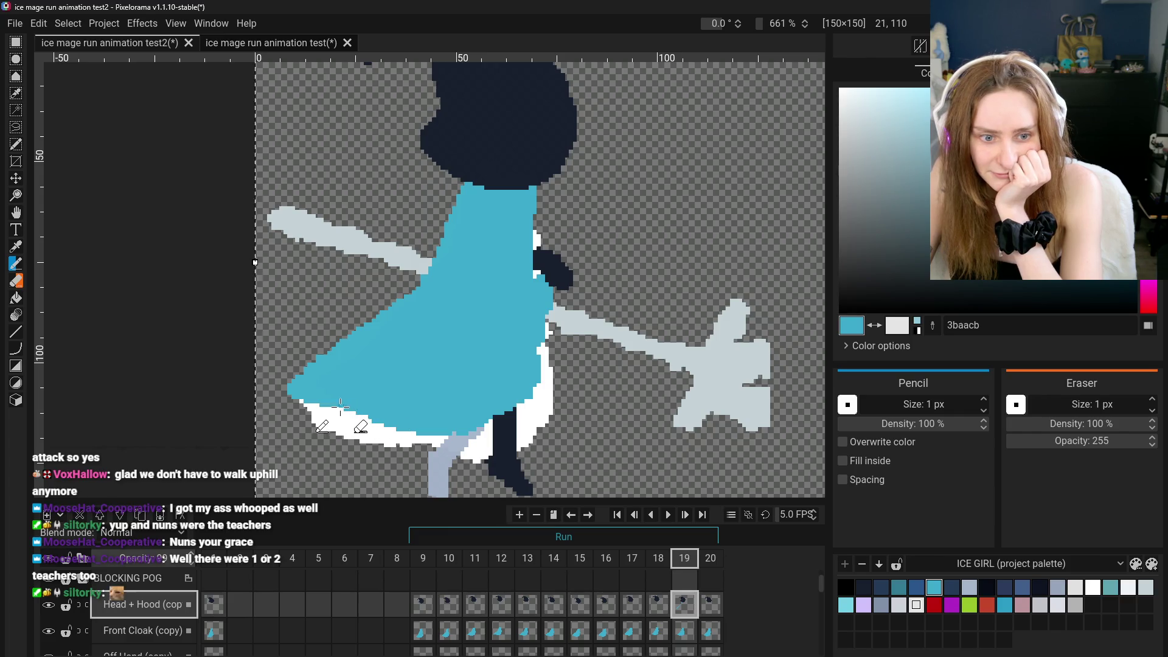
scroll(372, 420, "down", 2)
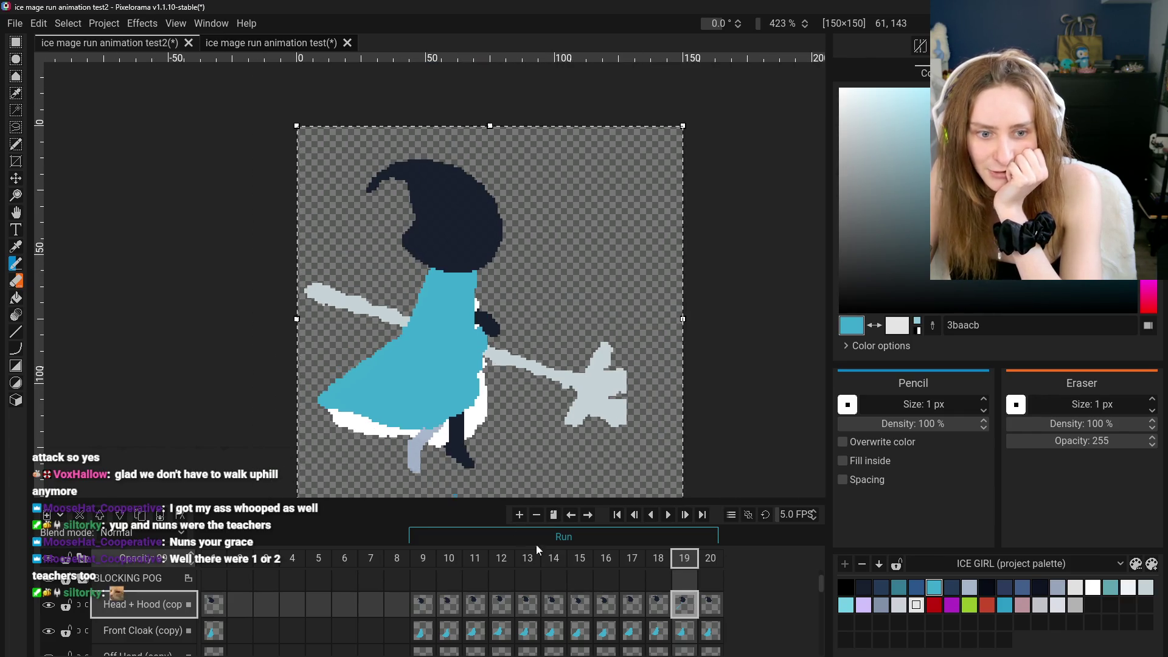
Flip through frames 17–19 and settle on frame 18
key("Left")
key("Left")
key("Left")
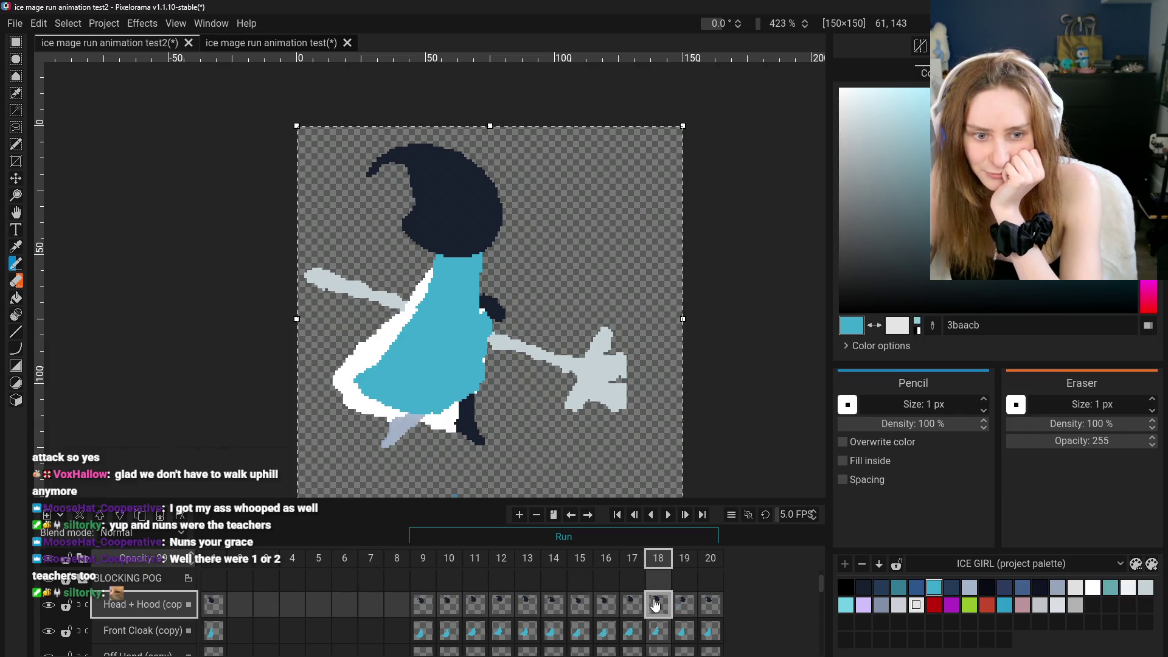
left_click(638, 608)
left_click(659, 605)
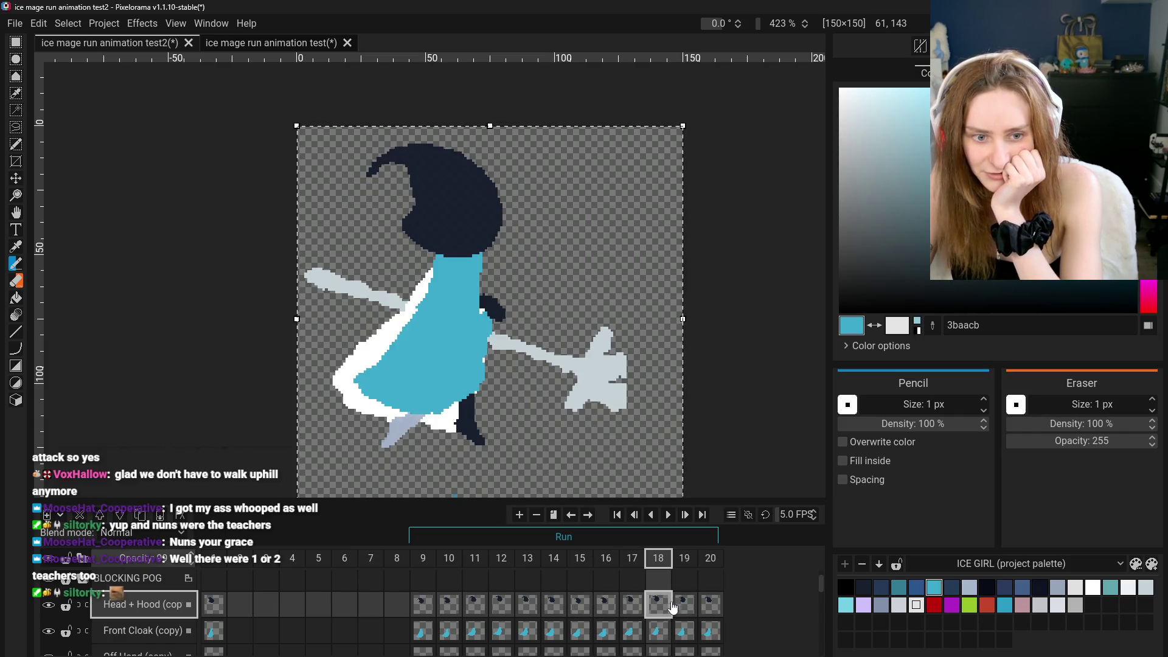
left_click(684, 605)
left_click(658, 605)
scroll(437, 298, "up", 4)
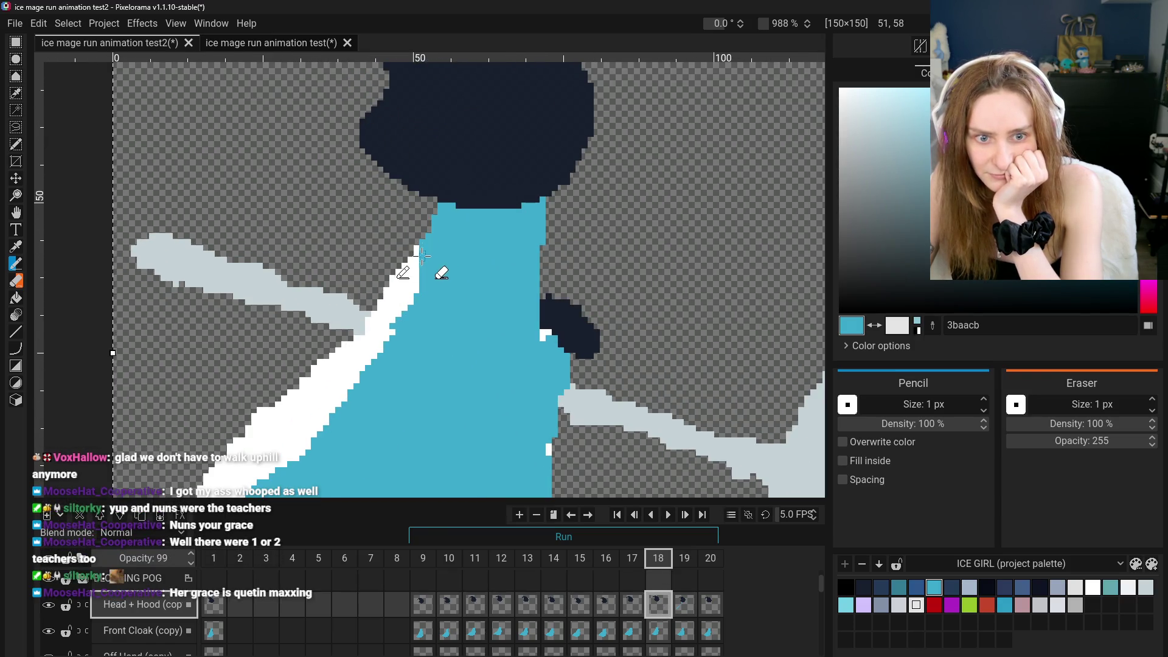
Paint blue over the white strip along the cloak's upper-left edge on frame 18
mouse_move(429, 246)
left_mouse_down()
mouse_move(415, 267)
mouse_move(430, 323)
mouse_move(417, 281)
mouse_move(404, 316)
mouse_move(401, 285)
mouse_move(399, 307)
mouse_move(389, 299)
mouse_move(387, 310)
mouse_move(385, 295)
mouse_move(396, 373)
mouse_move(369, 322)
mouse_move(358, 384)
mouse_move(362, 353)
mouse_move(359, 371)
left_mouse_up()
scroll(359, 371, "down", 2)
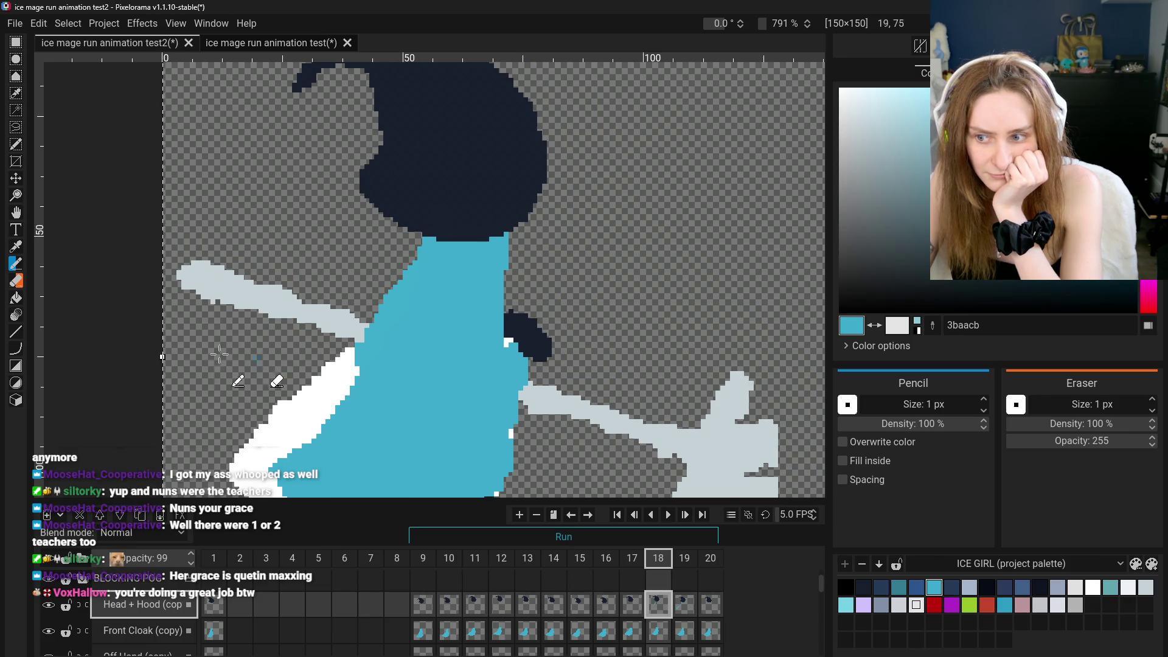
left_click(16, 212)
left_click_drag(253, 347, 339, 280)
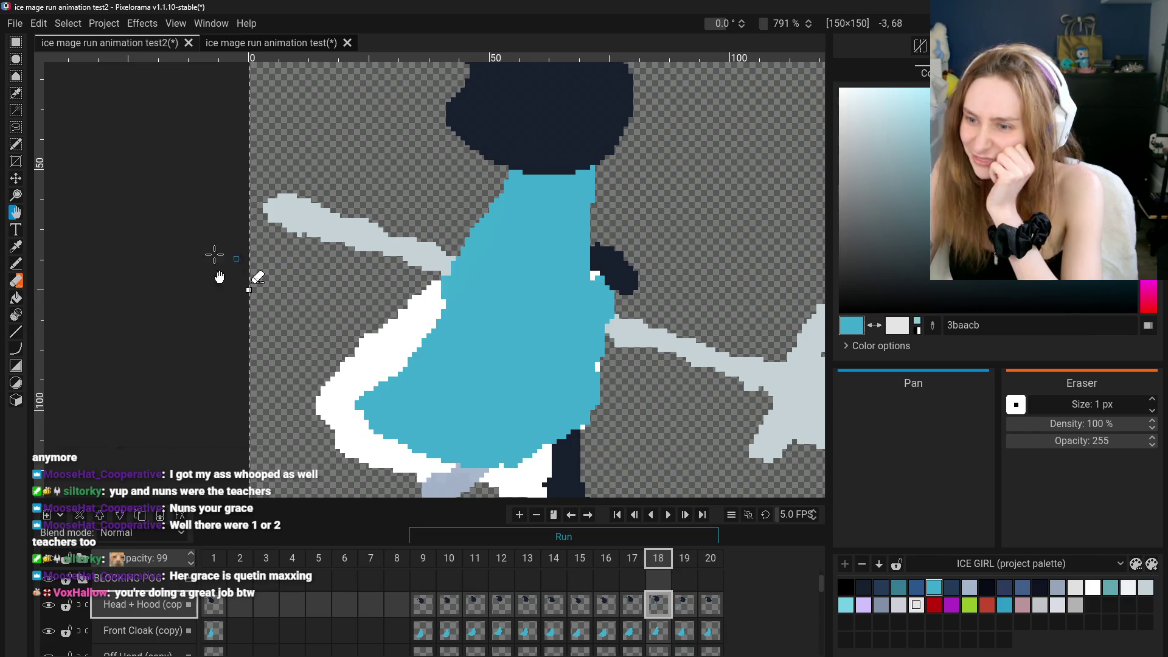
left_click(15, 263)
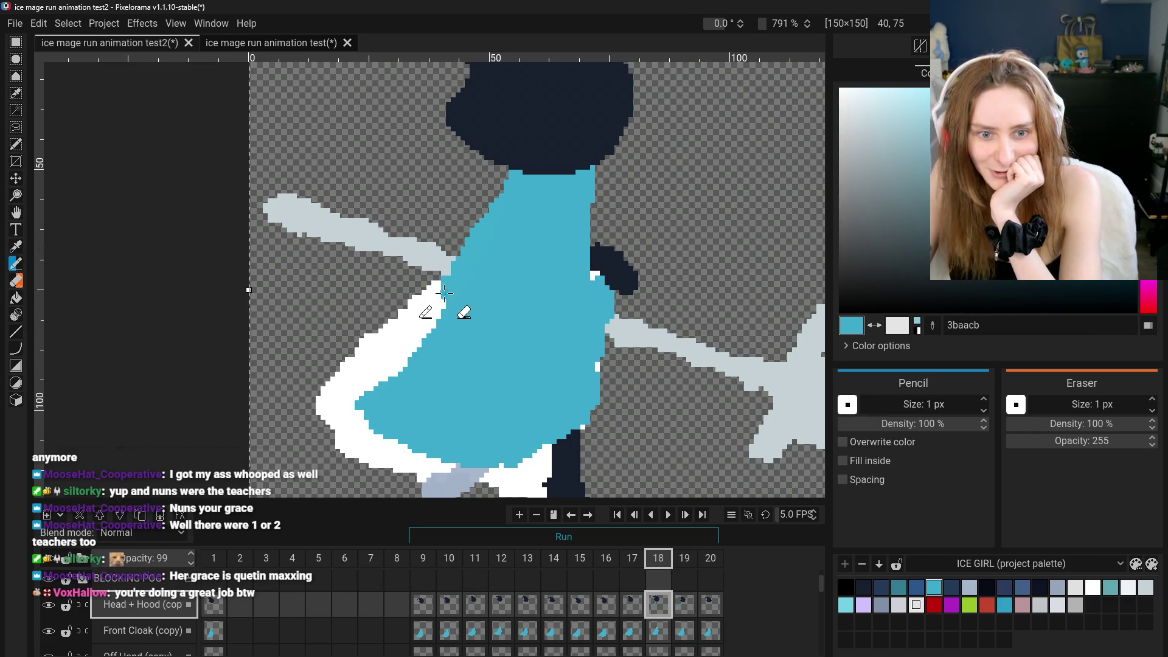
left_click_drag(439, 285, 426, 344)
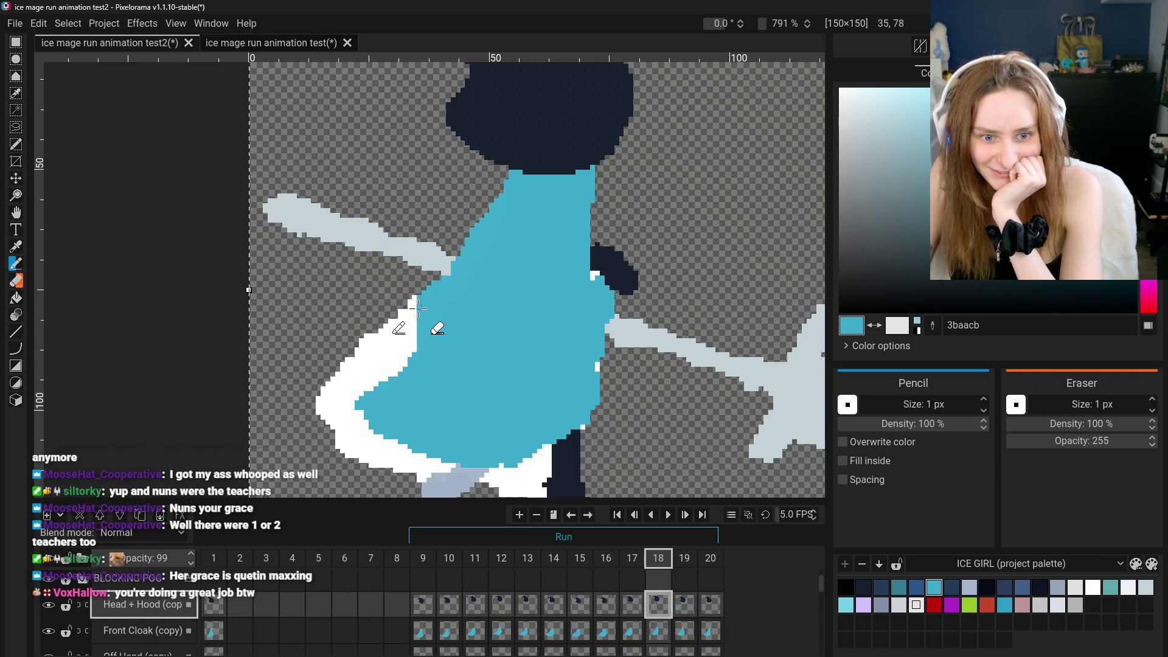
left_click_drag(415, 298, 415, 362)
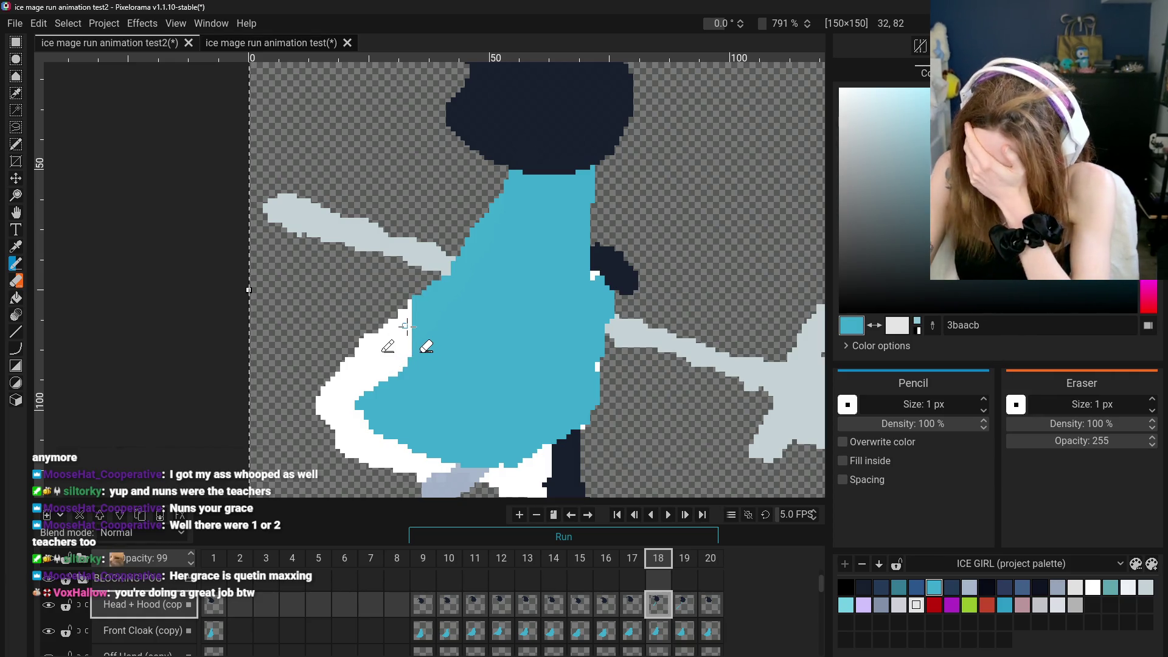
mouse_move(412, 303)
left_mouse_down()
mouse_move(410, 348)
mouse_move(405, 328)
left_mouse_up()
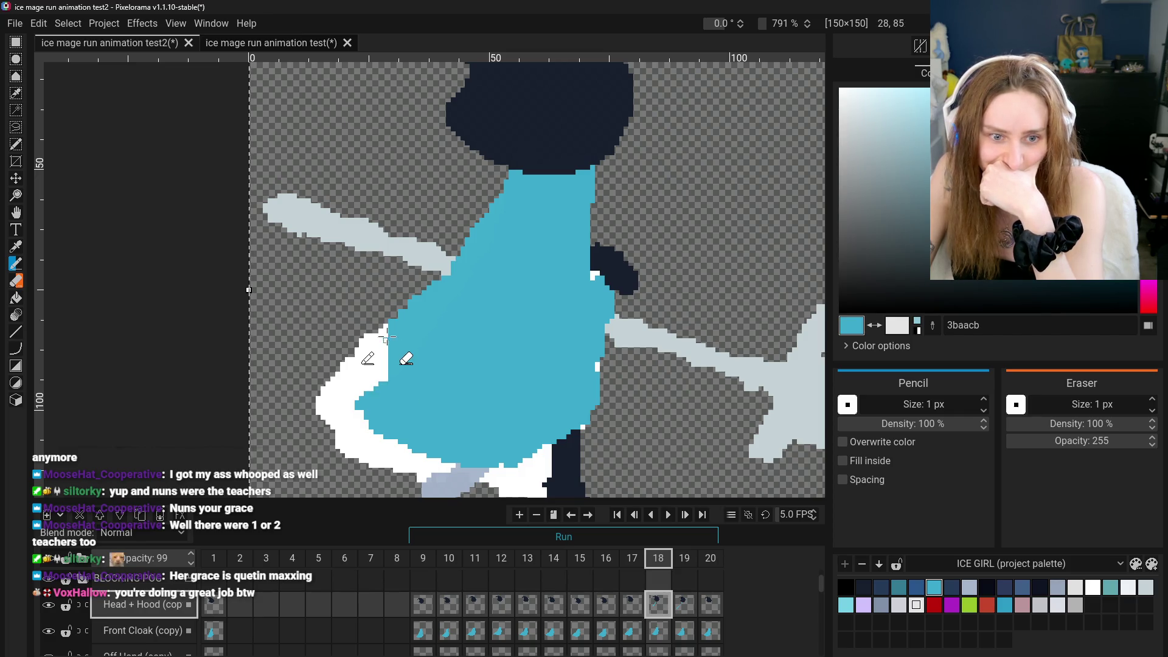
Carry the blue down the cloak's left edge over the white near the hem
mouse_move(385, 362)
left_mouse_down()
mouse_move(384, 346)
mouse_move(385, 390)
mouse_move(384, 345)
mouse_move(374, 396)
mouse_move(367, 341)
mouse_move(373, 399)
left_mouse_up()
left_click_drag(365, 339, 370, 394)
left_click_drag(362, 343, 362, 394)
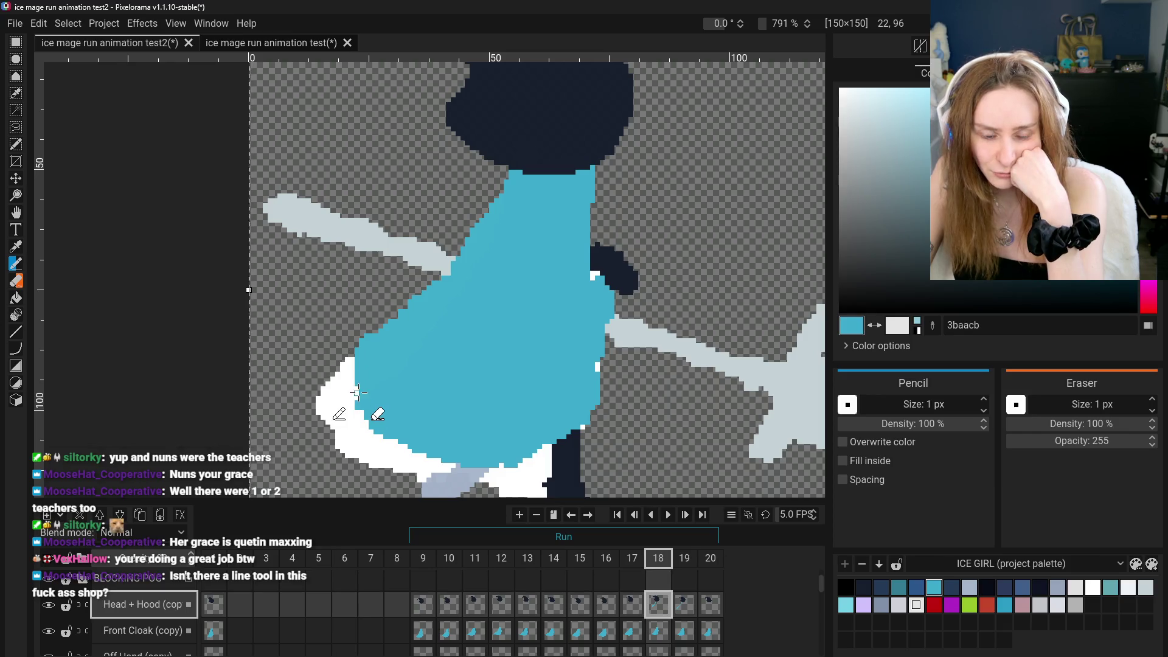
left_click_drag(352, 360, 354, 406)
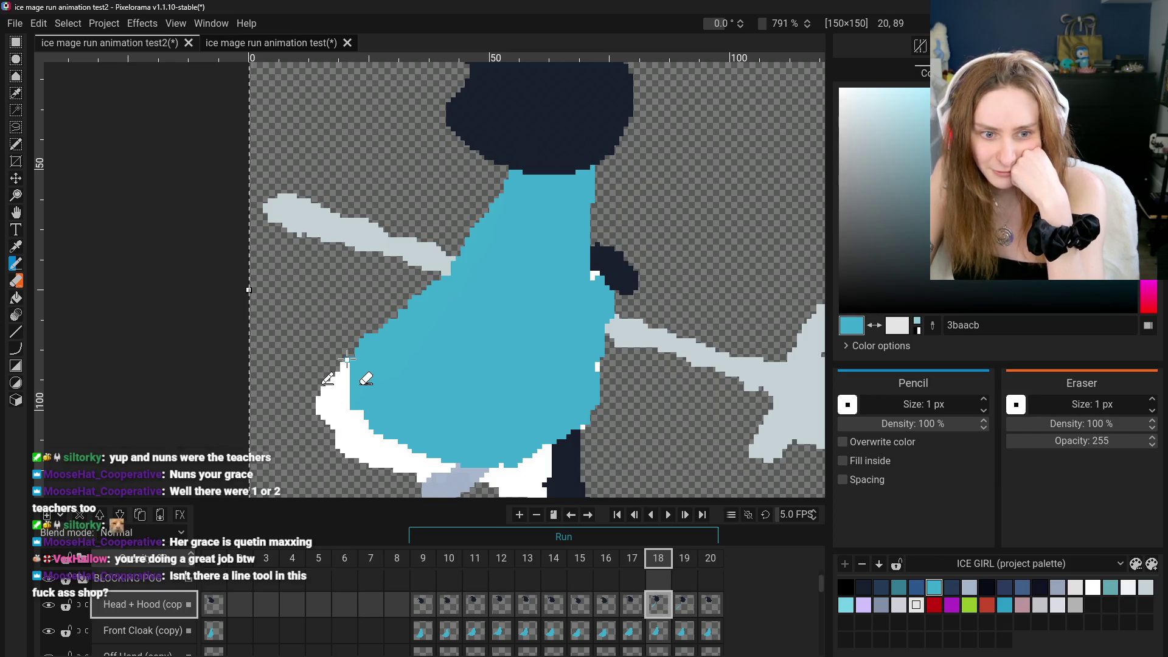
mouse_move(342, 366)
left_mouse_down()
mouse_move(339, 402)
mouse_move(324, 397)
left_mouse_up()
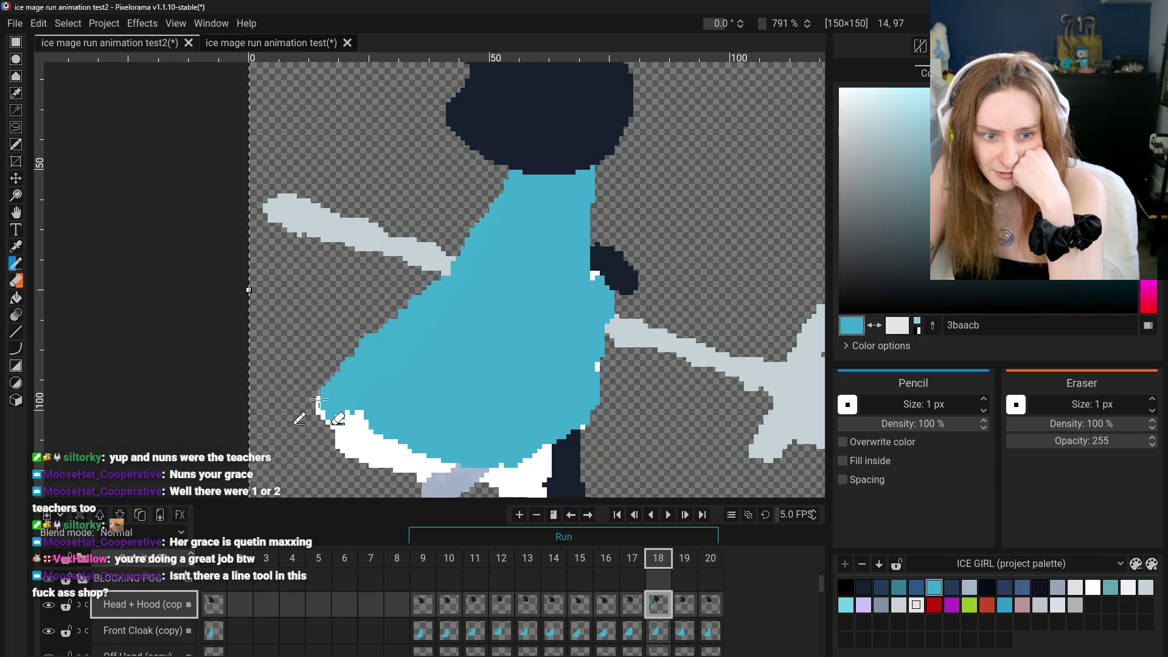
scroll(340, 450, "down", 5)
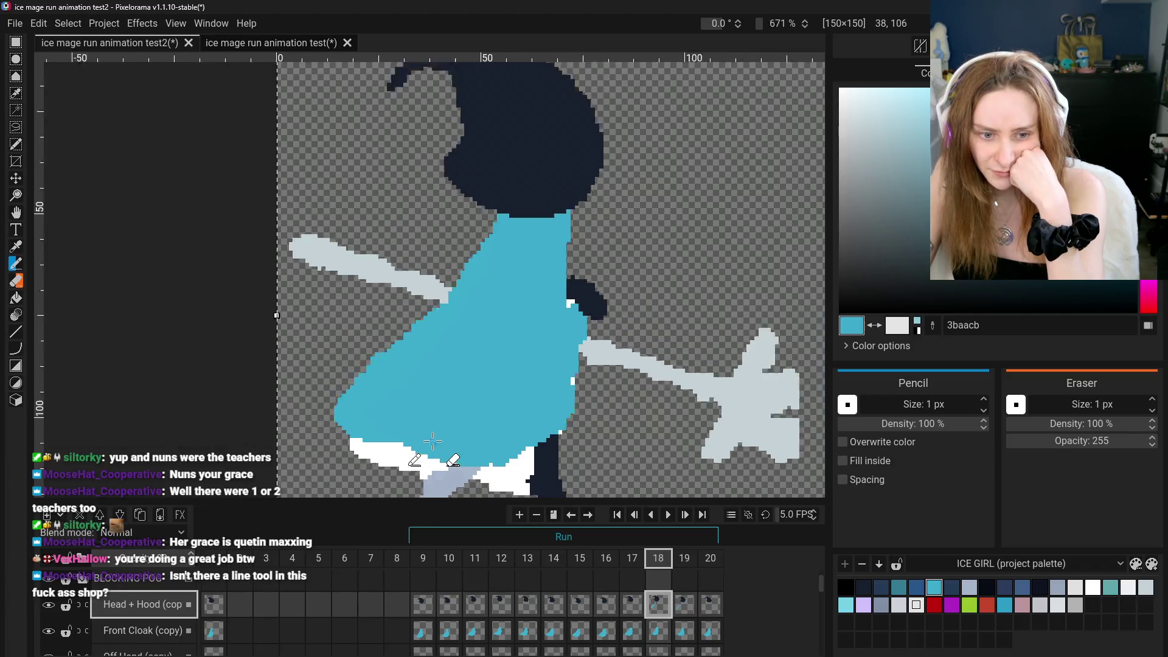
left_click(633, 602)
Step through frames 18 and 19 to frame 20 and paint teal over the white outline by the neck
left_click(658, 604)
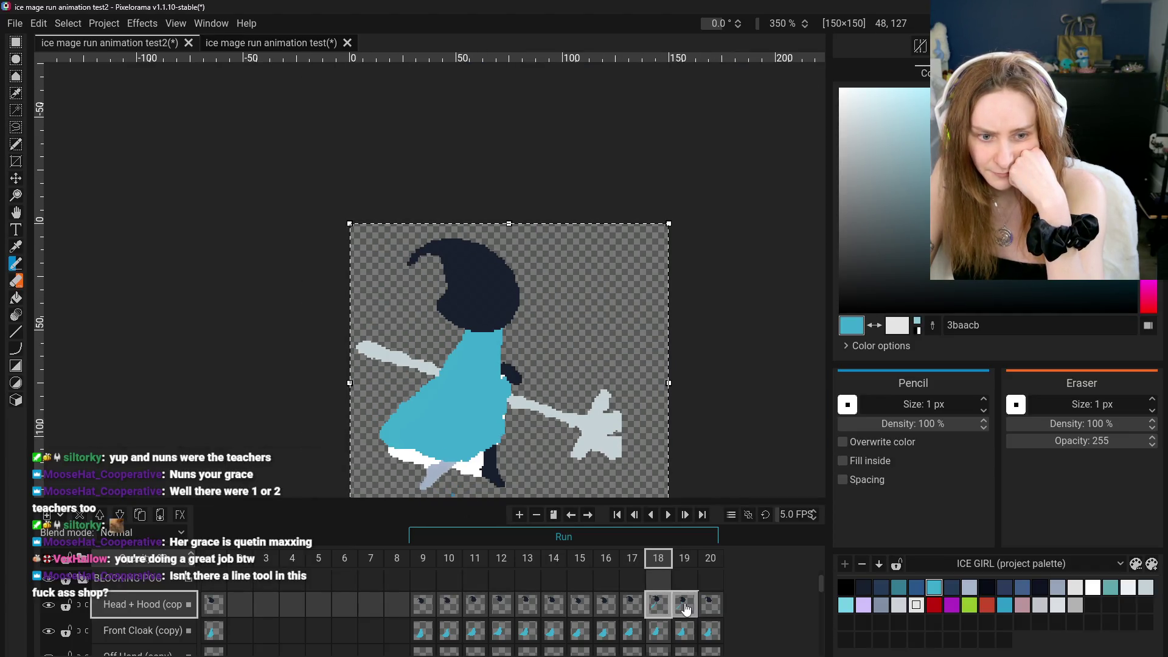
left_click(685, 604)
left_click(717, 608)
scroll(472, 334, "up", 5)
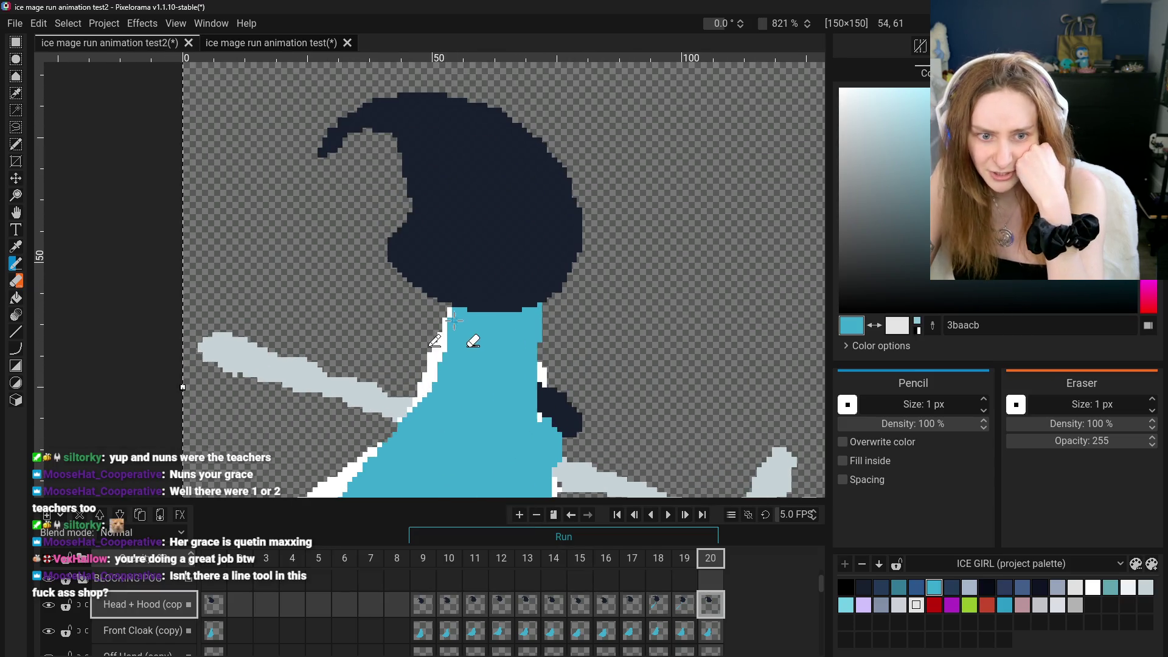
mouse_move(450, 312)
left_mouse_down()
mouse_move(429, 391)
mouse_move(399, 420)
left_mouse_up()
Extend the cloak's blue into the lower-left hem on frame 20
scroll(584, 219, "down", 3)
key("p")
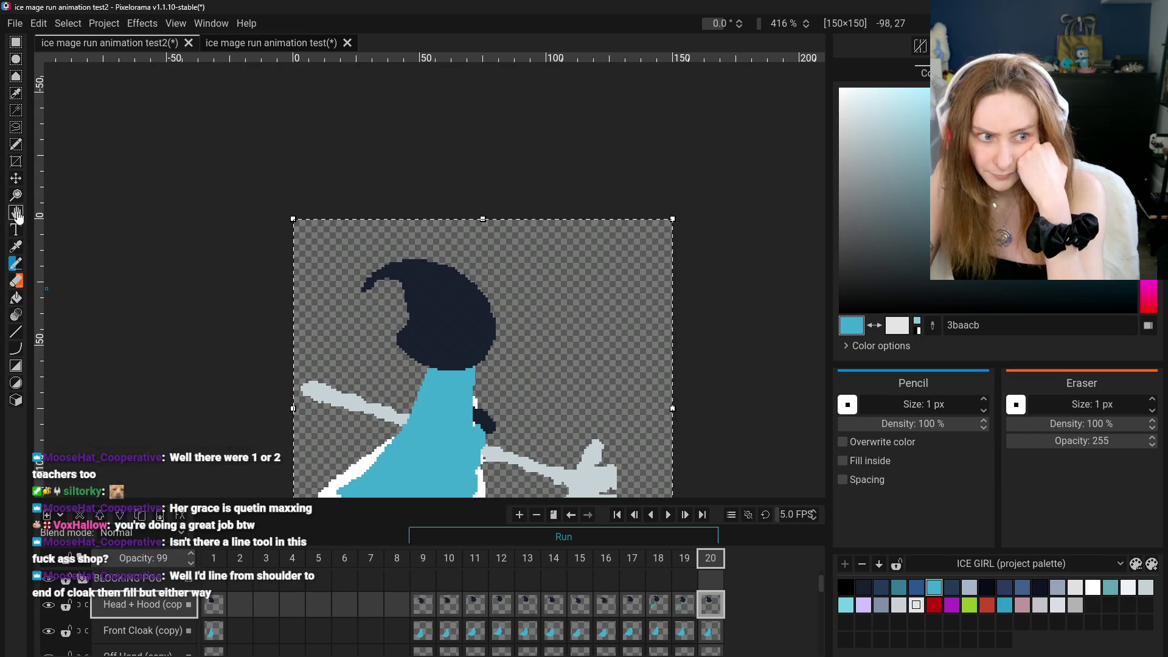
left_click(16, 264)
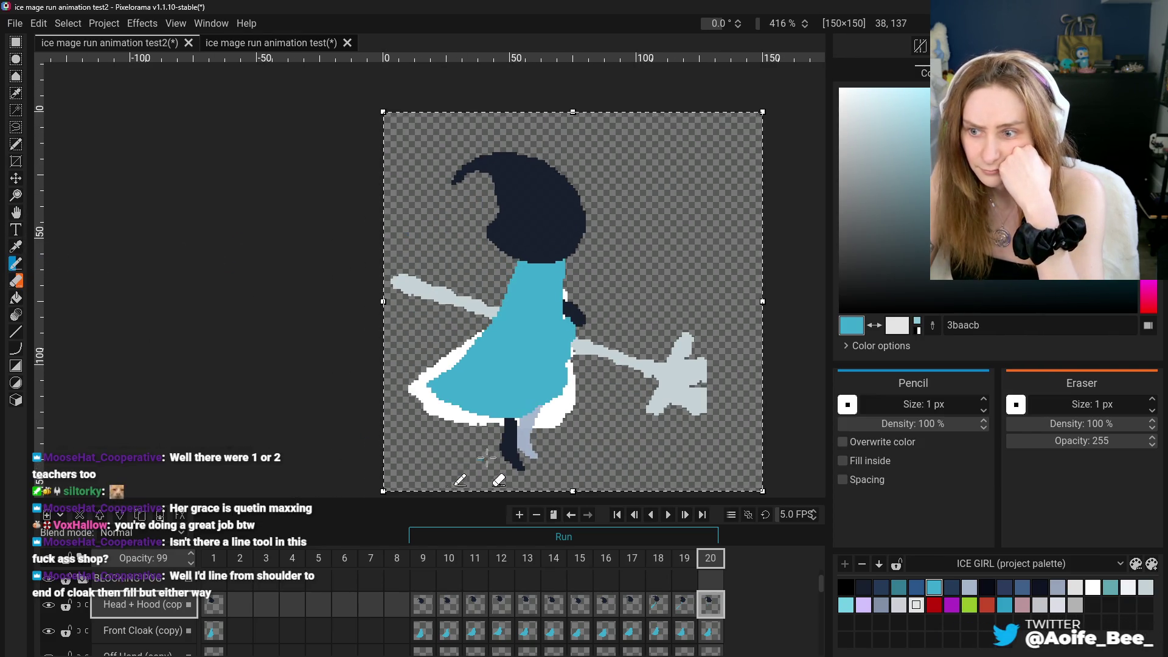
scroll(535, 440, "up", 1)
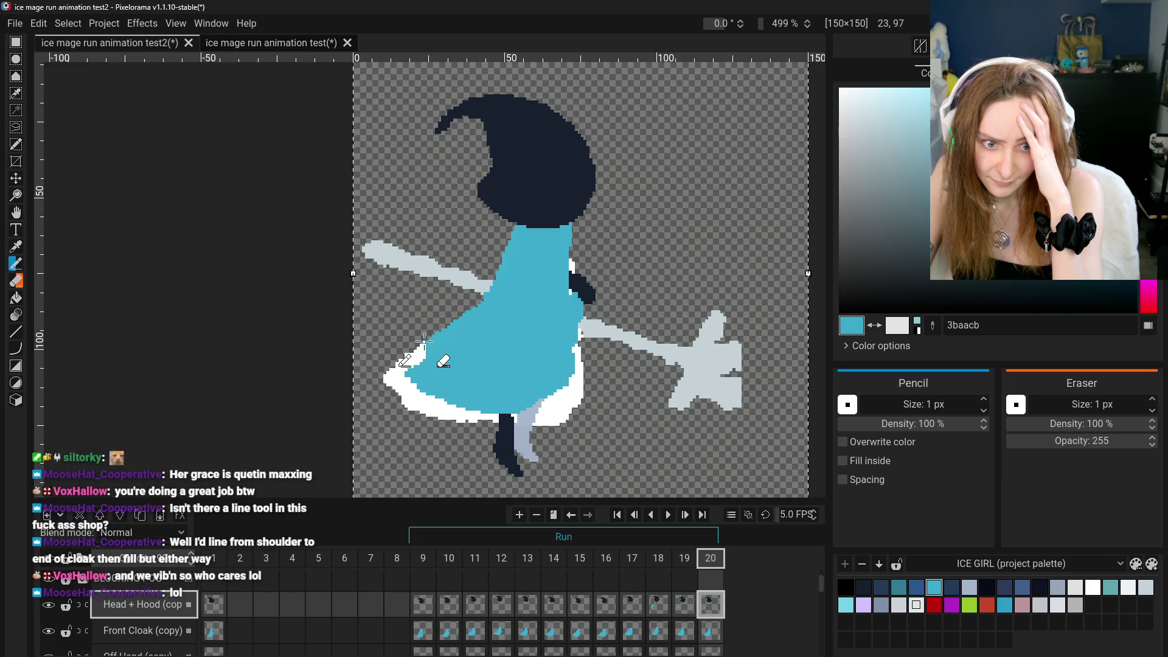
left_click_drag(421, 345, 419, 378)
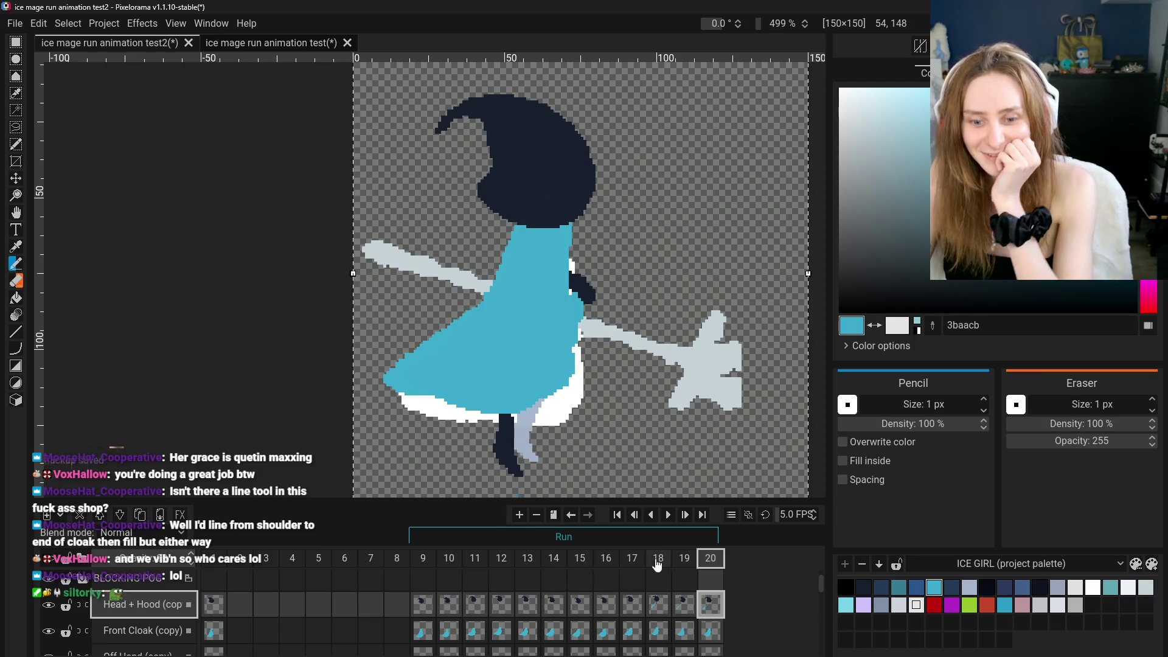
Review the run frames from 9 through 20
left_click(424, 561)
left_click(475, 558)
left_click(527, 558)
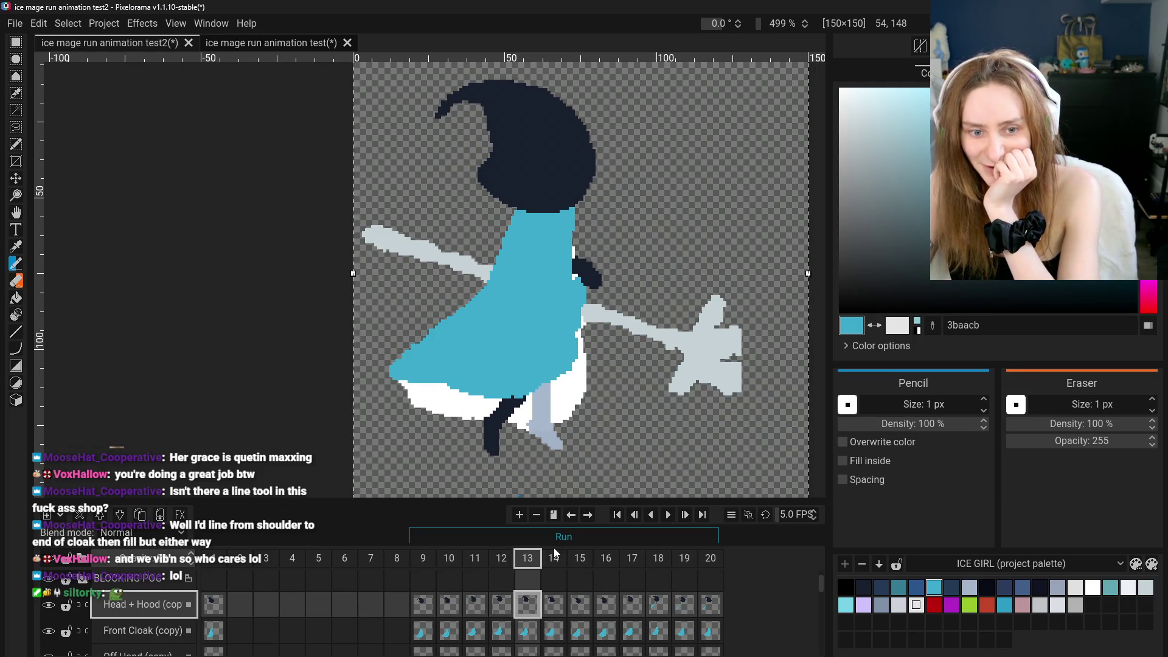
left_click(580, 559)
left_click(606, 558)
left_click(684, 558)
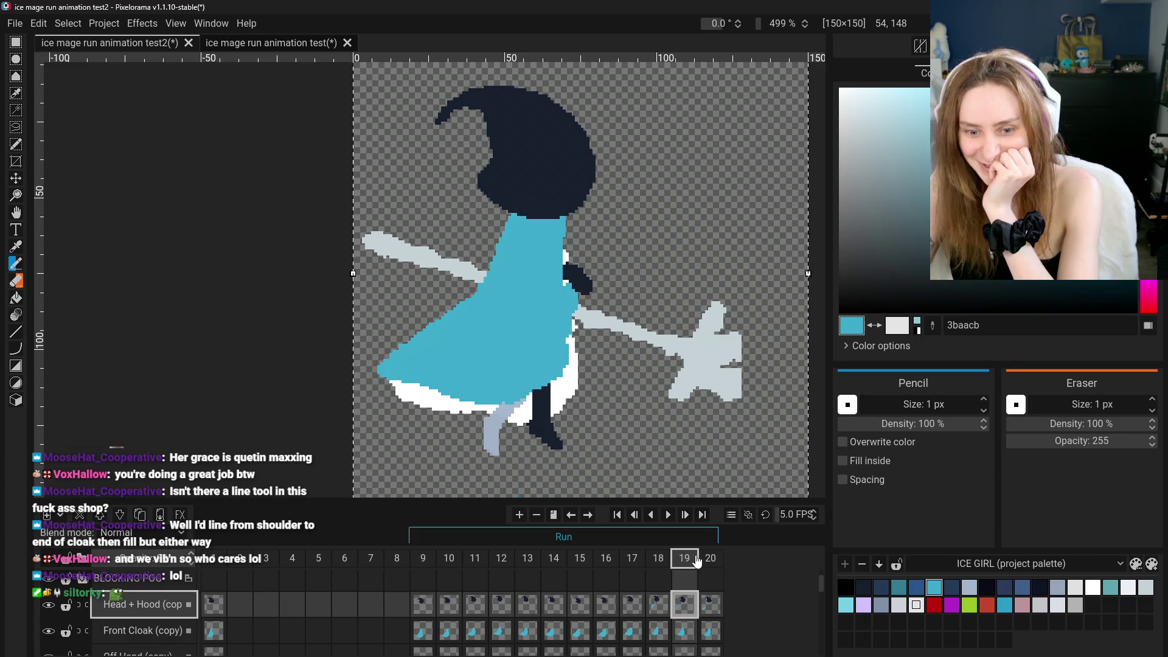
left_click(710, 558)
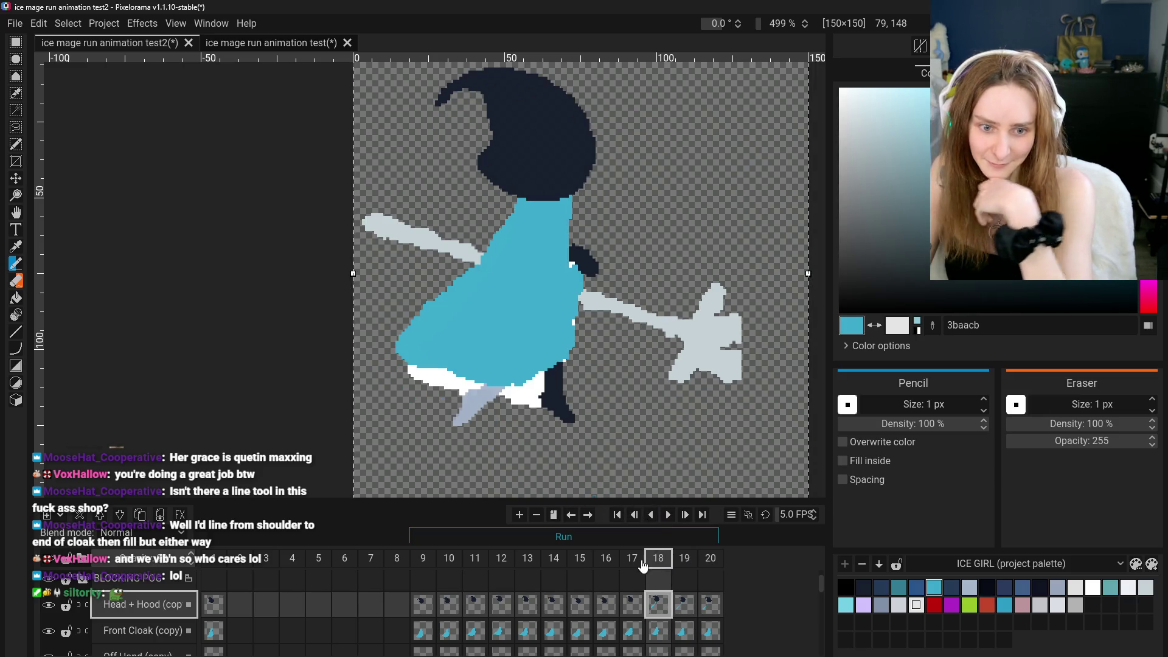
With the Eraser, return to frame 9 on the Front Cloak (copy) layer after comparing with frame 1
left_click(423, 558)
left_click(449, 559)
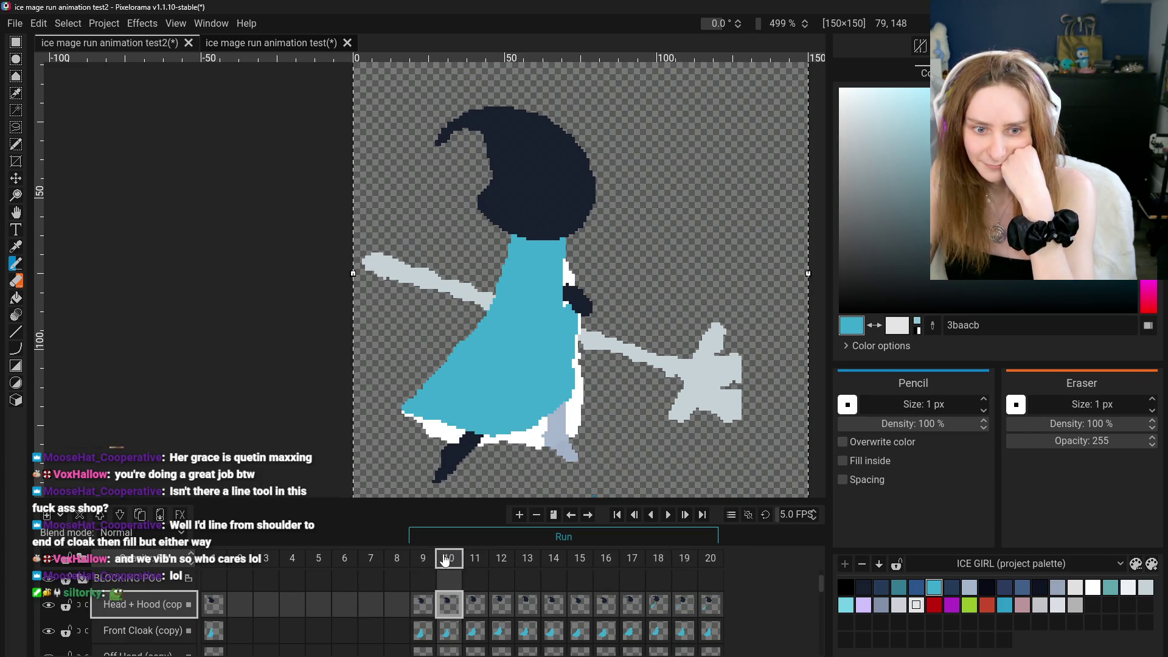
left_click(424, 558)
key("e")
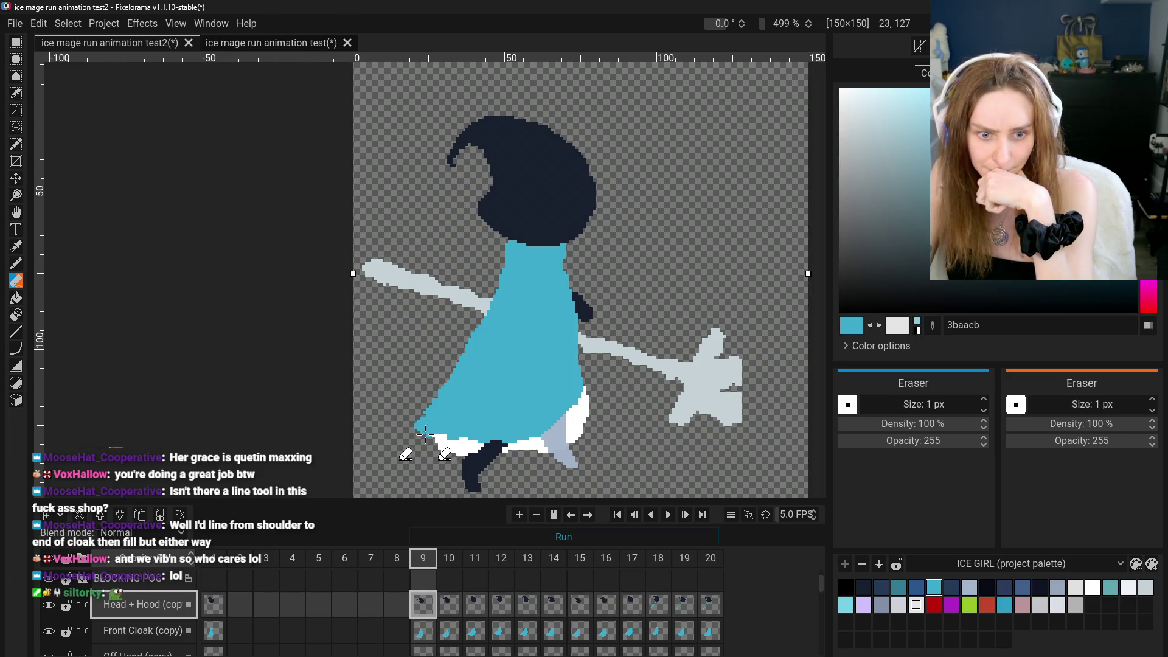
scroll(424, 433, "up", 3)
key("Down")
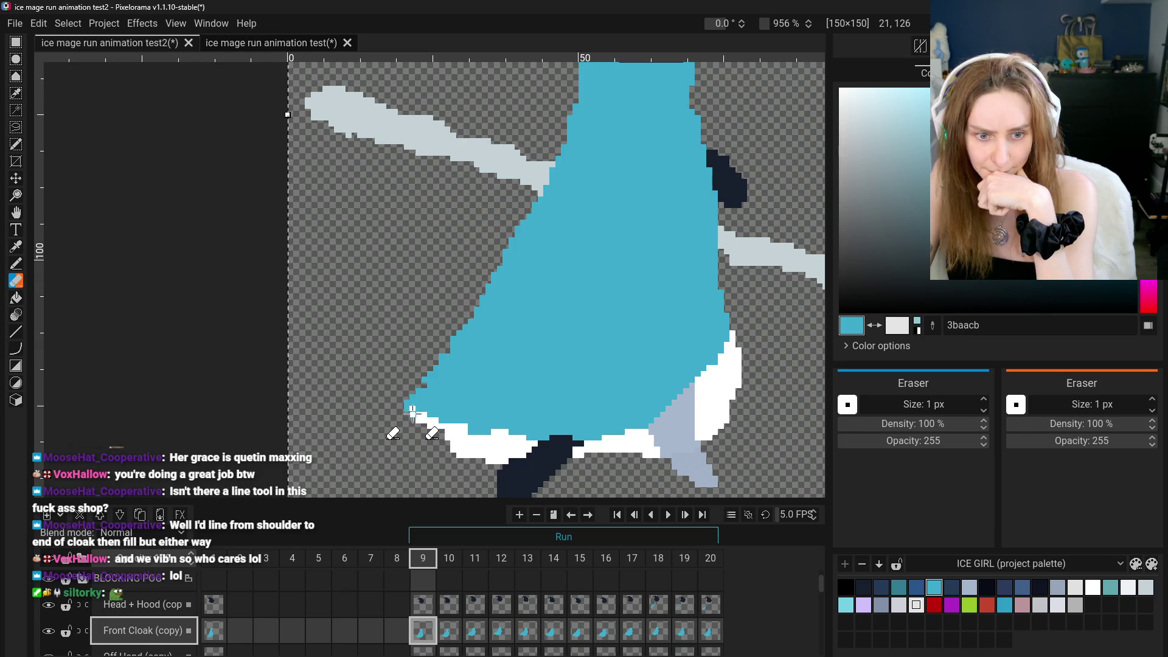
scroll(406, 409, "down", 3)
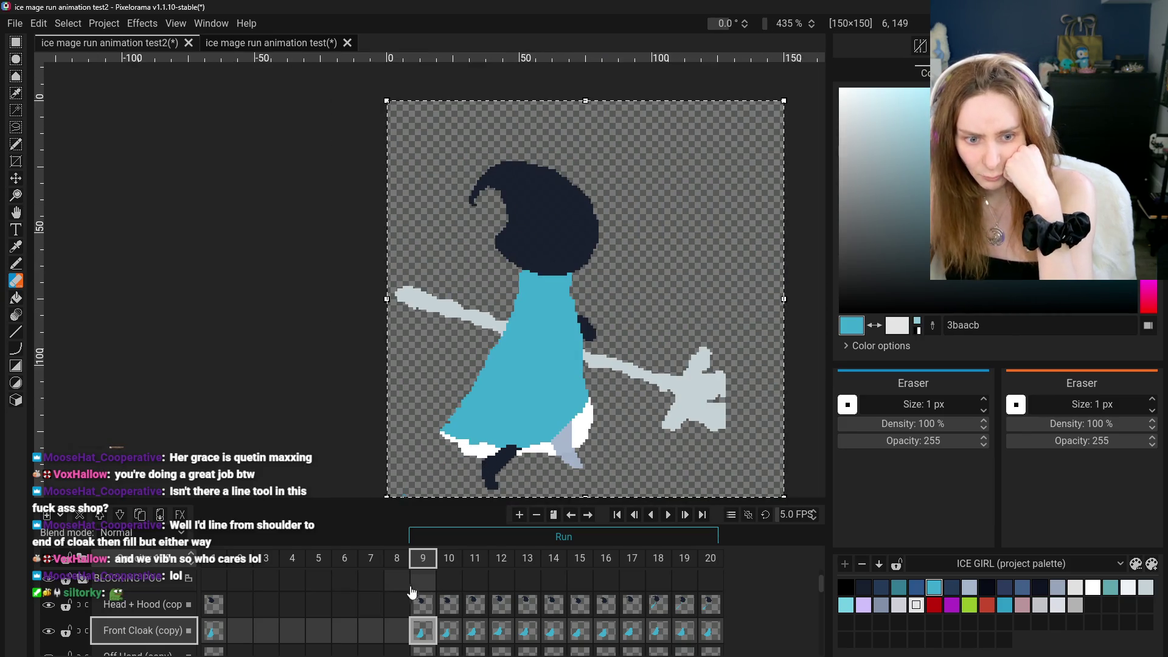
left_click(214, 631)
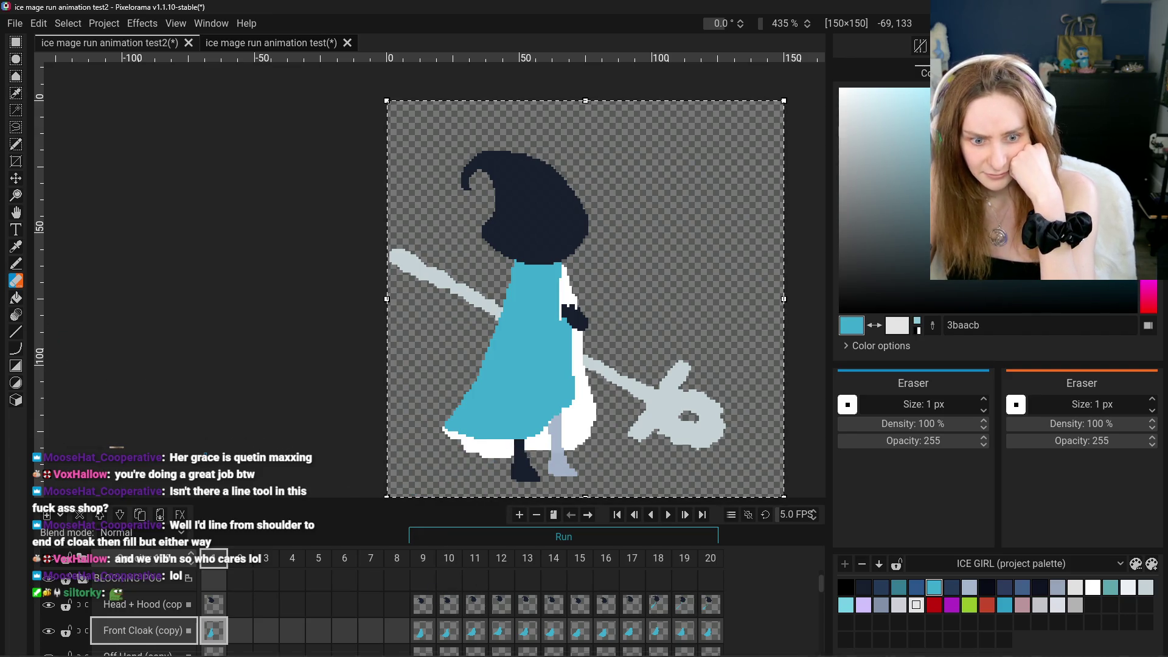
left_click(423, 630)
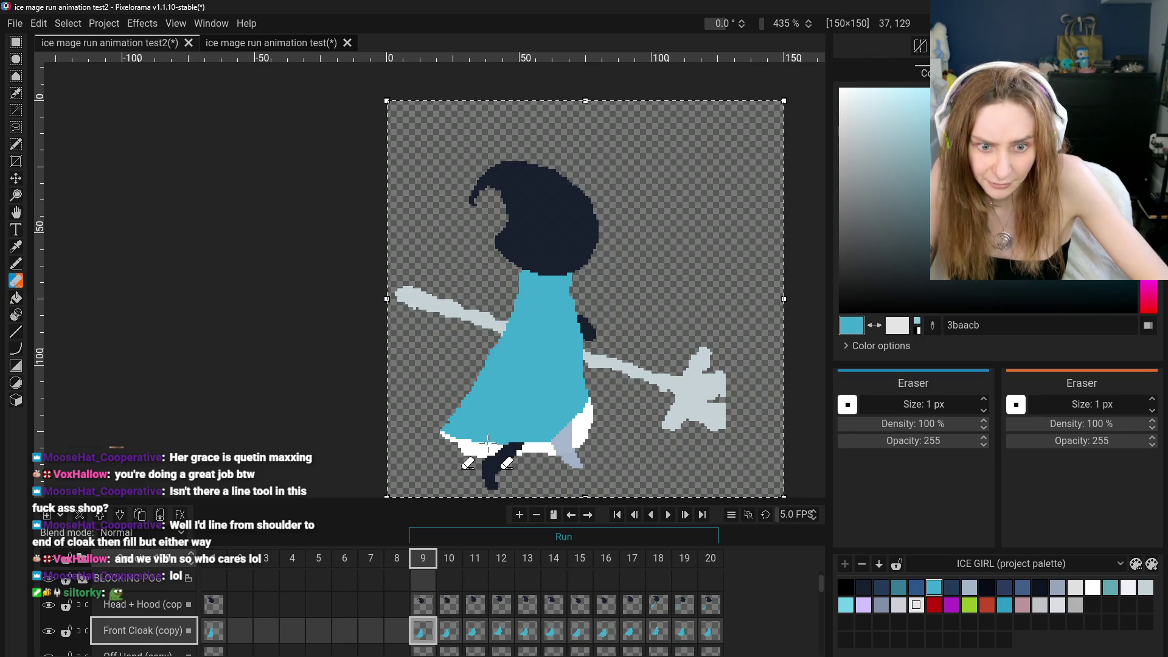
Switch to the Pencil and bring the cloak's lower hem into view
scroll(490, 446, "down", 3)
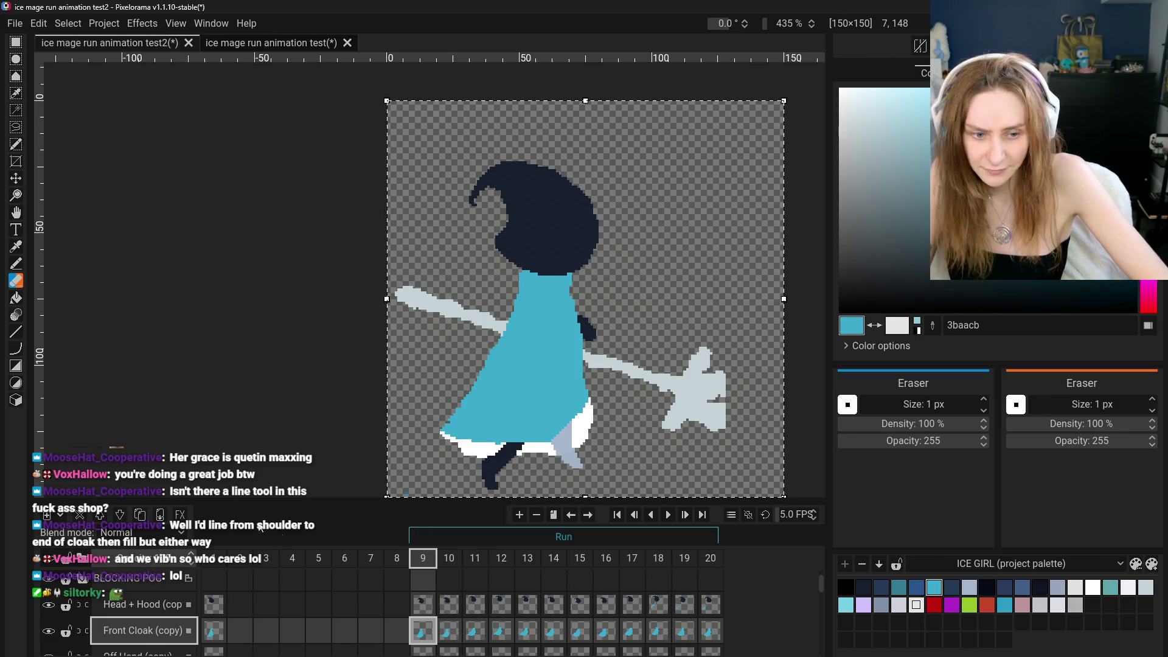
left_click(16, 264)
scroll(531, 450, "up", 4)
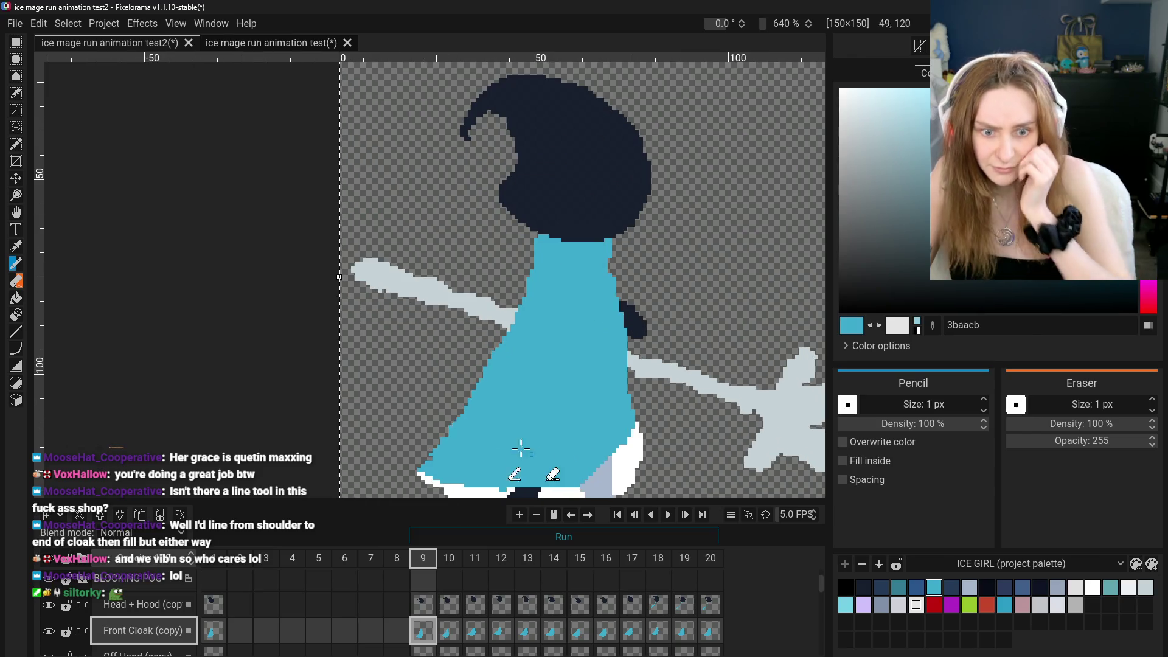
left_click(16, 212)
left_click_drag(389, 304, 380, 238)
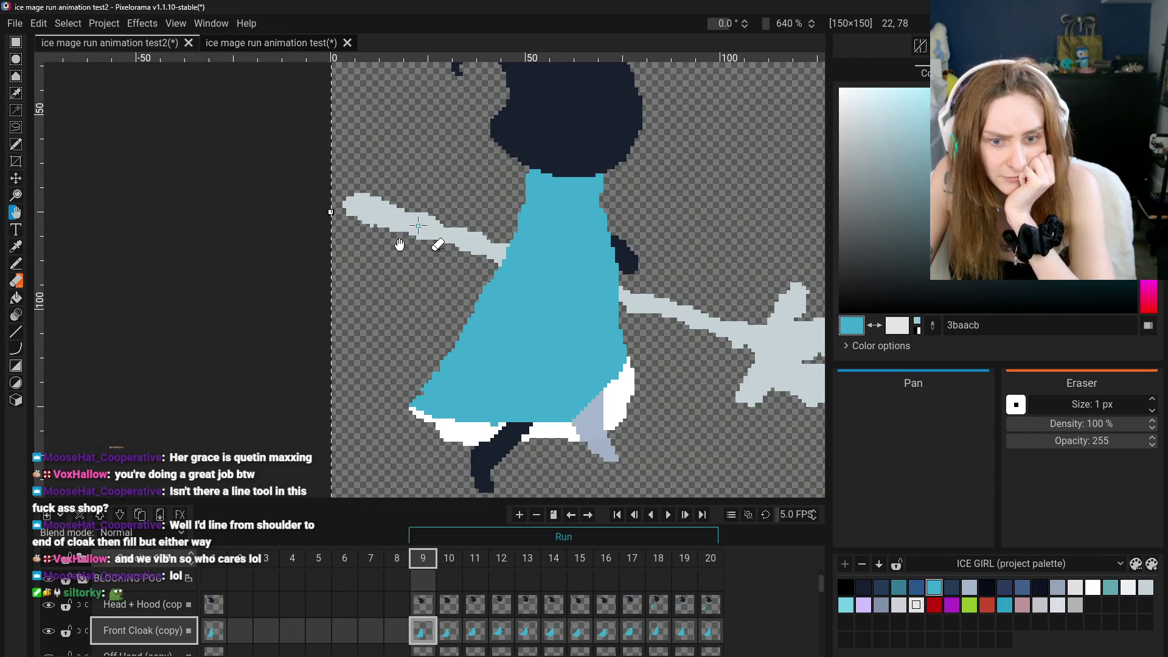
left_click(16, 264)
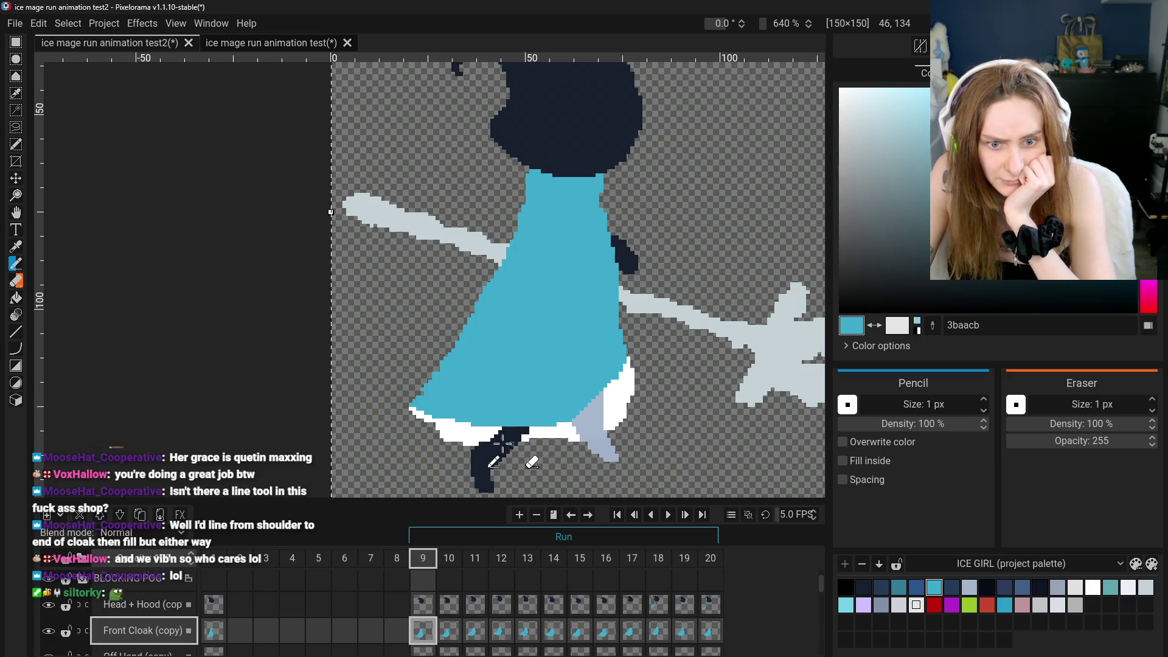
scroll(550, 423, "down", 3)
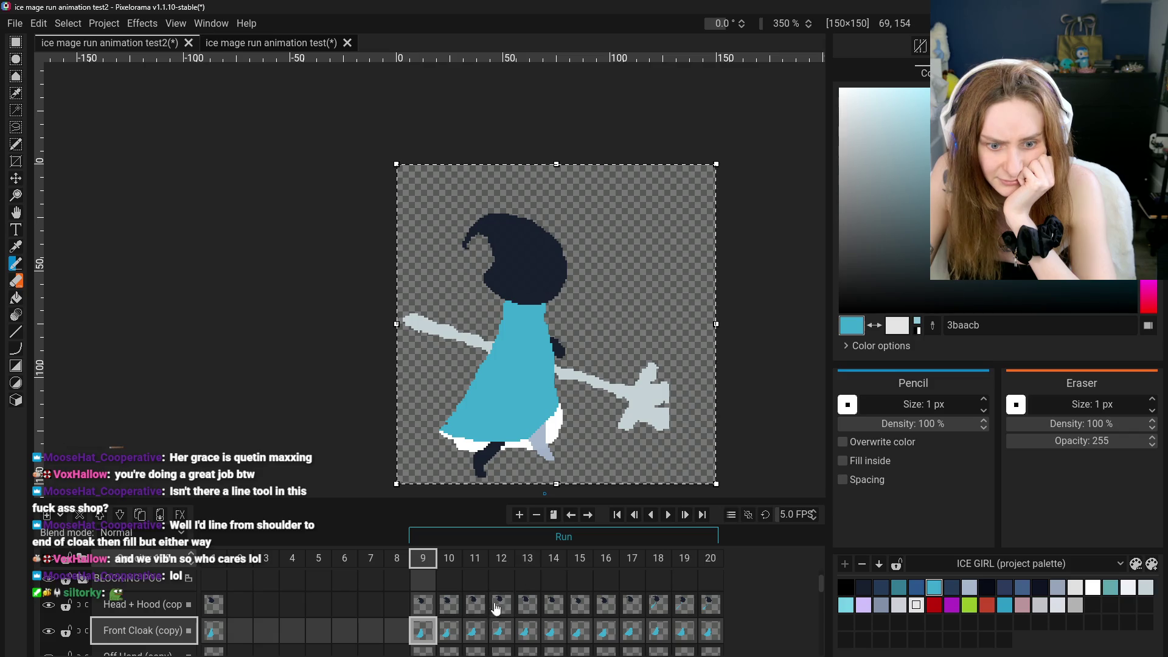
left_click(443, 557)
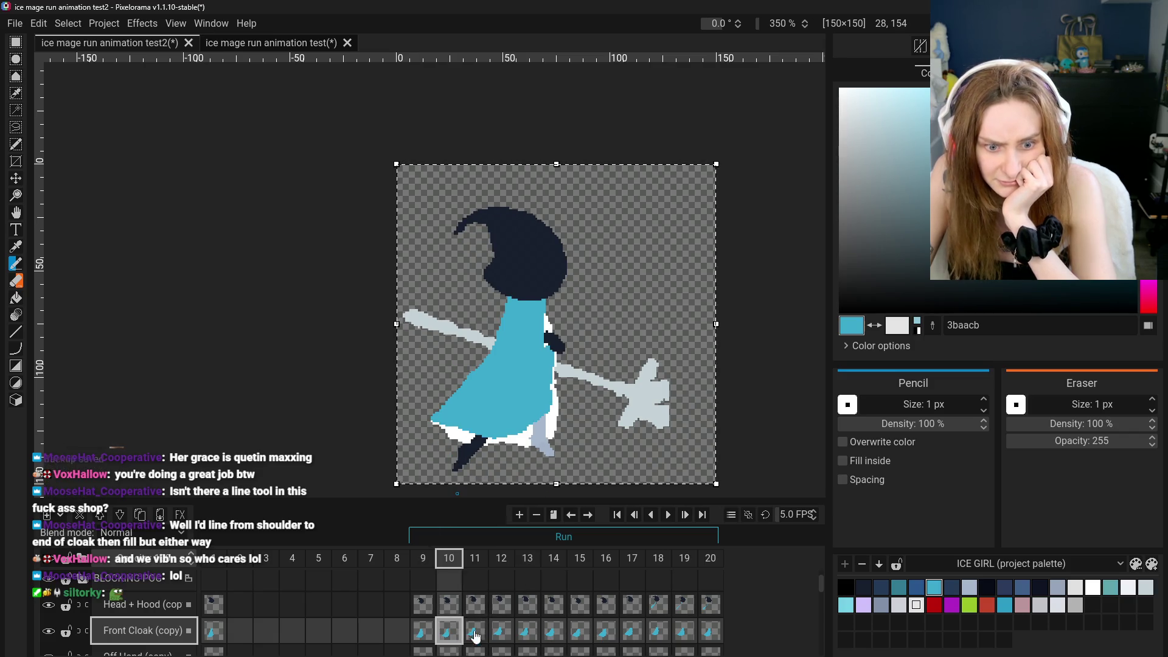
left_click(475, 631)
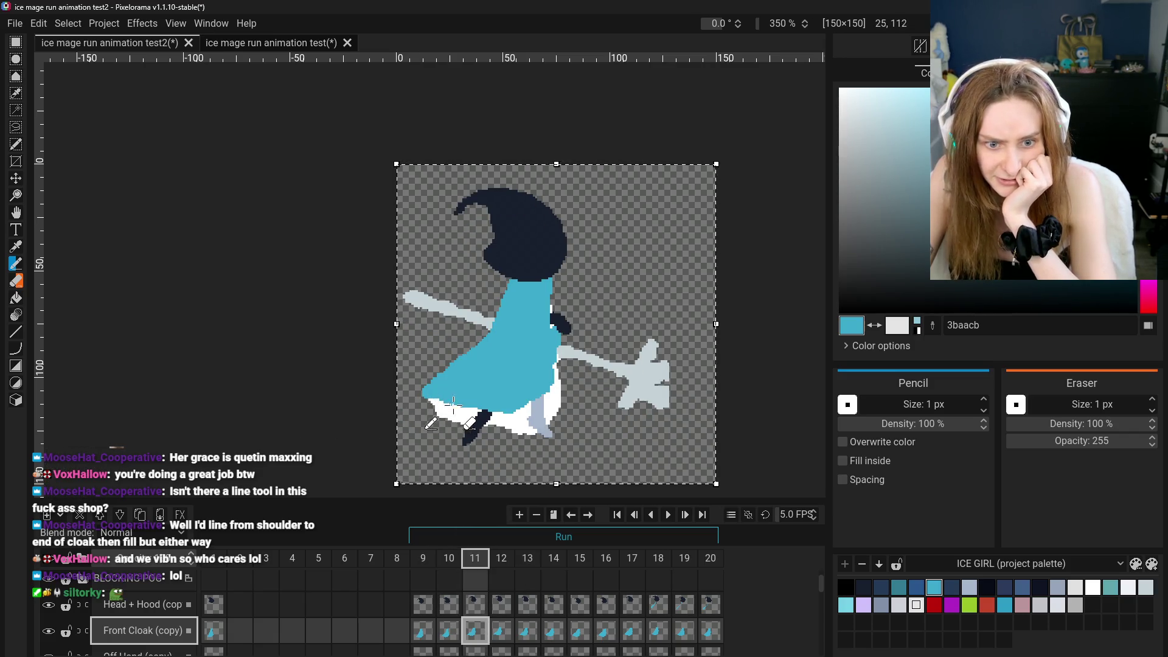
scroll(449, 403, "up", 2)
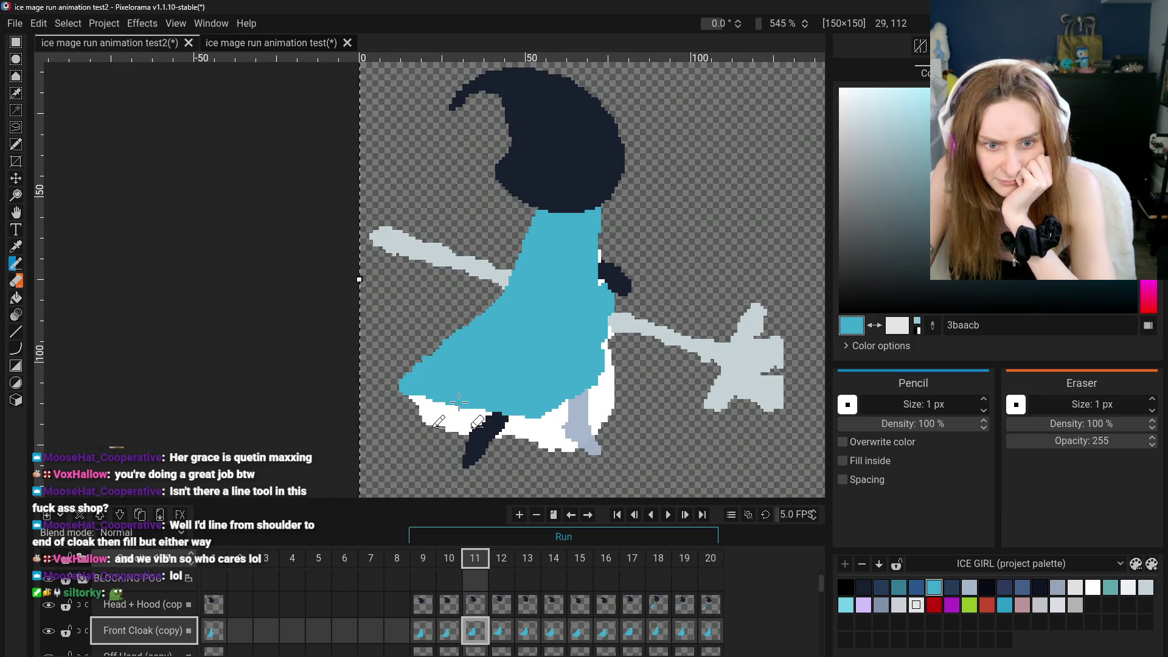
left_click(505, 631)
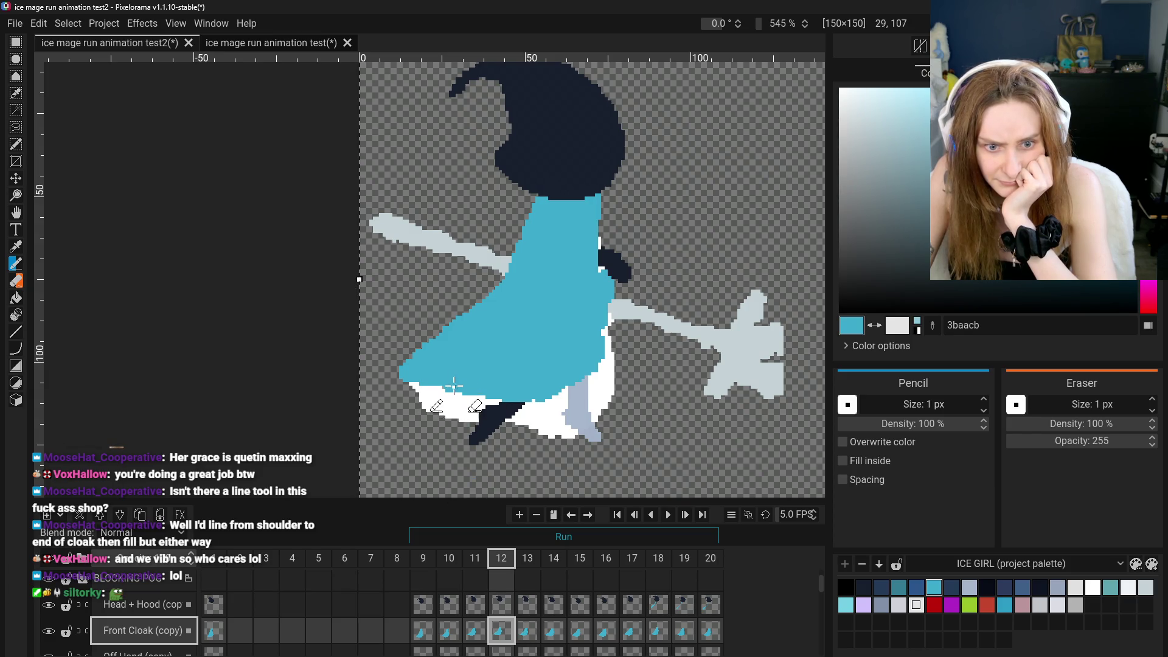
scroll(479, 392, "down", 2)
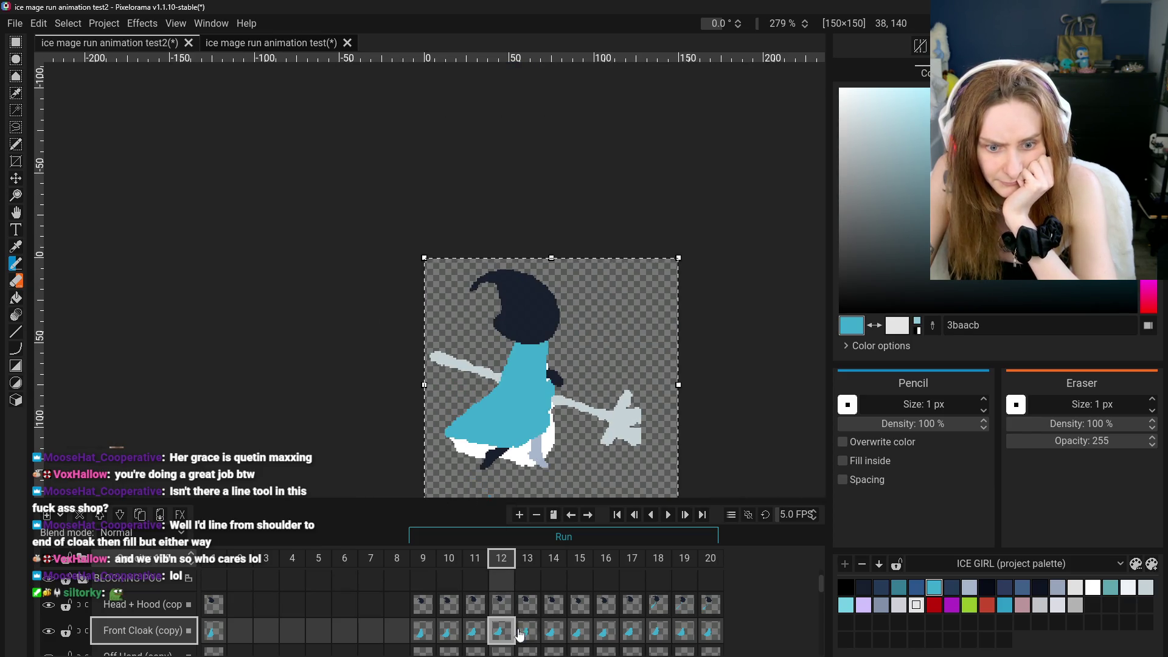
left_click(527, 632)
scroll(475, 429, "up", 3)
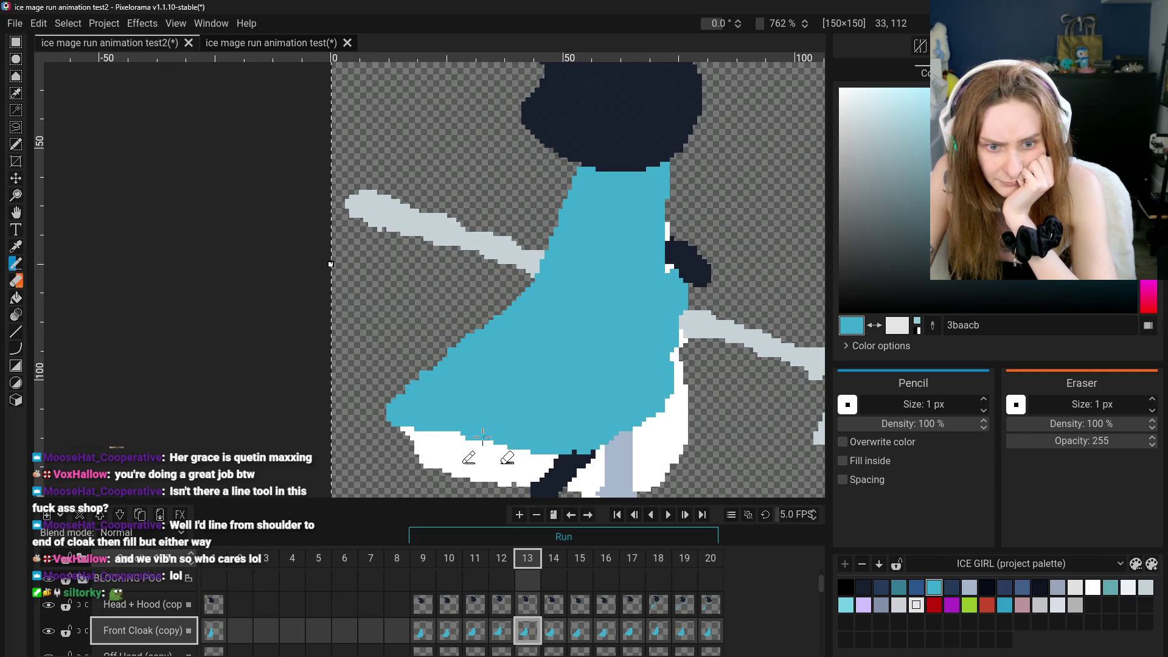
key("ctrl+Right")
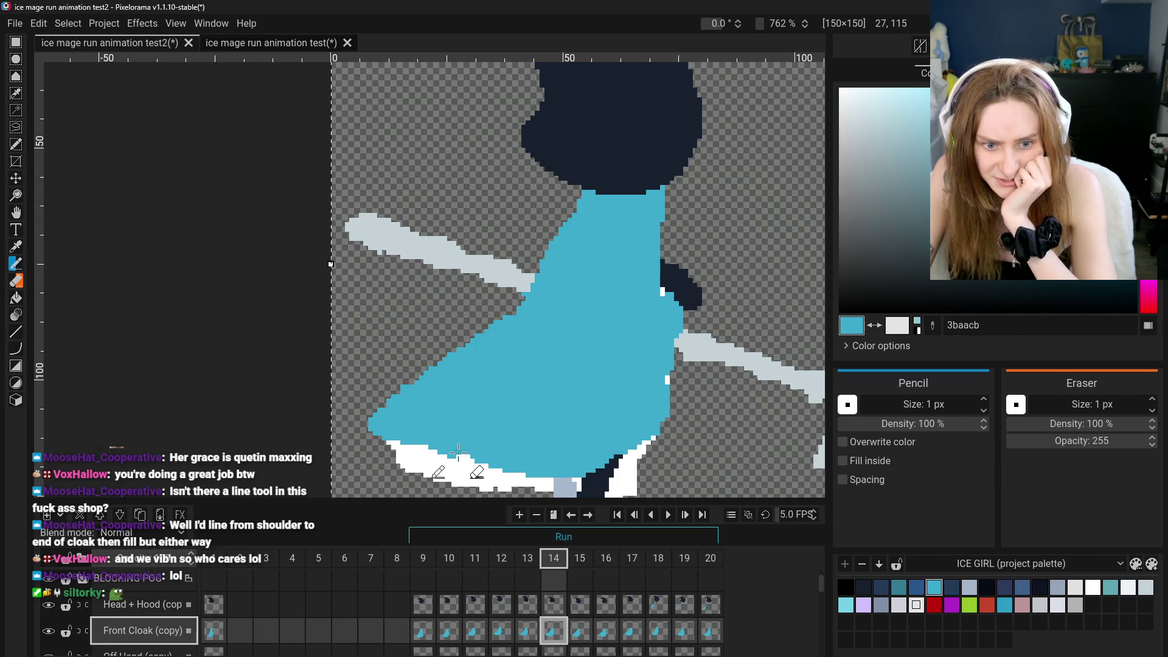
scroll(465, 462, "down", 3)
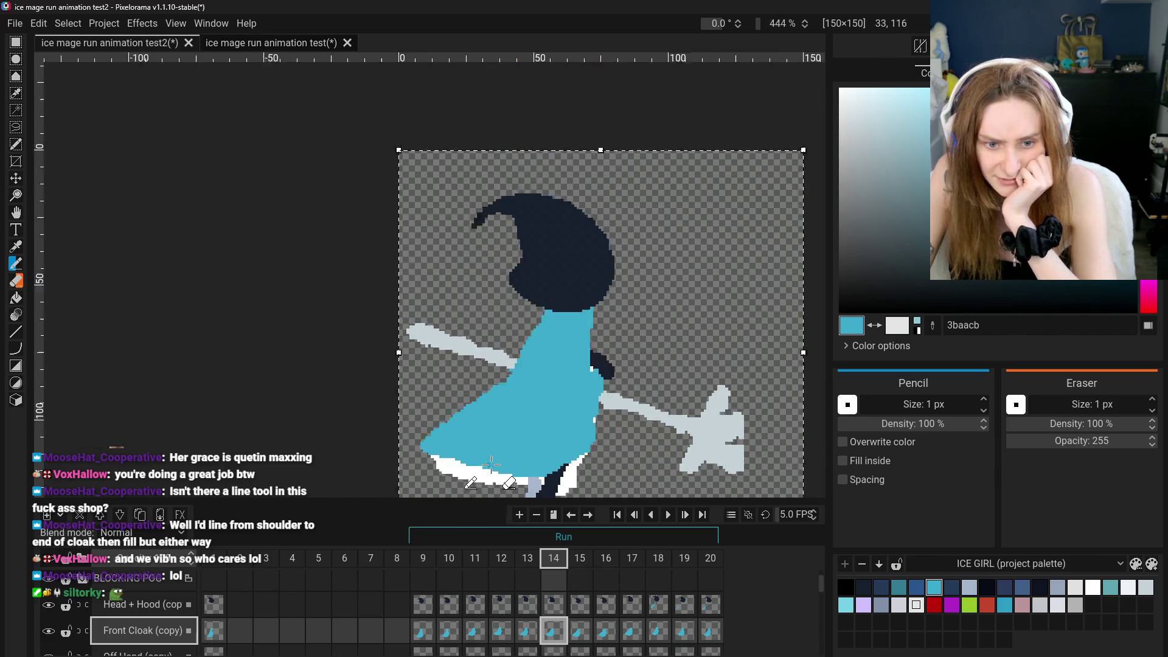
left_click(583, 630)
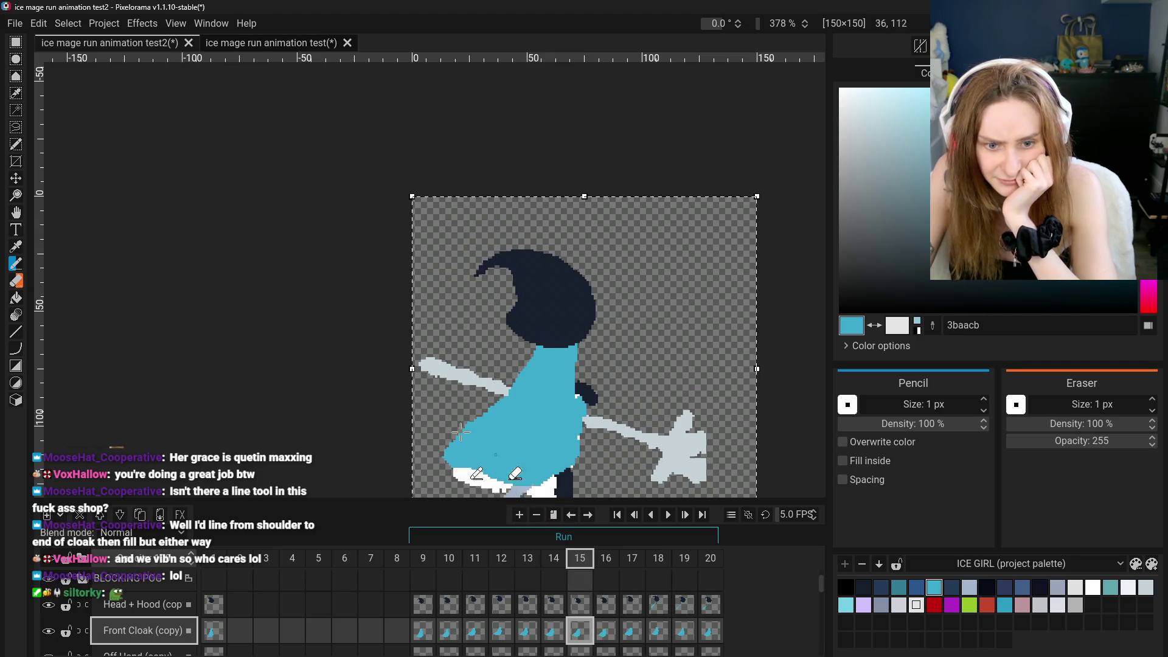
left_click(14, 213)
left_click_drag(379, 343, 371, 261)
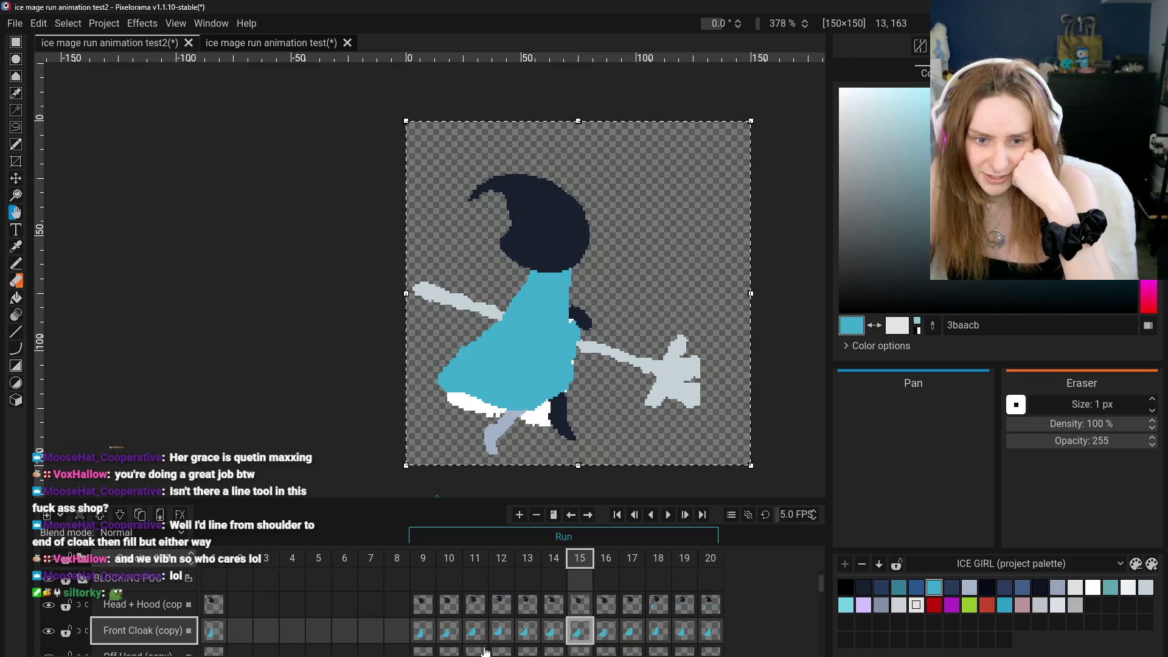
left_click(423, 630)
left_click(447, 630)
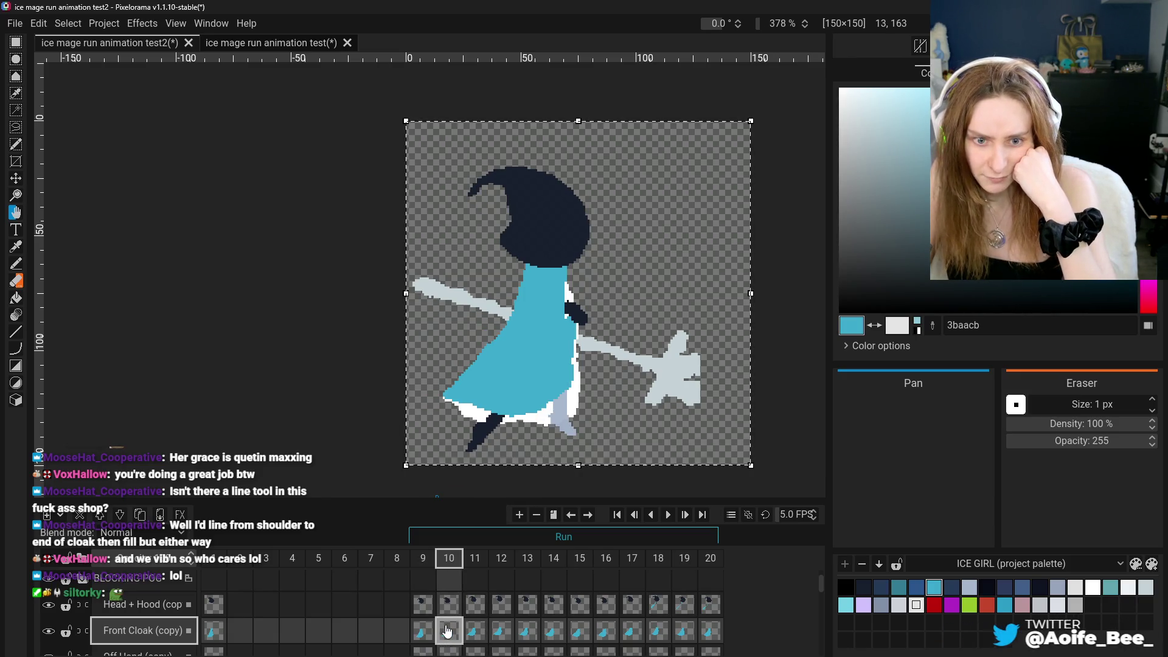
left_click(475, 631)
left_click(501, 631)
left_click(527, 631)
left_click(554, 631)
left_click(605, 631)
left_click(632, 631)
left_click(675, 638)
left_click(699, 639)
left_click(448, 631)
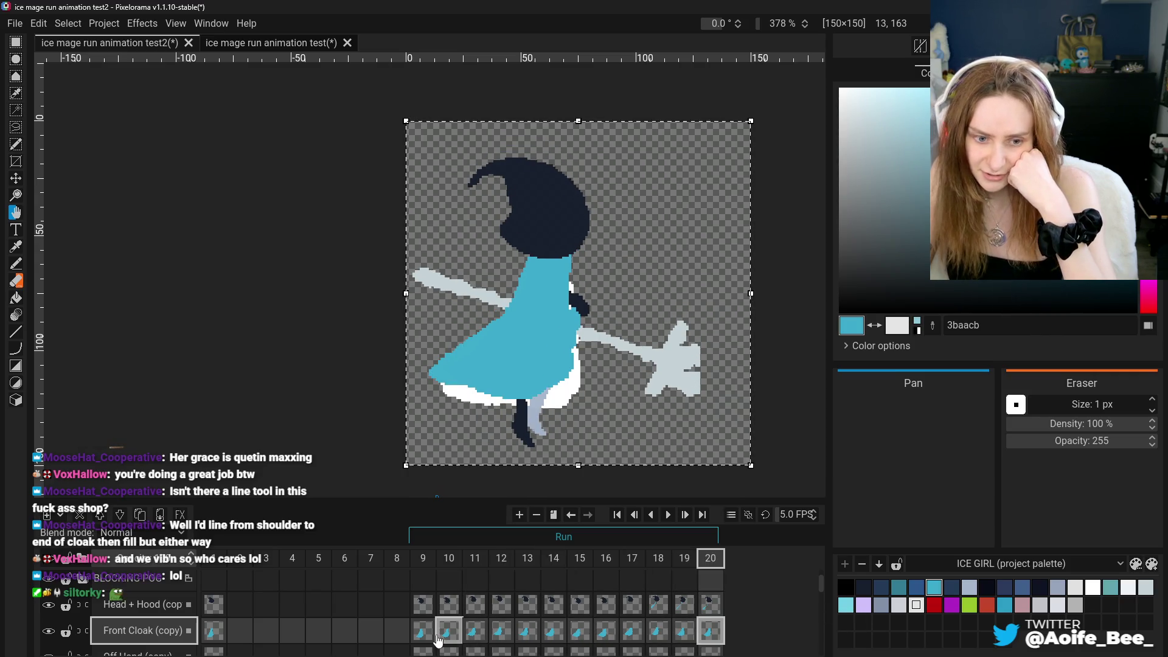
left_click(475, 631)
left_click(501, 631)
left_click(554, 631)
left_click(632, 633)
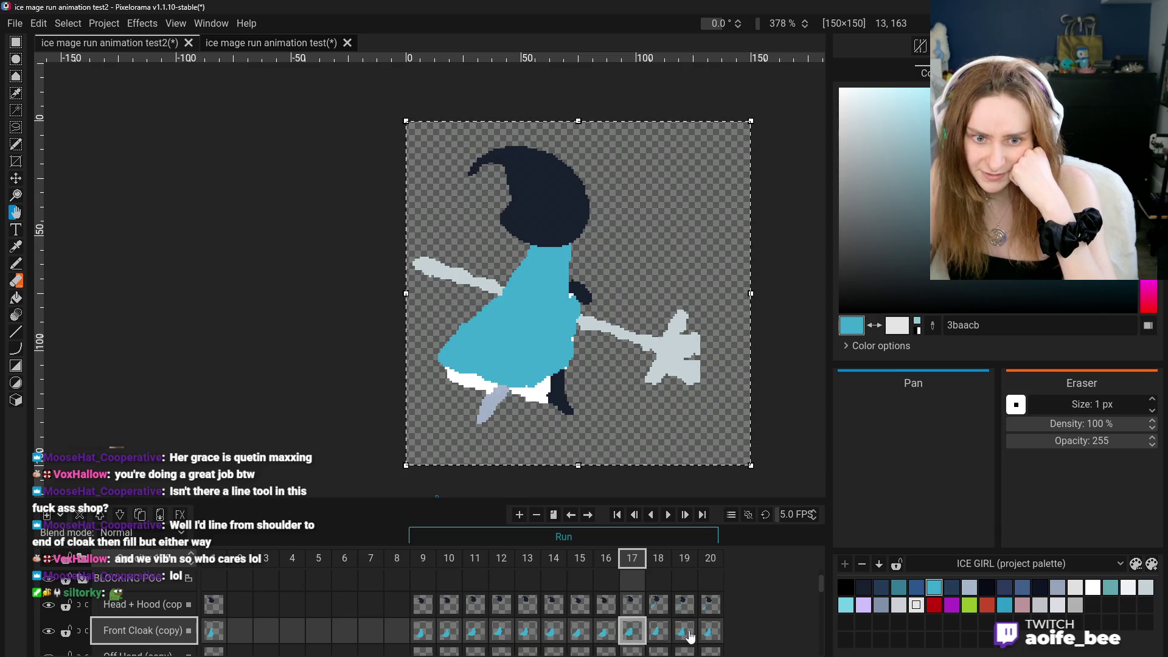
left_click(710, 633)
left_click(426, 636)
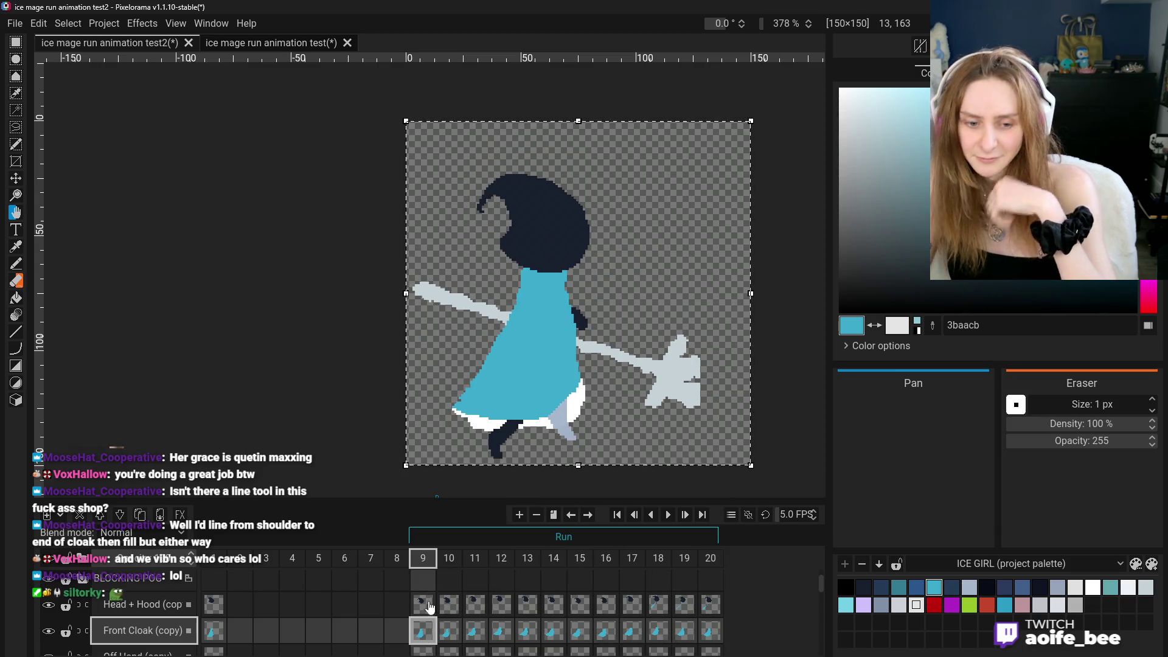
Duplicate frame 9 from its frame context menu
right_click(423, 561)
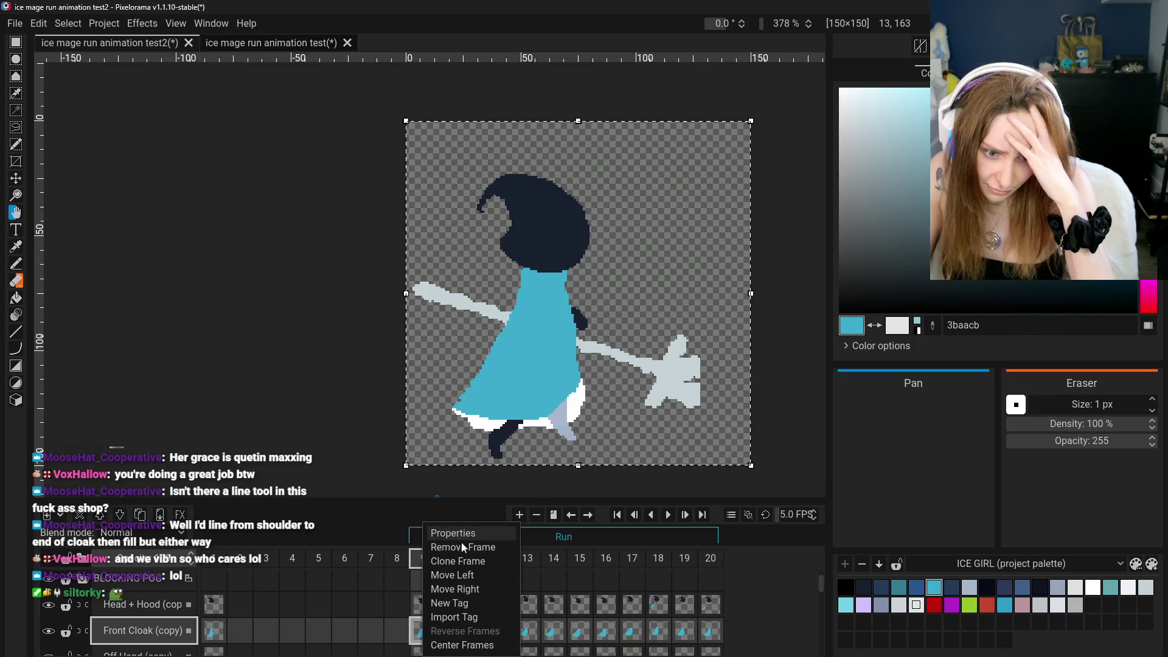
left_click(420, 560)
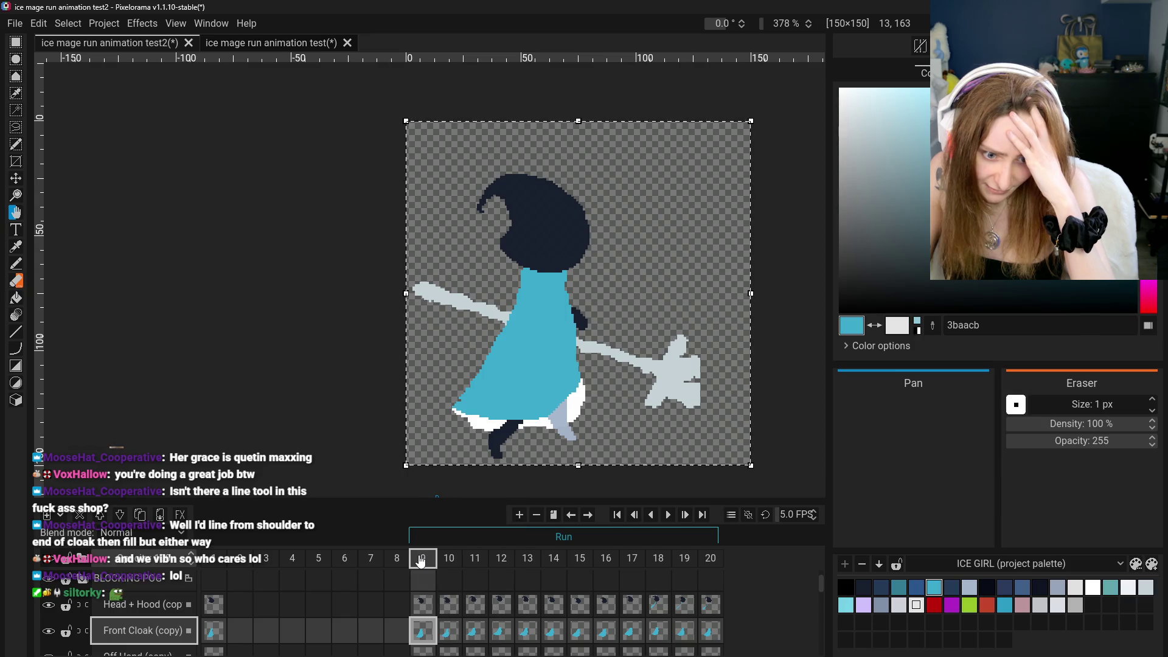
left_click(420, 559)
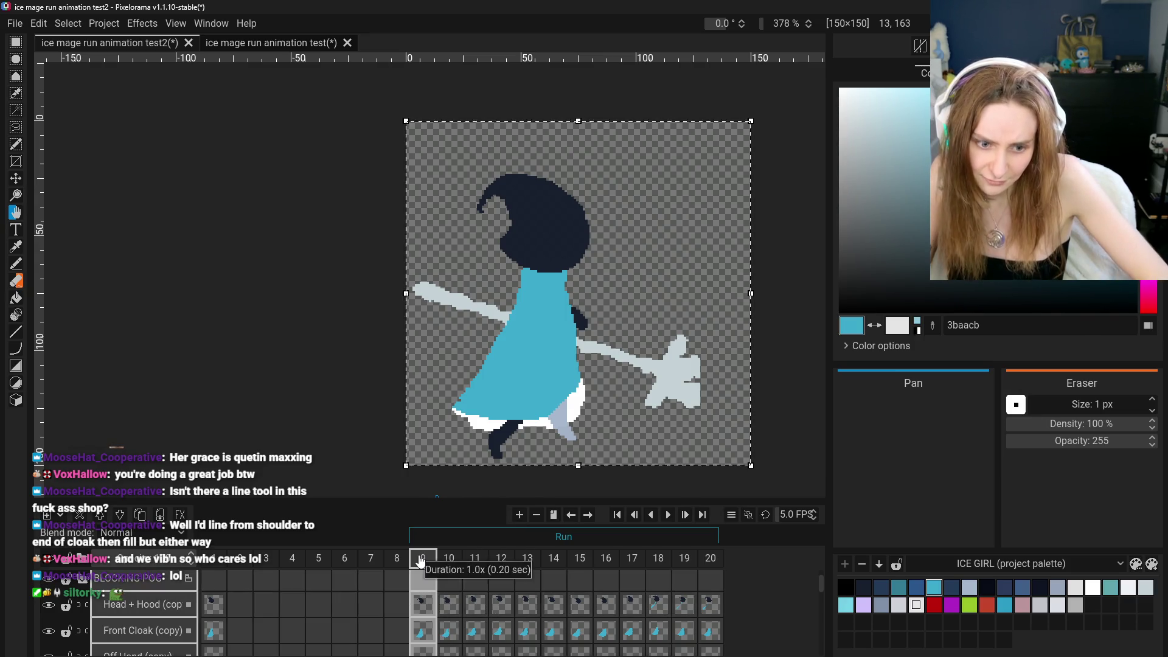
right_click(419, 556)
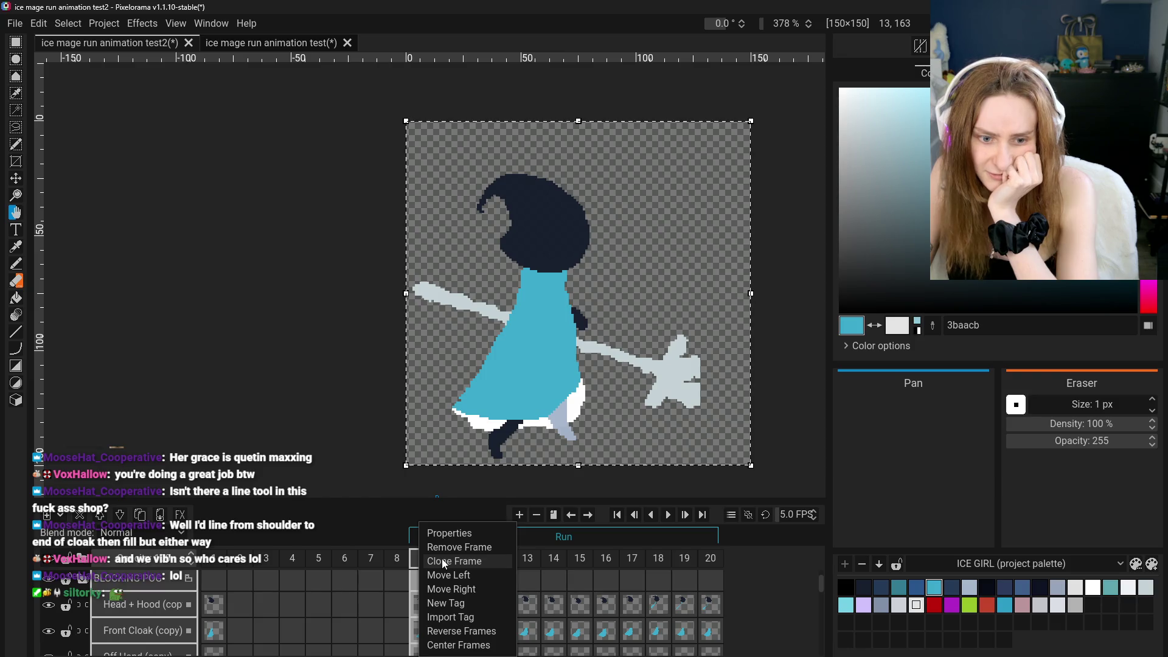
left_click(444, 562)
Duplicate frames 11, 14 and 16 as well
left_click(475, 560)
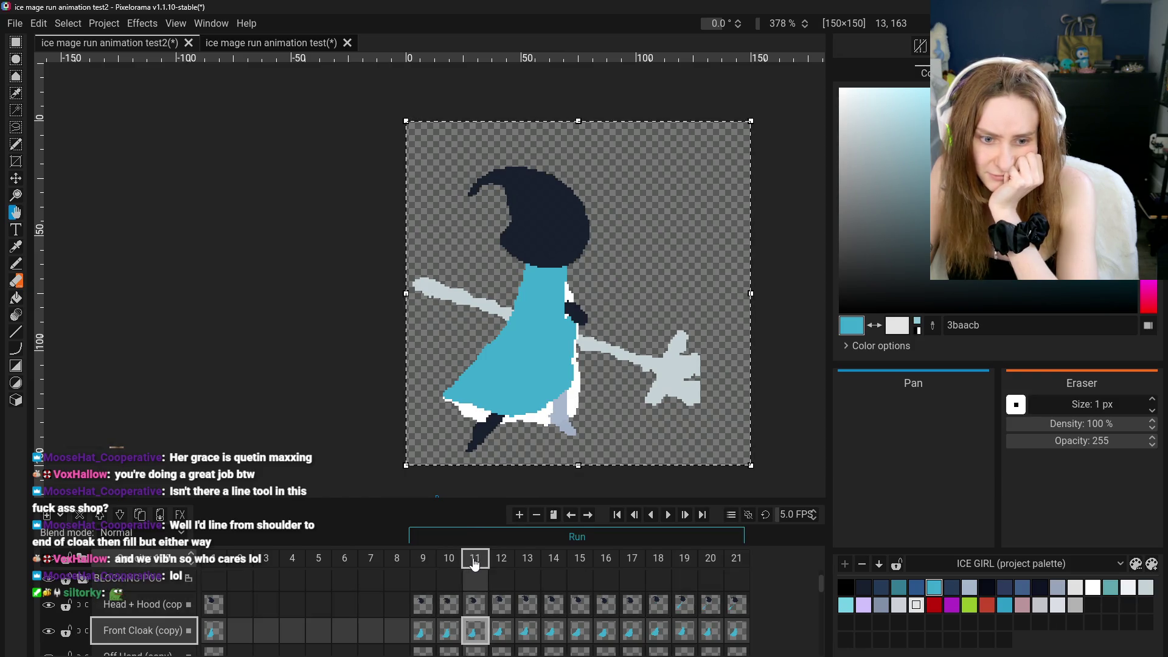
right_click(473, 558)
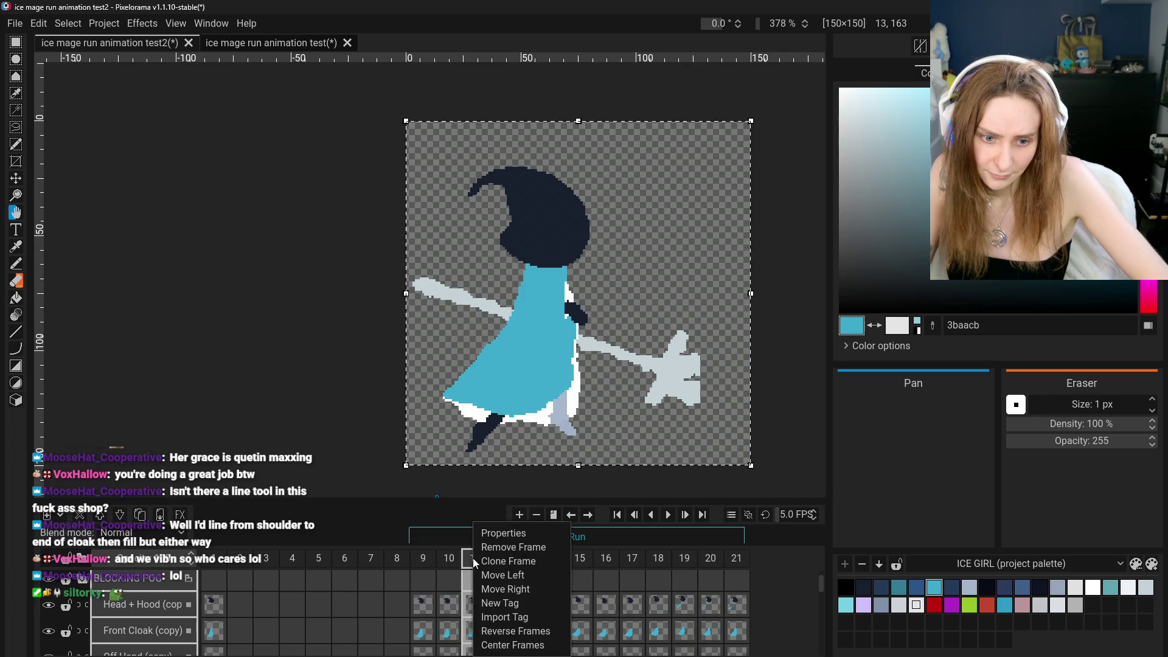
left_click(511, 561)
left_click(544, 560)
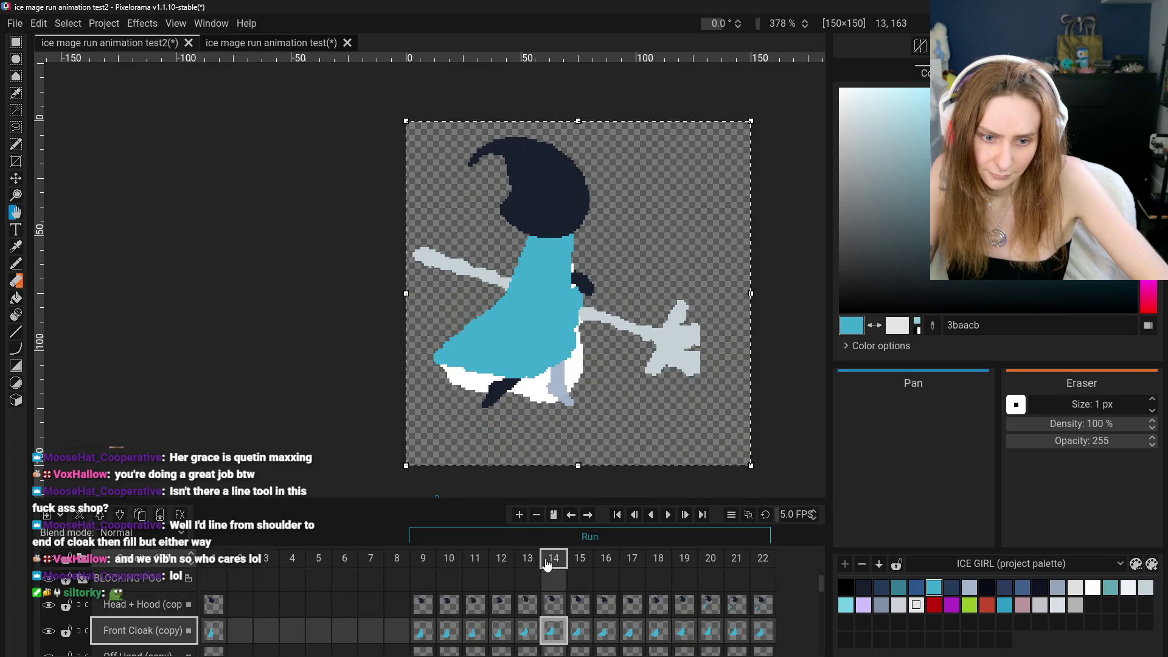
right_click(545, 559)
left_click(577, 563)
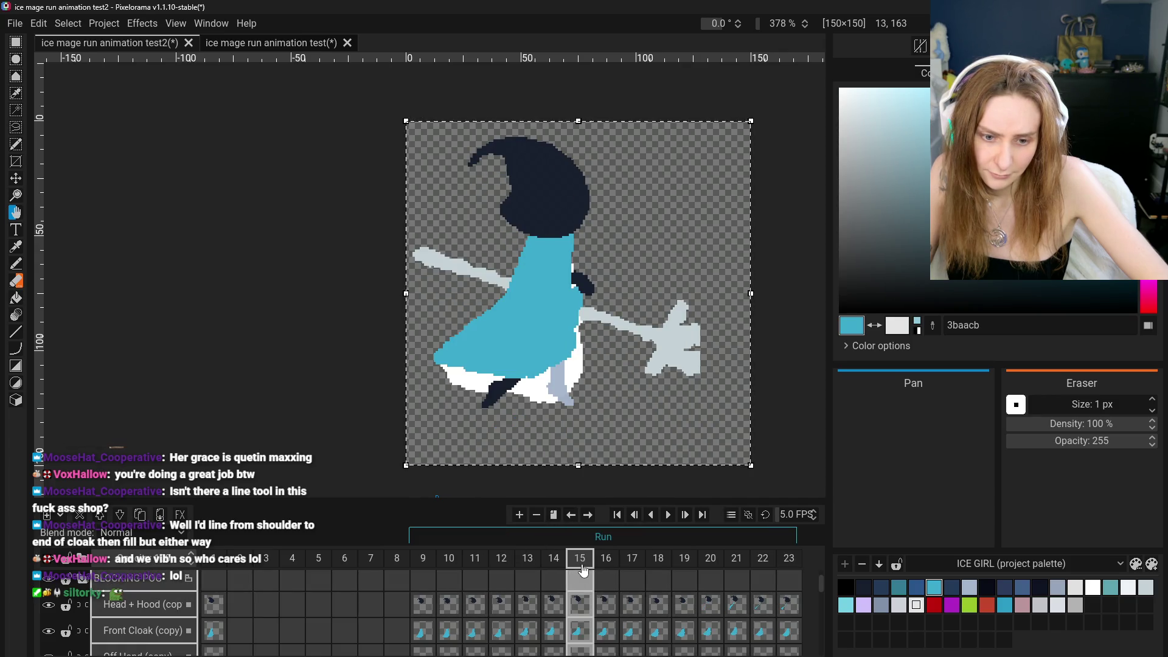
left_click(605, 559)
right_click(607, 567)
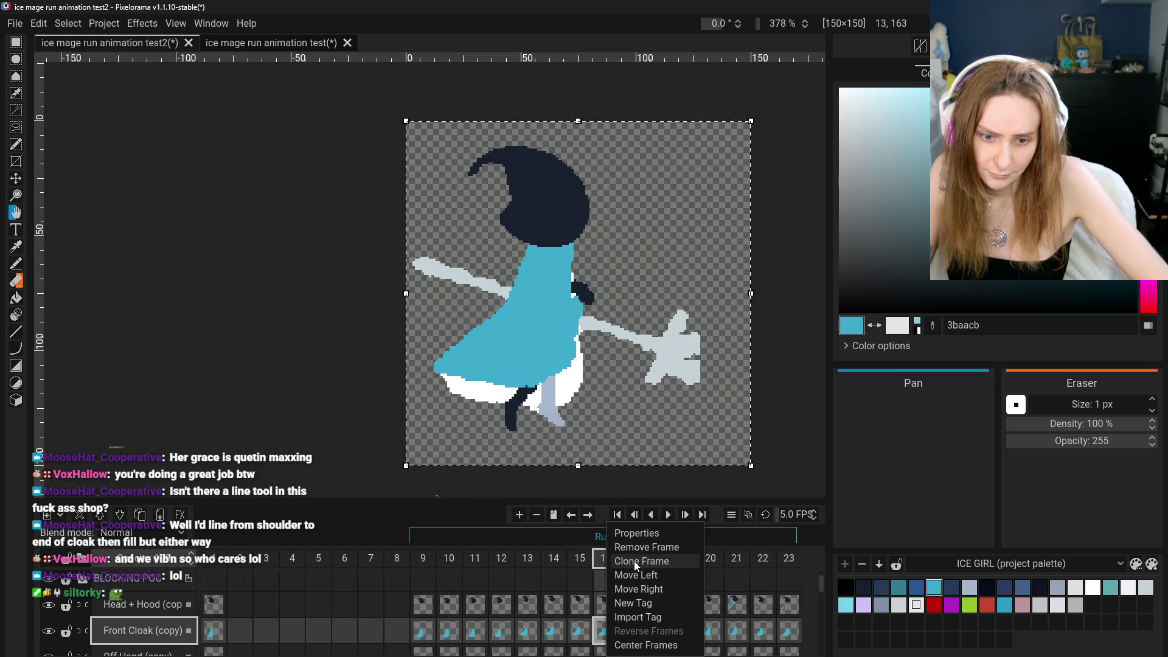
left_click(633, 561)
Dismiss the frame 18 options and undo the cloned frames
left_click(662, 561)
right_click(664, 561)
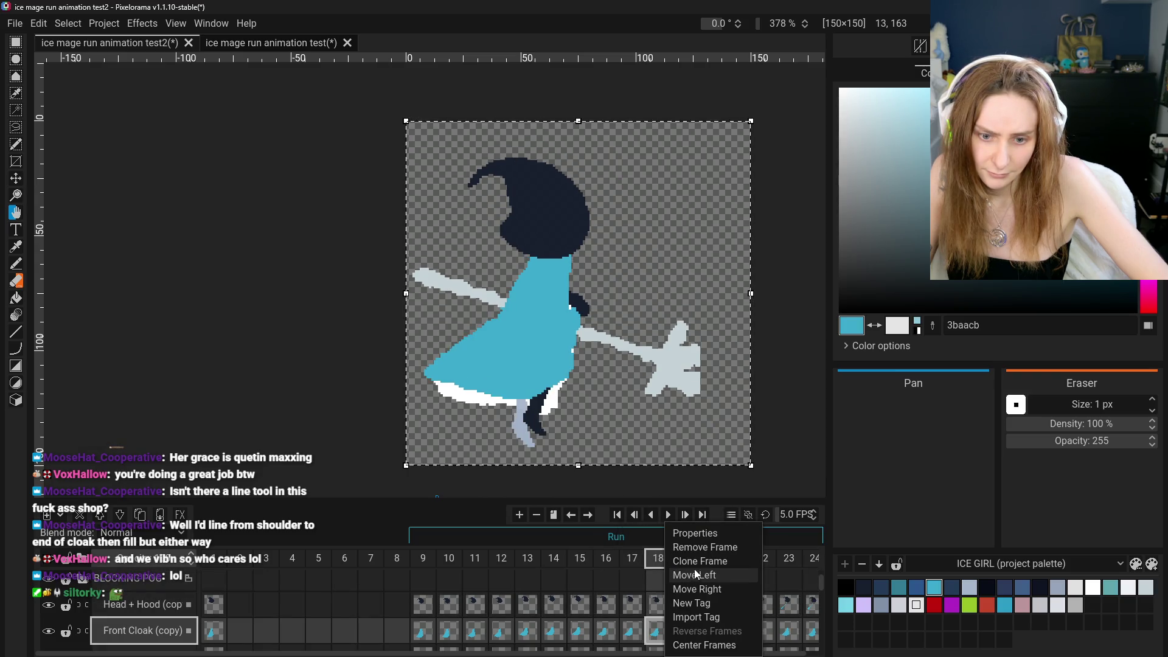
left_click(281, 500)
key("ctrl+z")
key("ctrl+z")
key("ctrl+z")
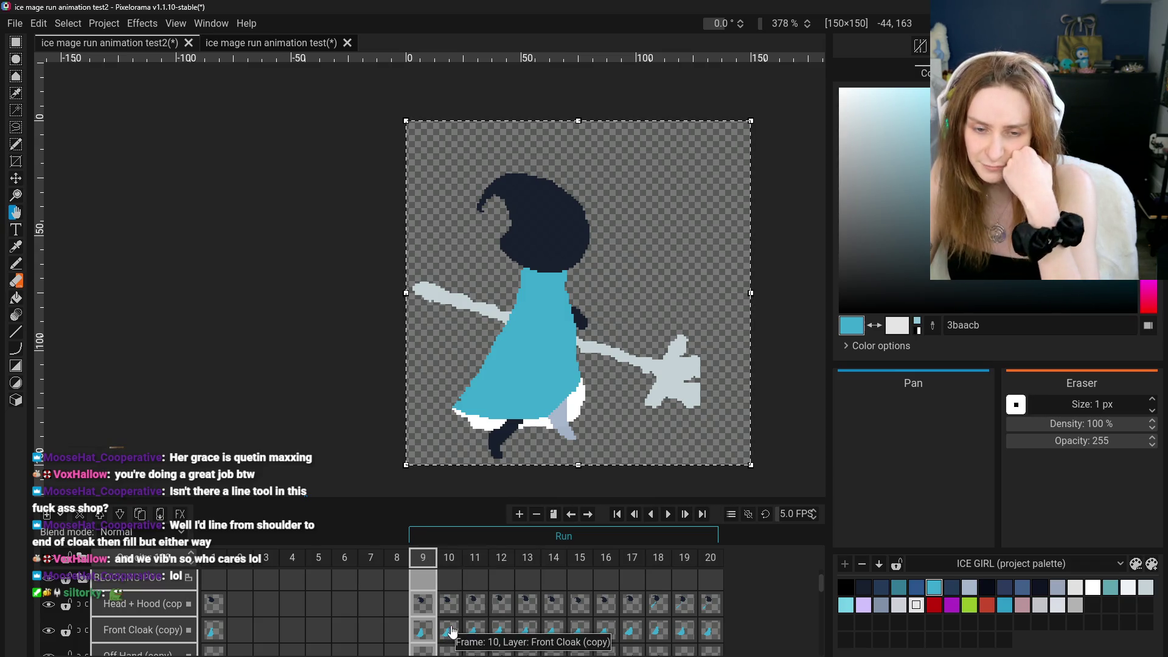
Save the ice mage run animation test2 project
scroll(450, 629, "down", 3)
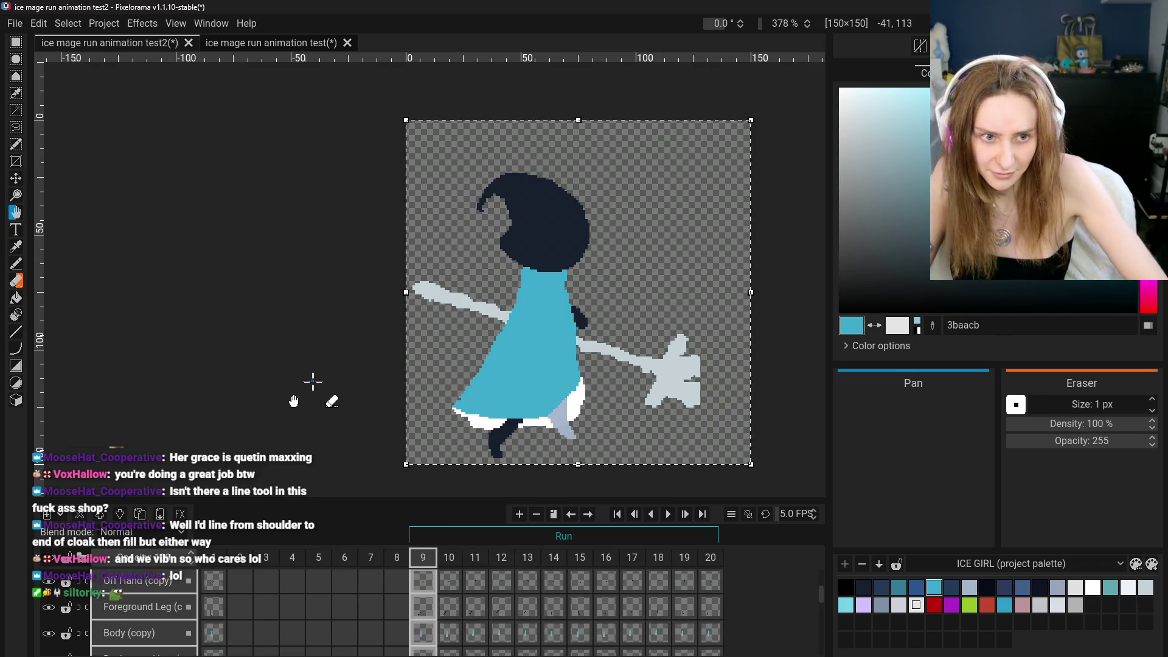
key("ctrl+s")
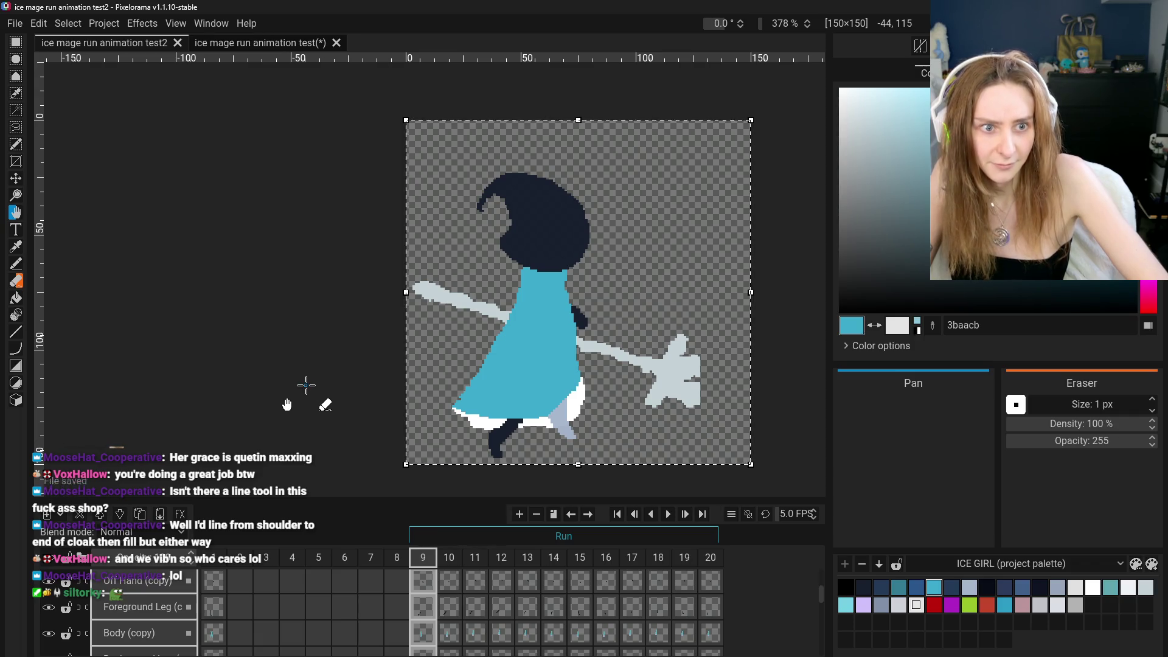
scroll(440, 621, "down", 1)
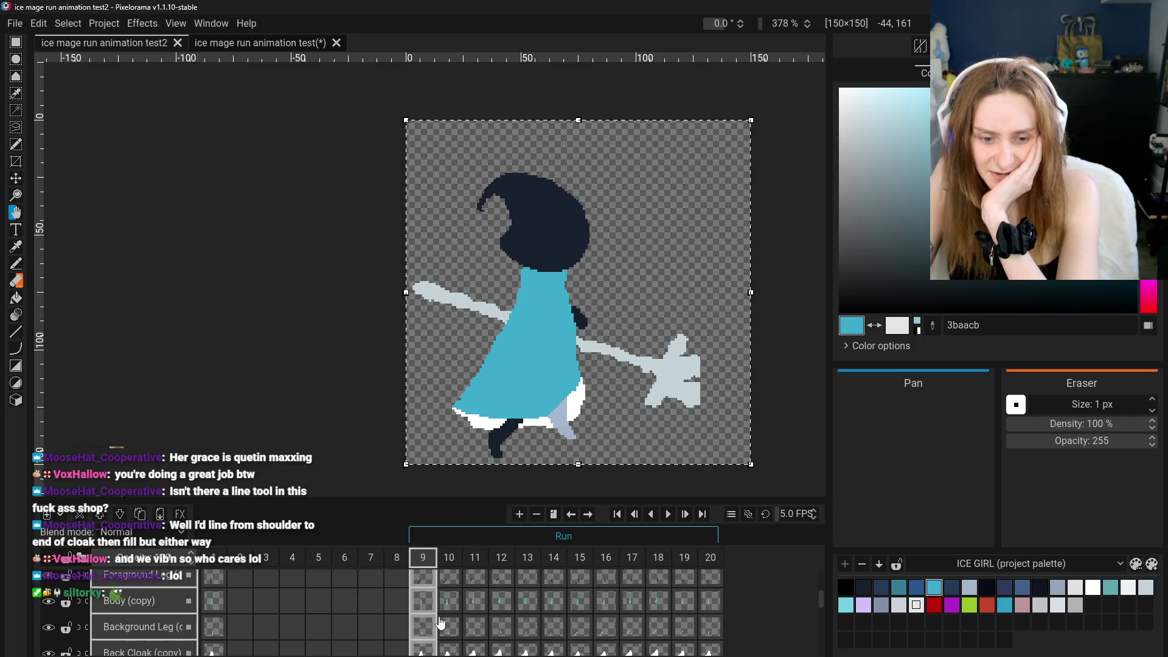
scroll(472, 425, "up", 2)
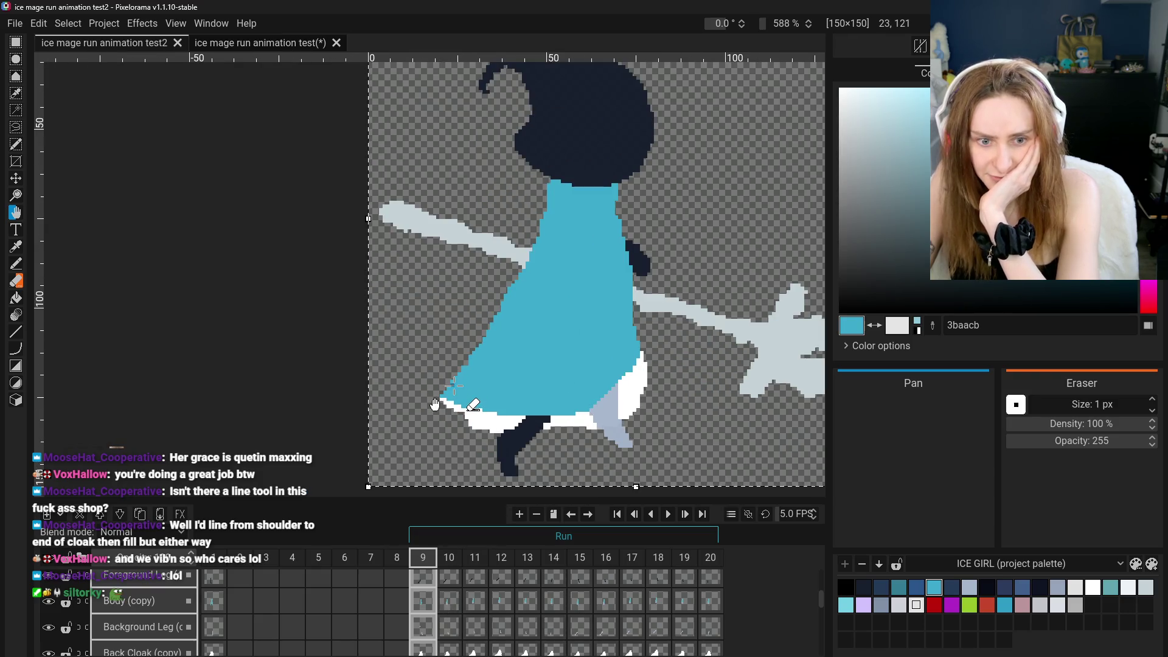
Touch up a pixel on the cloak's outline in frame 9 with the Pencil
left_click_drag(453, 386, 445, 387)
key("b")
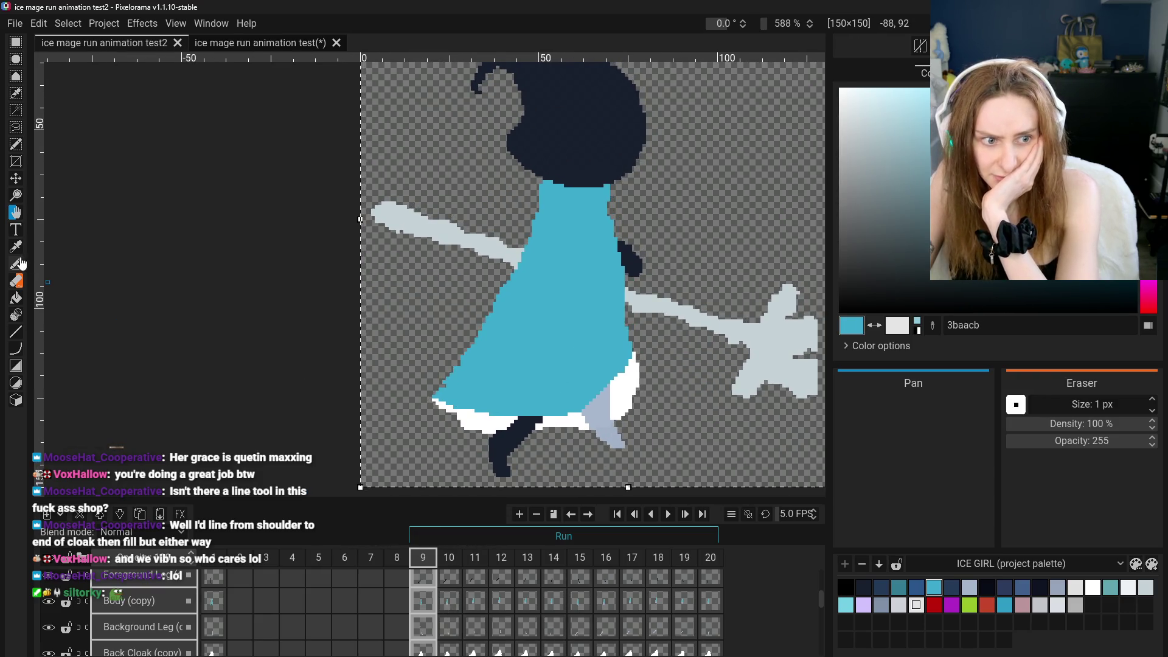
left_click(445, 384)
scroll(454, 484, "down", 3)
scroll(416, 603, "down", 2)
scroll(416, 608, "up", 5)
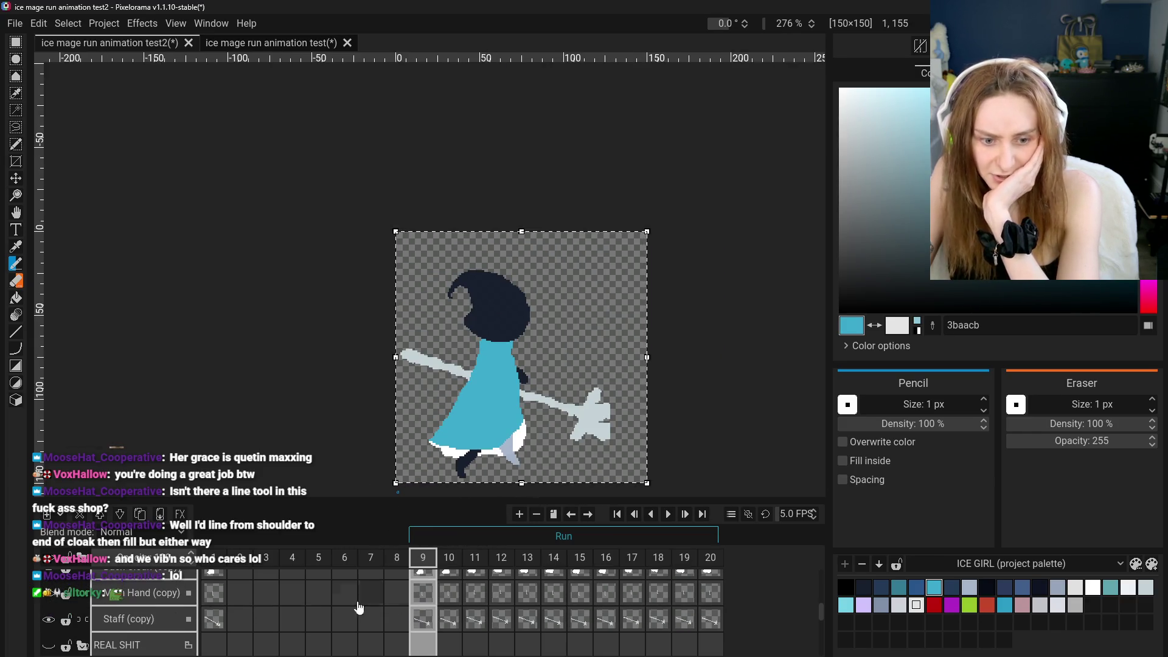
scroll(418, 621, "up", 2)
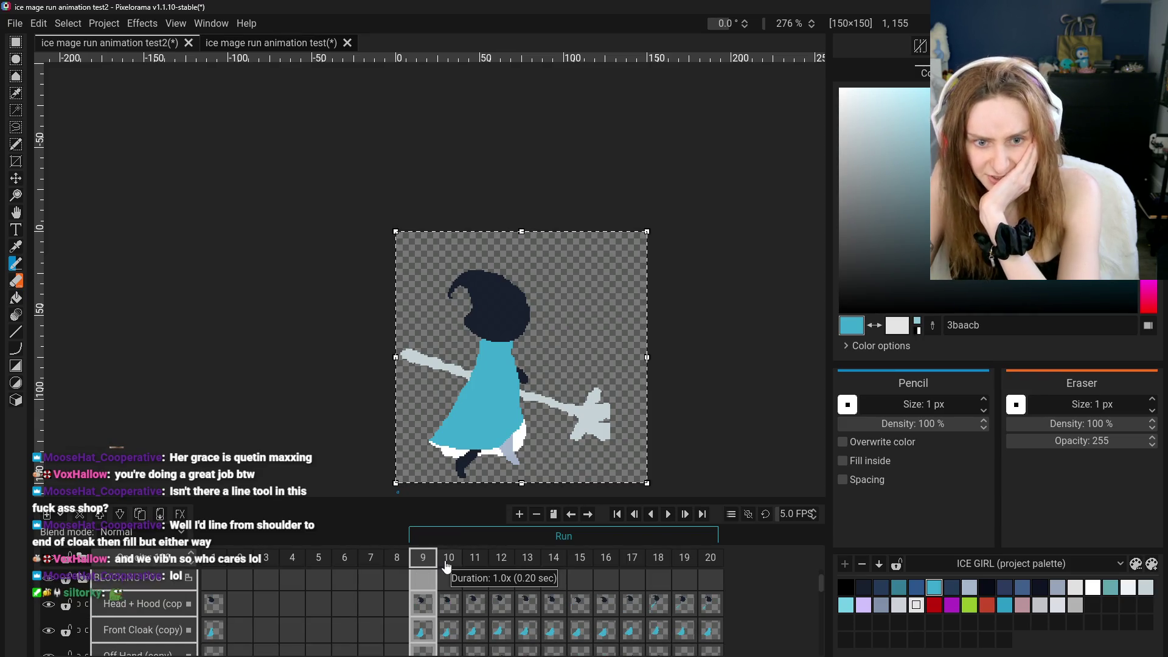
scroll(478, 366, "up", 5)
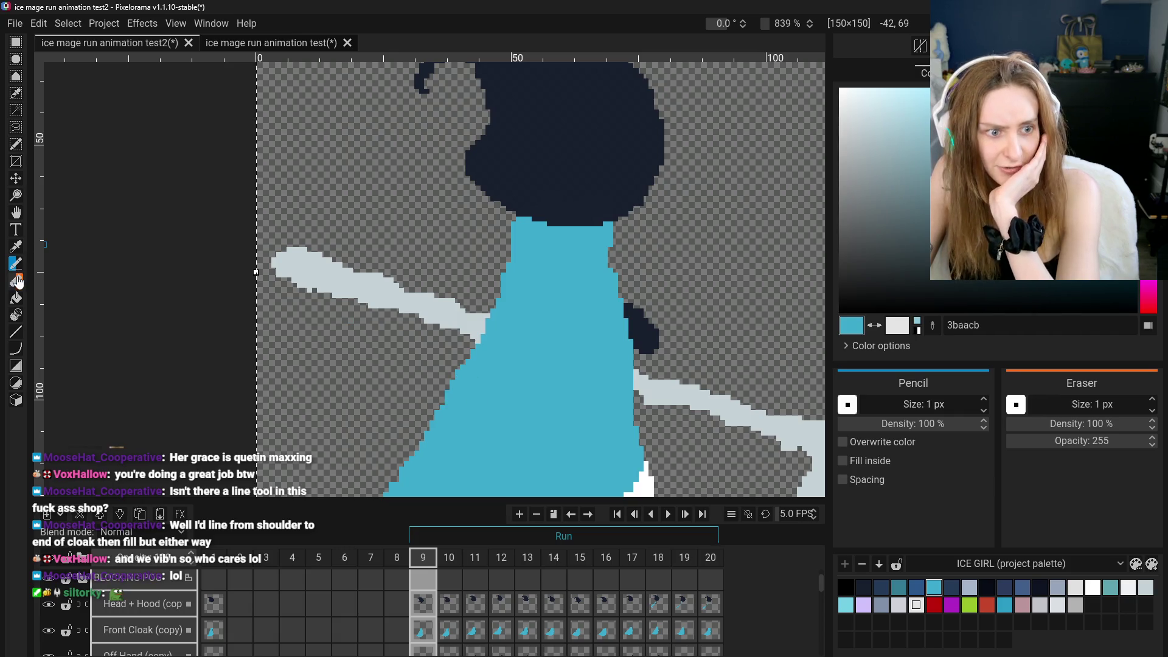
Switch to the Eraser, select frame 9's Back Cloak (copy) cel, and fit the character in view
left_click(17, 281)
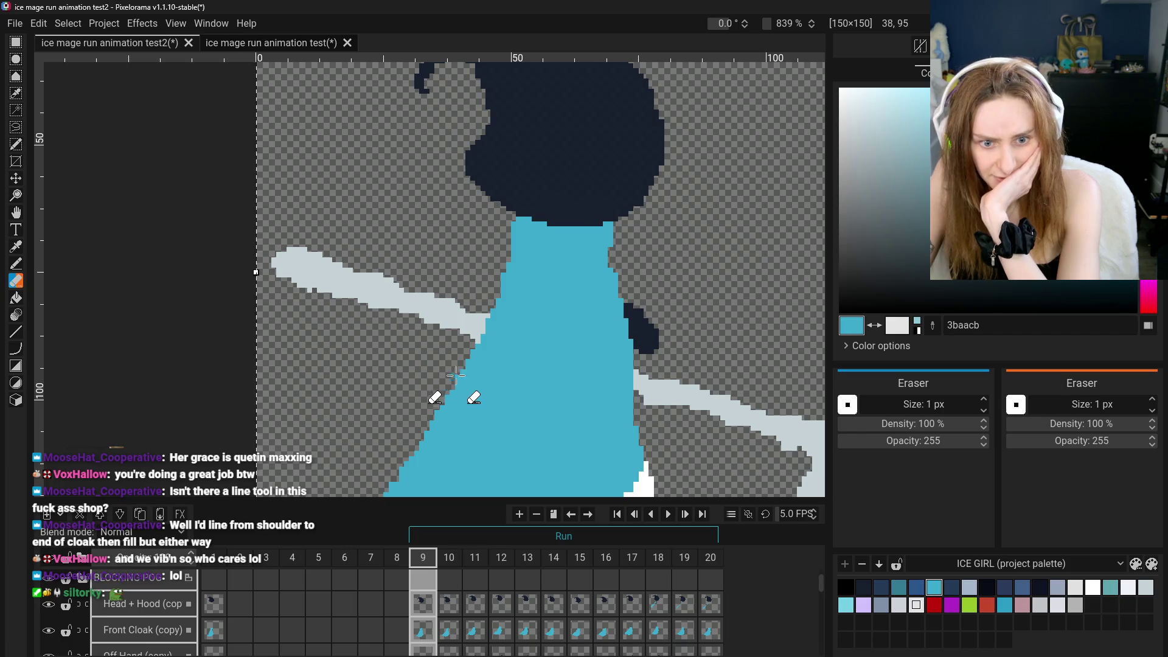
scroll(426, 398, "down", 3)
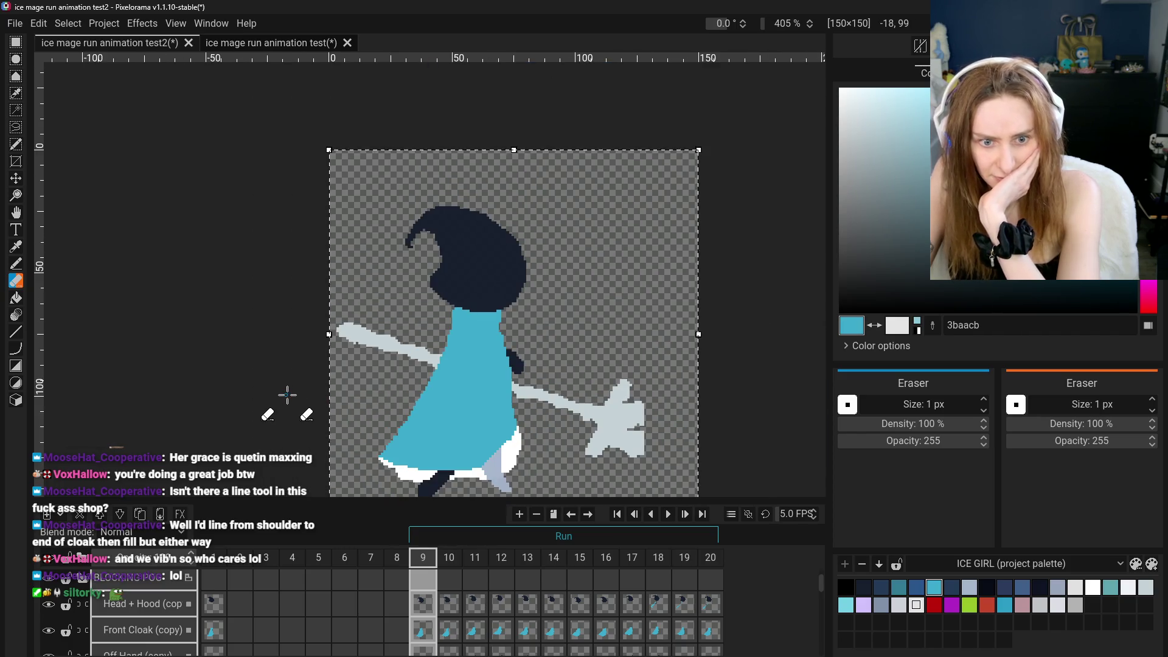
scroll(446, 303, "up", 4)
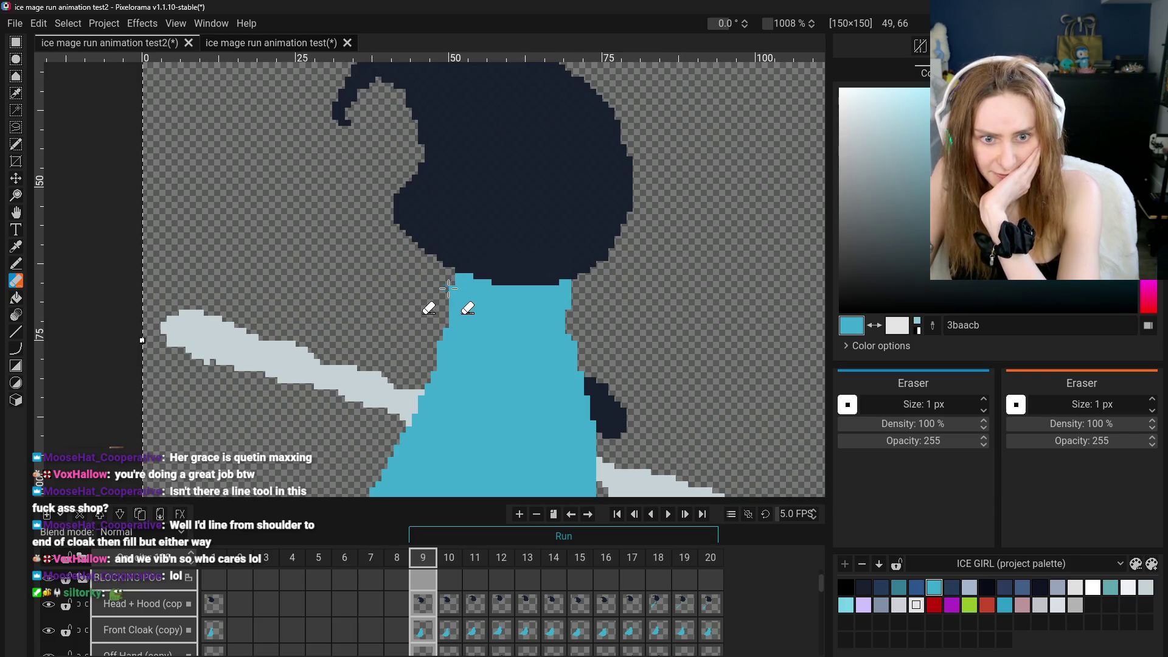
scroll(448, 289, "down", 5)
scroll(450, 380, "up", 5)
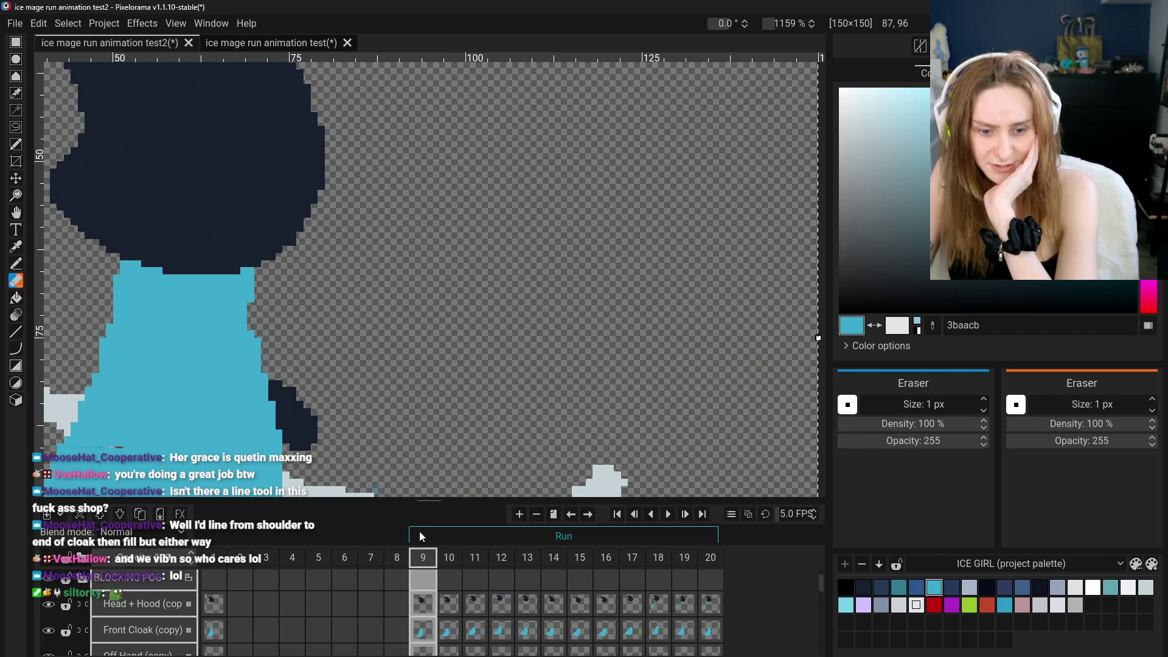
scroll(426, 639, "down", 4)
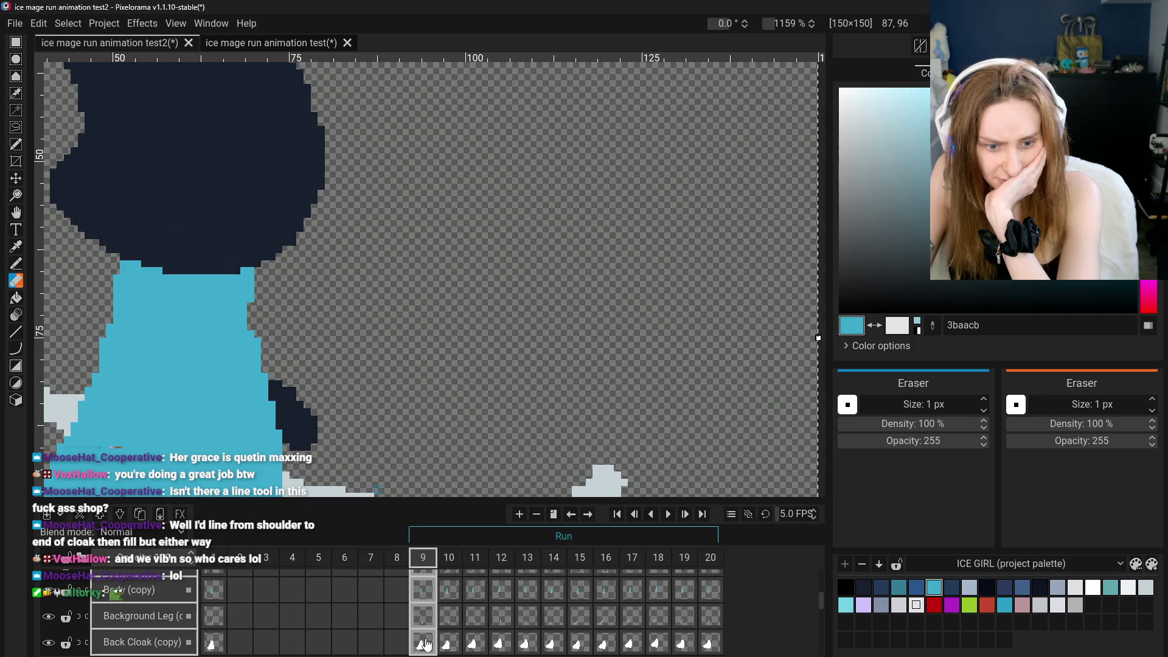
left_click(426, 644)
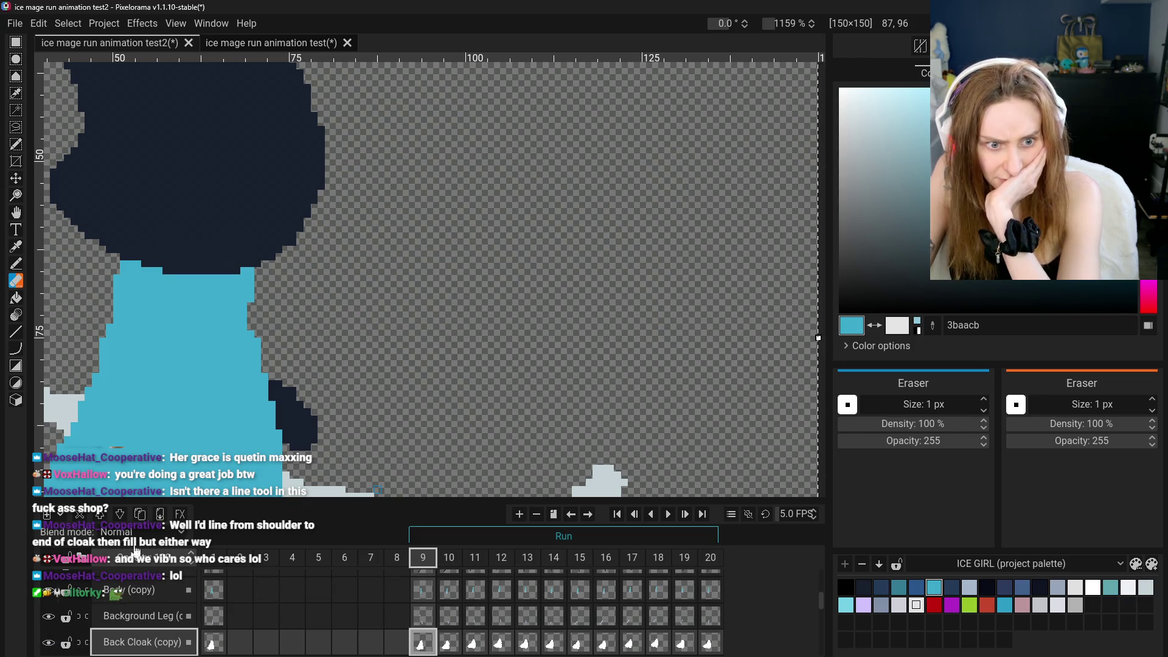
scroll(414, 590, "up", 5)
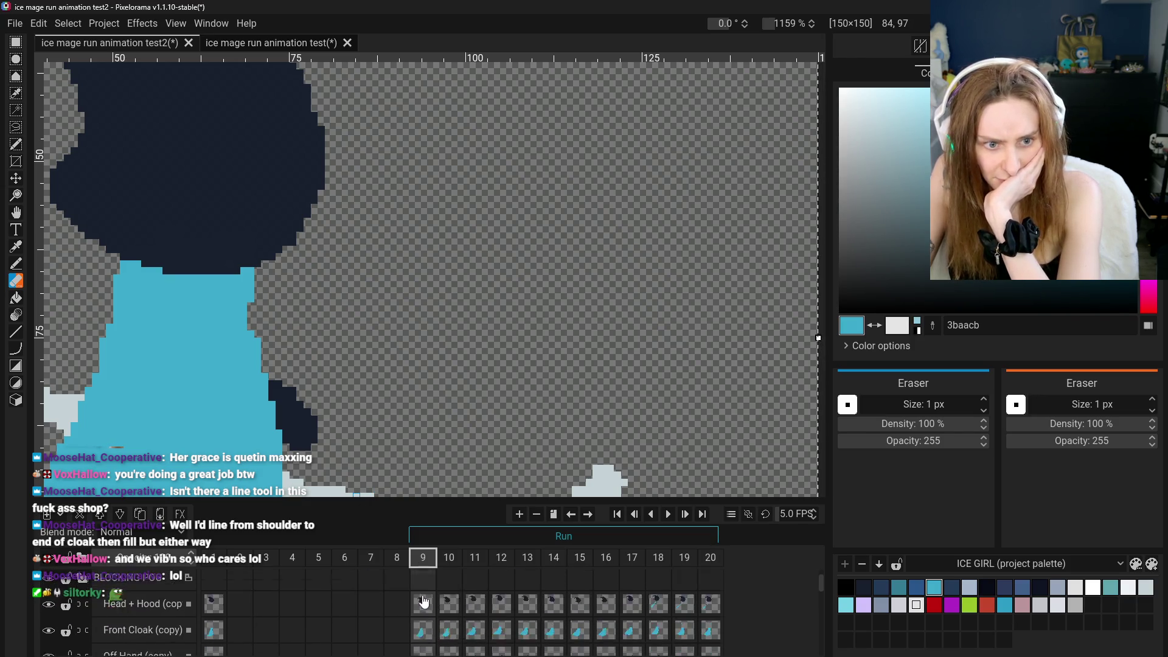
scroll(417, 599, "up", 1)
key("ctrl+minus")
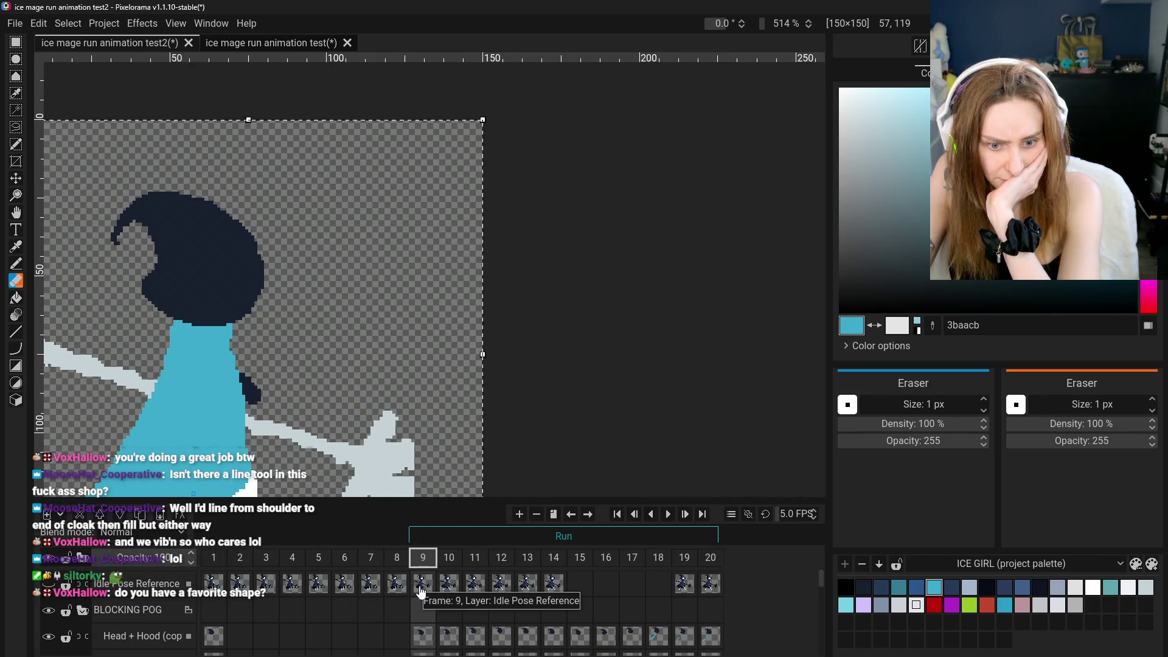
Toggle the detailed REAL SHIT art on and off to compare it with the blocking shapes
scroll(420, 591, "down", 5)
scroll(423, 591, "down", 4)
left_click(53, 560)
left_click(54, 559)
left_click(54, 559)
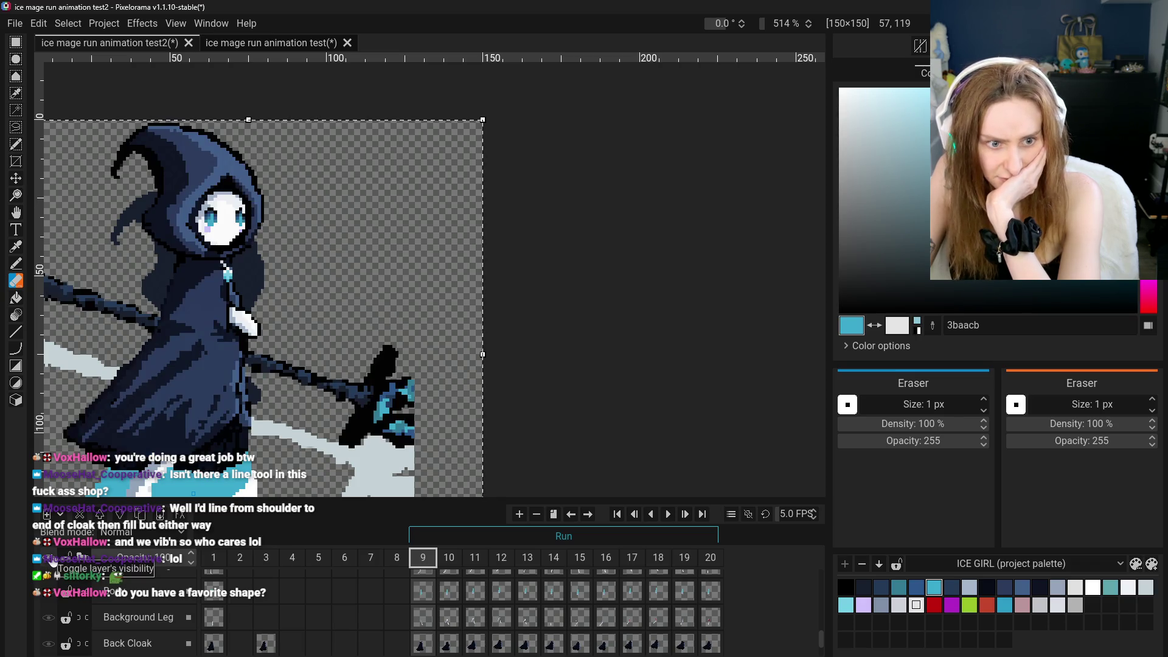
left_click(54, 560)
left_click(53, 560)
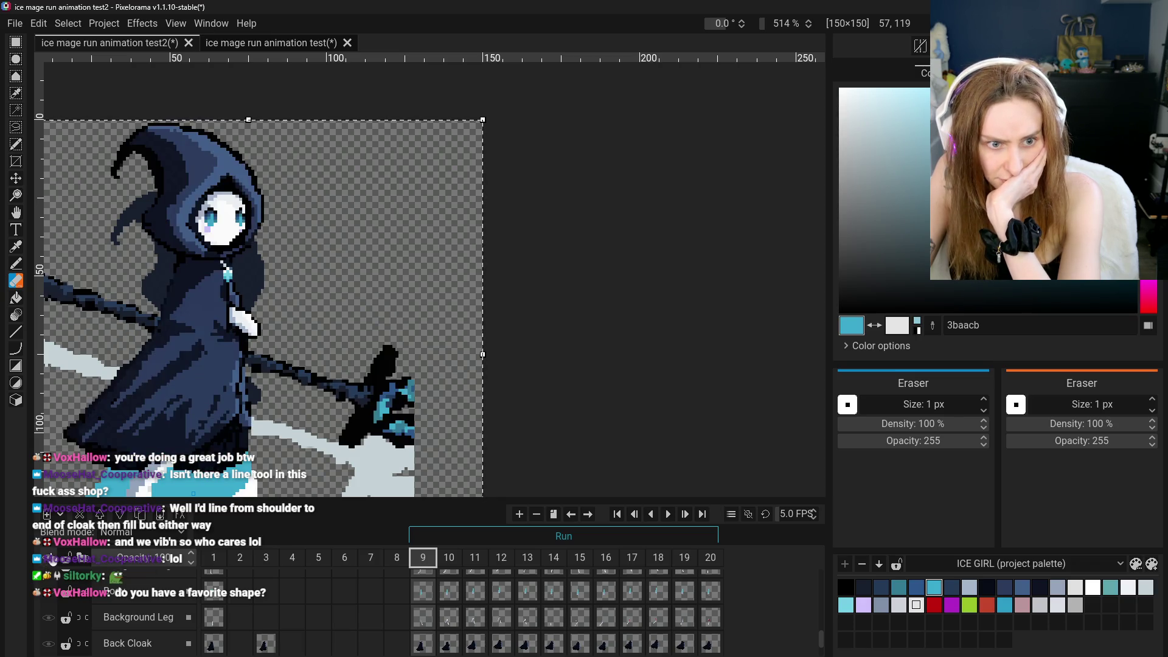
left_click(54, 559)
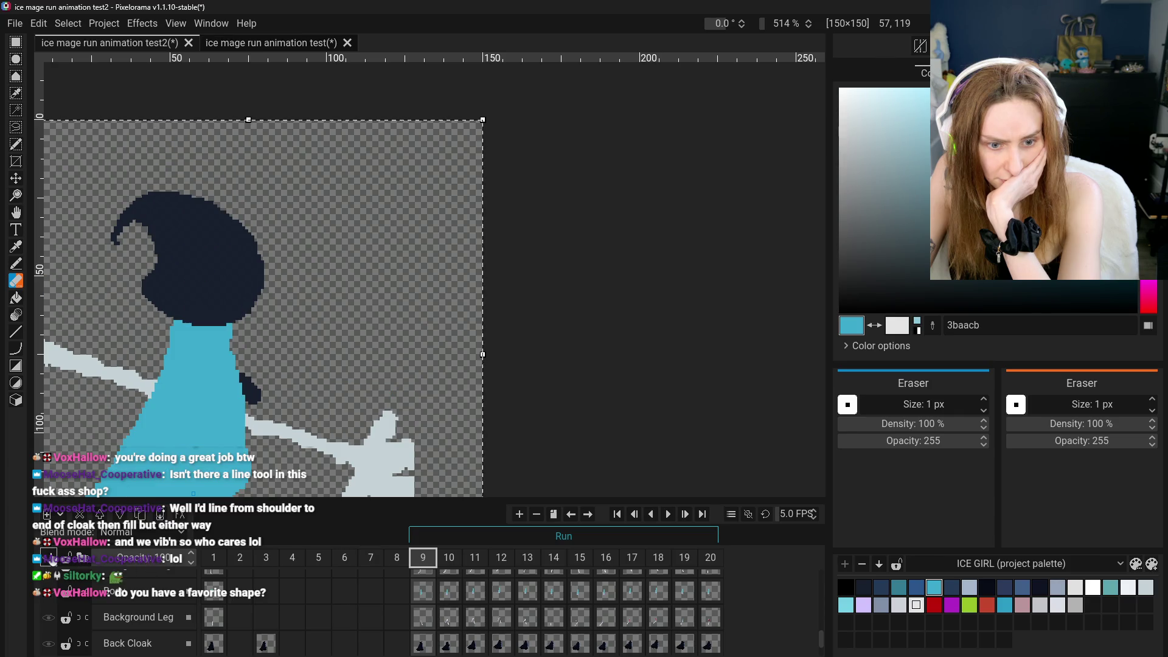
left_click(53, 559)
scroll(497, 637, "up", 2)
scroll(487, 632, "up", 4)
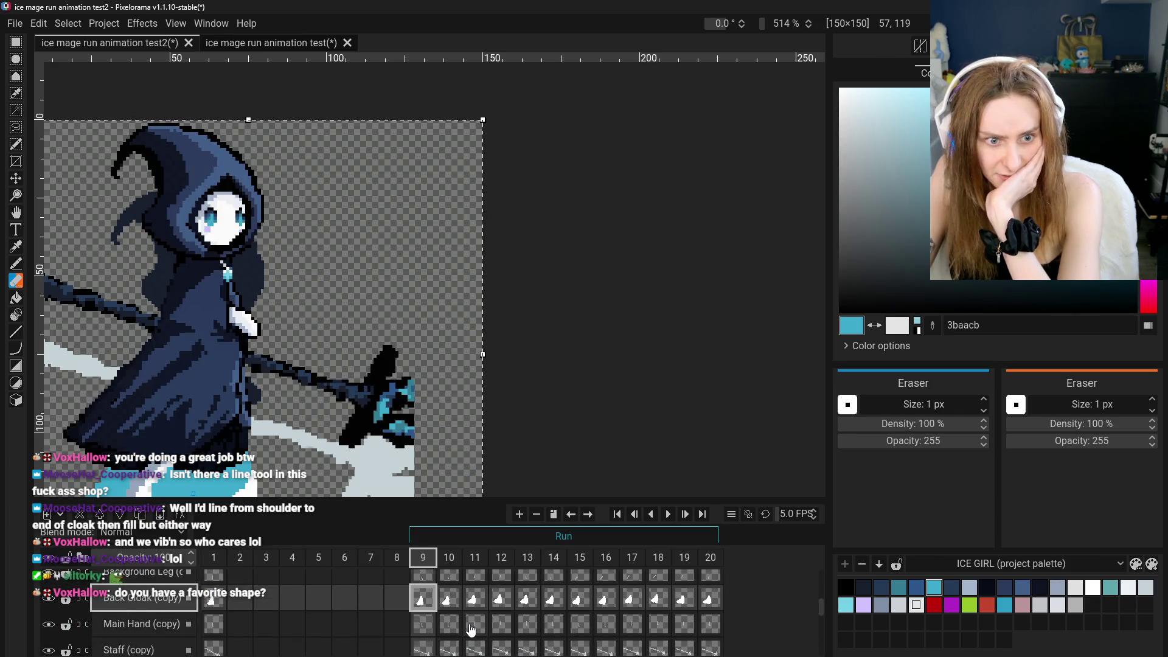
scroll(469, 629, "up", 3)
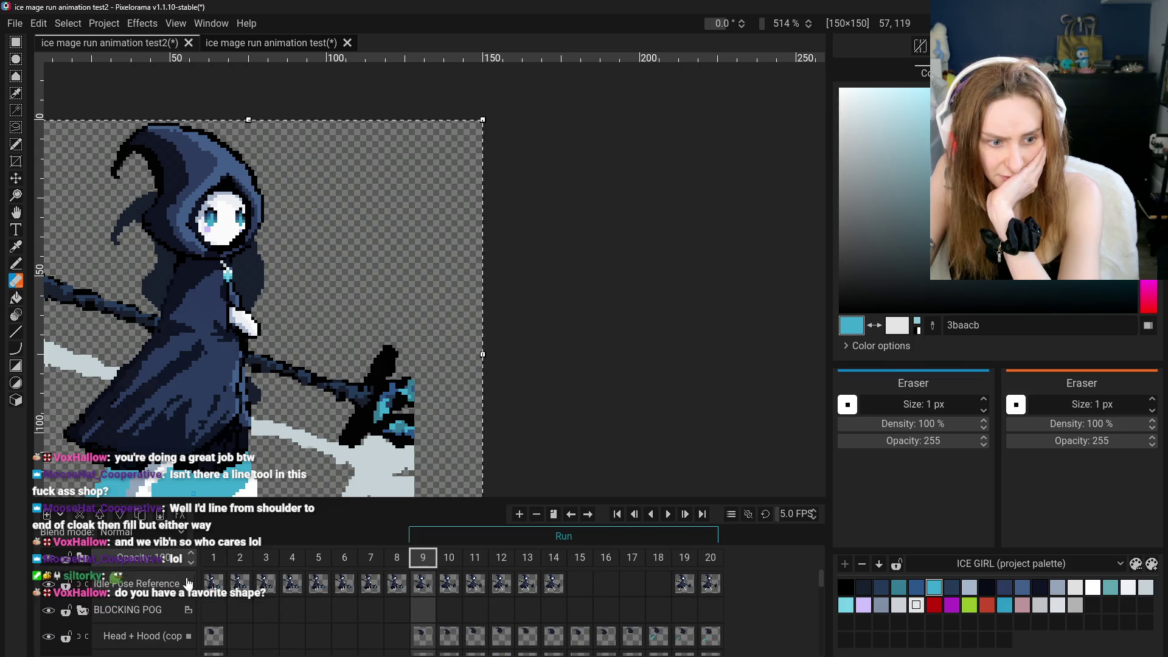
Hide the detailed art and flick BLOCKING POG's visibility to compare the two passes
left_click(55, 585)
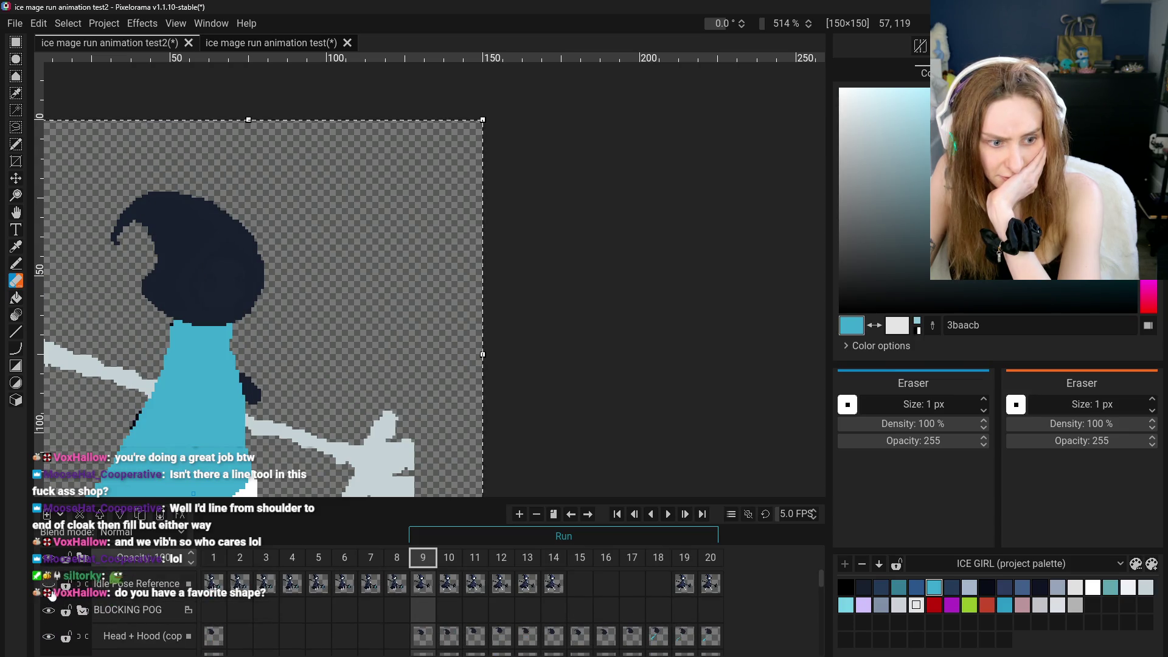
scroll(53, 594, "down", 1)
left_click(54, 602)
left_click(54, 603)
left_click(54, 602)
left_click(53, 603)
left_click(53, 602)
scroll(237, 352, "up", 5)
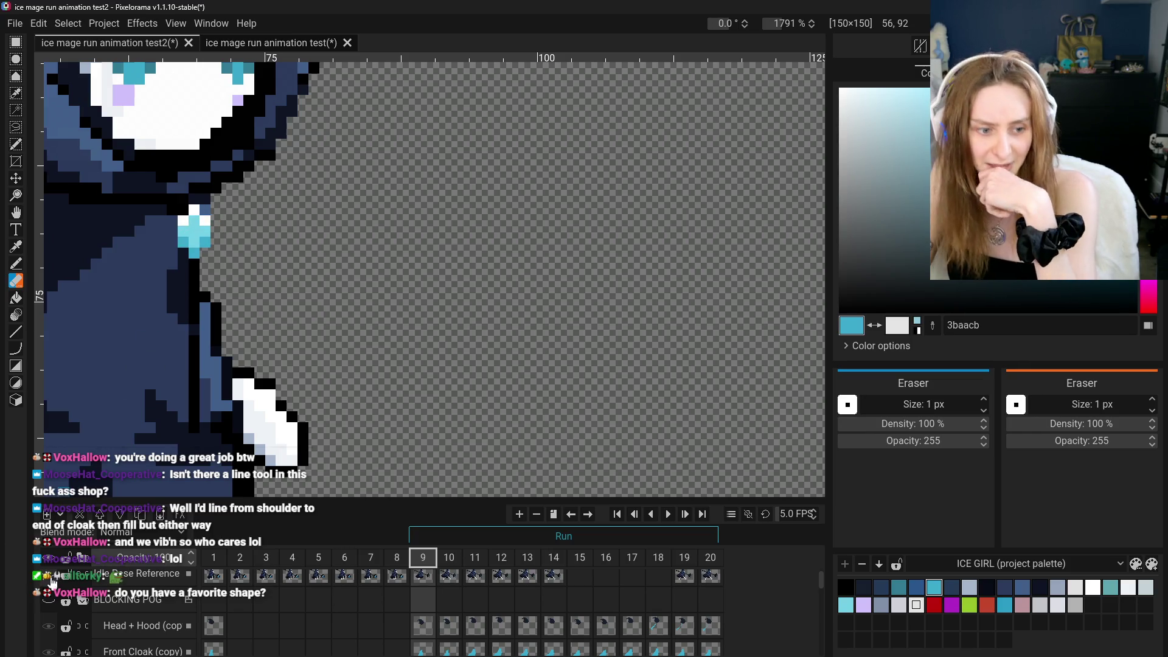
scroll(50, 608, "up", 2)
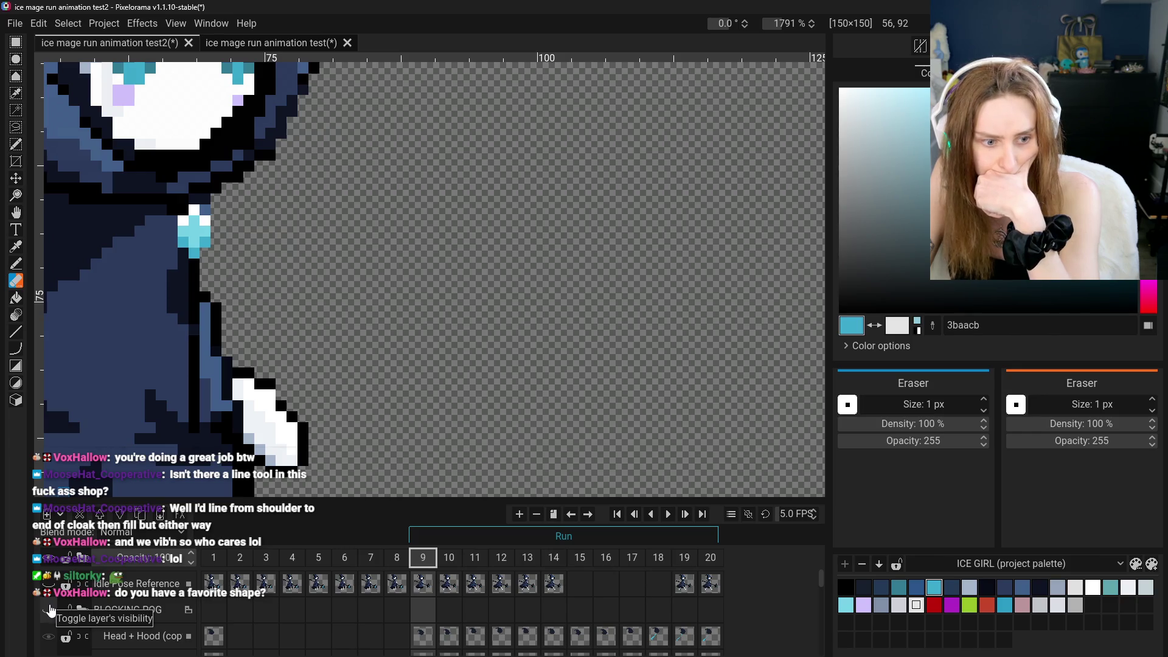
scroll(51, 609, "down", 1)
left_click(49, 601)
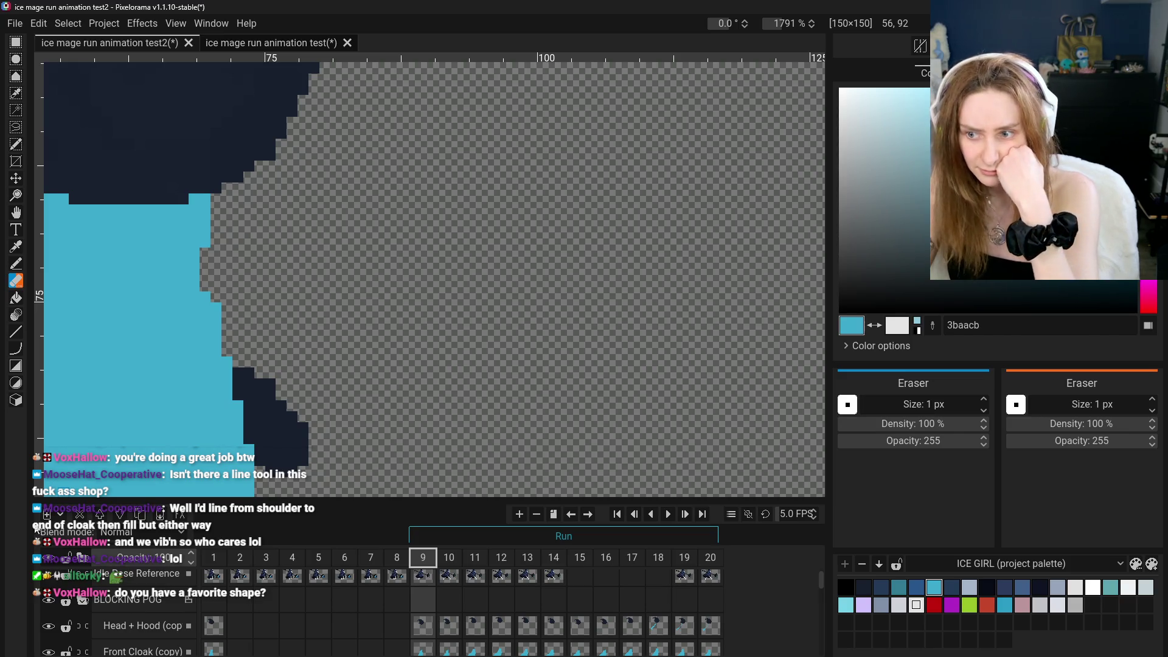
left_click(50, 601)
scroll(404, 354, "up", 3)
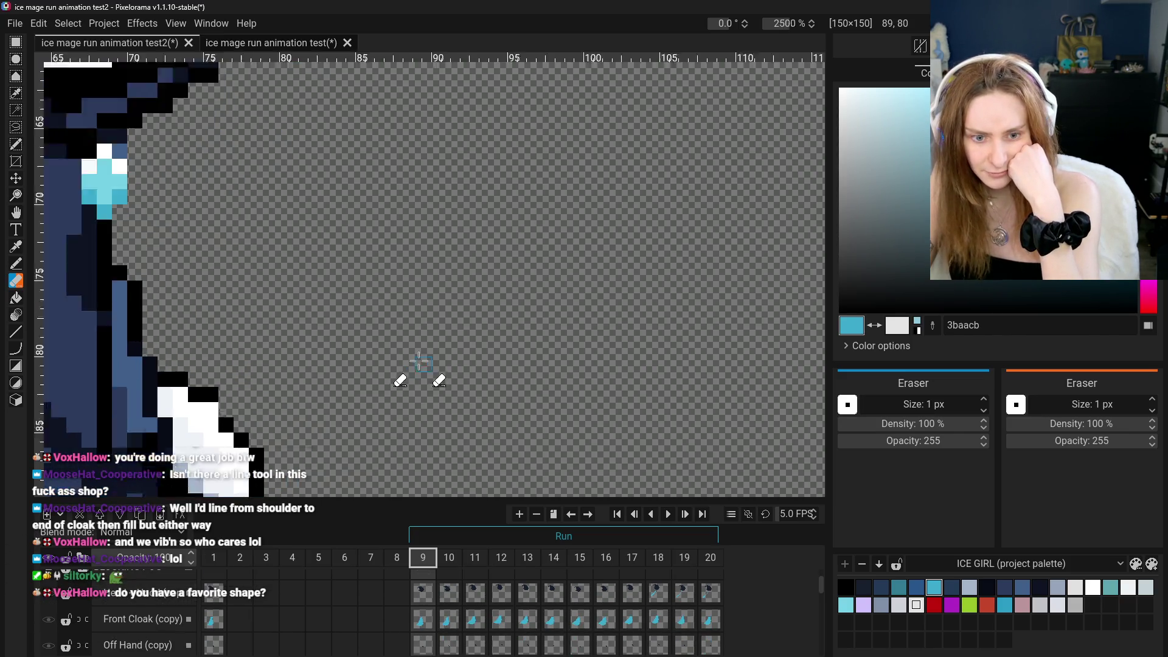
scroll(262, 602, "up", 2)
scroll(391, 274, "down", 8)
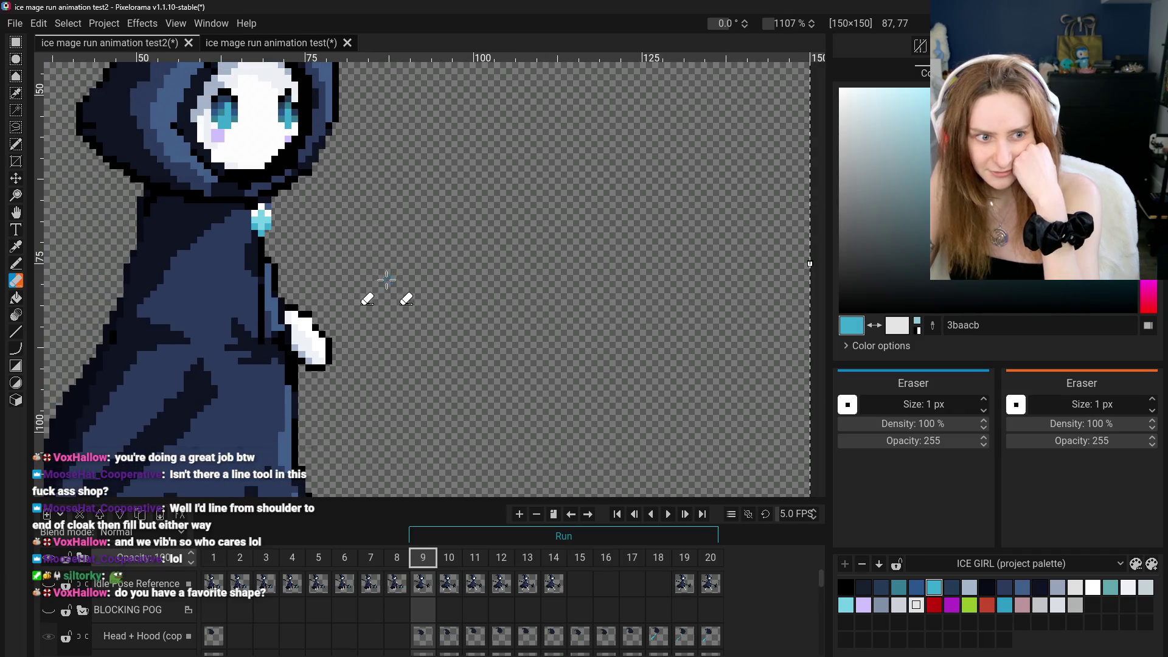
Swap the detailed art for the blocking pass and expand the BLOCKING POG group
key("space")
scroll(73, 244, "down", 2)
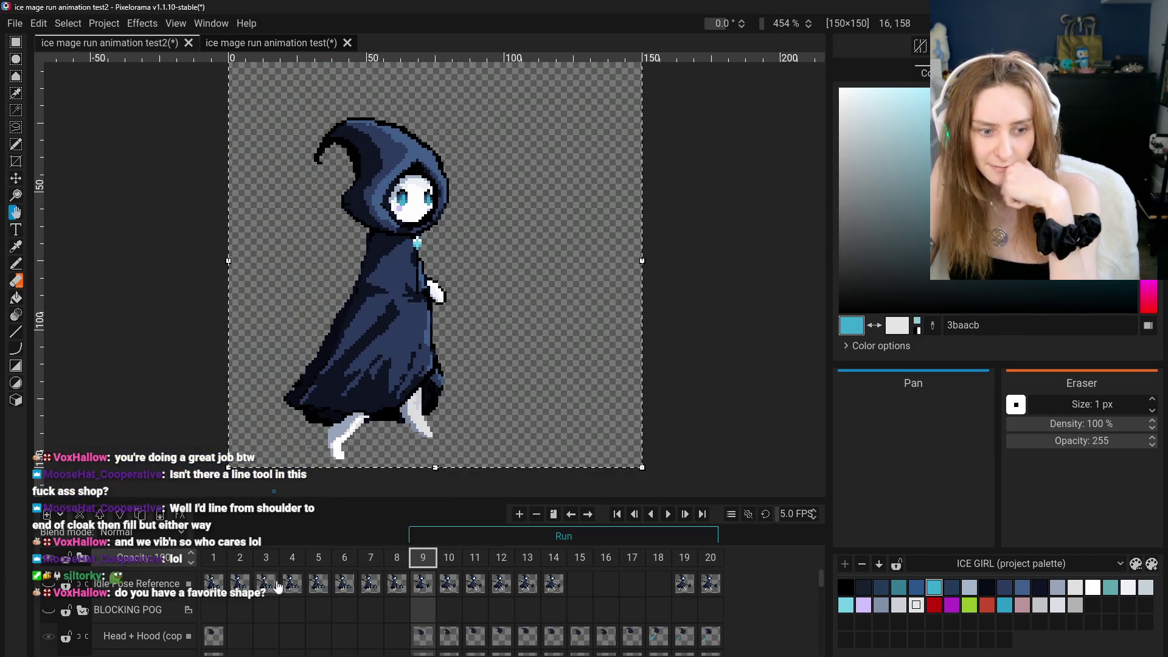
scroll(90, 602, "down", 1)
left_click(49, 578)
scroll(82, 601, "down", 3)
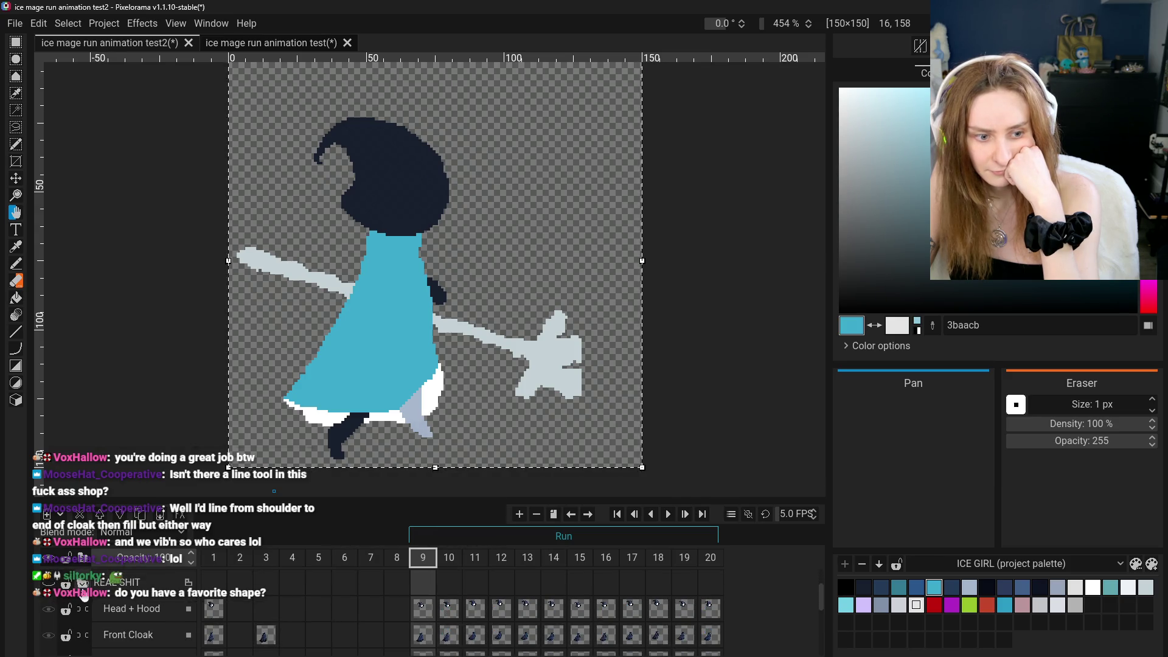
scroll(84, 594, "up", 2)
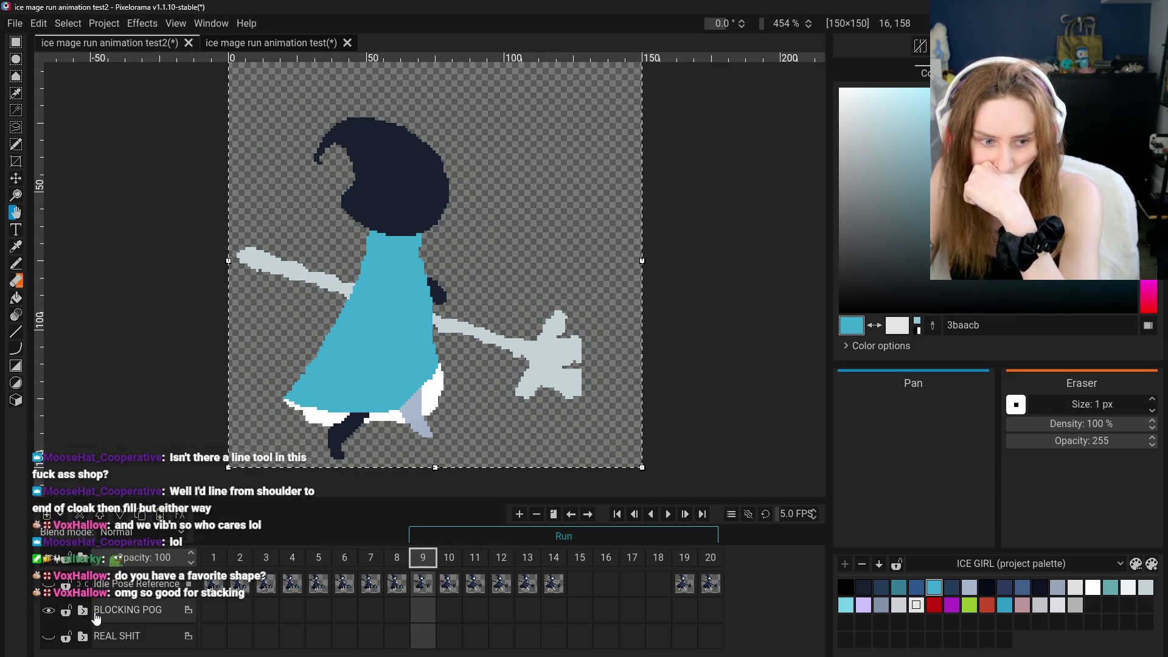
left_click(83, 611)
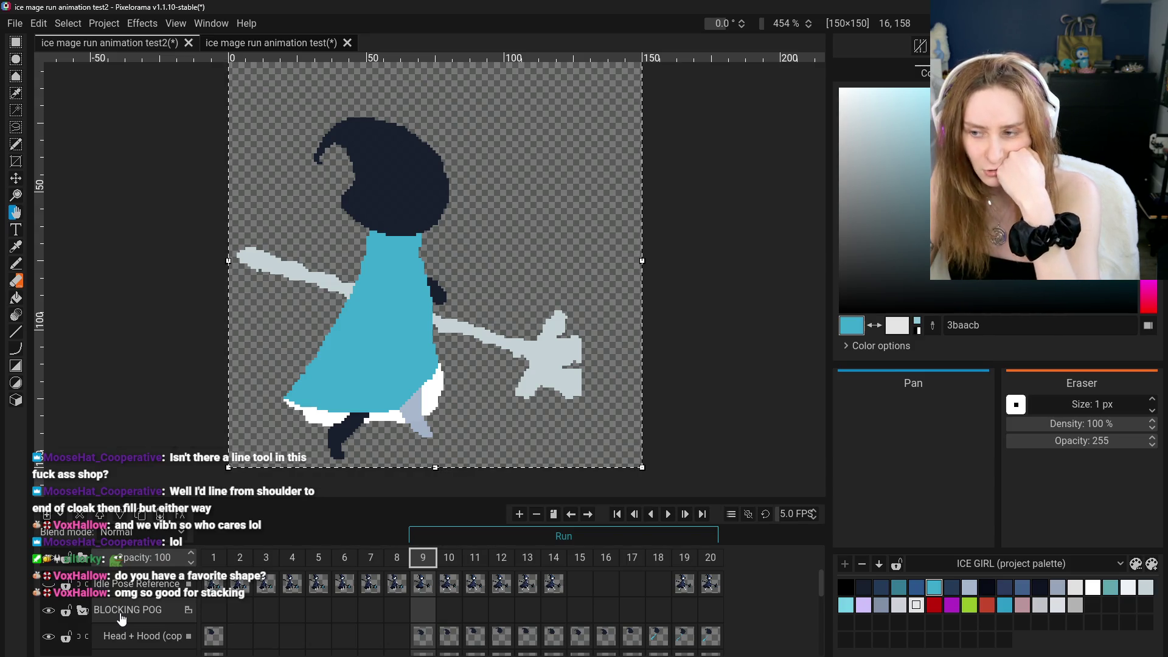
scroll(394, 615, "down", 5)
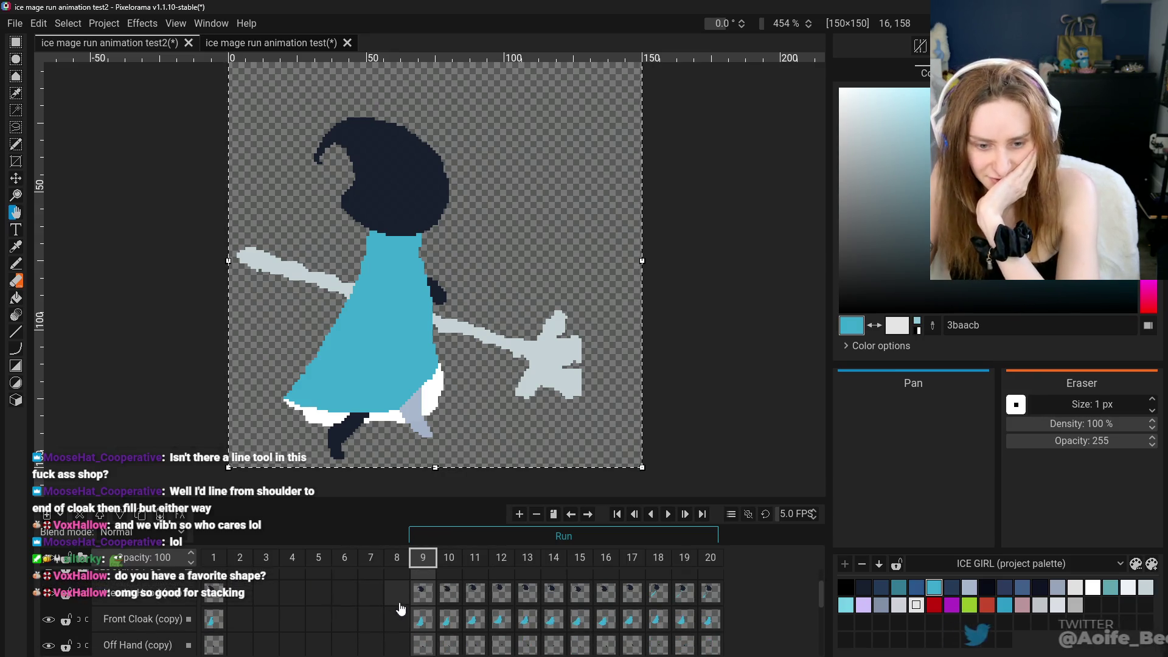
scroll(329, 609, "down", 1)
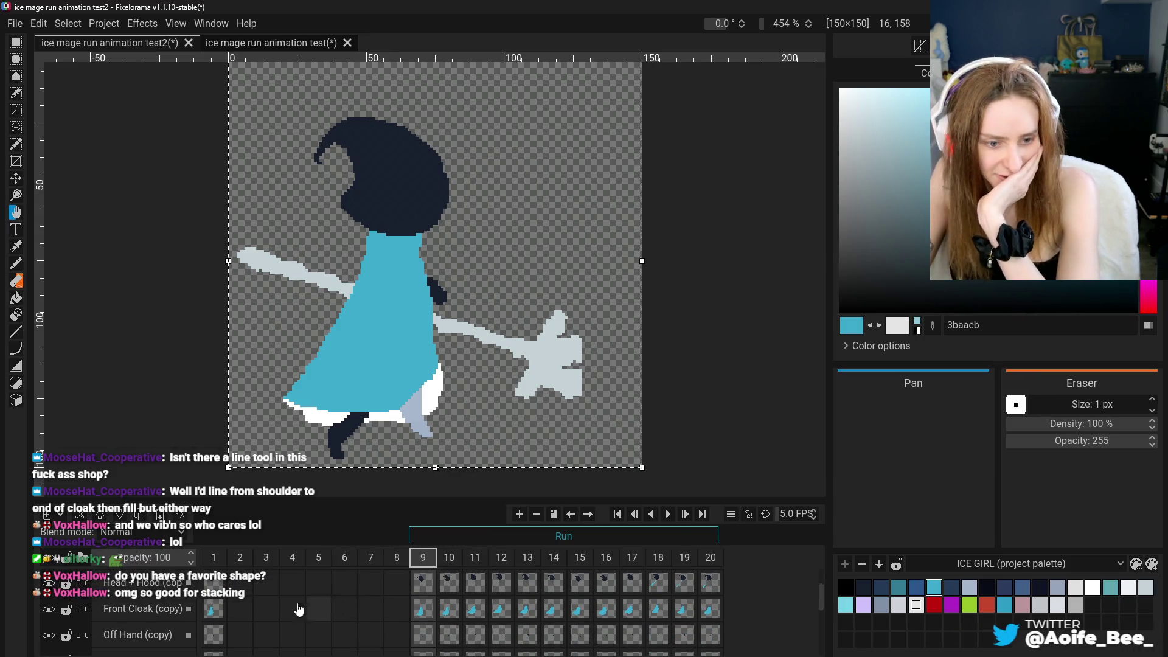
scroll(371, 611, "up", 3)
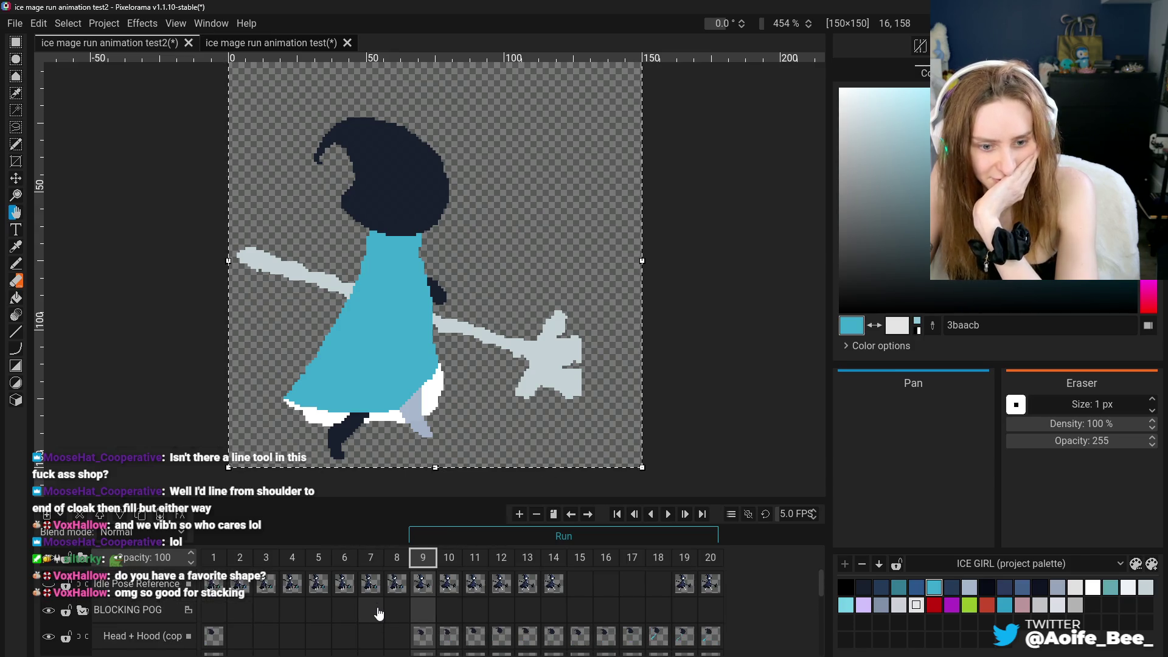
scroll(379, 611, "down", 5)
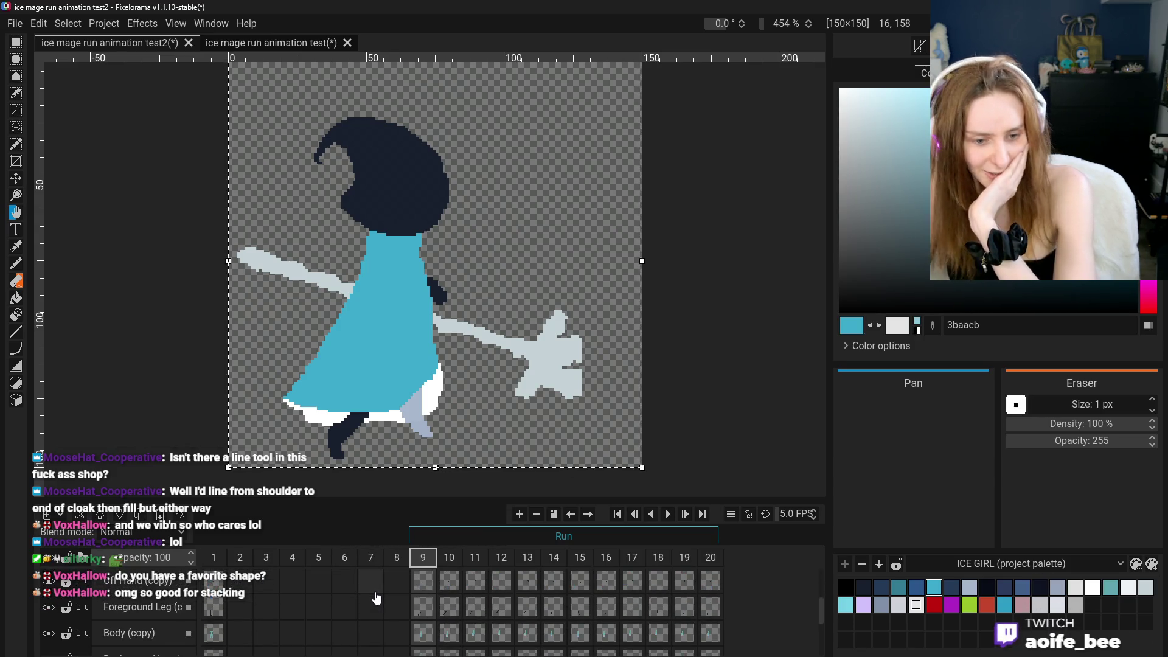
scroll(375, 596, "down", 2)
scroll(375, 597, "up", 3)
scroll(375, 598, "up", 1)
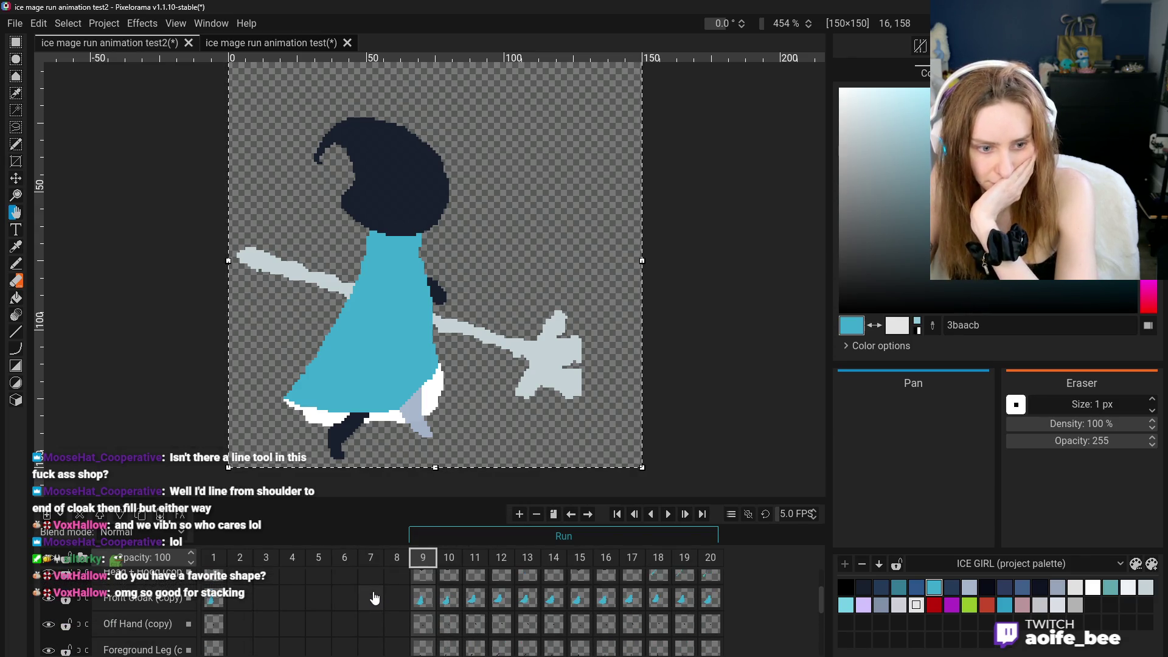
left_click(136, 607)
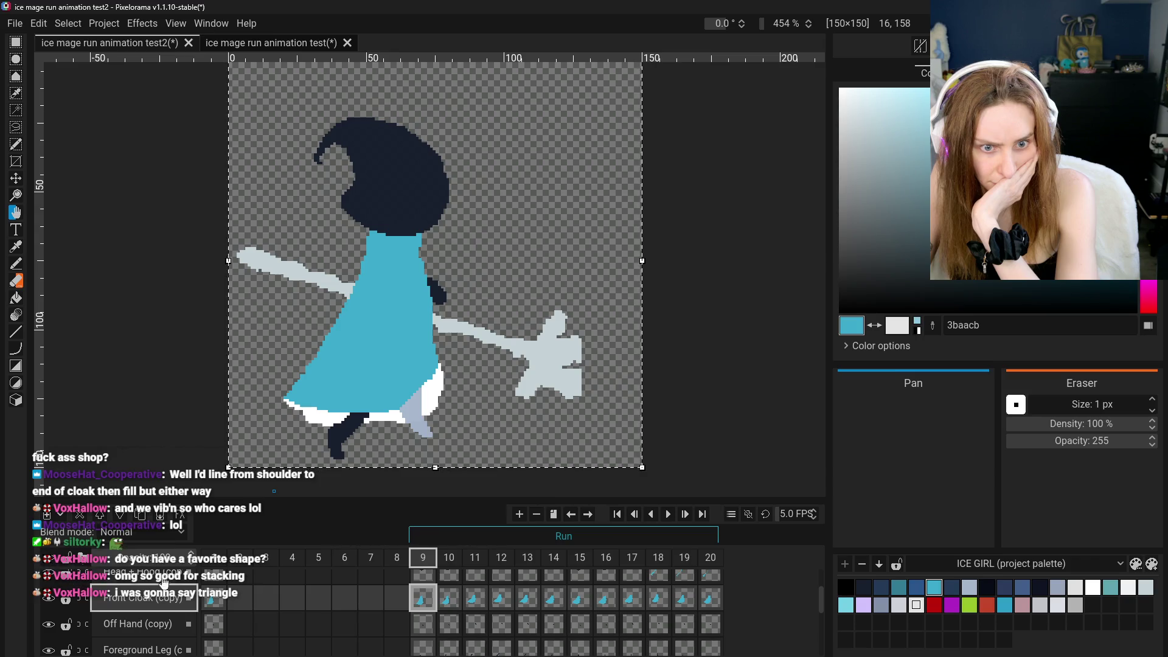
scroll(383, 602, "down", 4)
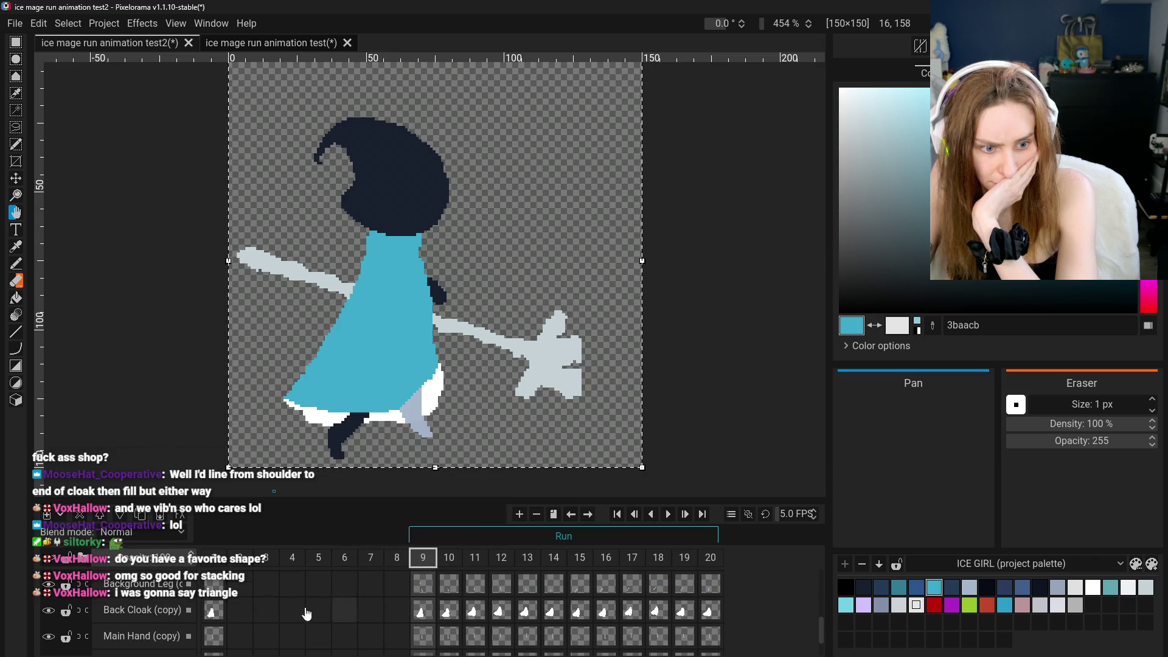
left_click(49, 566)
left_click(49, 566)
left_click(48, 565)
scroll(420, 608, "up", 4)
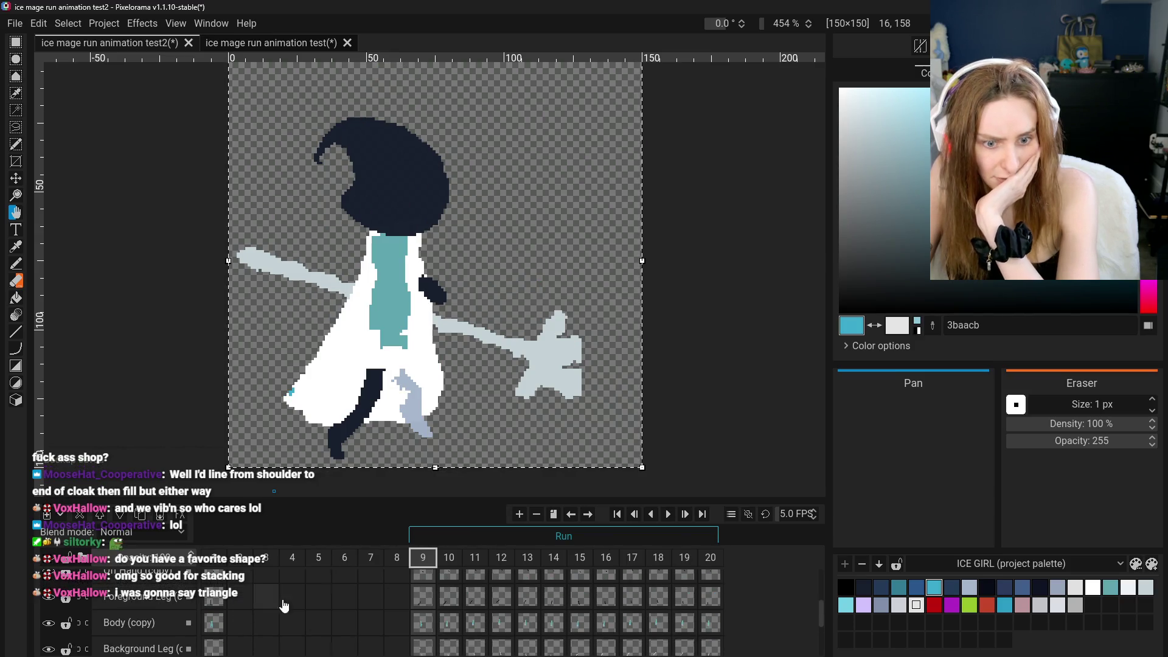
left_click(423, 631)
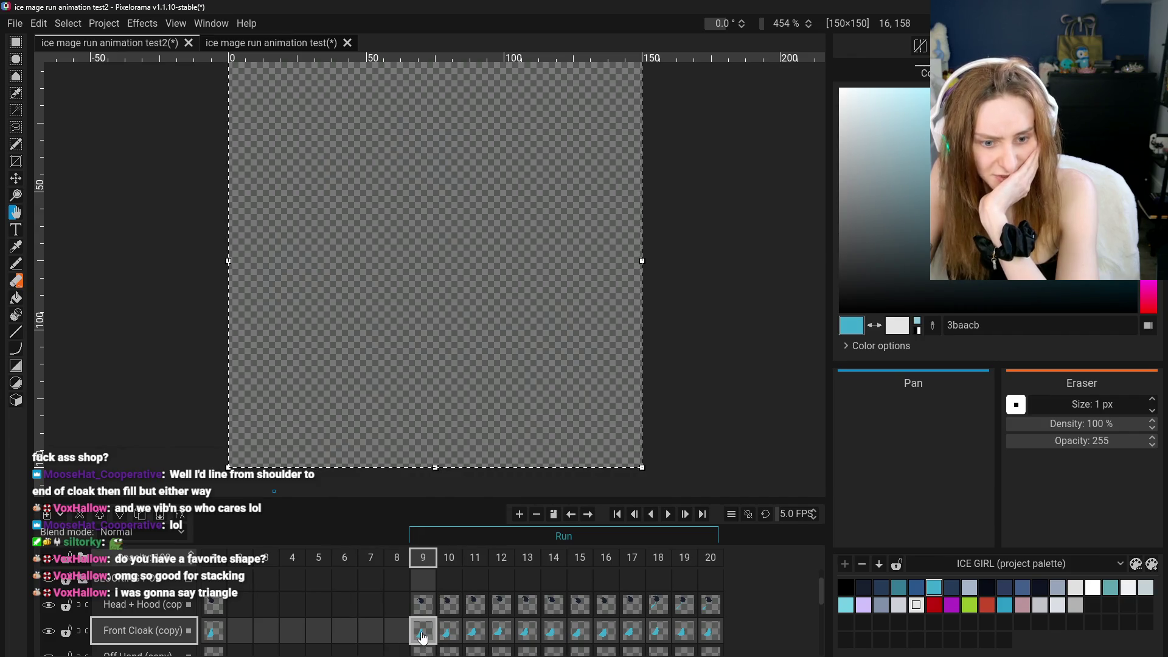
left_click(48, 632)
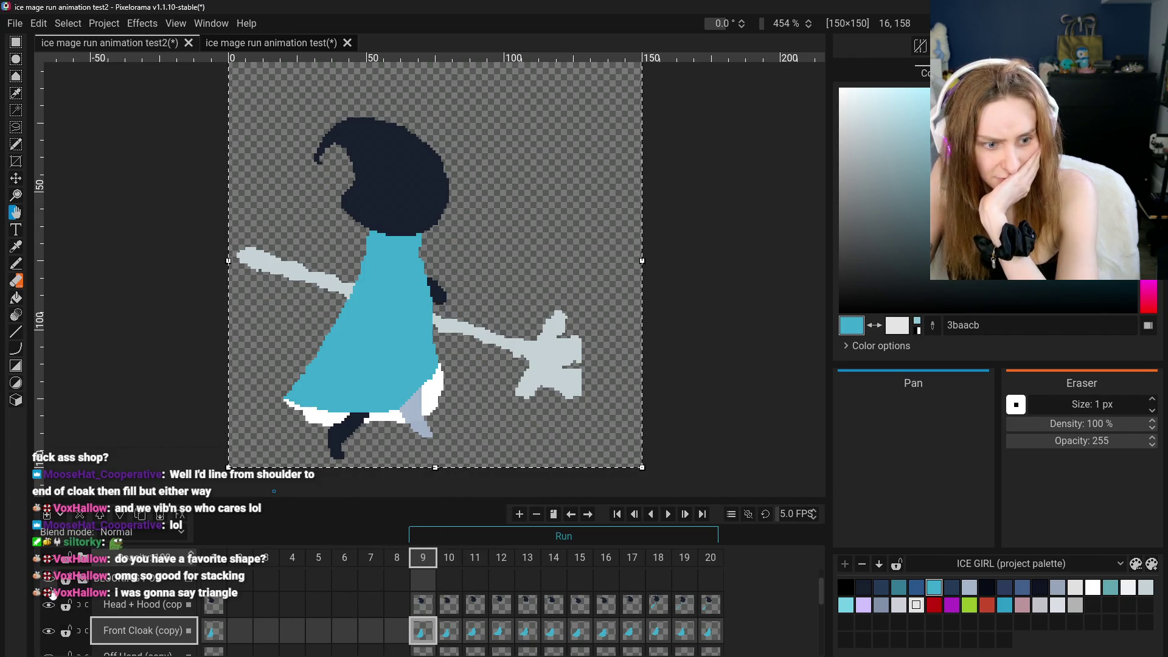
left_click(48, 578)
left_click(49, 567)
left_click(49, 567)
left_click(48, 578)
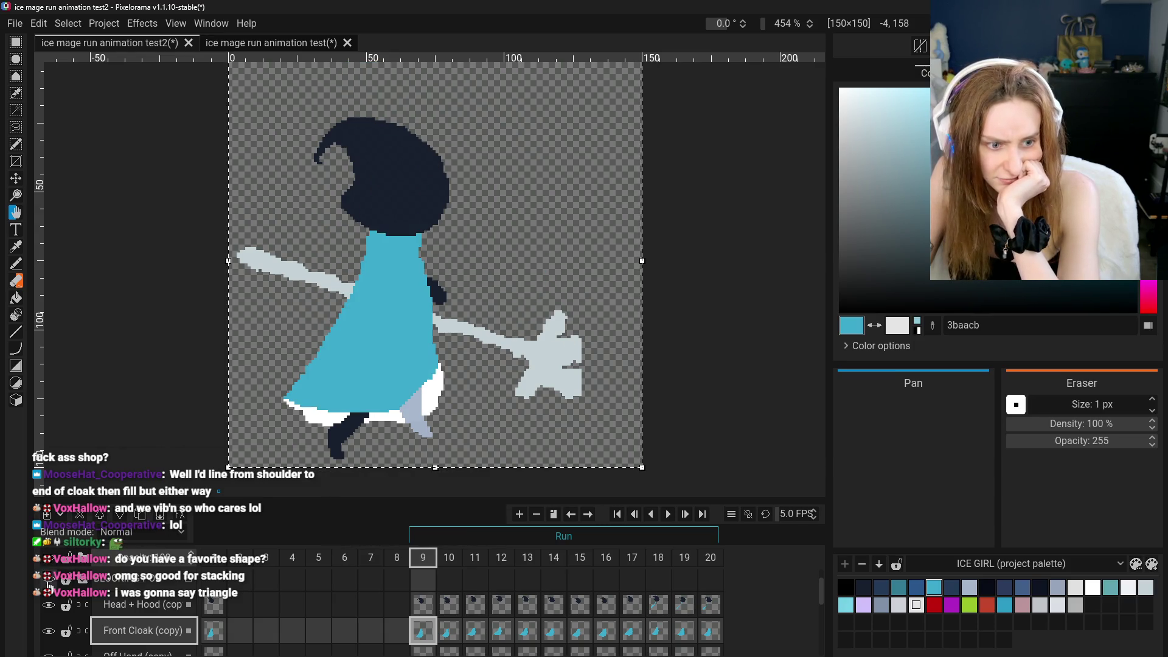
scroll(58, 591, "up", 1)
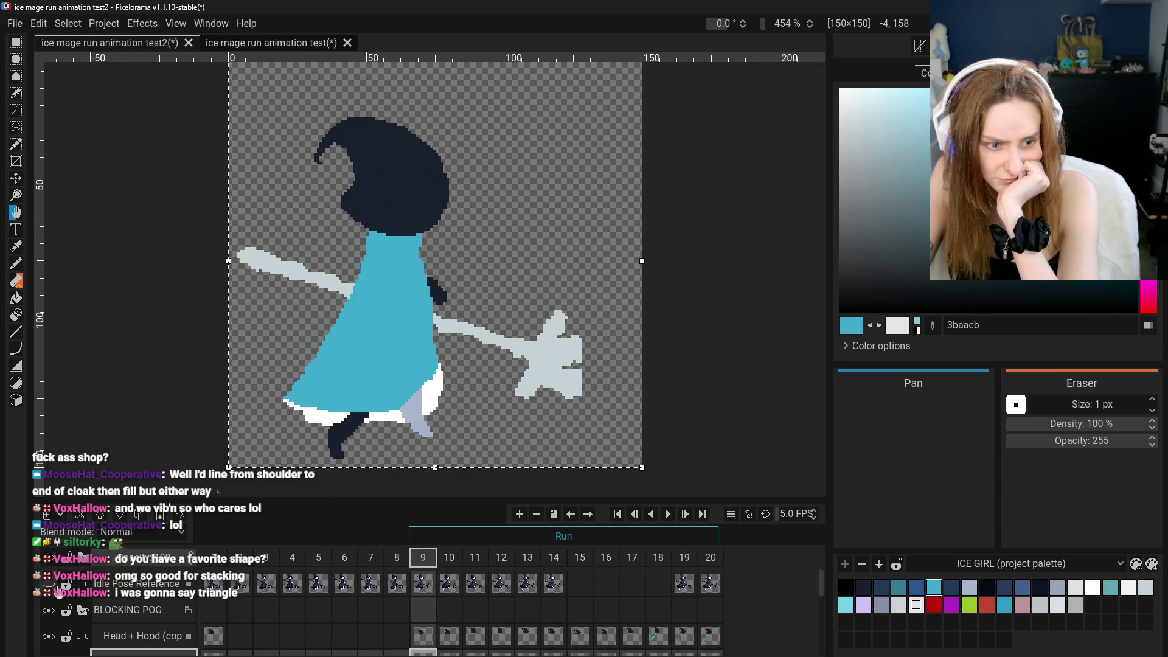
left_click(81, 612)
left_click(48, 611)
left_click(48, 611)
left_click(48, 611)
left_click(47, 615)
left_click(47, 616)
left_click(47, 616)
left_click(47, 615)
left_click(46, 618)
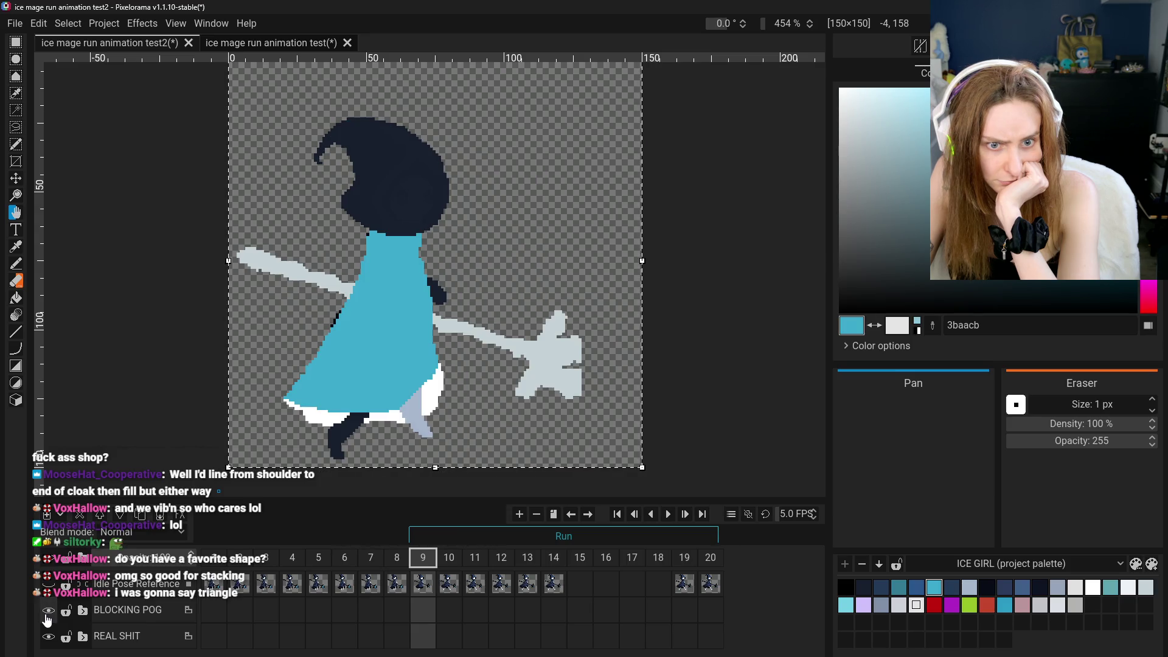
scroll(402, 403, "up", 2)
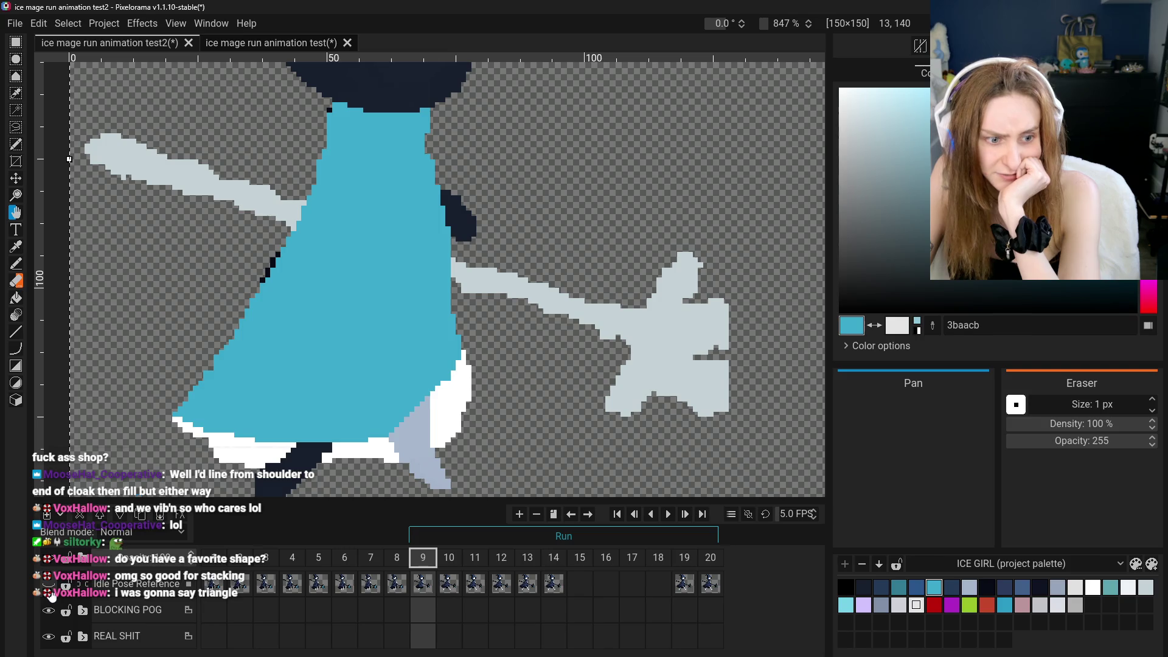
Flip BLOCKING POG's visibility repeatedly to compare blocking and detailed art
left_click(49, 613)
left_click(49, 613)
left_click(48, 613)
left_click(49, 613)
left_click(49, 613)
left_click(49, 613)
left_click(49, 613)
left_click(48, 613)
left_click(49, 613)
left_click(48, 613)
left_click(48, 613)
left_click(49, 614)
left_click(48, 613)
left_click(49, 613)
left_click(48, 613)
left_click(48, 613)
left_click(48, 613)
left_click(48, 613)
left_click(49, 613)
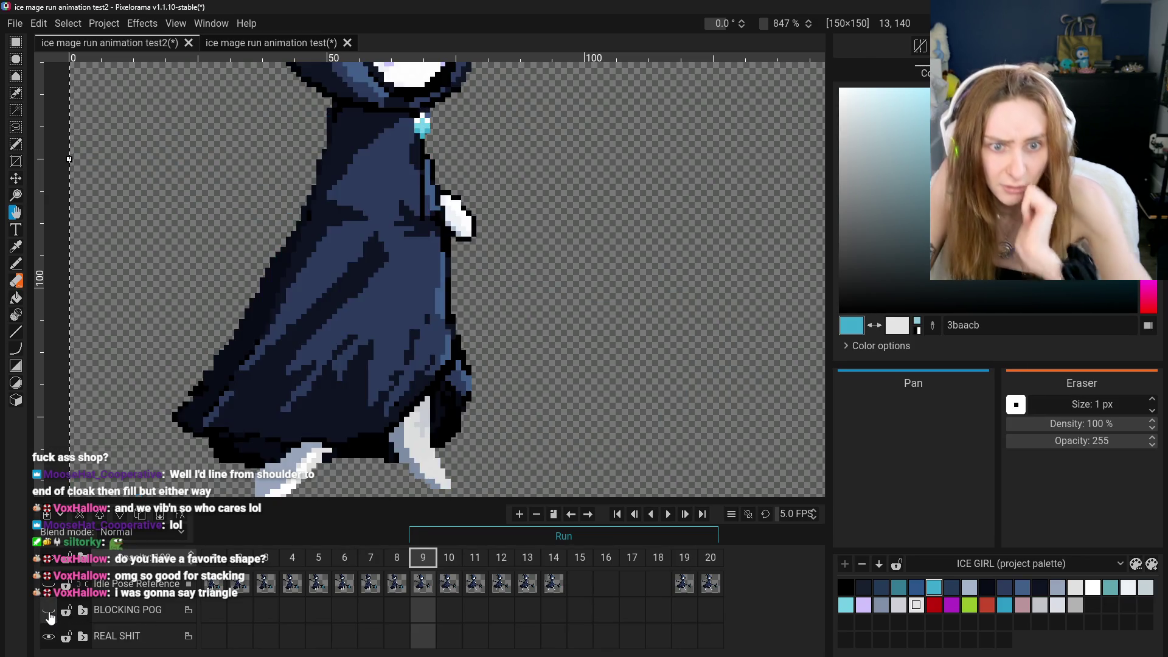
left_click(49, 613)
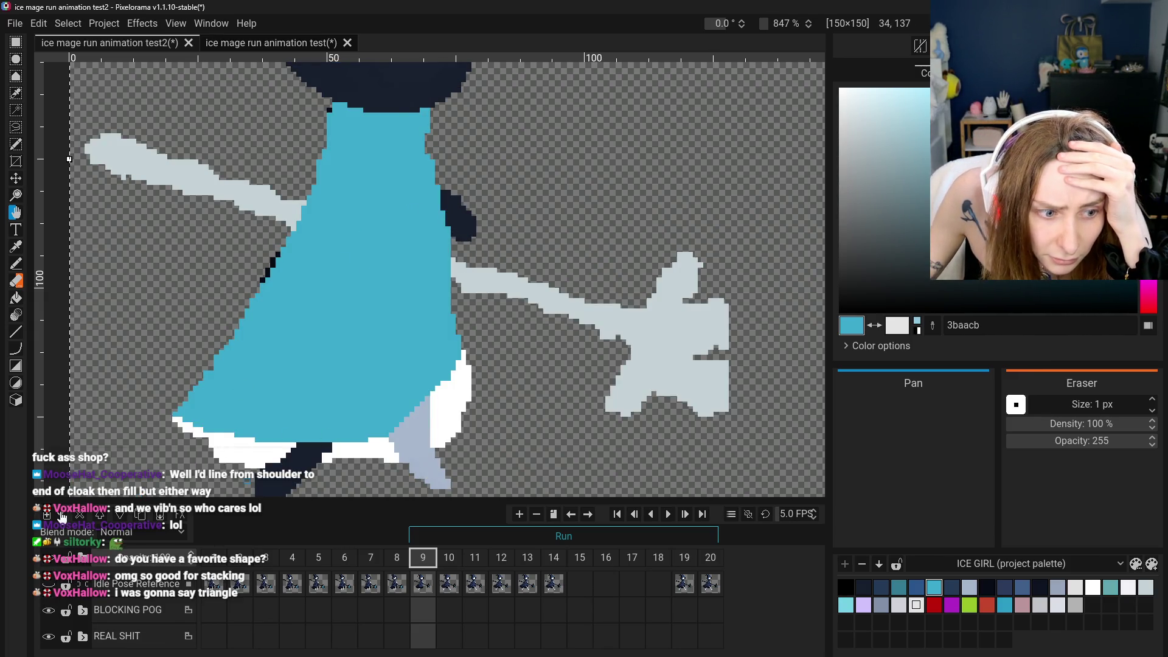
Undo the last stroke, then toggle the blocking pass against the dark cloak repeatedly
key("ctrl+z")
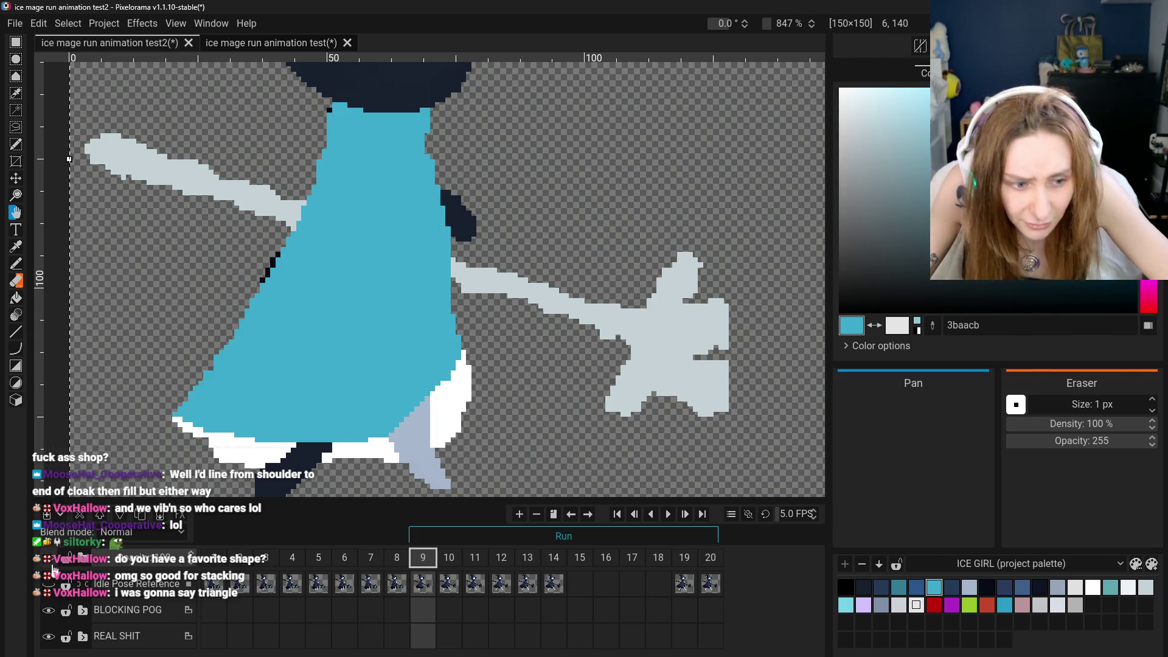
left_click(53, 607)
left_click(53, 607)
left_click(53, 607)
left_click(54, 607)
left_click(54, 607)
left_click(54, 607)
left_click(53, 607)
left_click(54, 607)
left_click(53, 605)
left_click(53, 606)
left_click(53, 606)
left_click(53, 606)
left_click(53, 606)
left_click(53, 606)
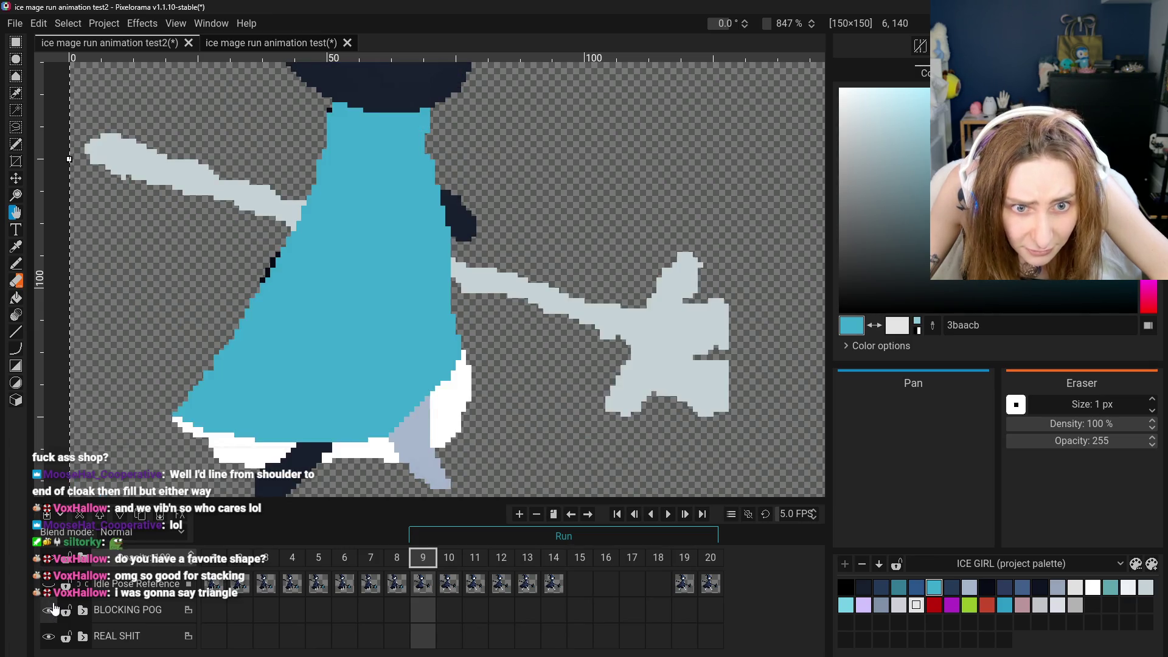
left_click(54, 609)
left_click(53, 608)
left_click(53, 608)
left_click(54, 609)
left_click(55, 609)
left_click(55, 610)
left_click(55, 610)
left_click(55, 609)
left_click(54, 609)
left_click(55, 610)
left_click(55, 609)
left_click(54, 609)
left_click(54, 609)
left_click(55, 610)
left_click(55, 609)
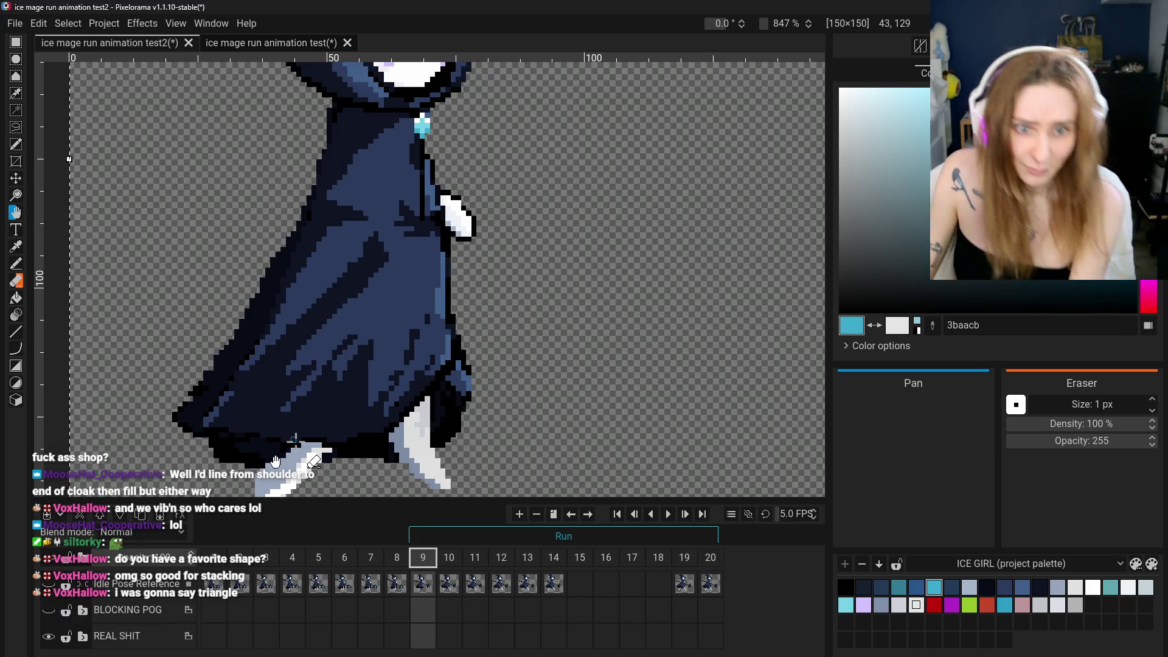
Hide REAL SHIT, show BLOCKING POG, and expand the blocking group to its part layers
scroll(295, 442, "down", 3)
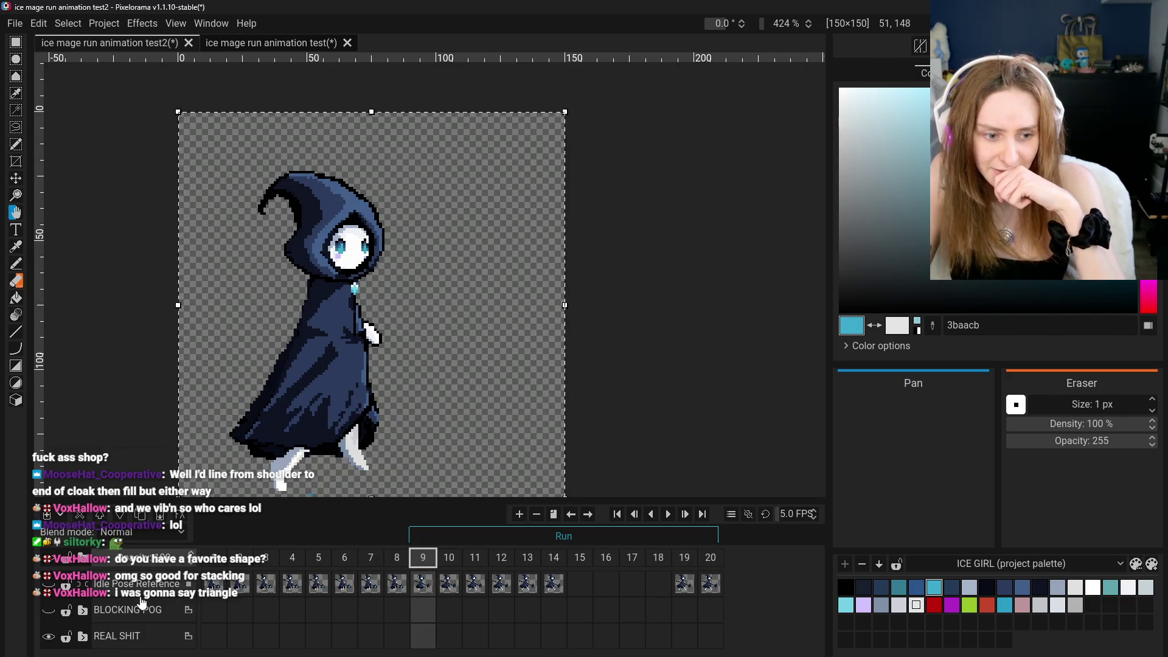
left_click(49, 637)
left_click(49, 610)
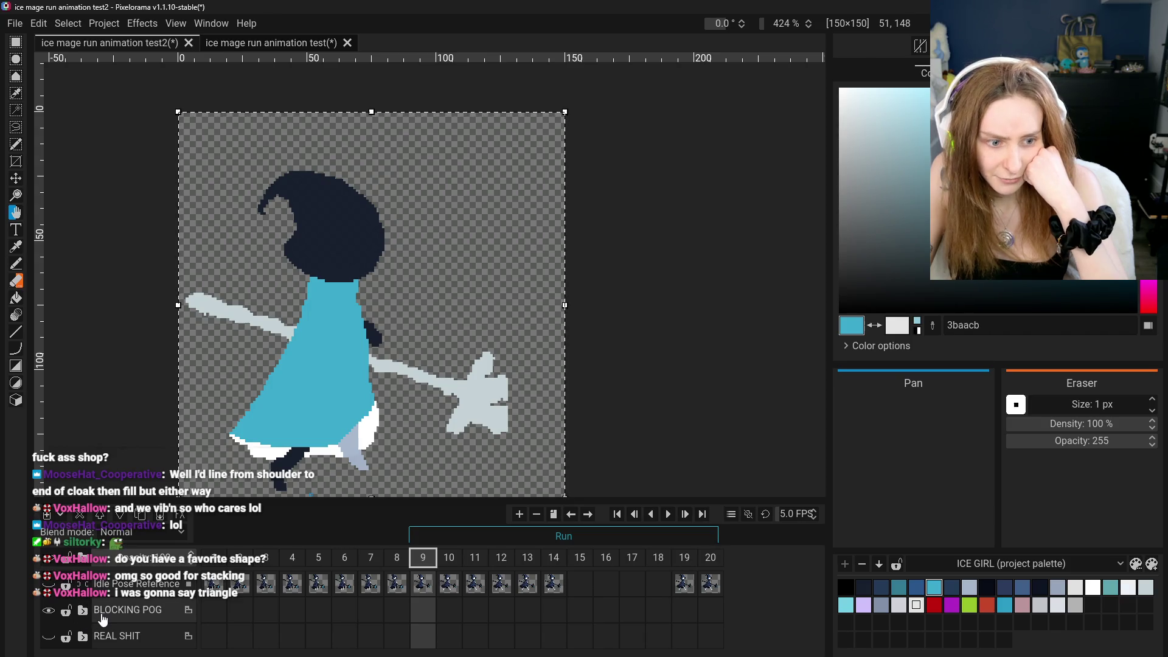
left_click(83, 610)
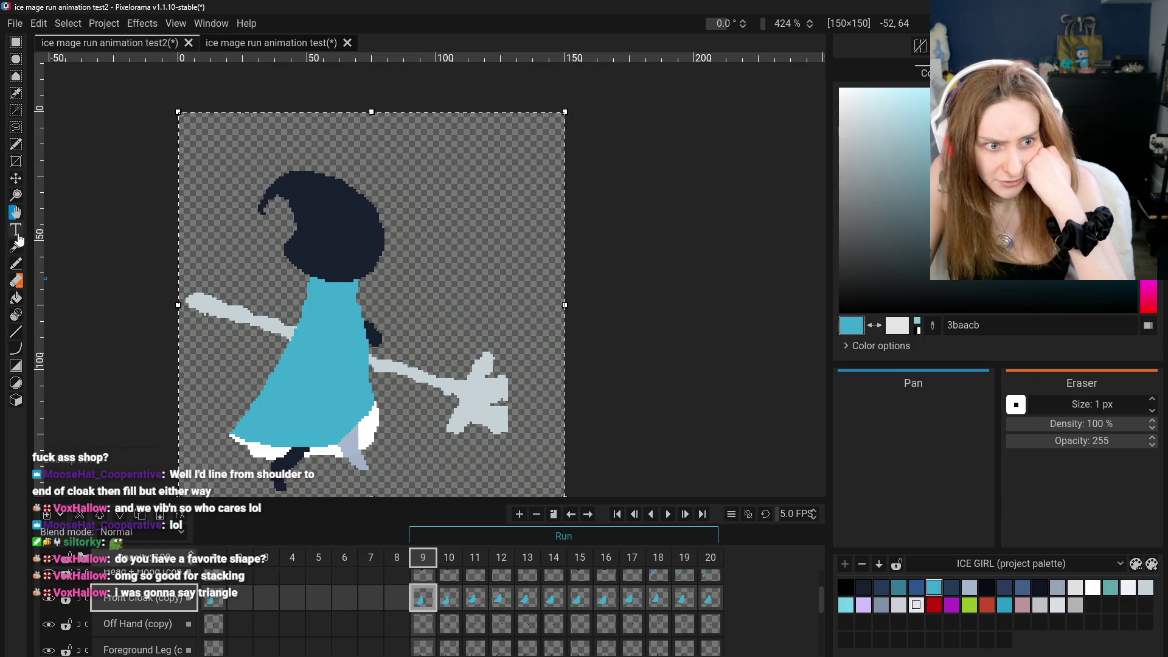
left_click(16, 281)
scroll(395, 322, "up", 5)
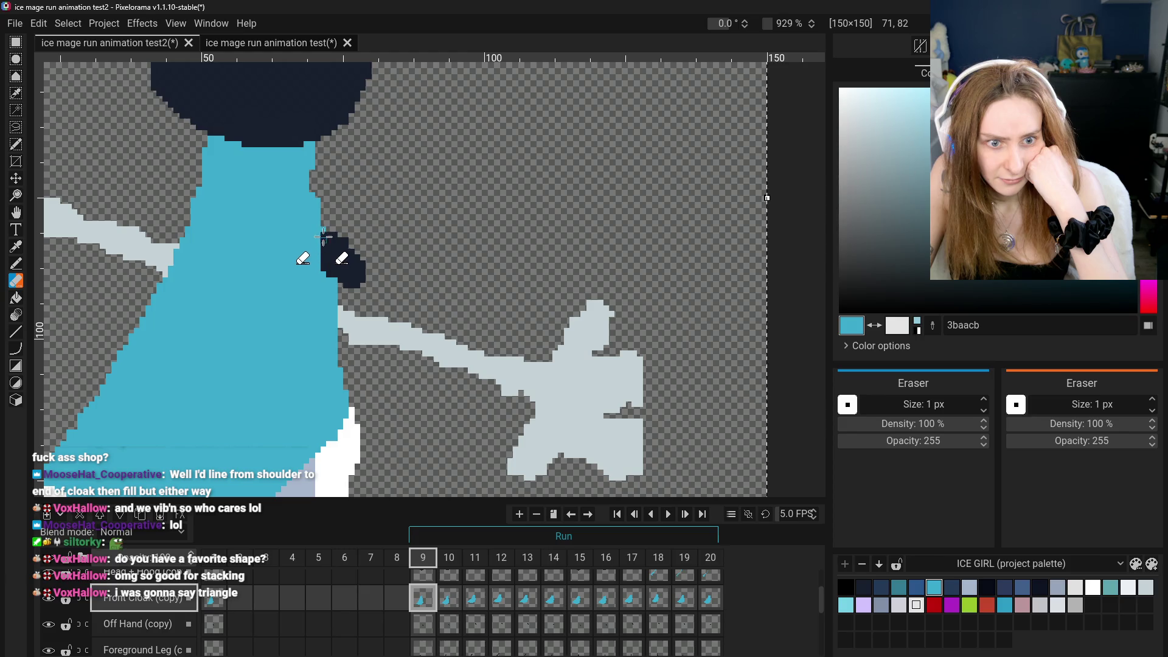
left_click(17, 264)
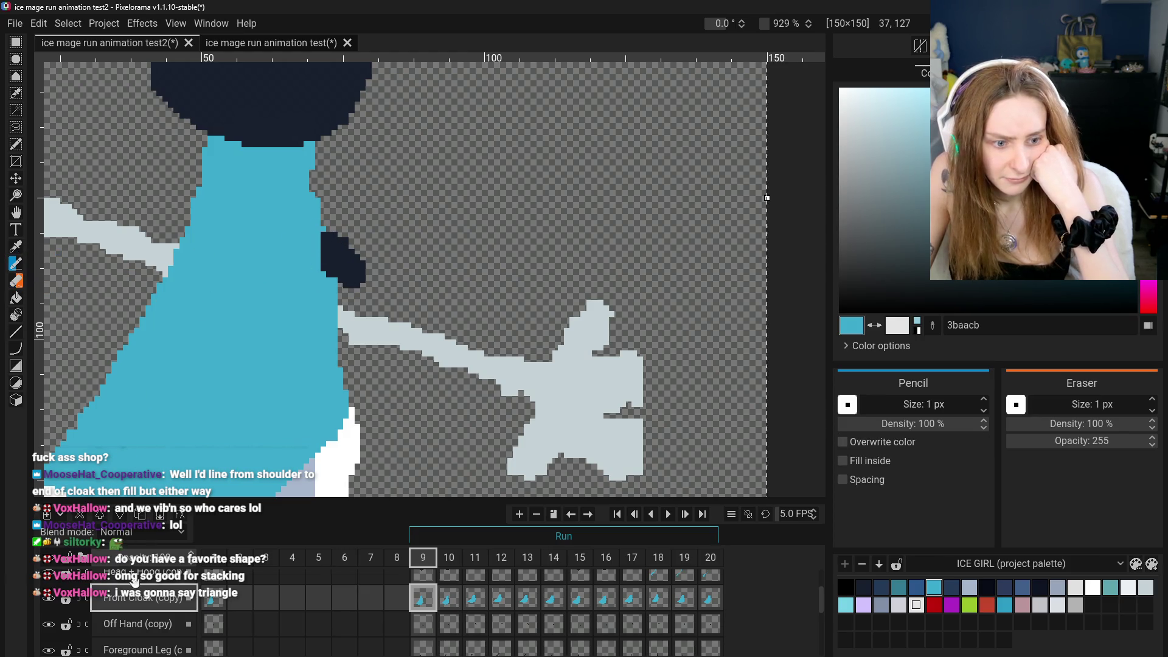
scroll(243, 605, "up", 1)
left_click(220, 622)
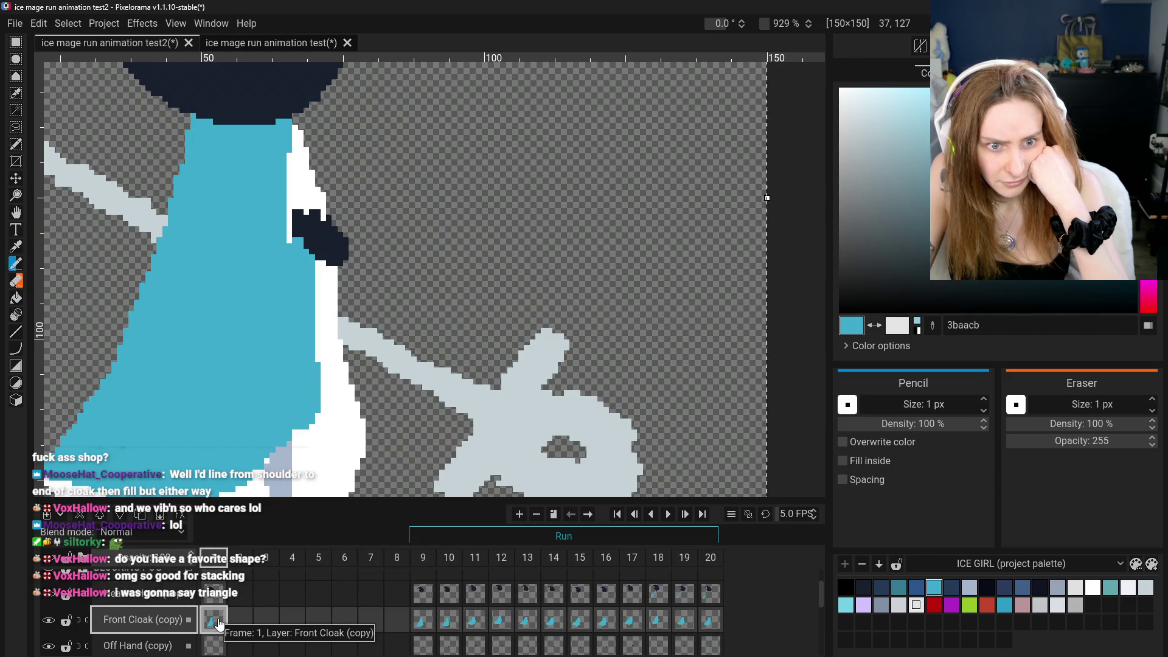
left_click(424, 622)
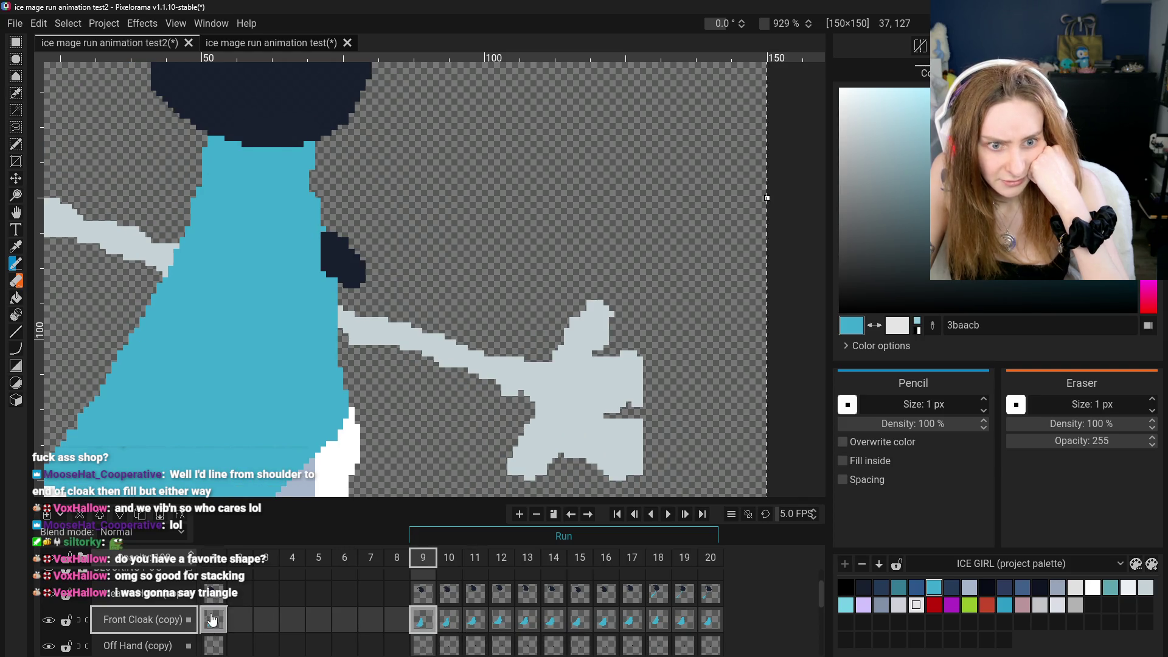
left_click(213, 621)
left_click(424, 621)
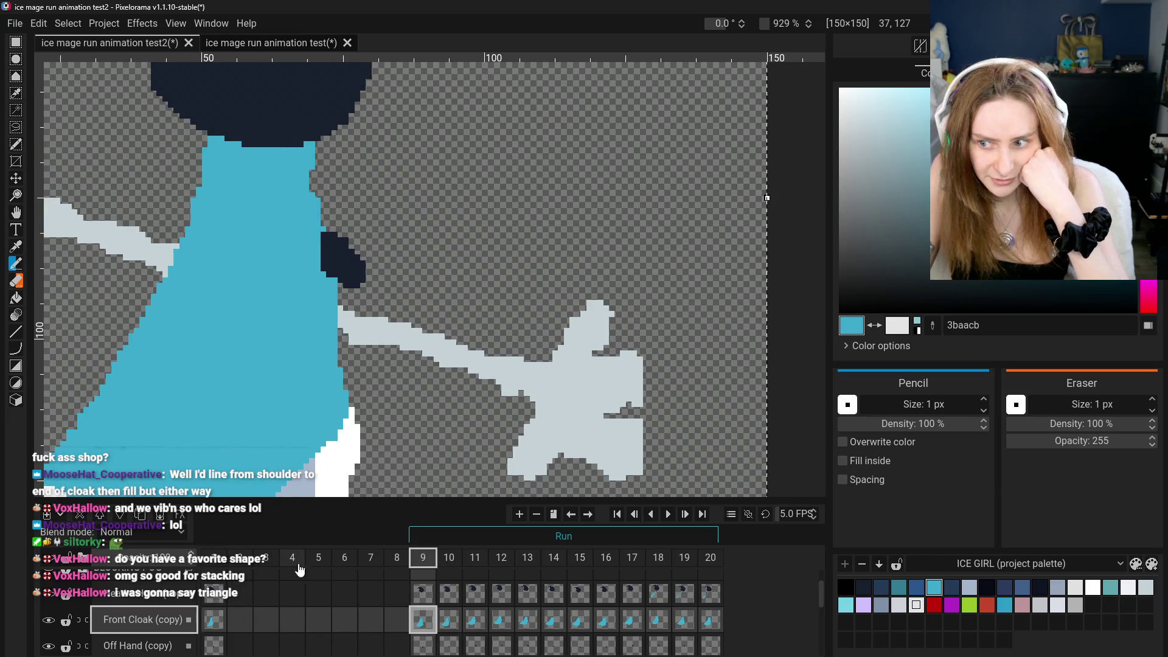
left_click(449, 620)
left_click(432, 629)
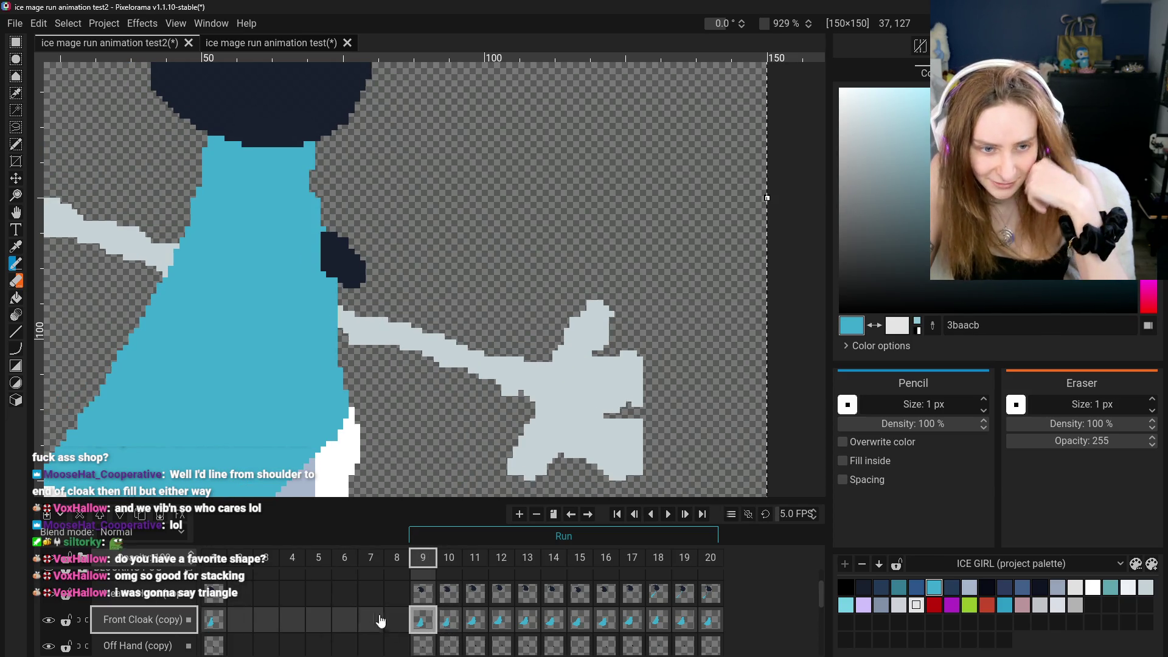
scroll(411, 377, "down", 3)
left_click(17, 213)
left_click_drag(304, 365, 332, 351)
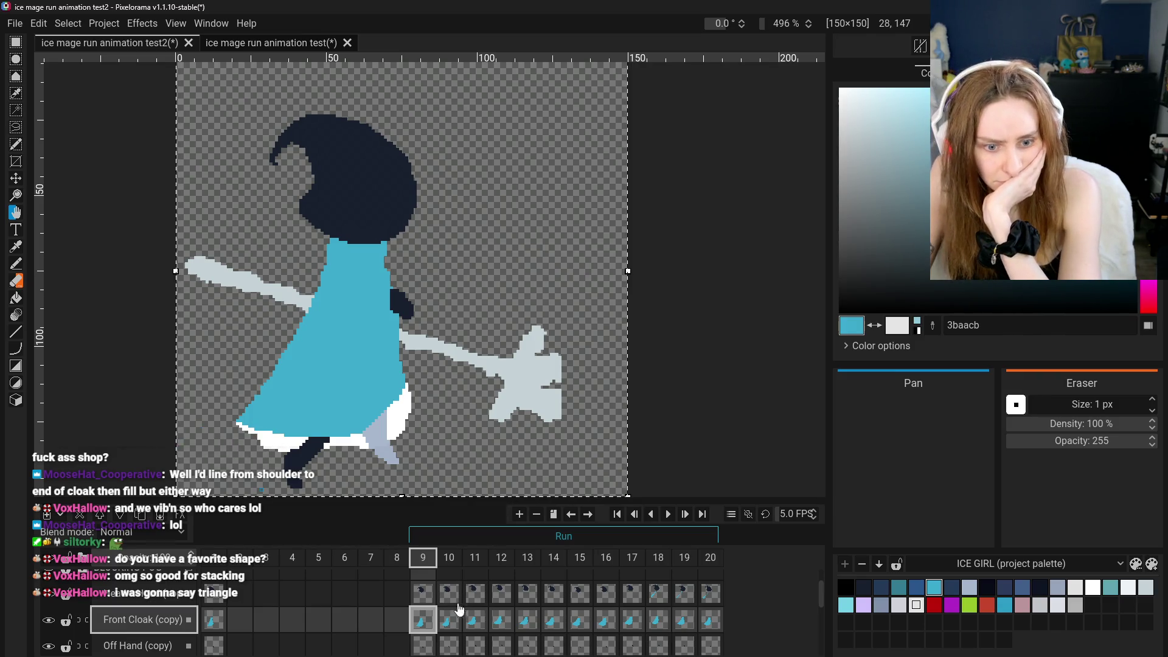
Switch between frame 1 and frame 9 four times to compare the two run poses
left_click(214, 620)
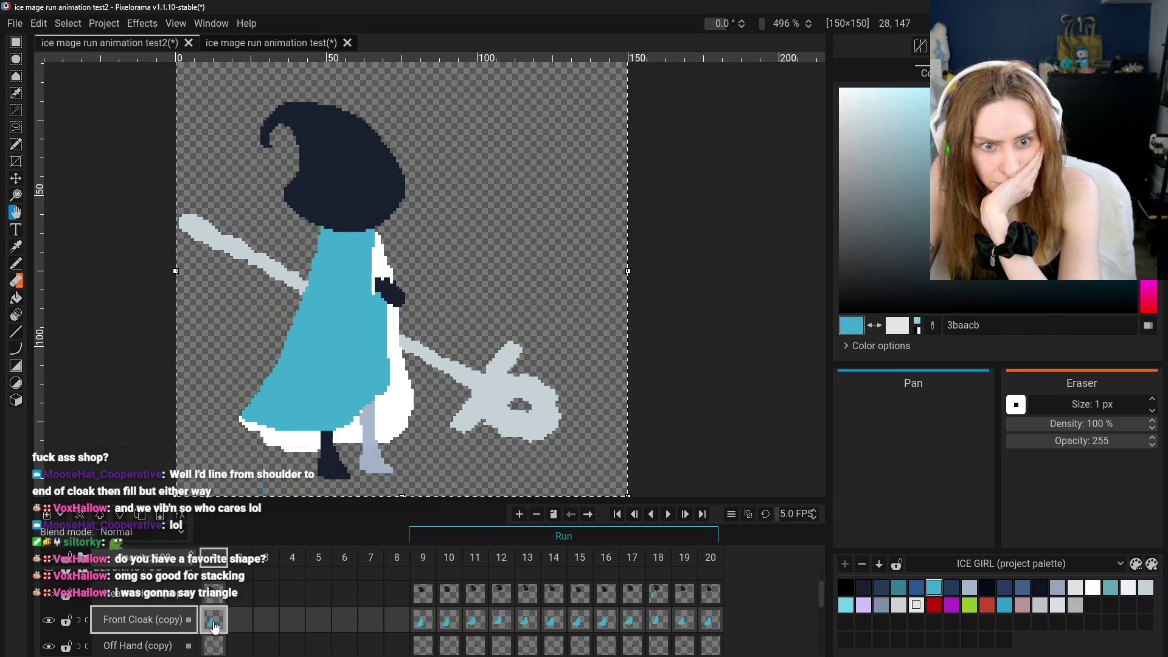
left_click(429, 628)
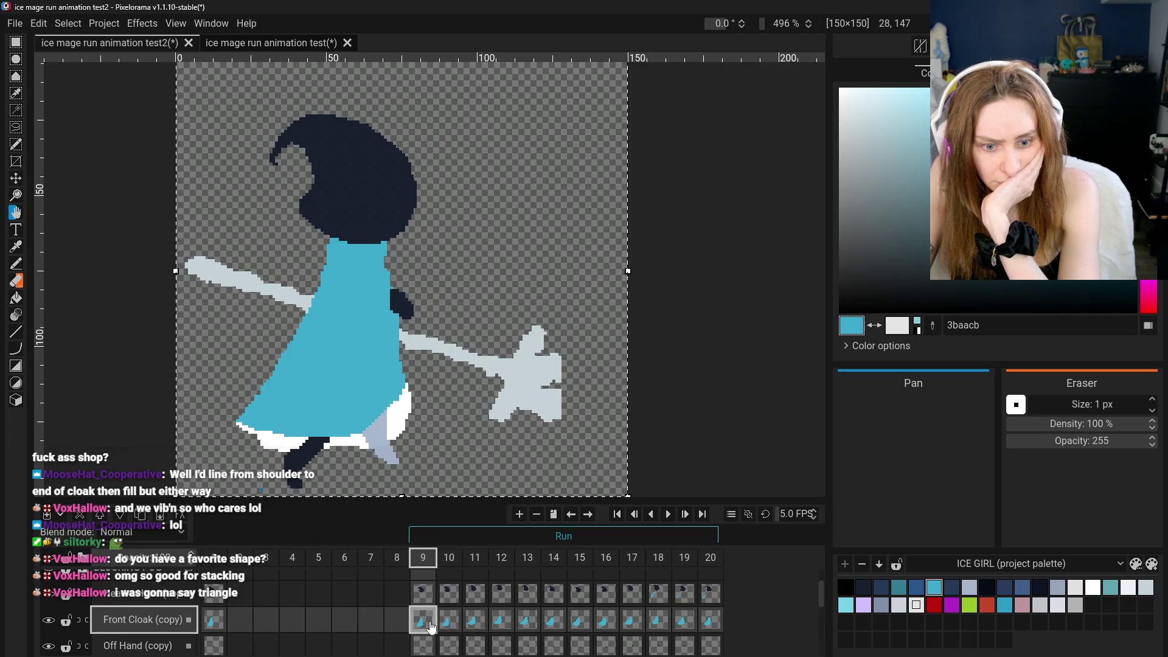
left_click(210, 619)
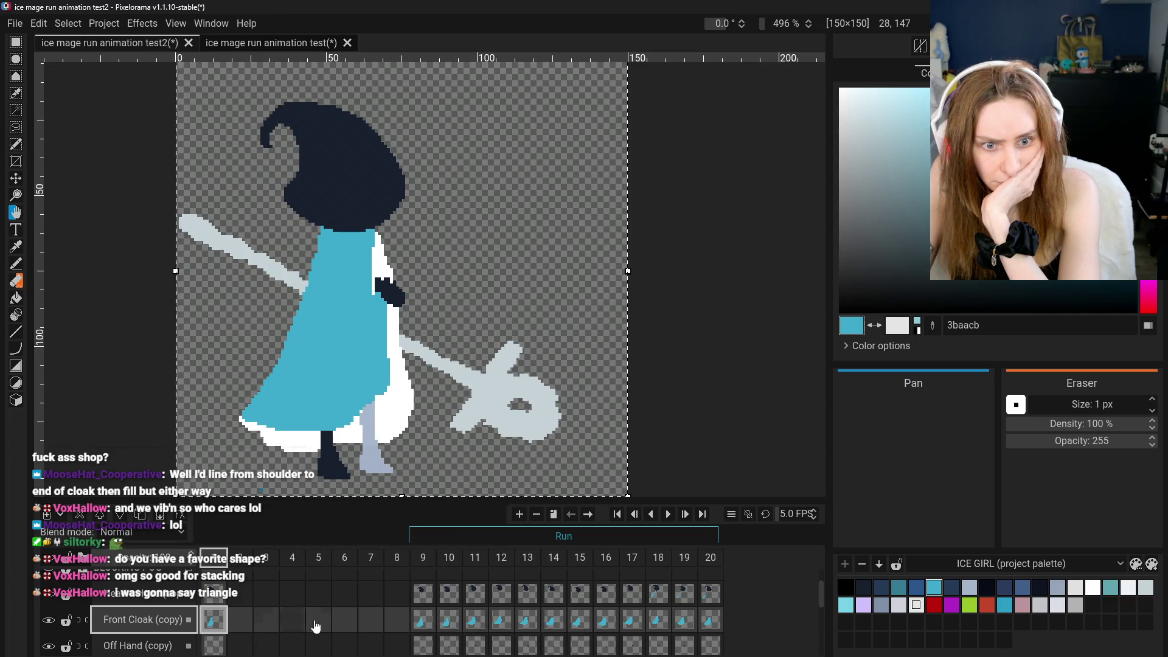
left_click(421, 626)
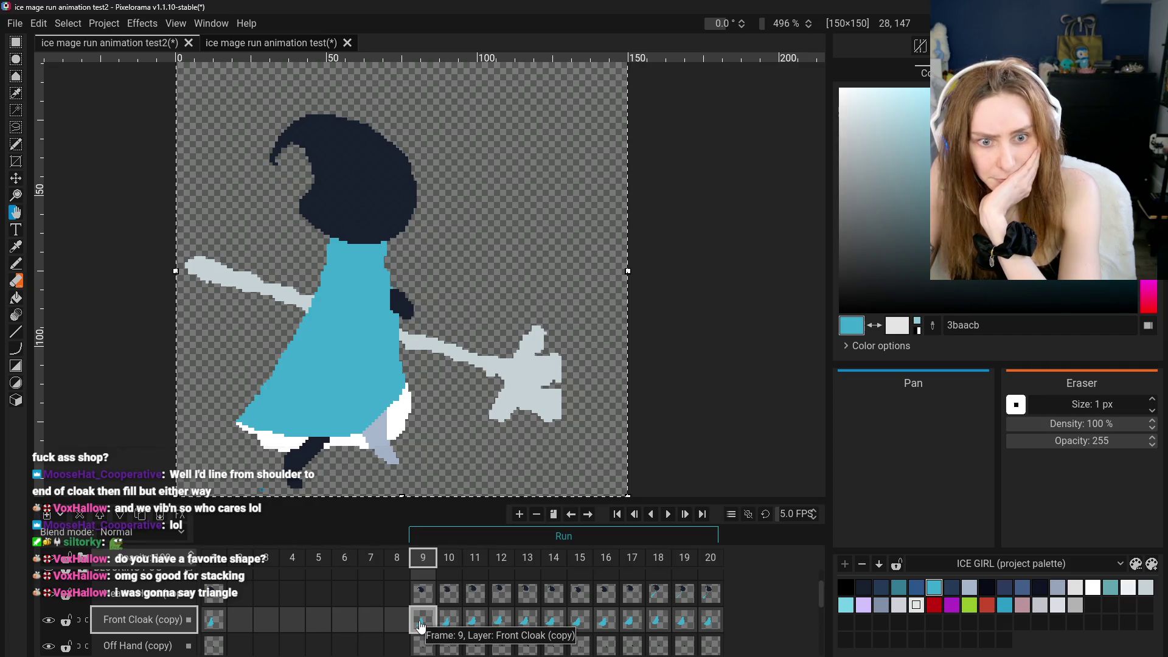
left_click(213, 620)
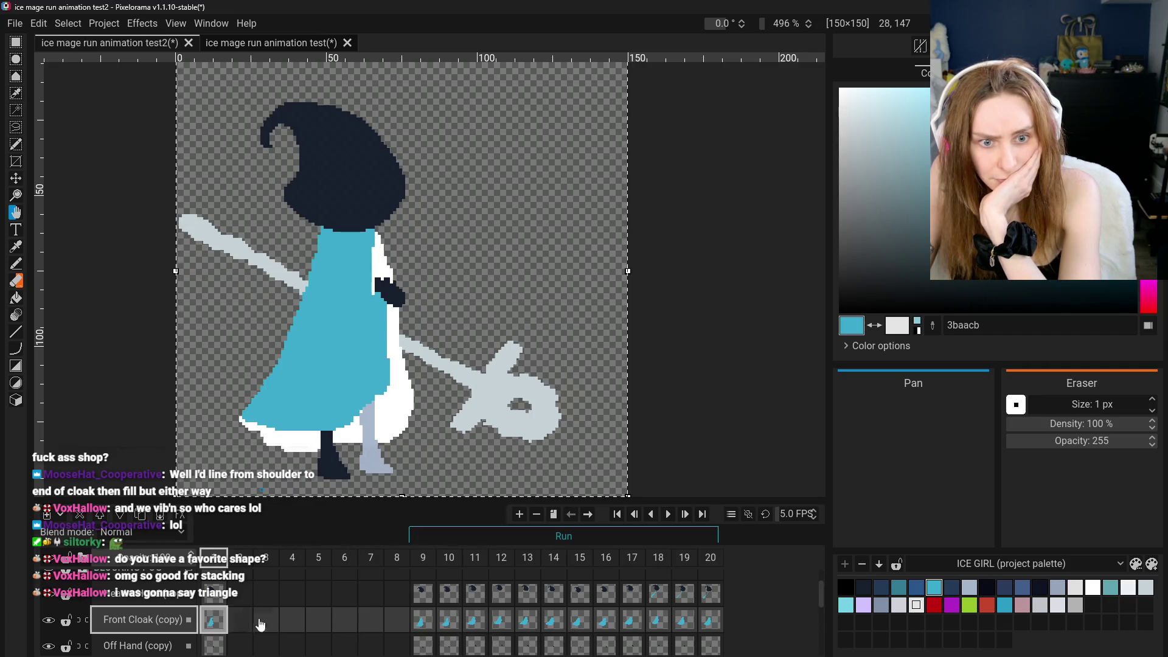
left_click(416, 623)
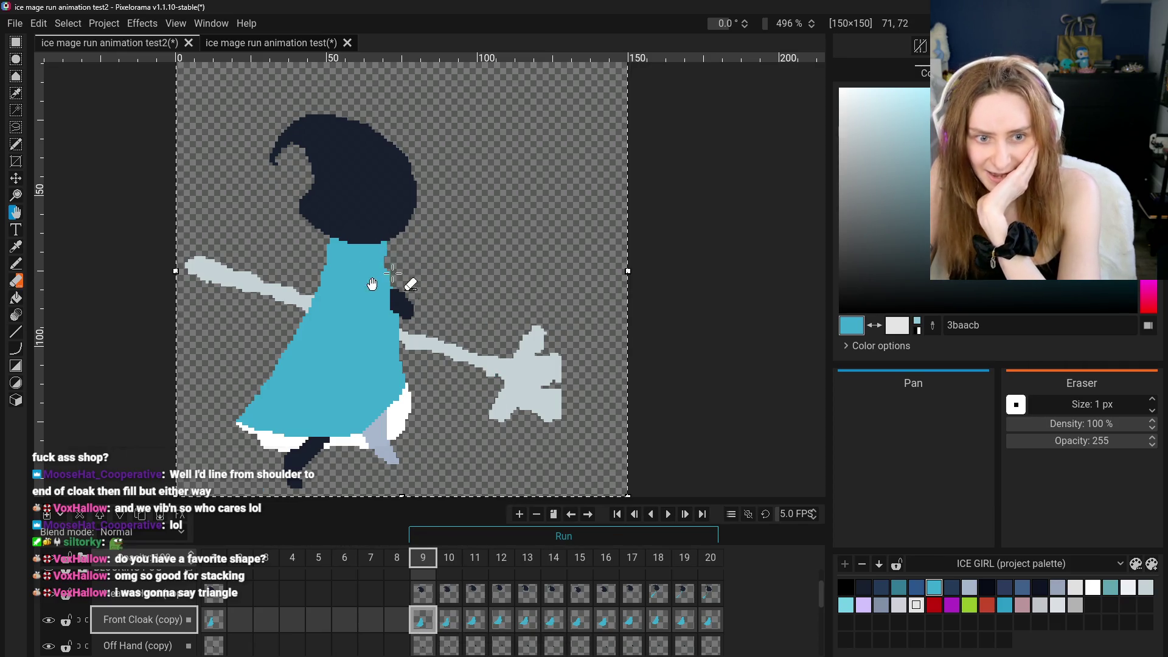
left_click(210, 619)
left_click(422, 619)
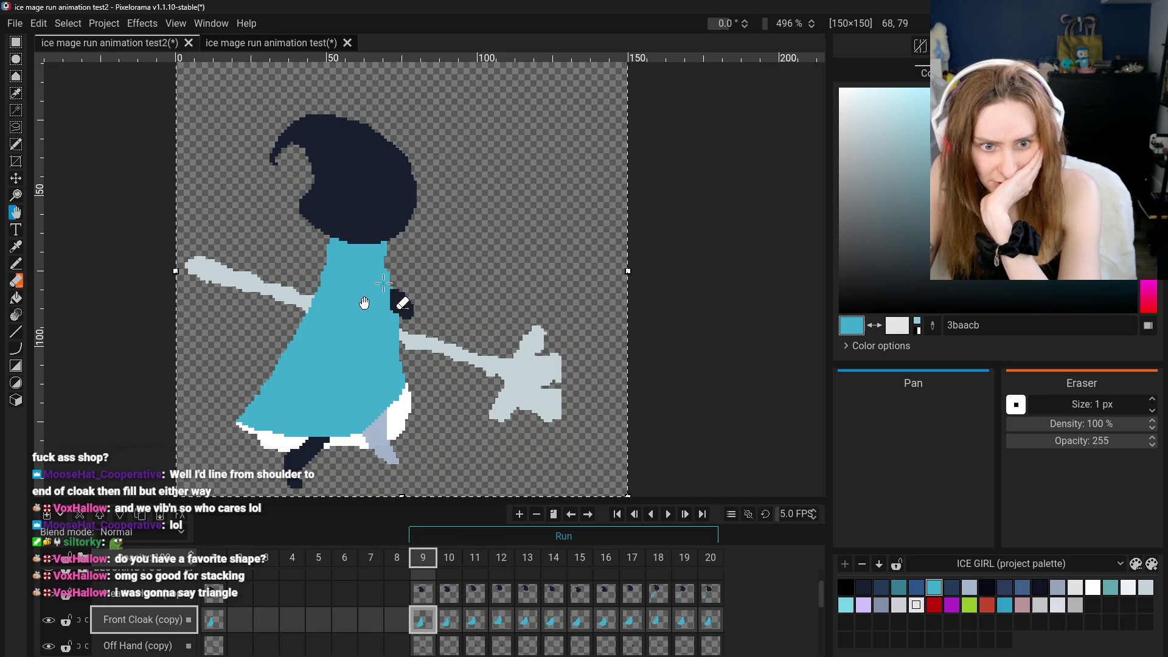
Collapse and hide BLOCKING POG, then make the detailed REAL SHIT layers visible
scroll(95, 616, "down", 2)
scroll(67, 610, "up", 2)
left_click(82, 577)
left_click(48, 610)
left_click(48, 636)
left_click(48, 637)
left_click(48, 636)
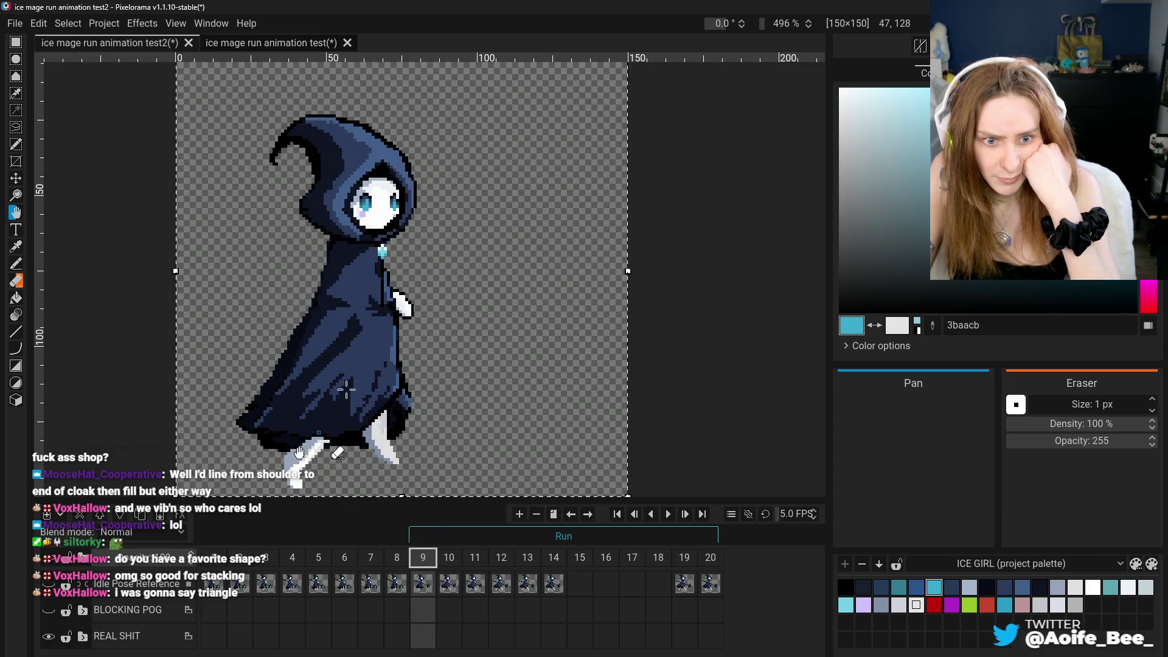
Hide the REAL SHIT layers and show BLOCKING POG so frame 9 displays flat shapes
scroll(370, 260, "up", 3)
scroll(370, 260, "down", 5)
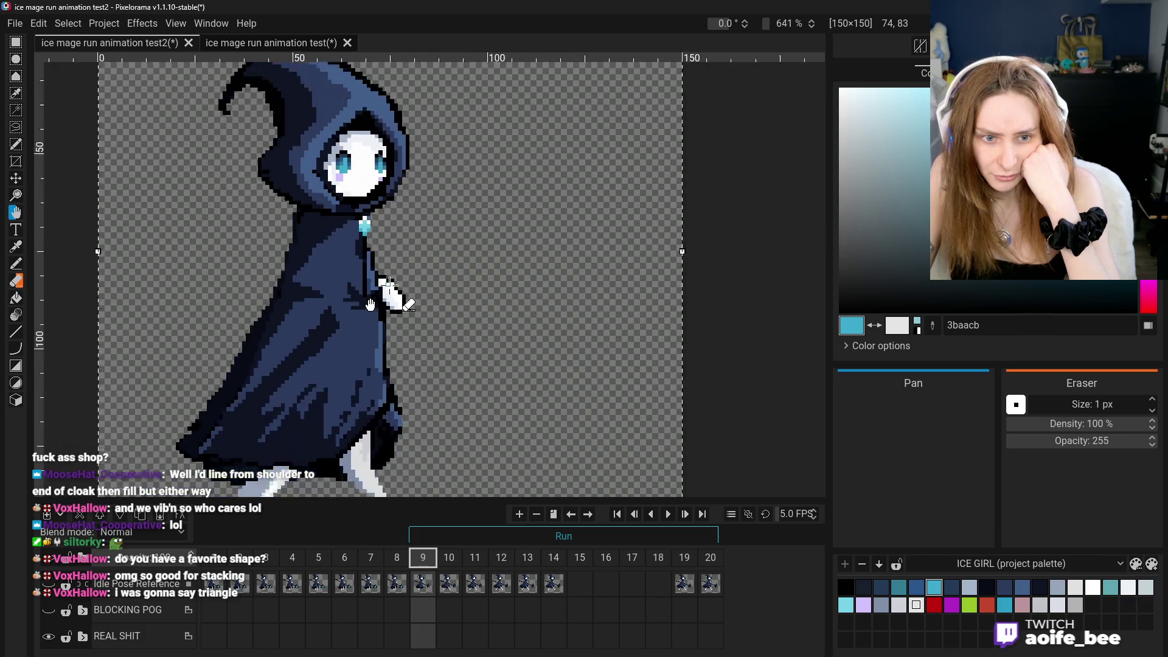
scroll(365, 291, "up", 5)
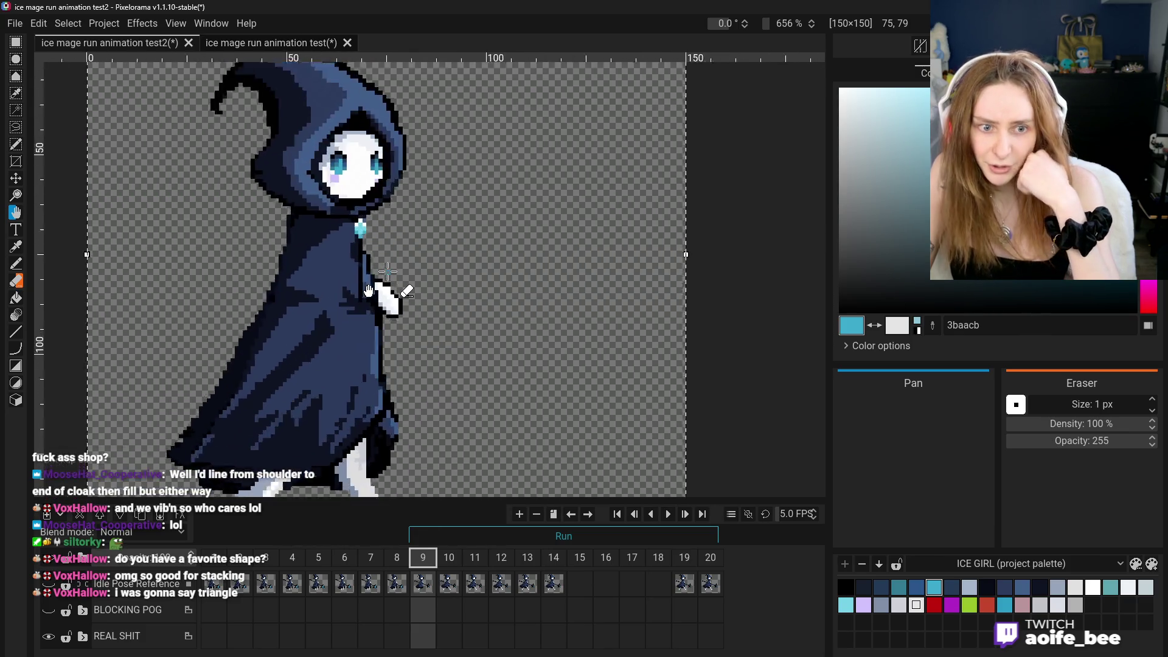
scroll(367, 292, "down", 2)
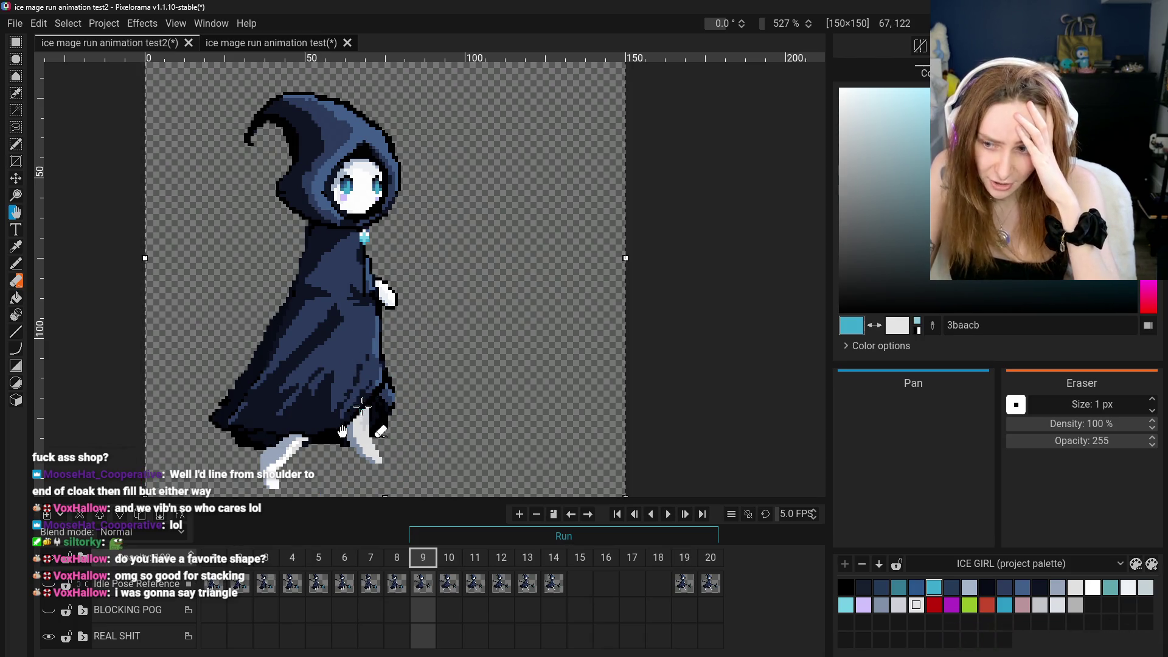
left_click(48, 636)
left_click(49, 610)
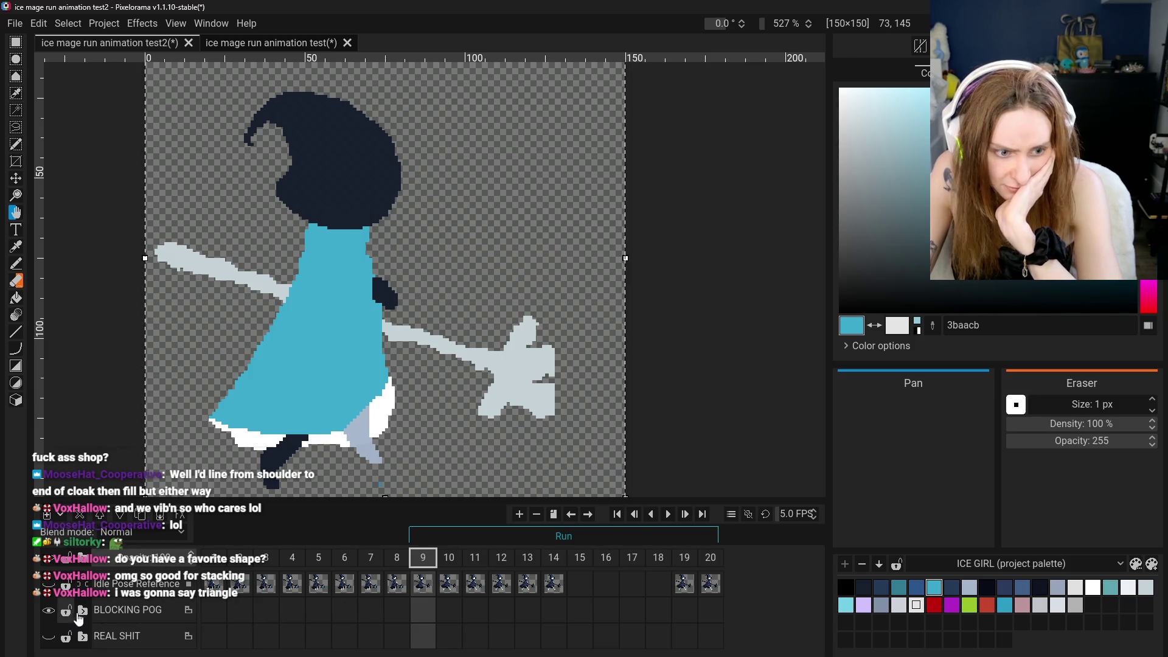
Expand BLOCKING POG, select frame 9's Back Cloak (copy) cel, and pick the Eraser
left_click(82, 610)
scroll(334, 618, "down", 2)
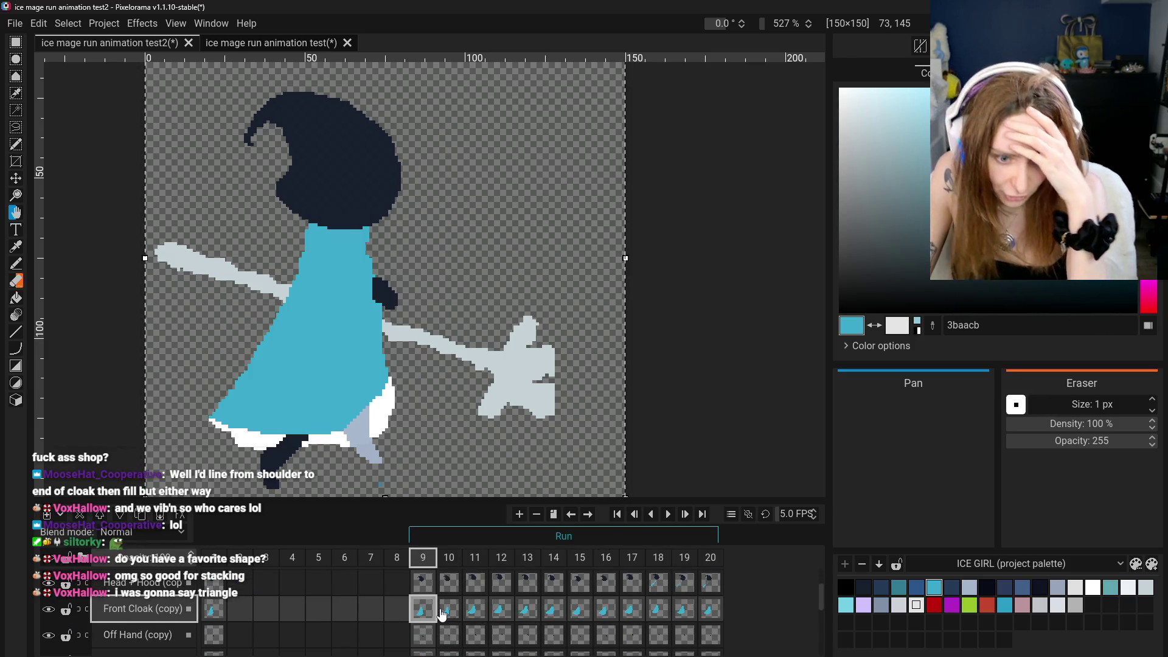
scroll(443, 616, "down", 4)
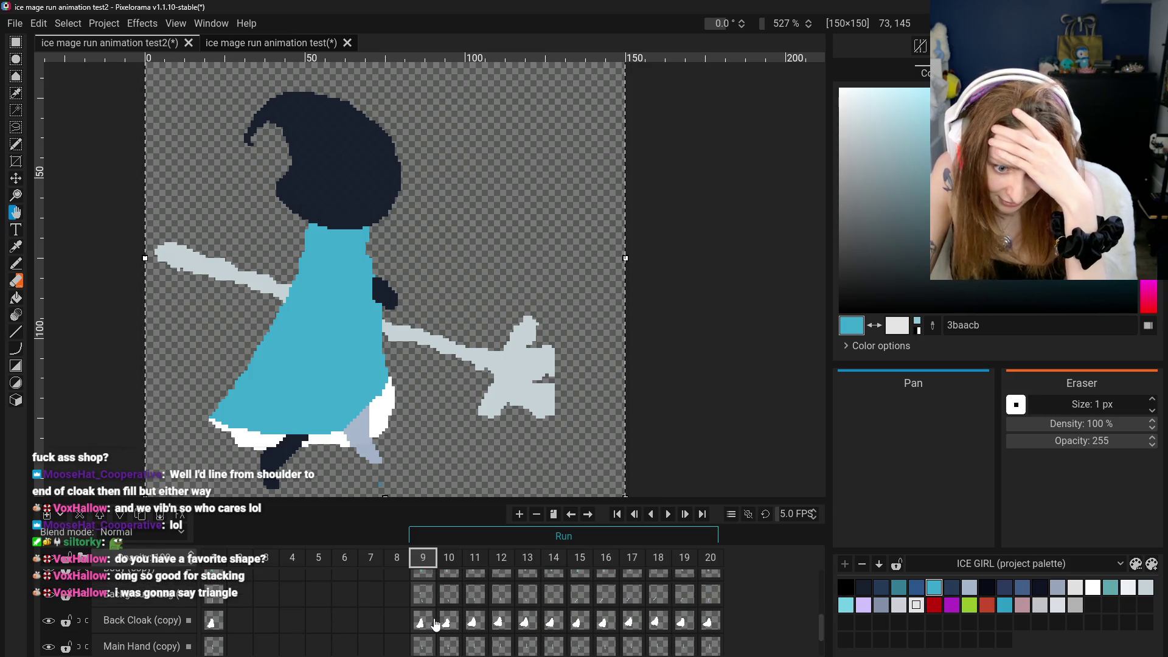
scroll(424, 606, "down", 1)
left_click(422, 602)
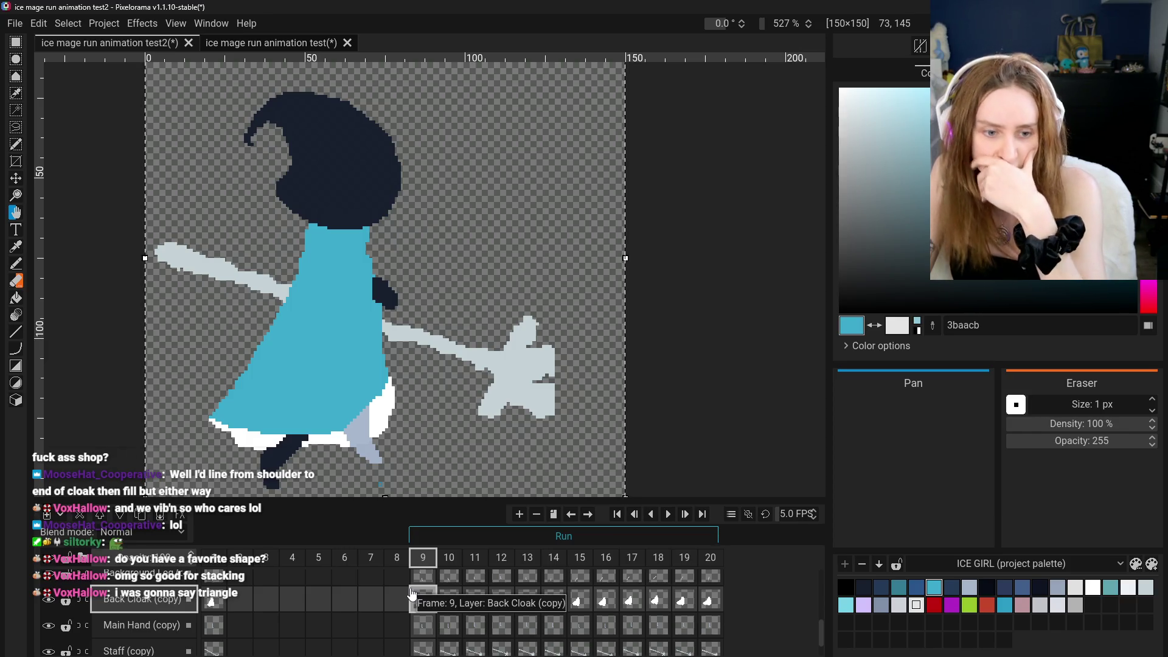
scroll(274, 596, "up", 2)
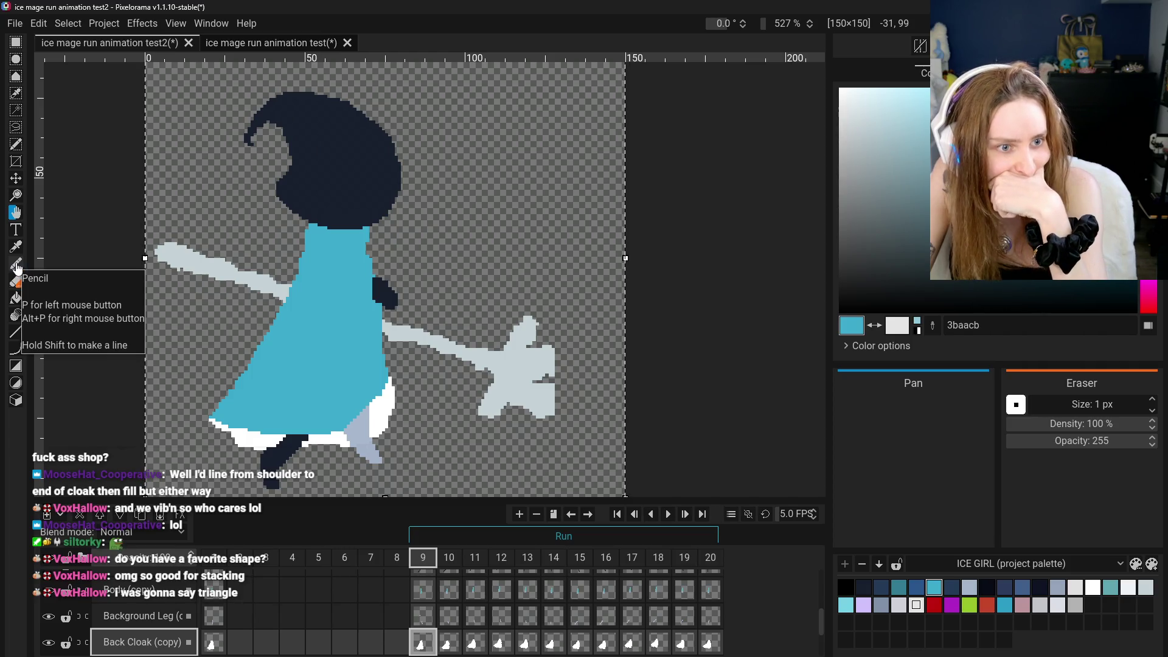
left_click(17, 281)
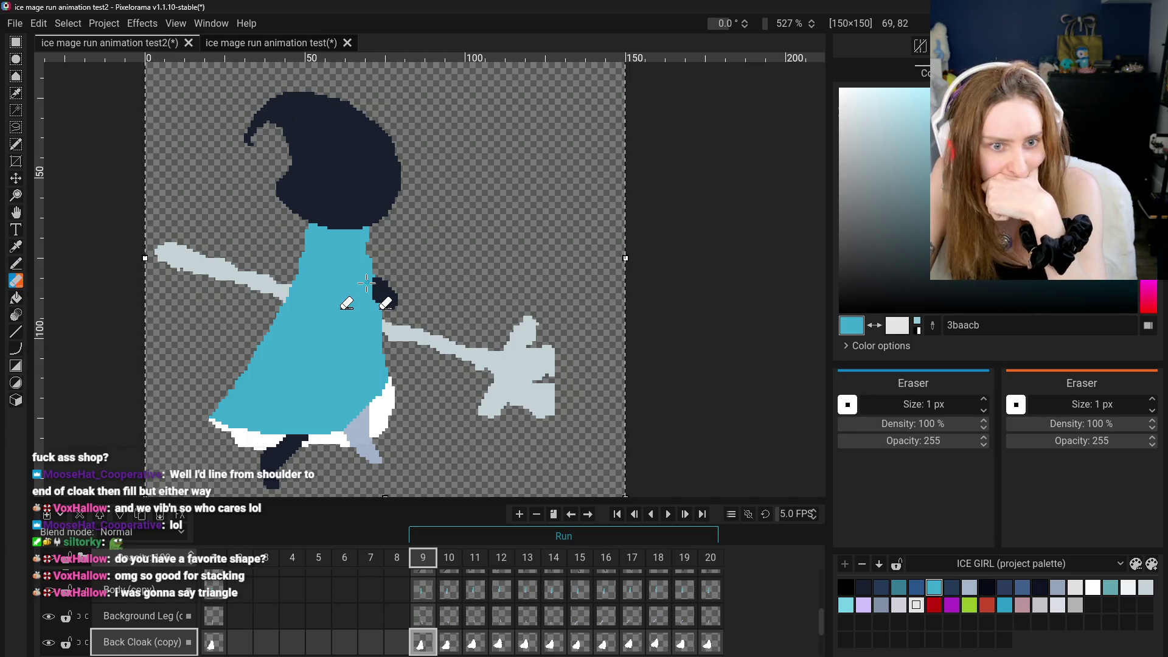
Erase a thin strip down the right edge of frame 9's Front Cloak (copy) cel
scroll(371, 279, "up", 3)
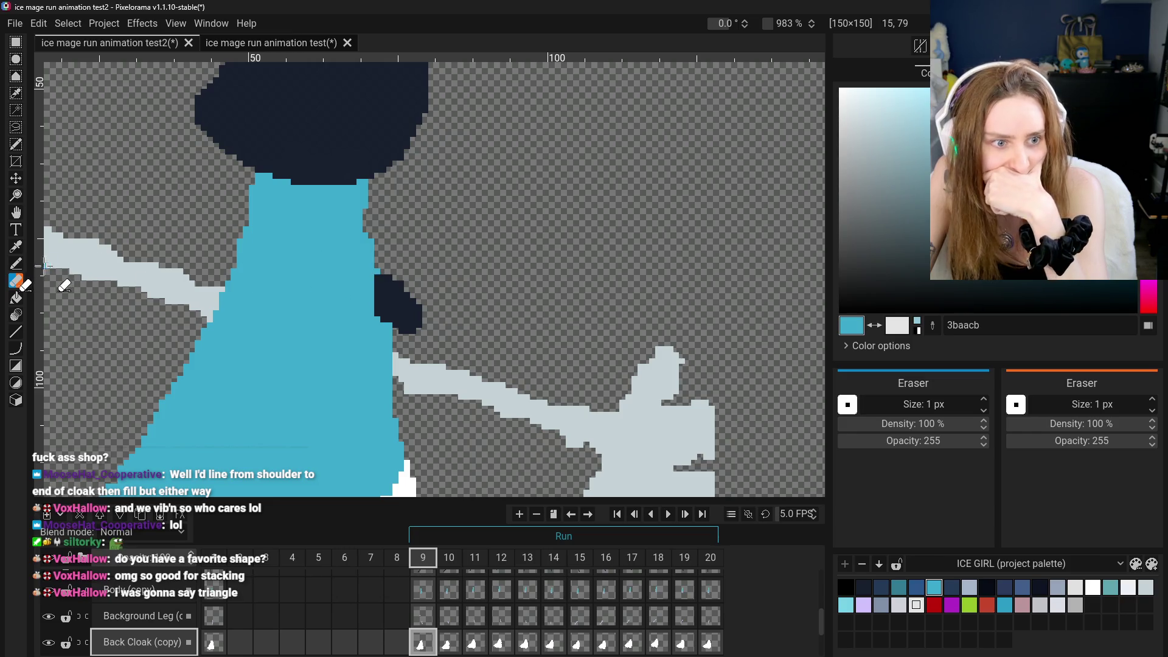
scroll(297, 613, "up", 2)
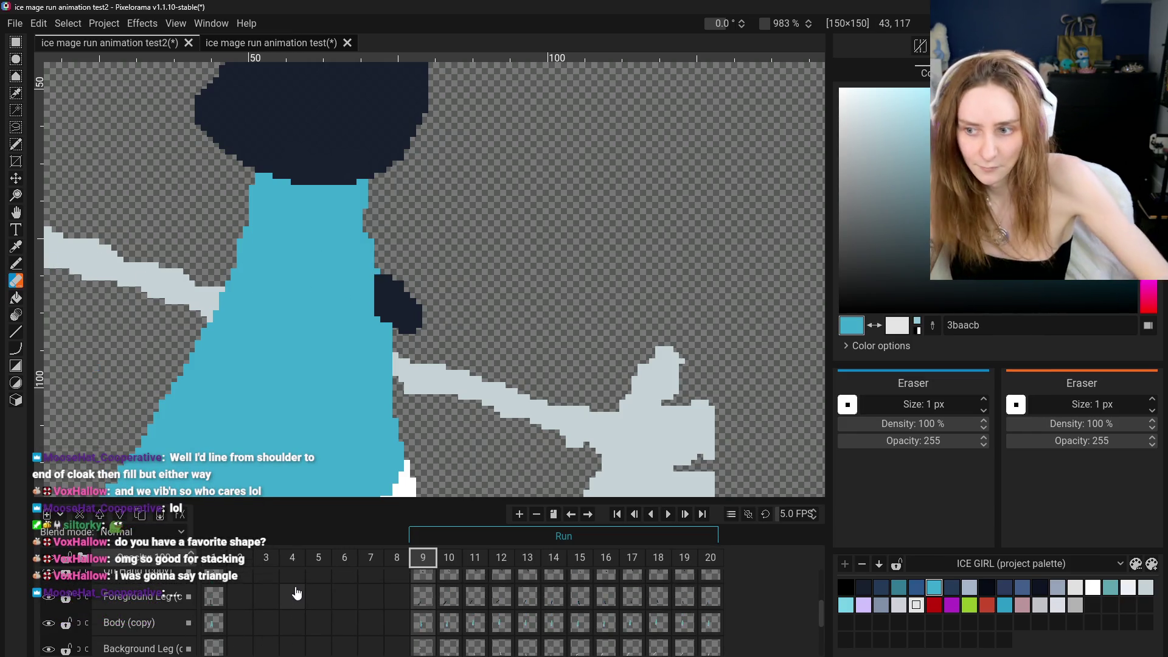
scroll(331, 614, "down", 1)
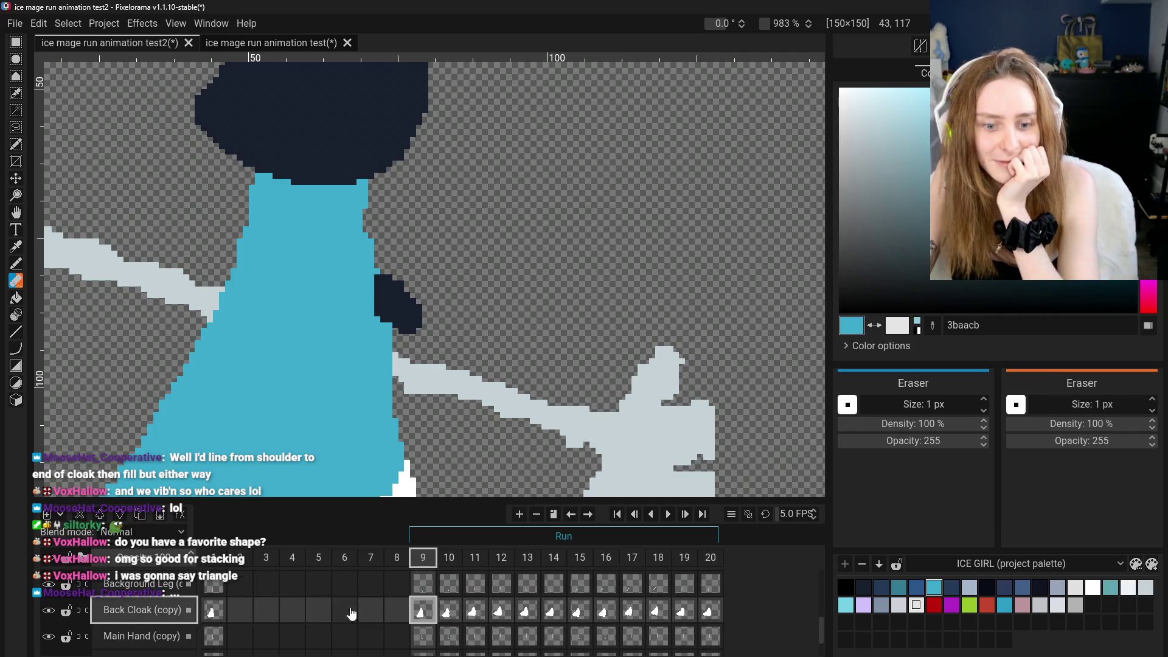
scroll(416, 612, "up", 3)
left_click(421, 587)
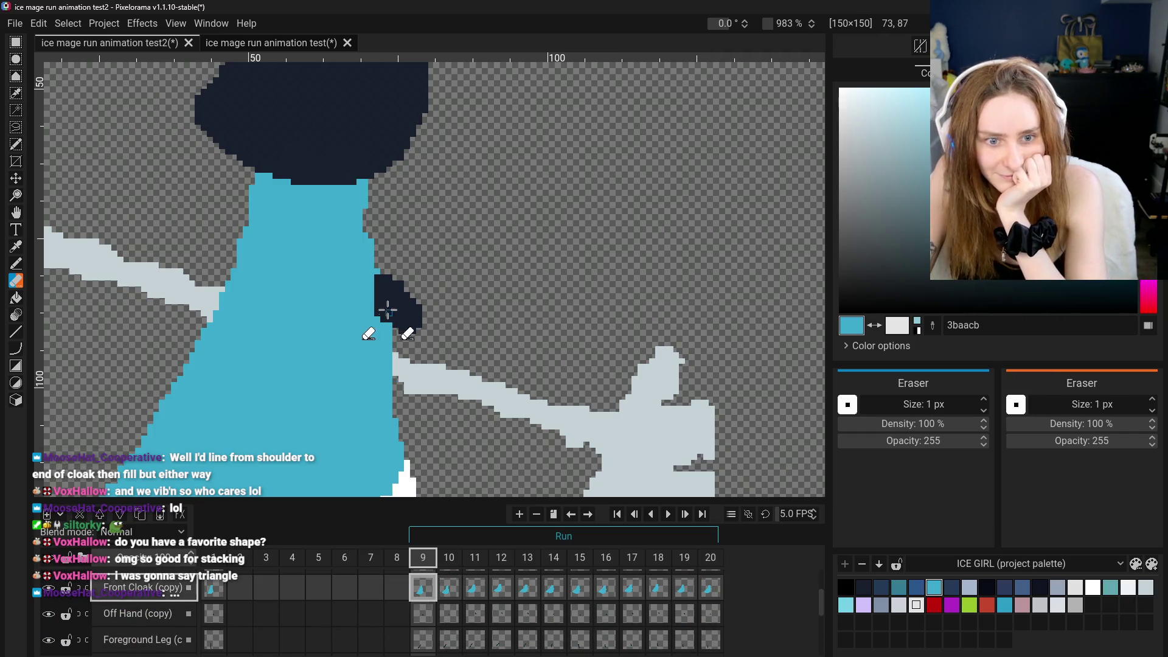
left_click_drag(384, 321, 397, 453)
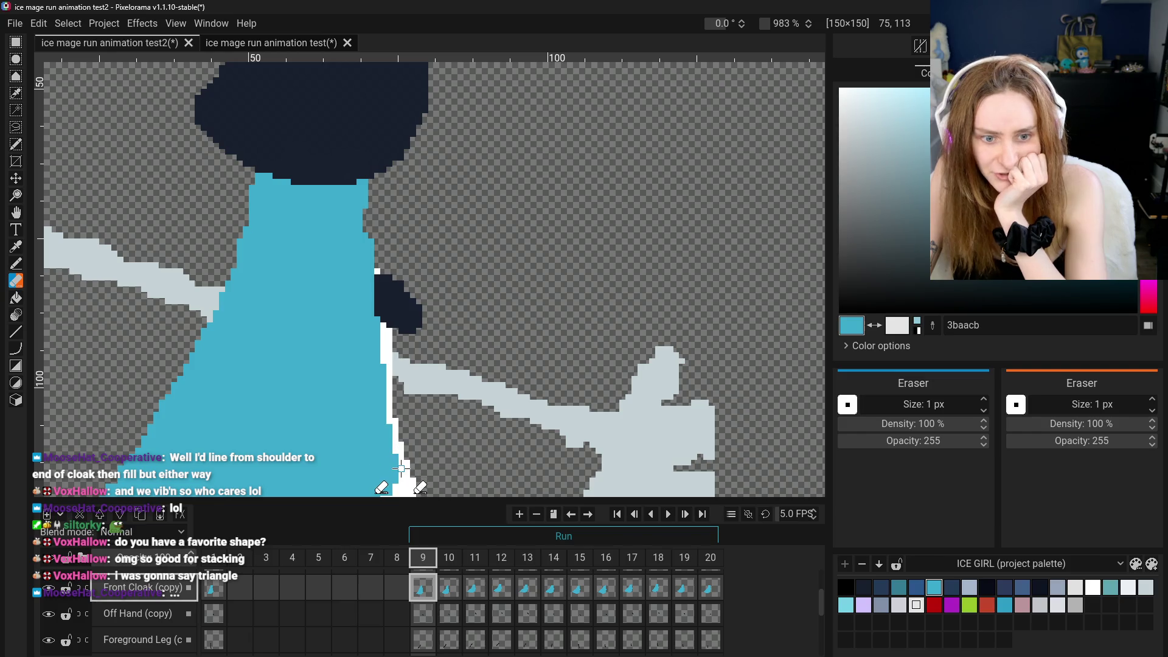
scroll(402, 462, "down", 4)
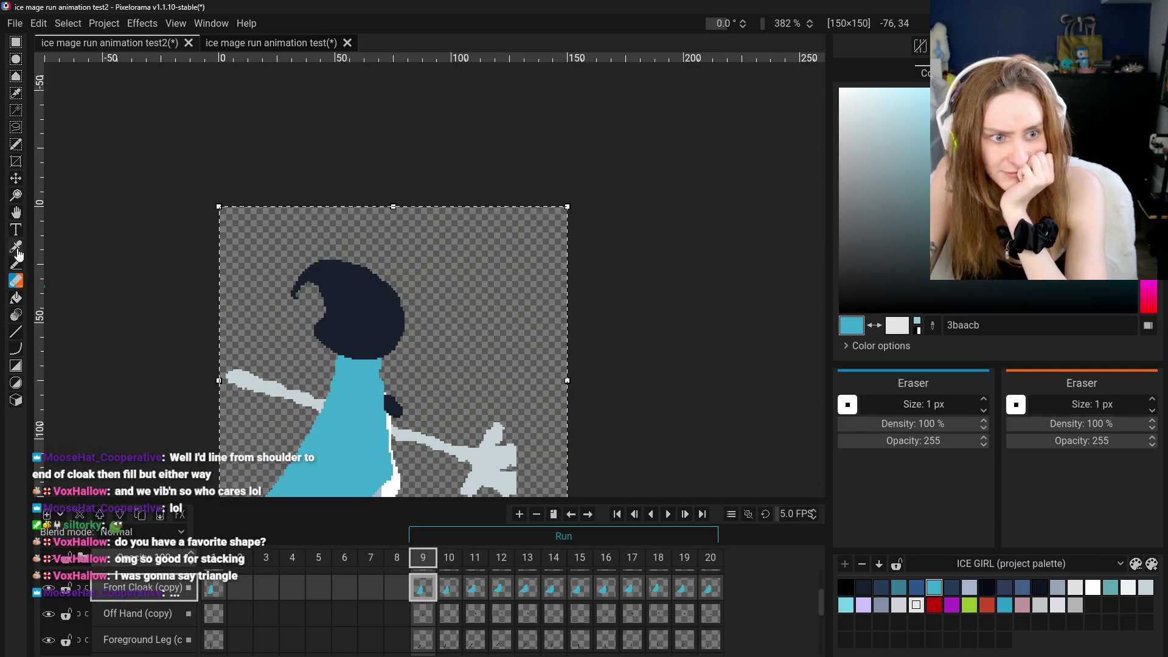
Center the whole sprite and flip between frames 8–11 to compare the run poses
left_click(16, 211)
left_click_drag(282, 344, 302, 260)
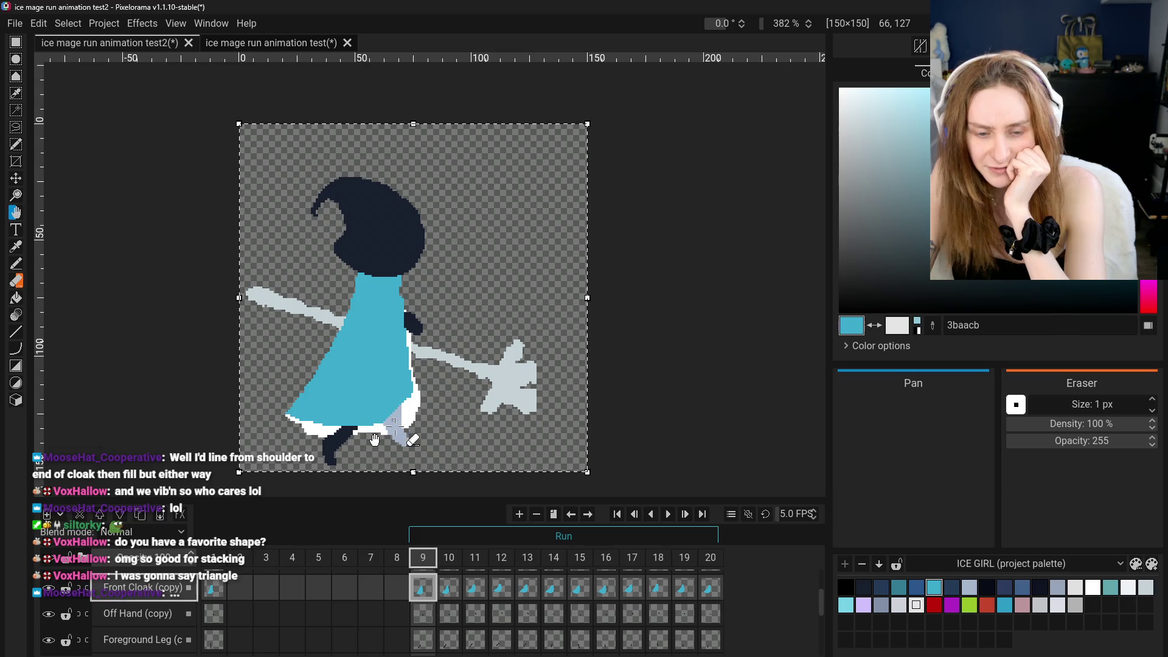
left_click(449, 589)
left_click(476, 589)
left_click(449, 589)
left_click(423, 589)
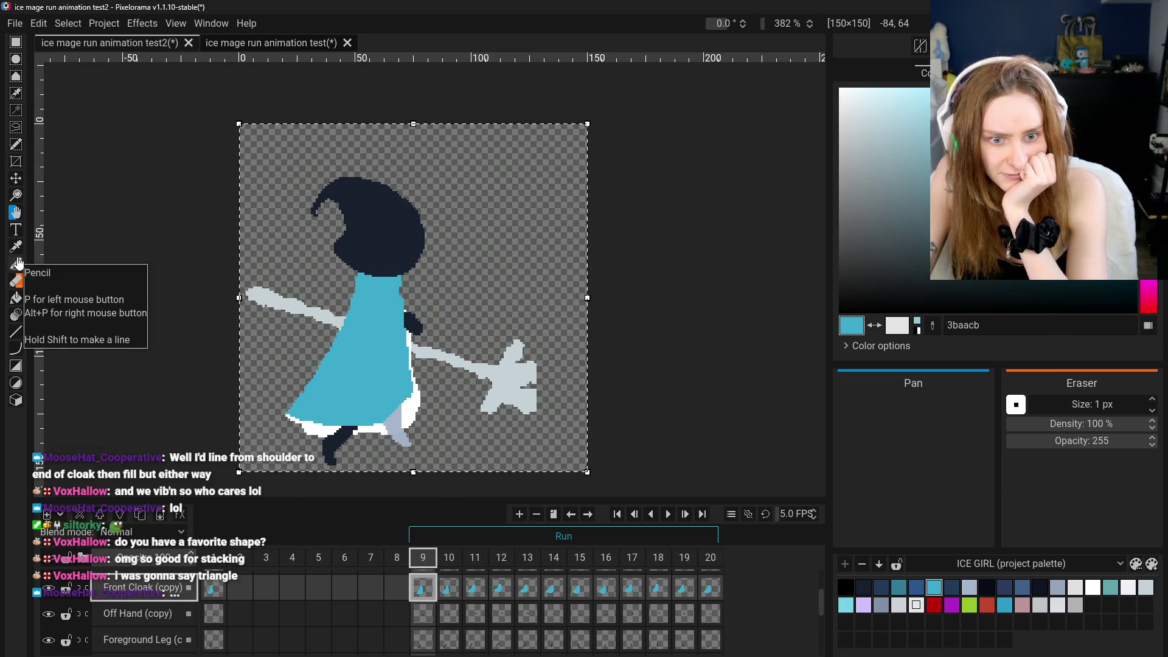
left_click(449, 589)
left_click(423, 588)
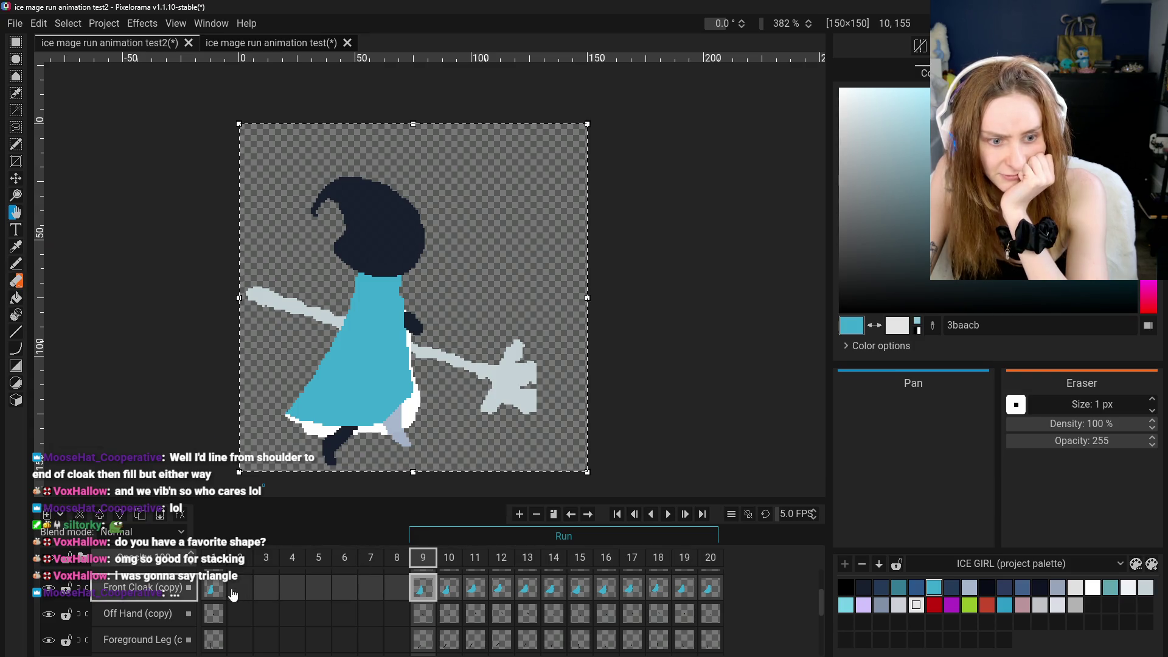
left_click(397, 589)
left_click(423, 589)
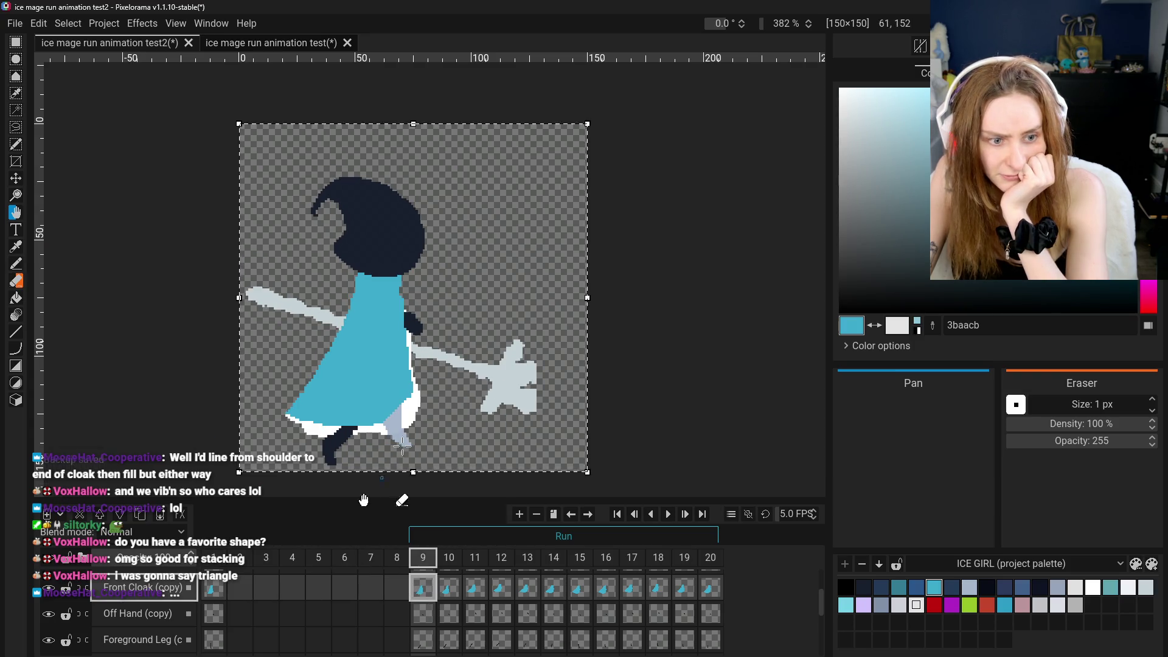
scroll(458, 377, "up", 4)
Select the Back Cloak (copy) layer and sample the cloak's white edge colour for the Pencil
left_click(16, 266)
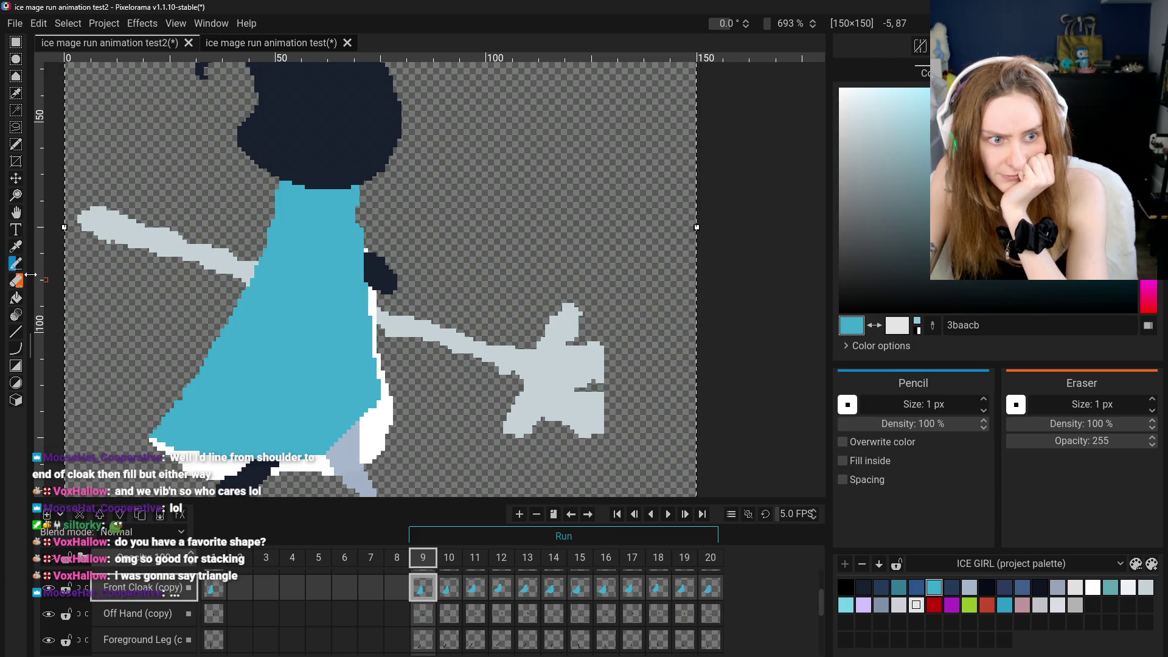
left_click(16, 280)
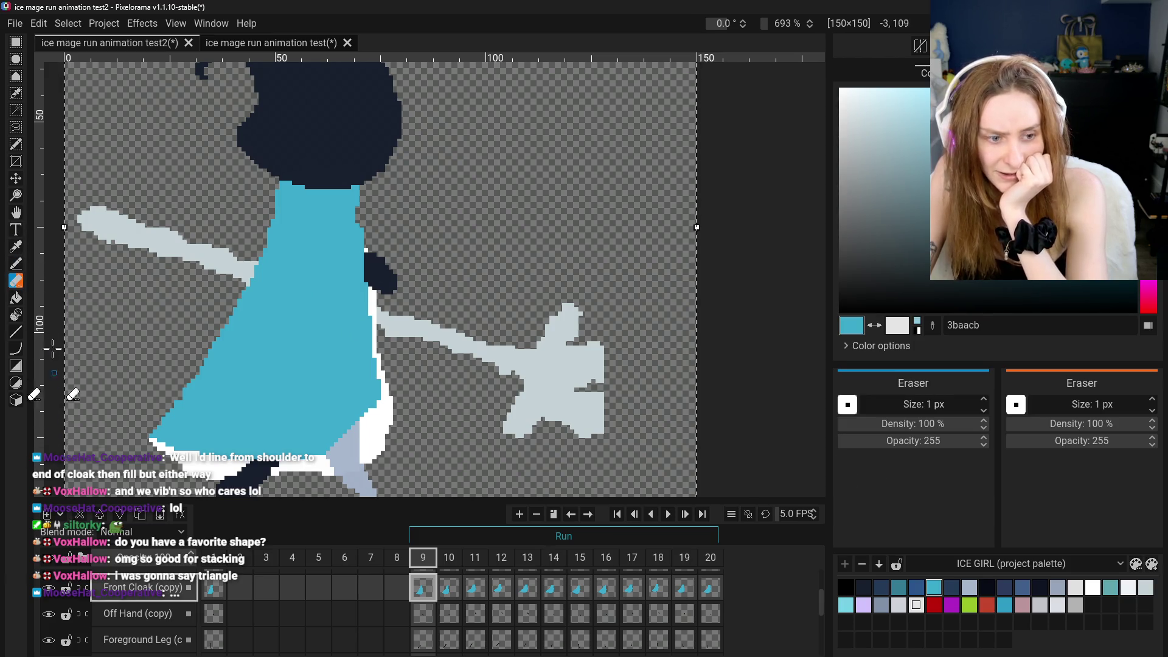
scroll(152, 632, "down", 2)
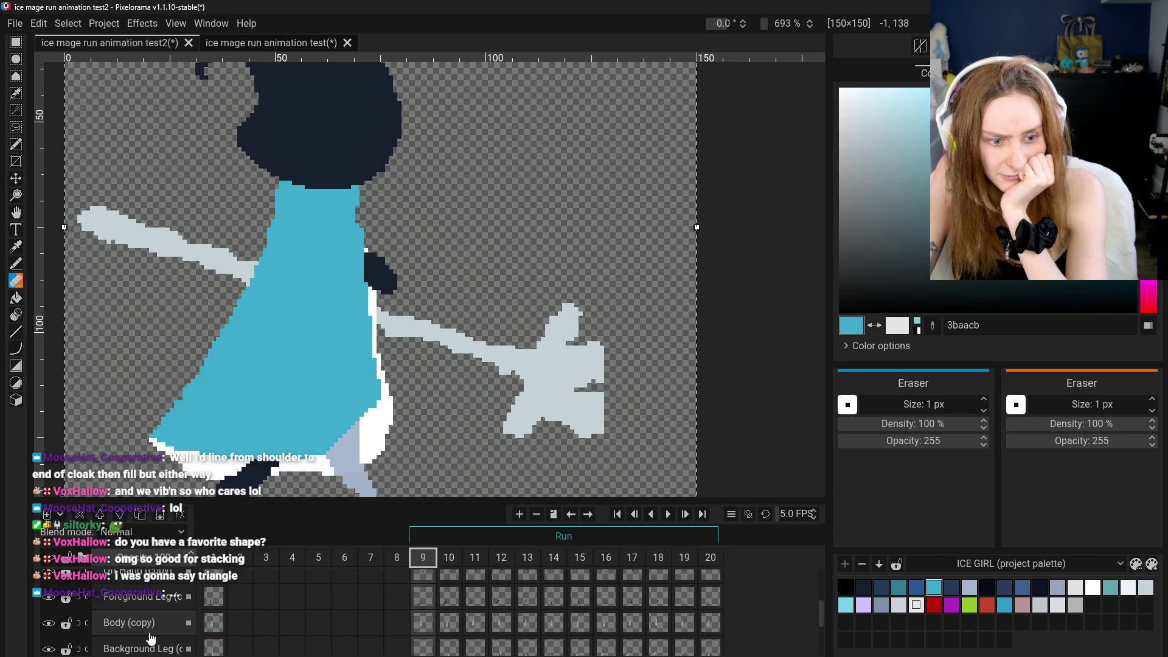
left_click(151, 648)
scroll(148, 636, "down", 1)
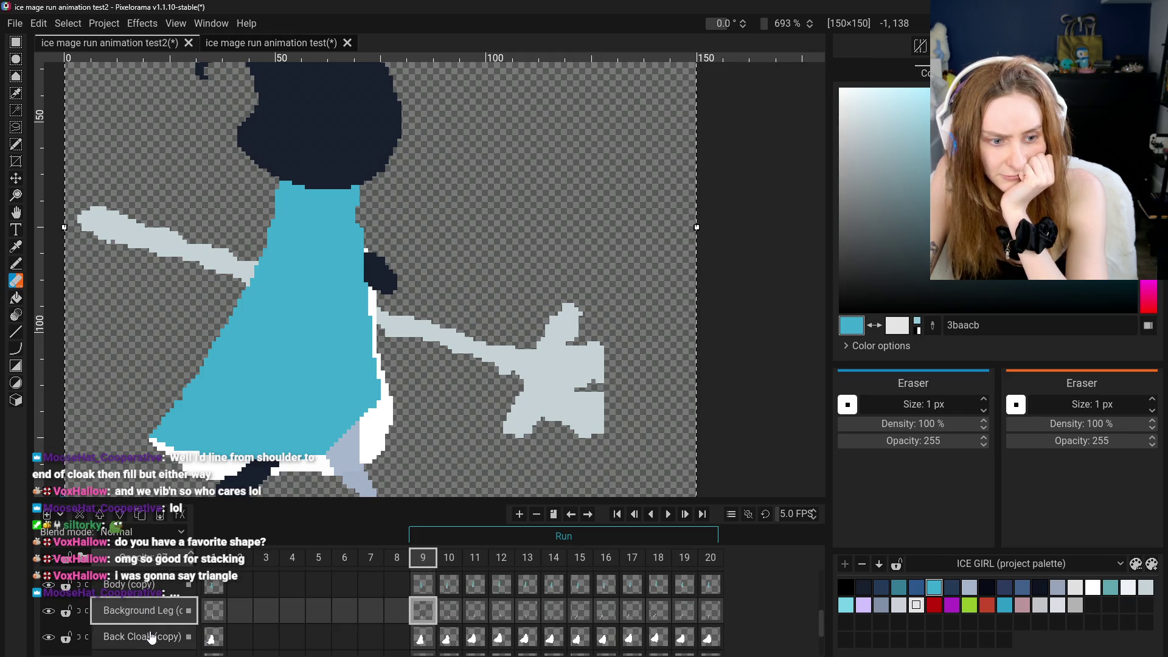
left_click(148, 636)
left_click(17, 264)
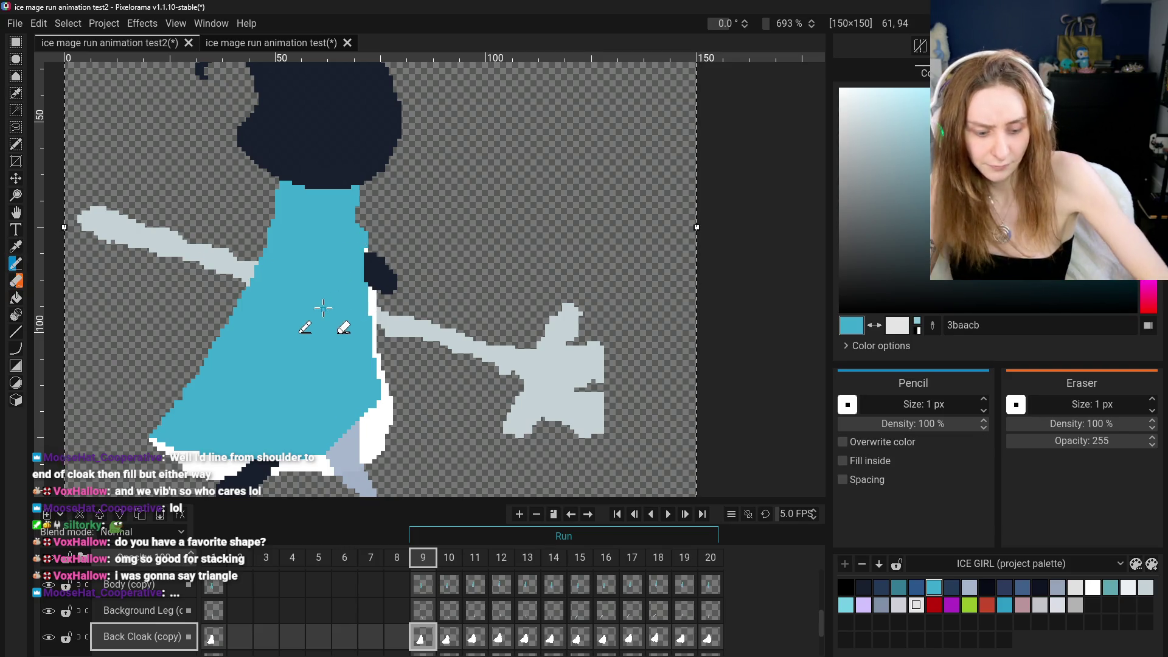
key("o")
left_click(373, 300)
key("b")
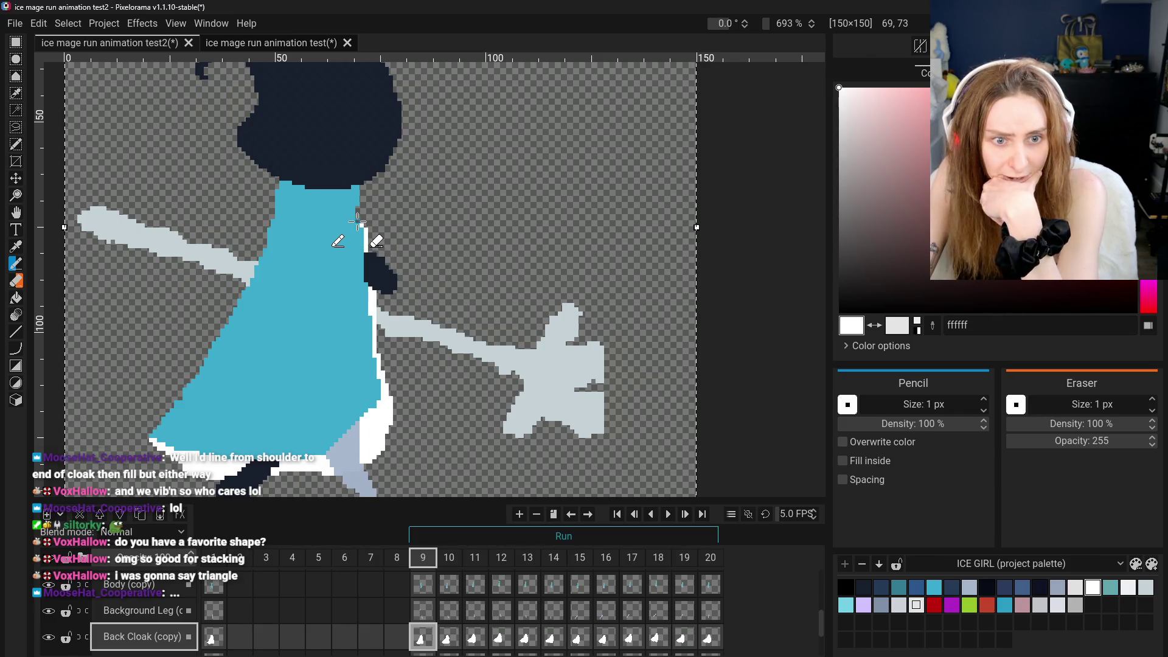
Undo a bad white stroke and move to frame 10 of the back cloak
key("ctrl+z")
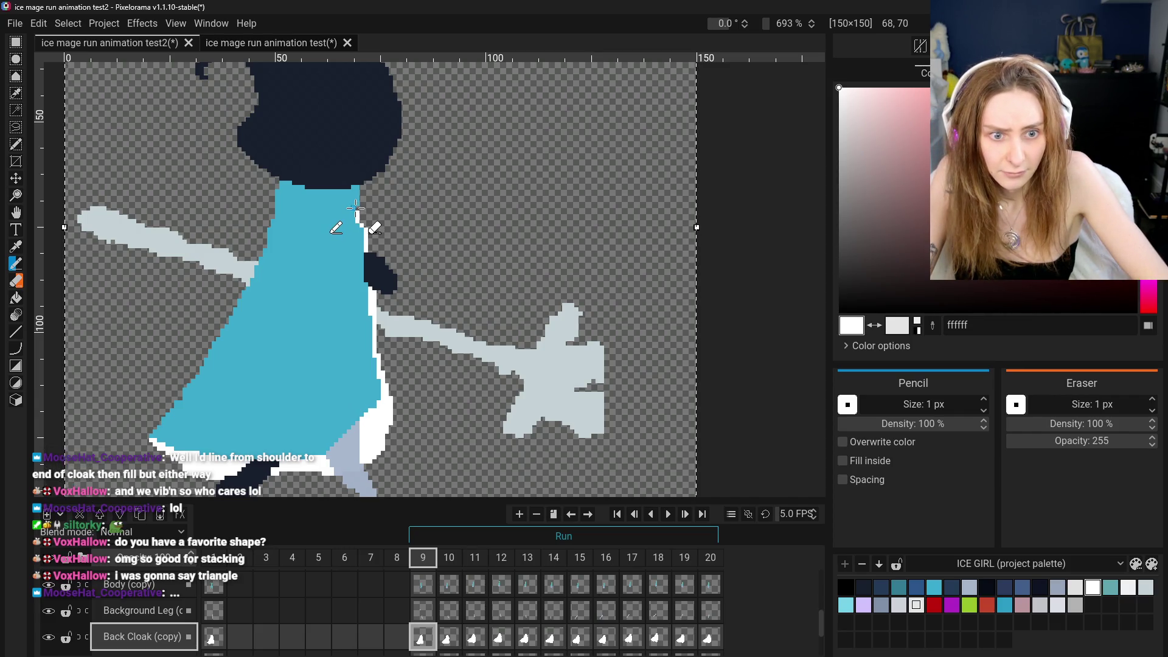
scroll(377, 218, "down", 5)
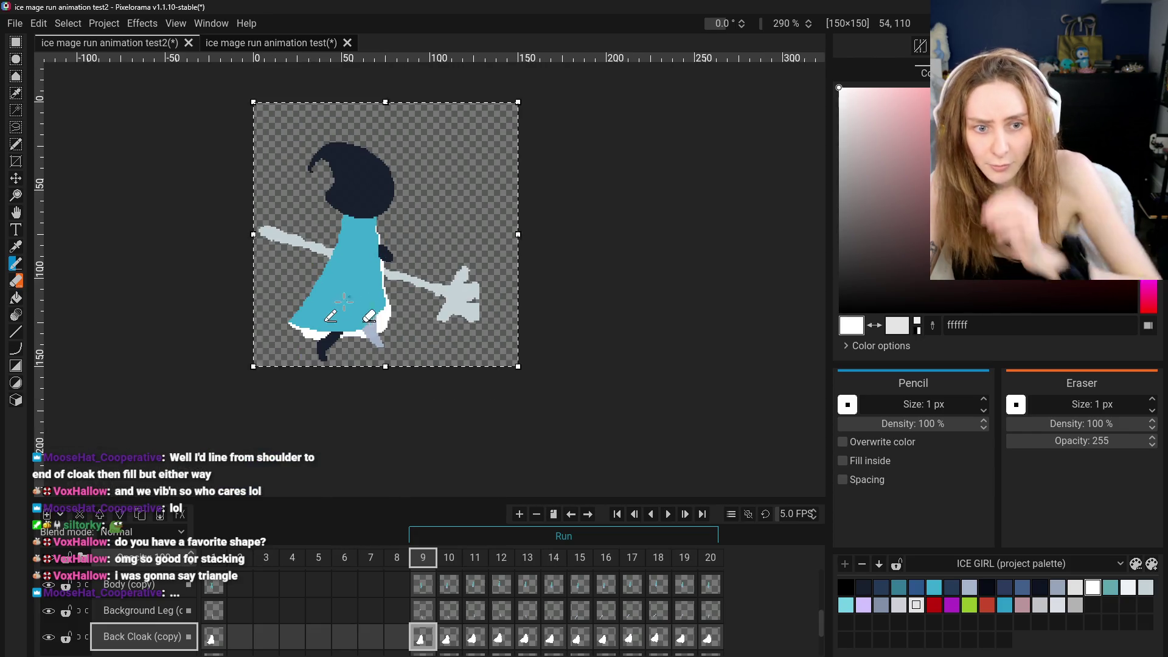
left_click(448, 637)
left_click(475, 638)
left_click(418, 642)
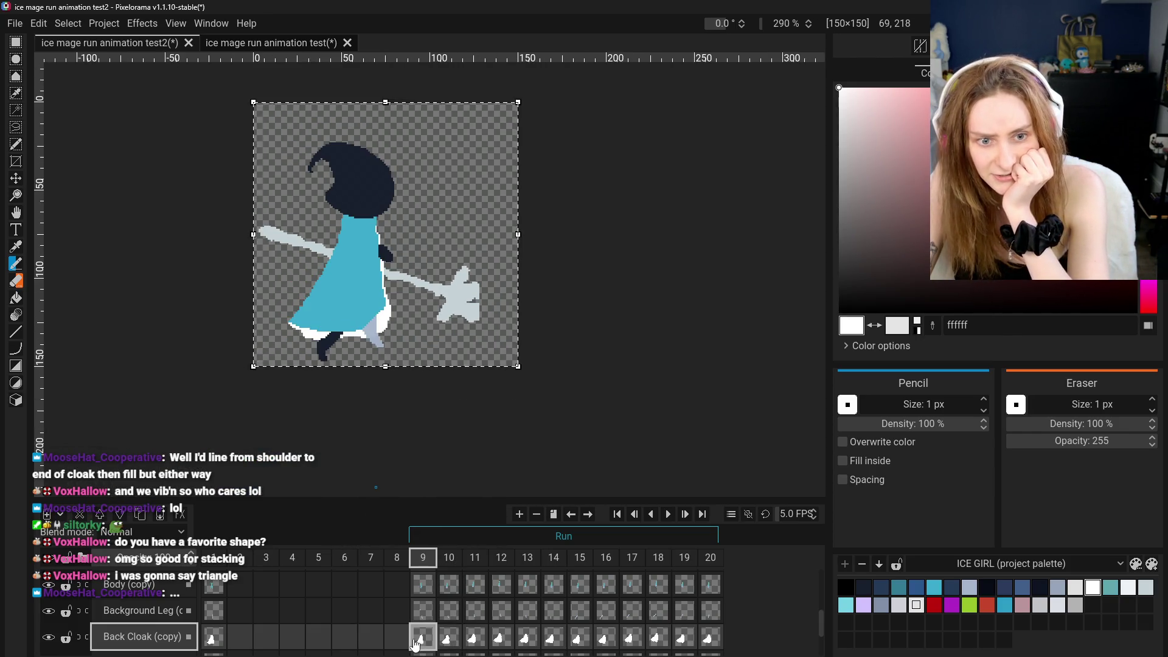
left_click(449, 638)
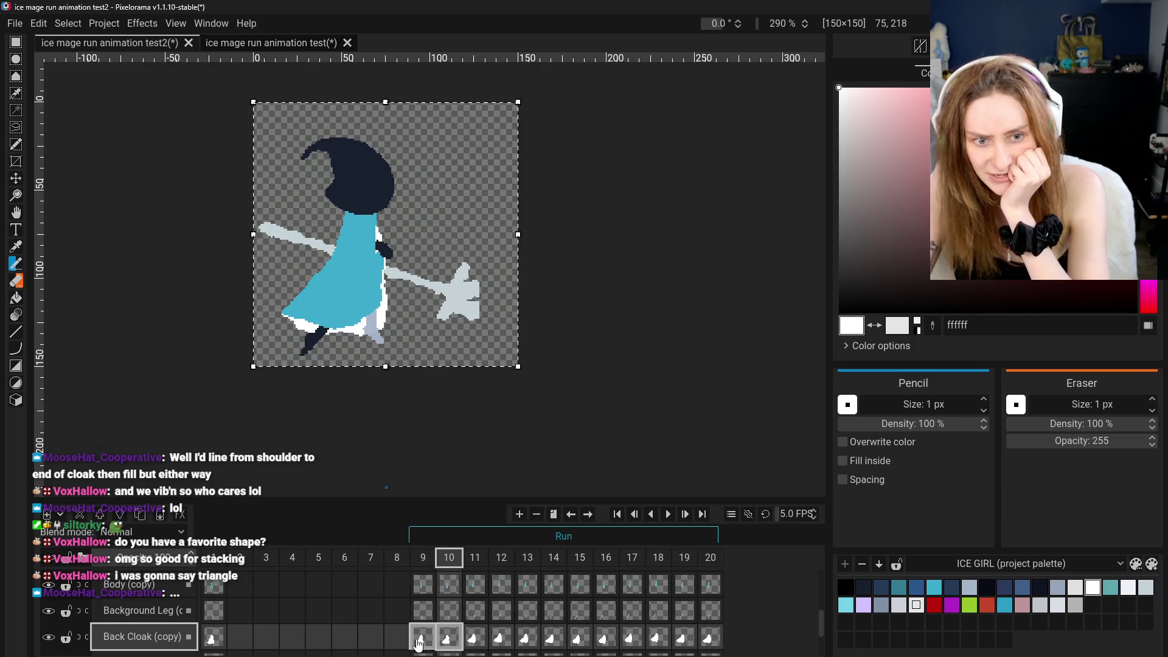
Toggle repeatedly between frames 9 and 10 to compare the back cloak's white edges
scroll(372, 308, "up", 3)
scroll(372, 307, "up", 1)
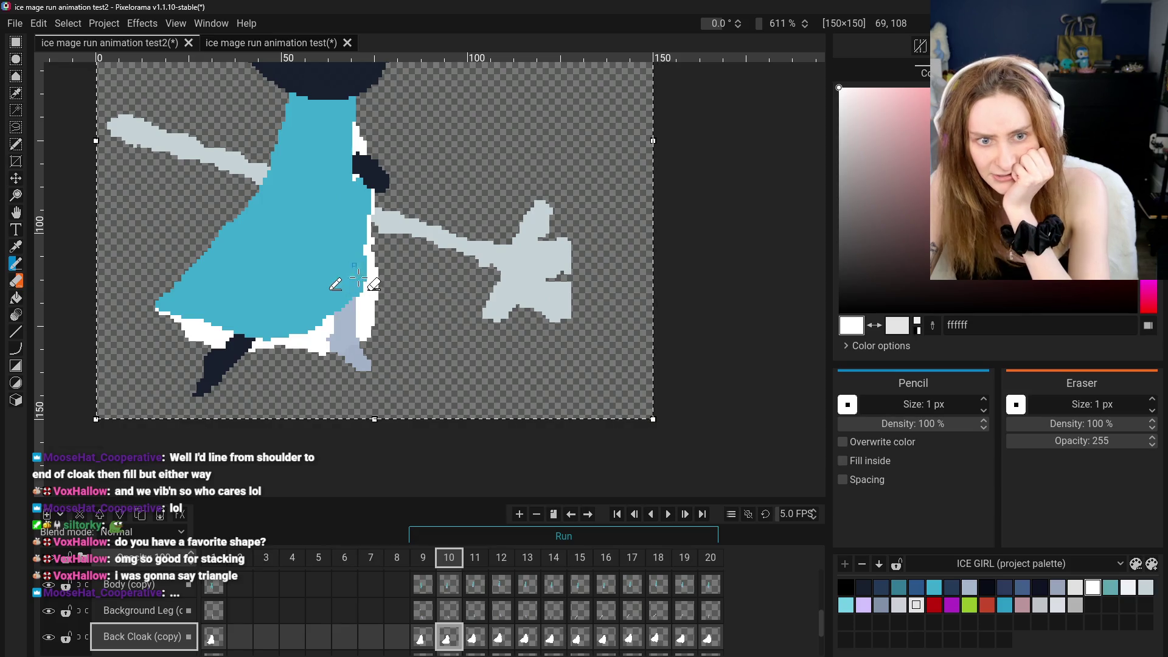
left_click(420, 637)
left_click(449, 647)
left_click(422, 646)
left_click(447, 645)
left_click(425, 645)
left_click(449, 644)
left_click(430, 645)
left_click(448, 644)
left_click(424, 643)
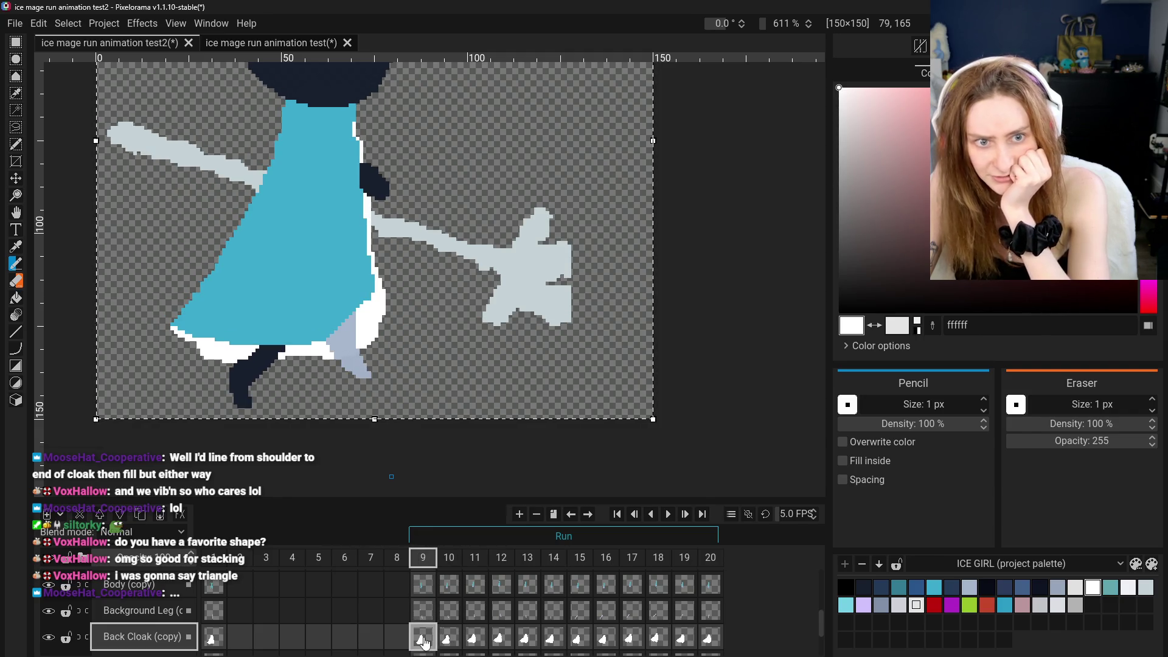
left_click(449, 645)
left_click(421, 643)
left_click(447, 644)
left_click(423, 640)
left_click(451, 639)
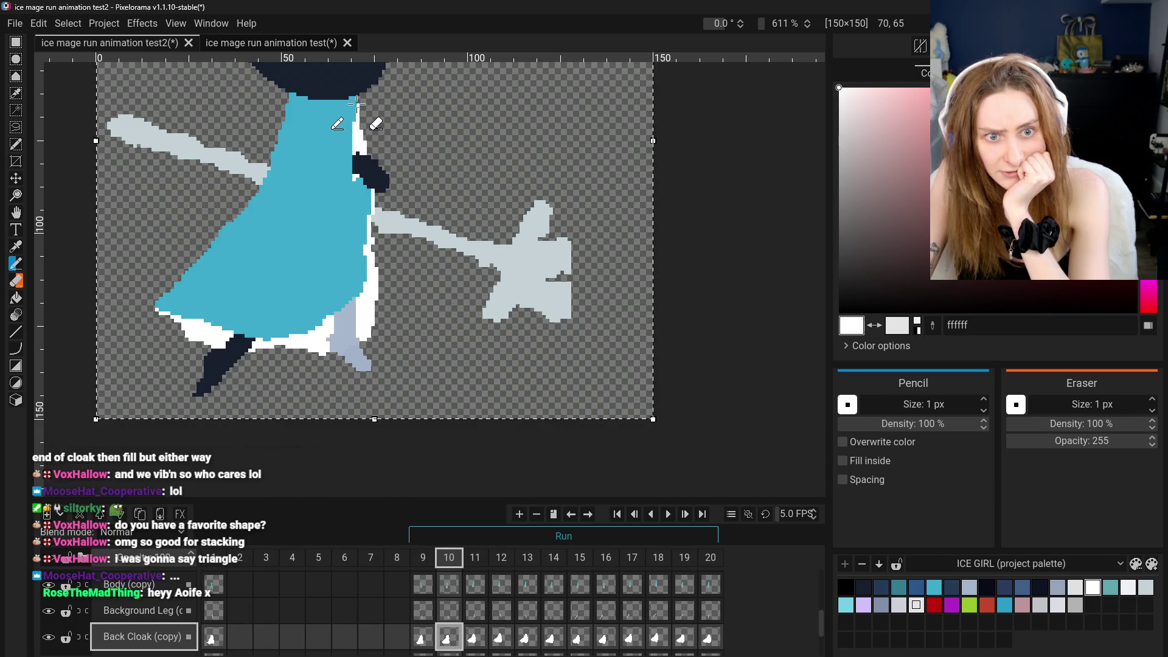
left_click(432, 630)
left_click(448, 639)
left_click(429, 637)
left_click(449, 638)
left_click(429, 638)
left_click(448, 645)
left_click(424, 640)
left_click(448, 639)
Touch up frame 10's white cloak edge with Eraser and Pencil, checking against frame 9
left_click(16, 280)
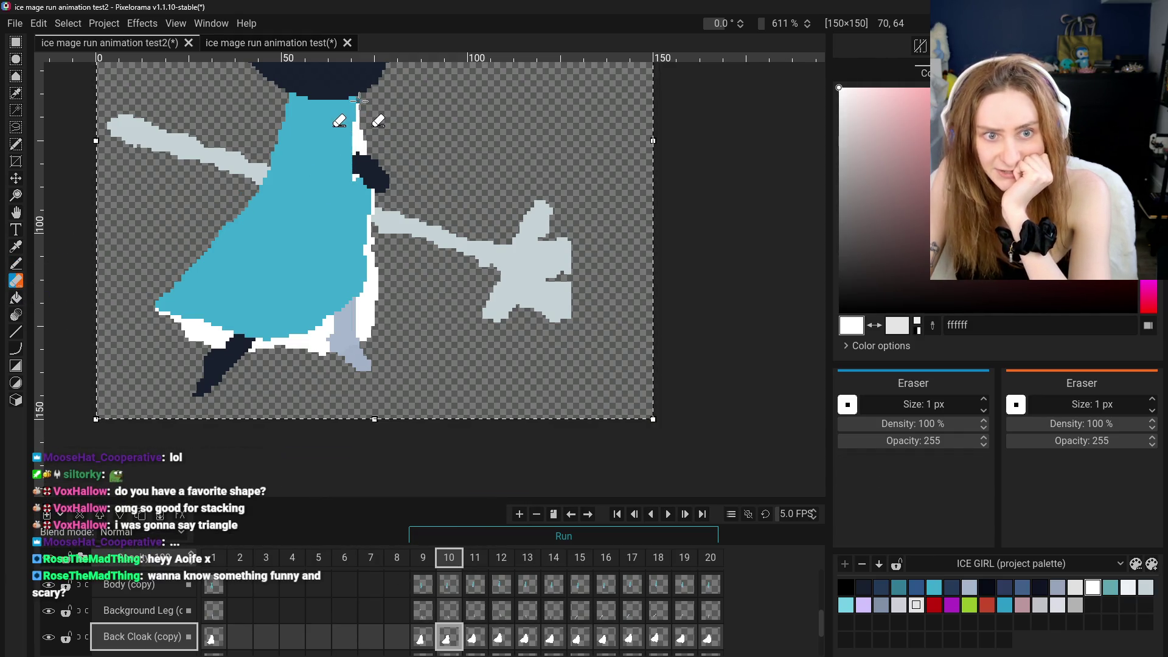
left_click(16, 263)
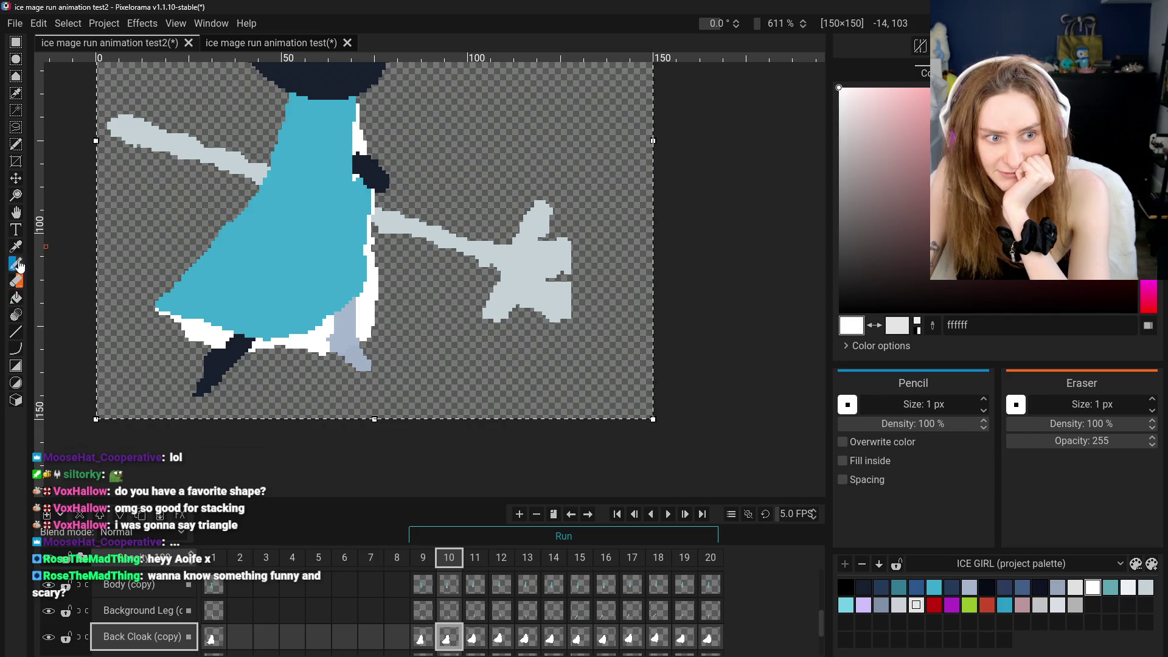
left_click(424, 643)
left_click(455, 639)
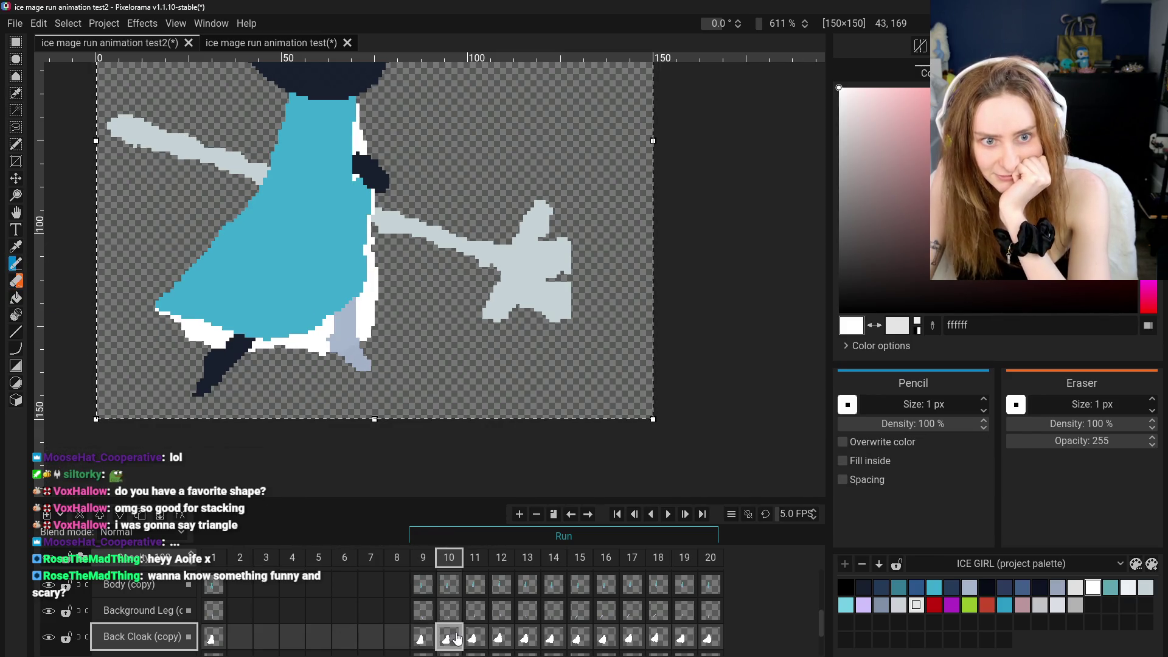
left_click(423, 638)
left_click(449, 637)
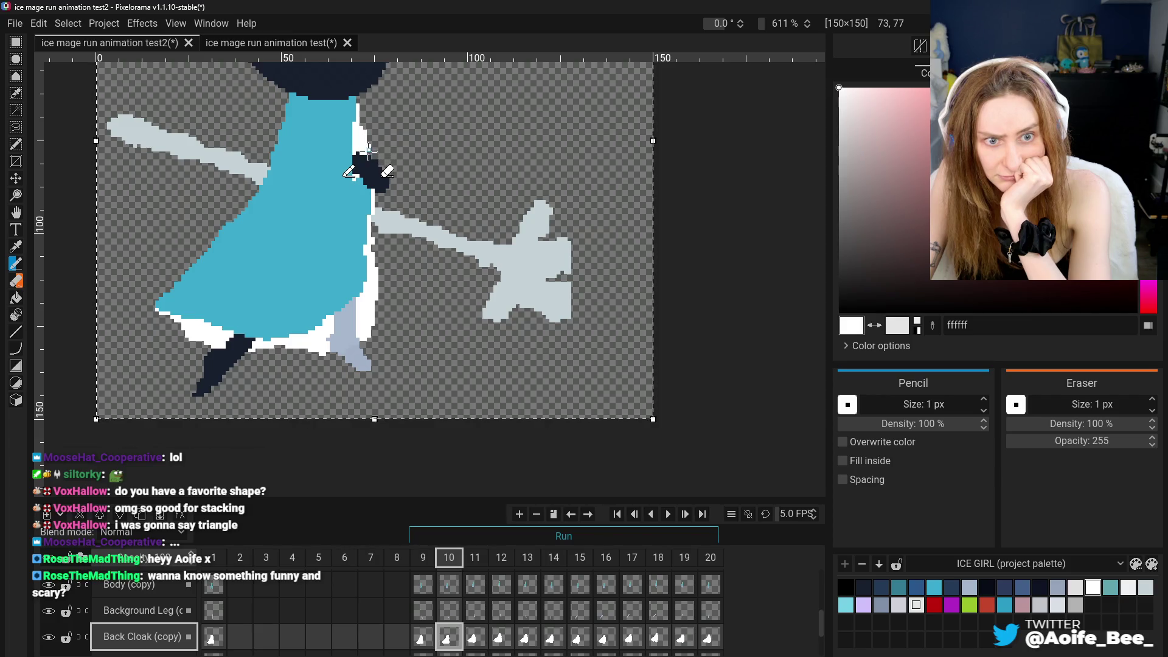
left_click(420, 636)
left_click(447, 636)
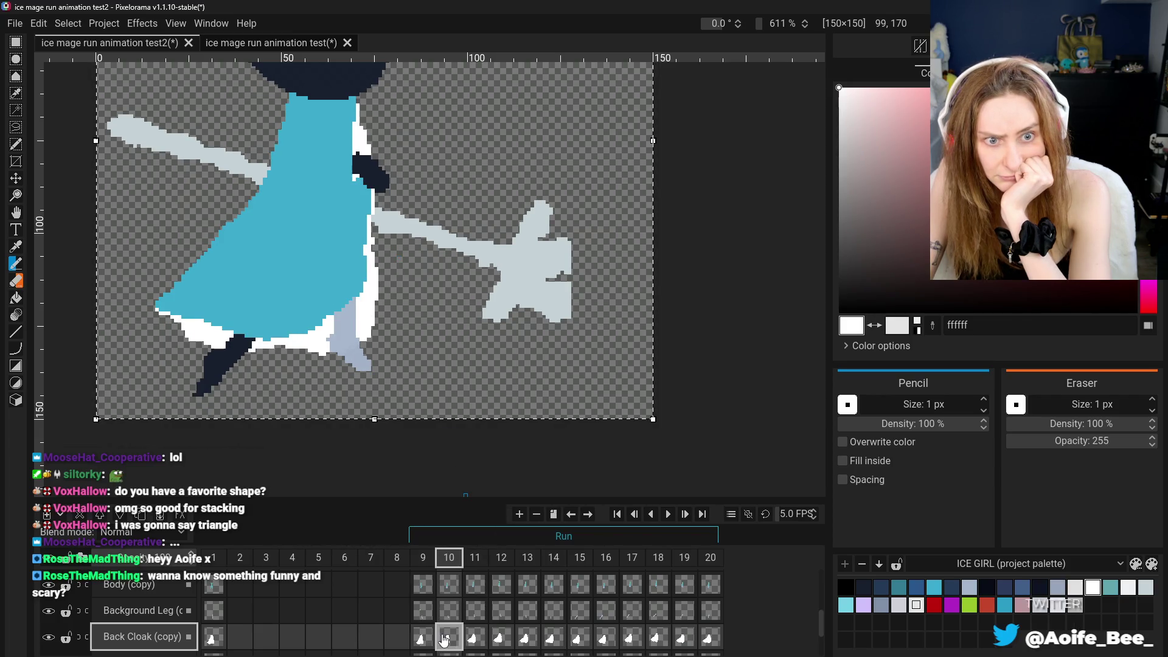
key("ctrl+Left")
left_click(447, 637)
key("ctrl+Left")
left_click(447, 636)
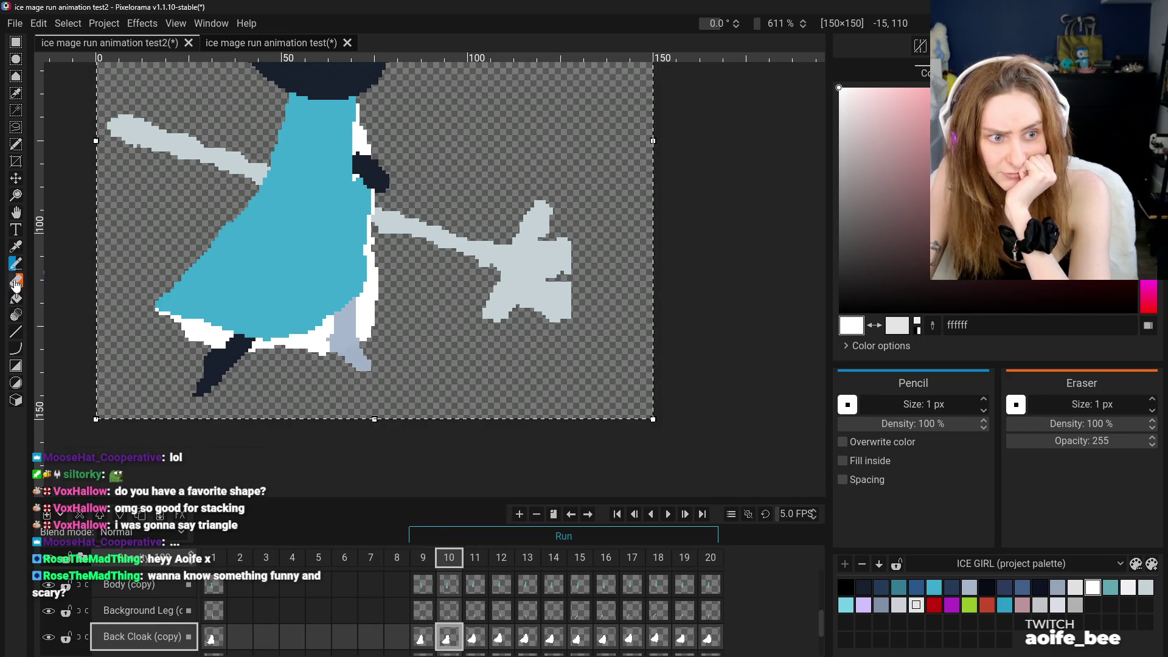
Erase more stray edge pixels on frame 10, then undo the last stroke
left_click(16, 281)
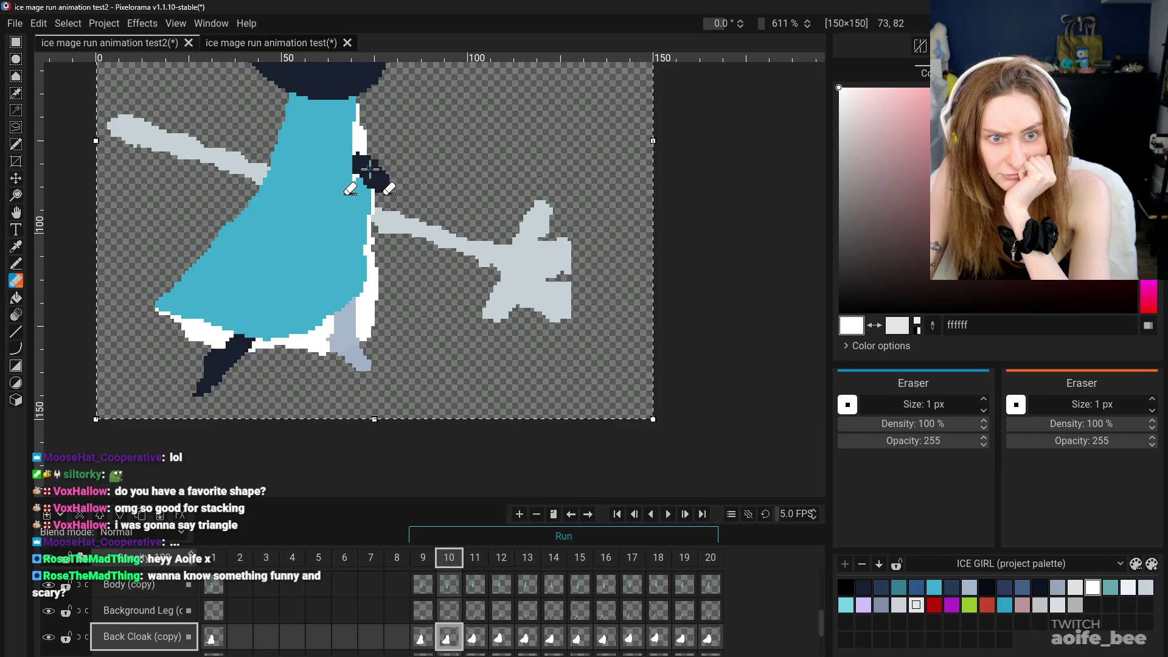
left_click(422, 637)
left_click(448, 636)
left_click(16, 263)
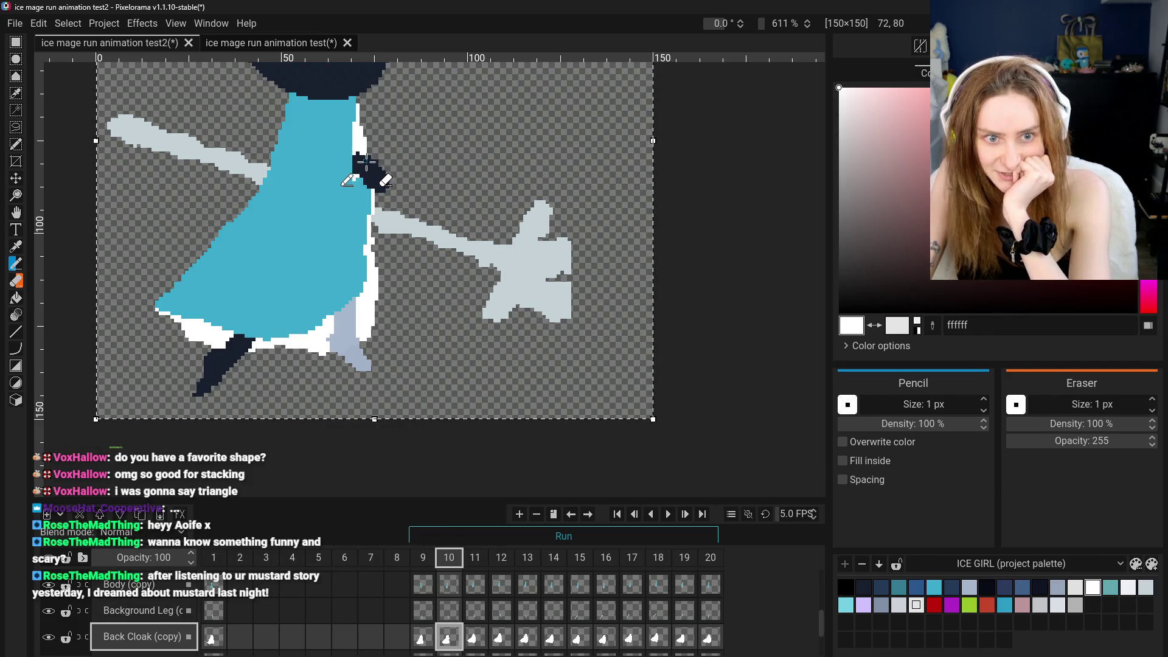
left_click(423, 637)
left_click(448, 636)
left_click(426, 645)
left_click(448, 639)
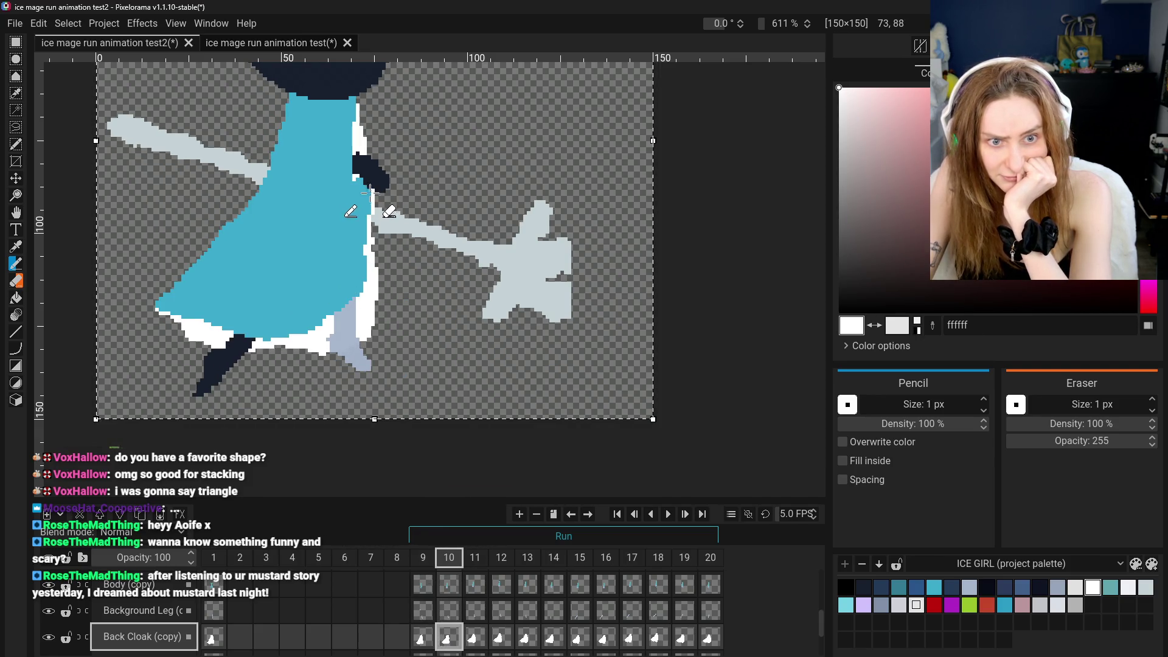
left_click(17, 281)
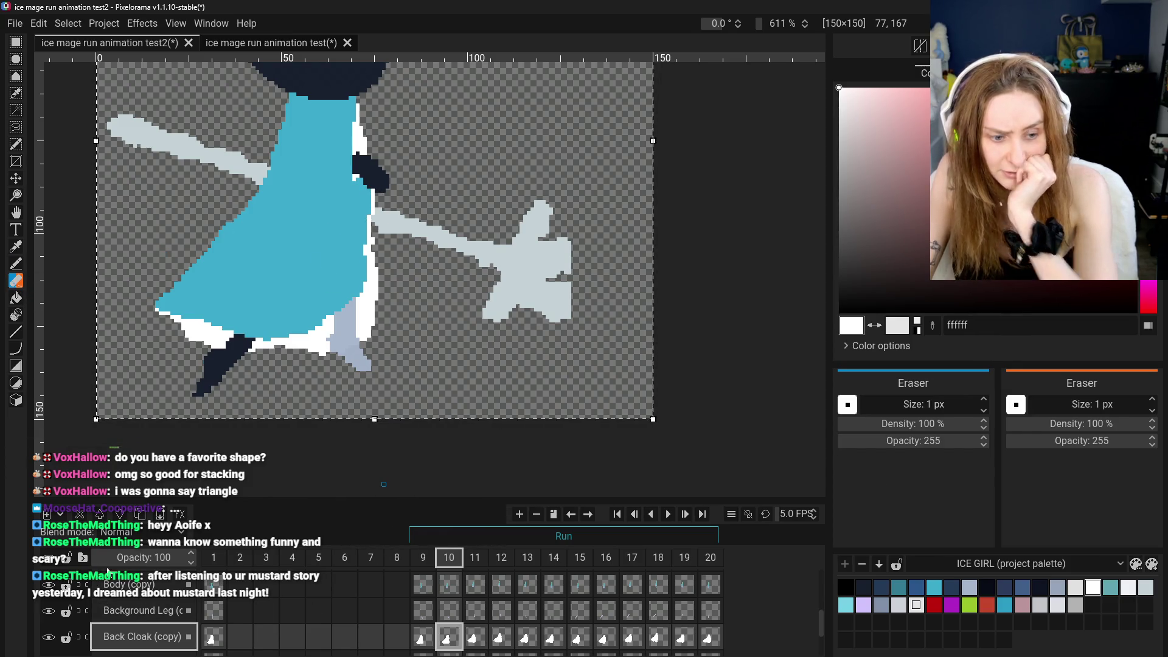
key("ctrl+z")
scroll(102, 620, "up", 5)
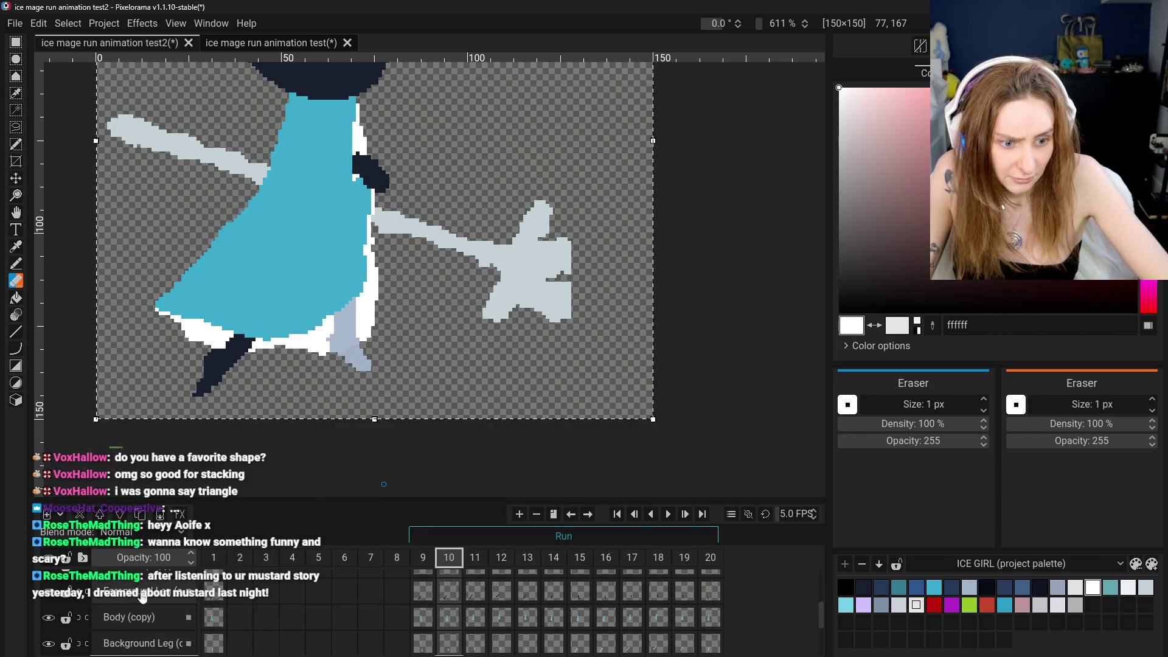
scroll(140, 603, "down", 5)
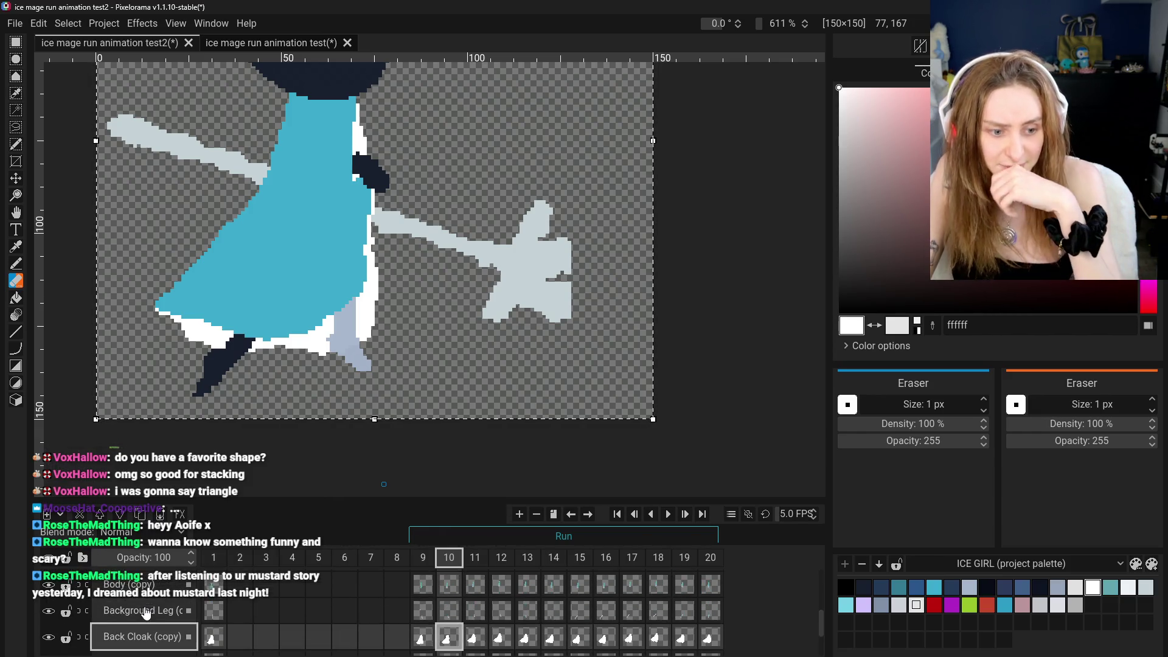
left_click(134, 590)
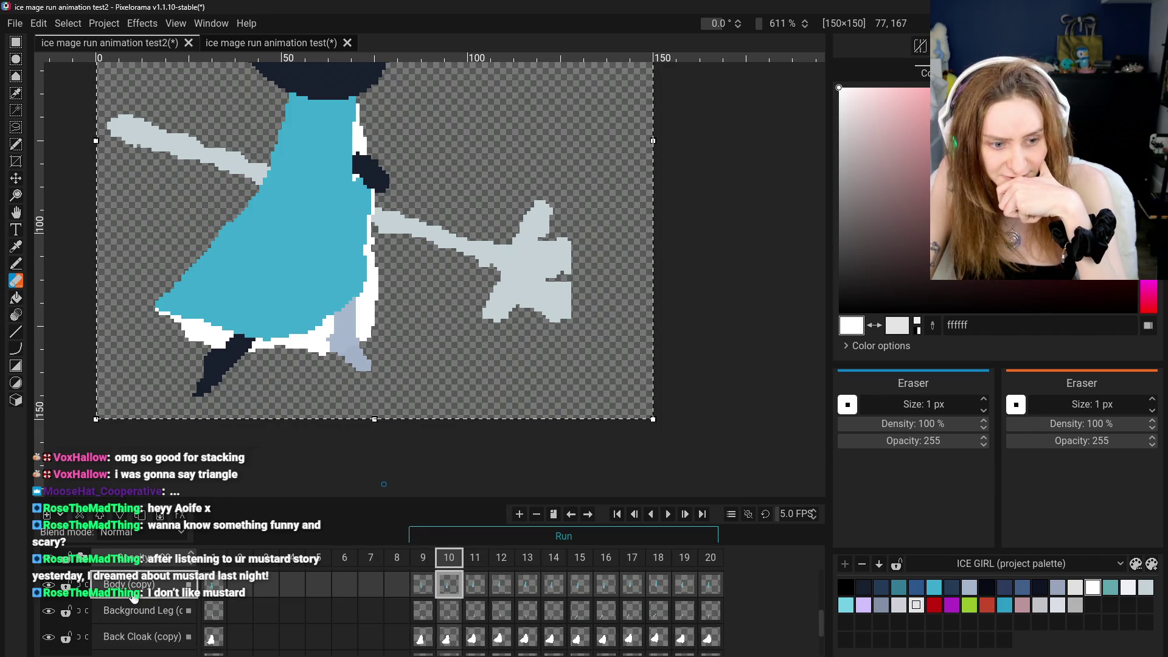
scroll(133, 594, "up", 2)
scroll(132, 593, "down", 3)
scroll(133, 595, "up", 2)
scroll(134, 600, "up", 3)
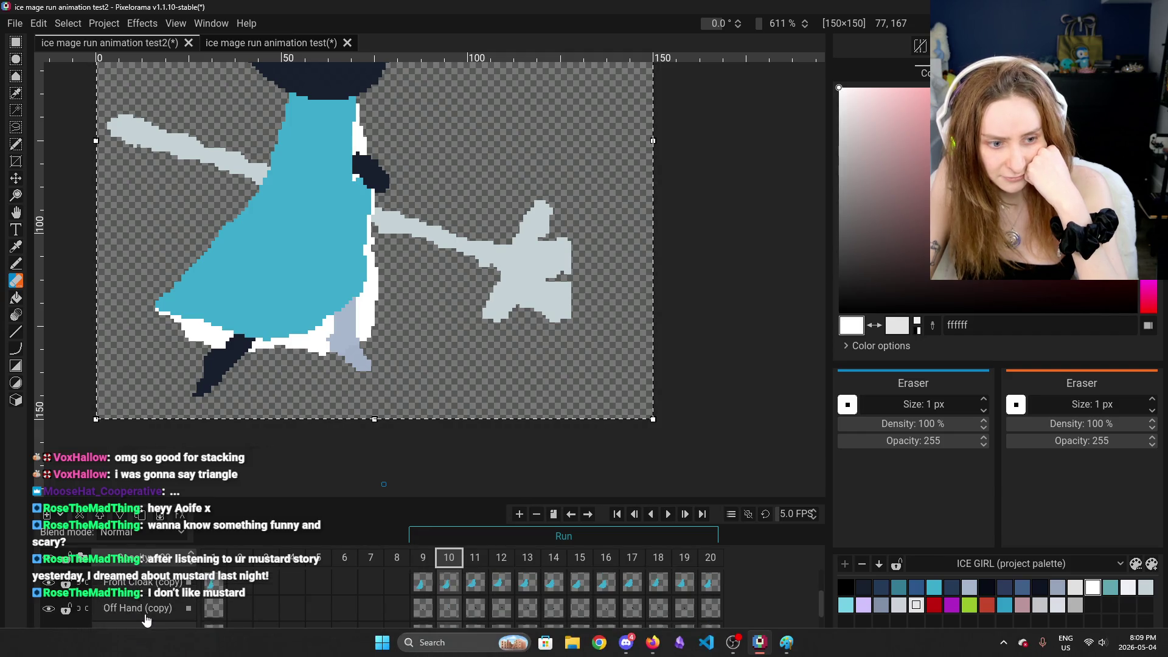
scroll(130, 606, "down", 1)
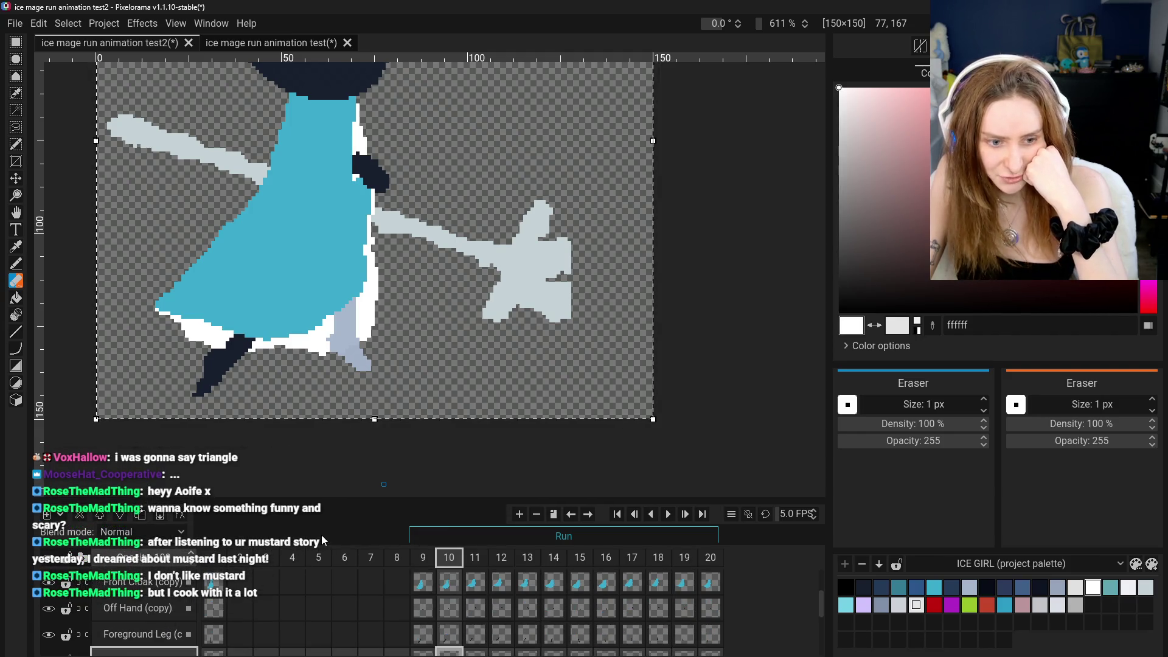
left_click_drag(429, 500, 429, 464)
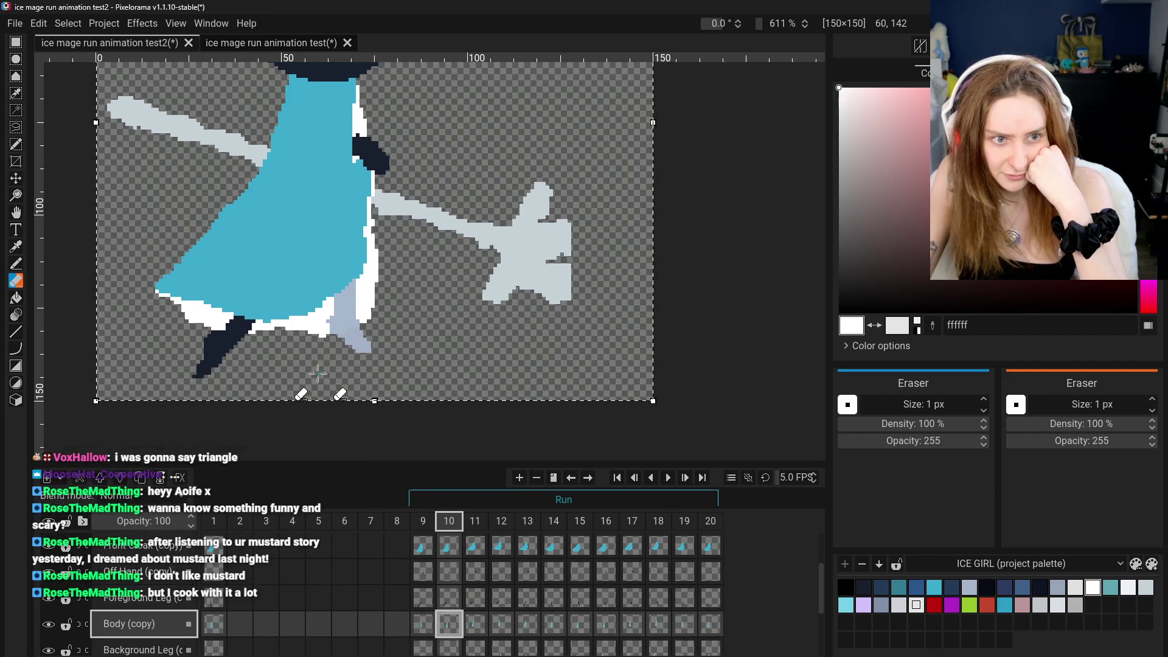
scroll(146, 377, "up", 1)
scroll(146, 599, "up", 2)
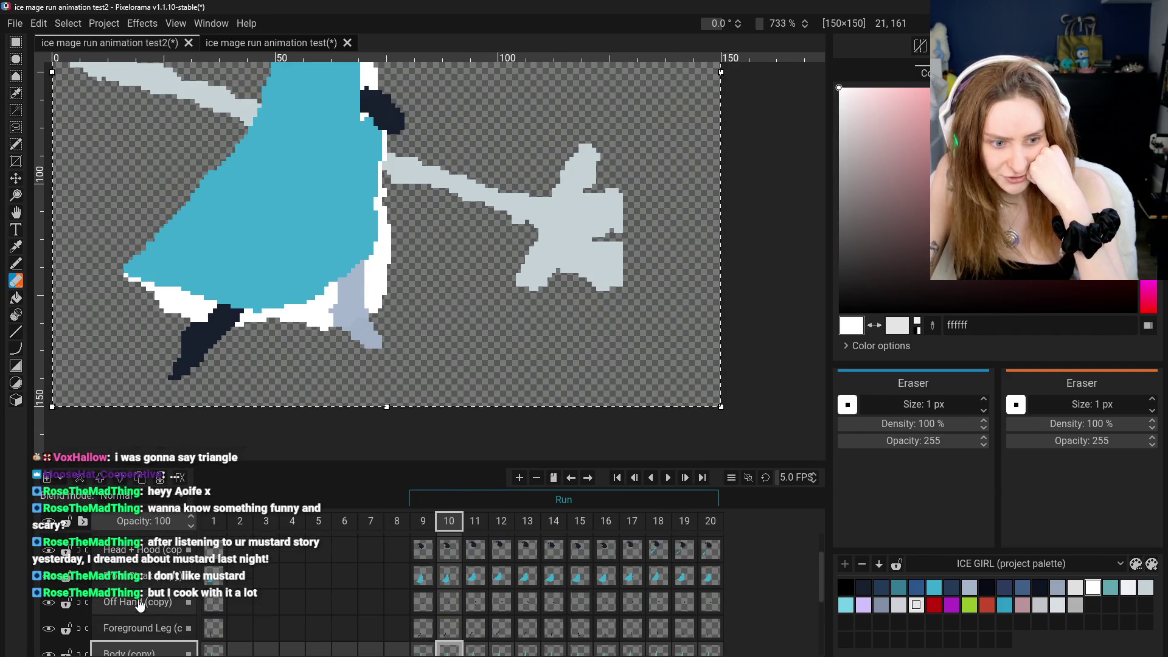
left_click(146, 559)
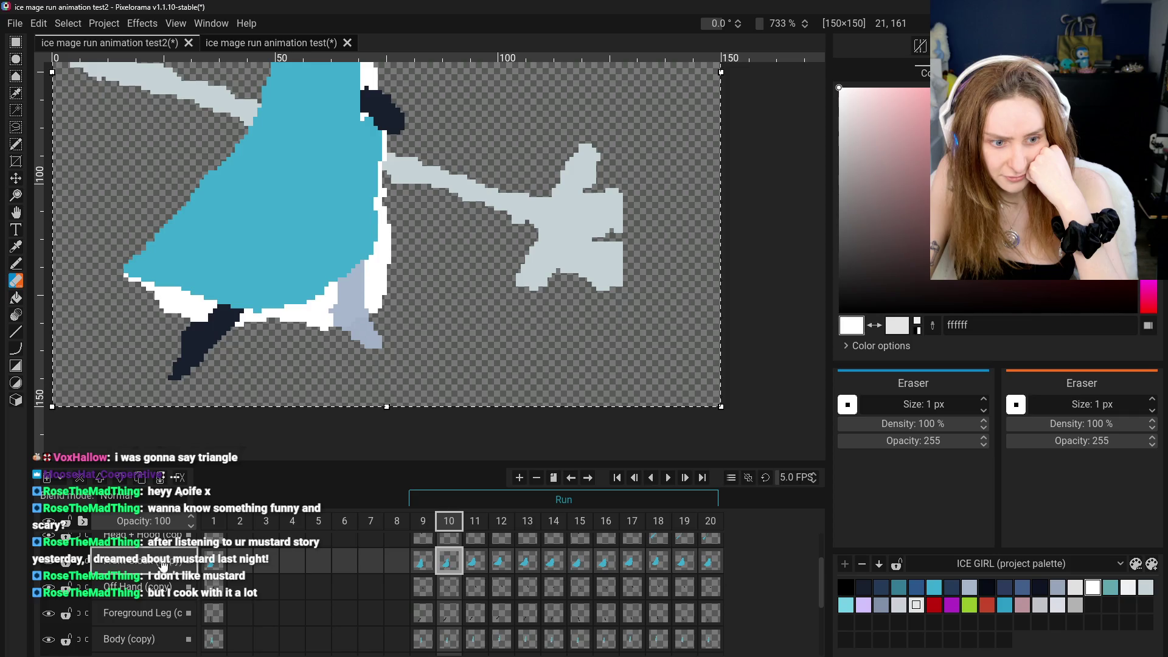
left_click(16, 263)
left_click_drag(16, 213, 46, 352)
left_click(16, 281)
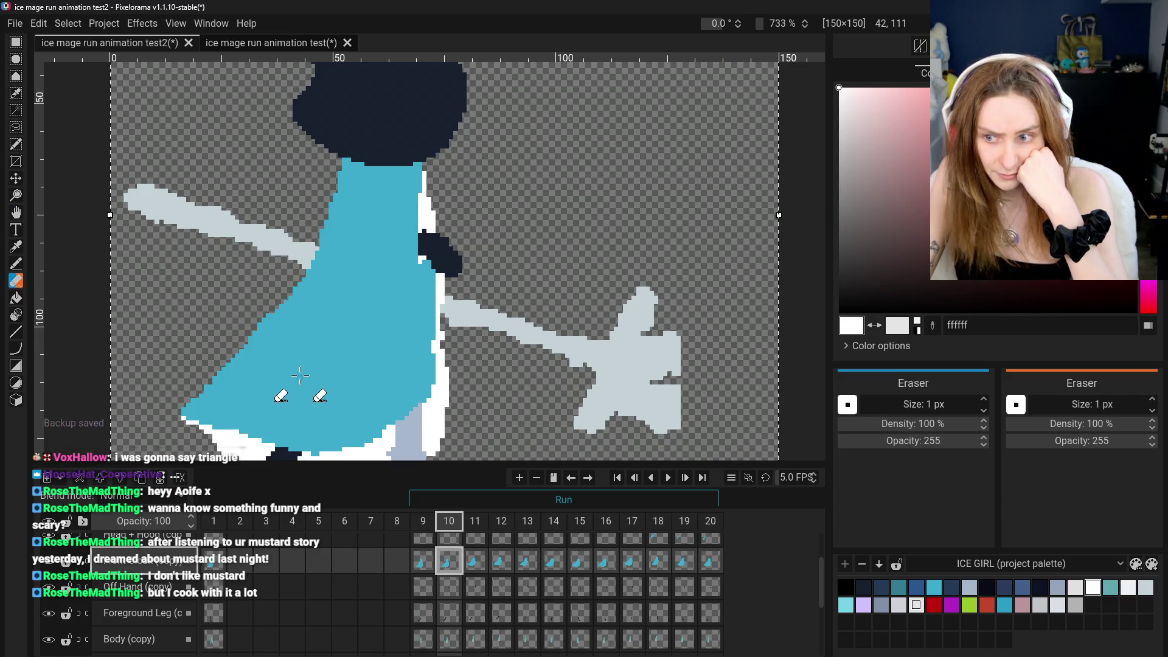
left_click(16, 266)
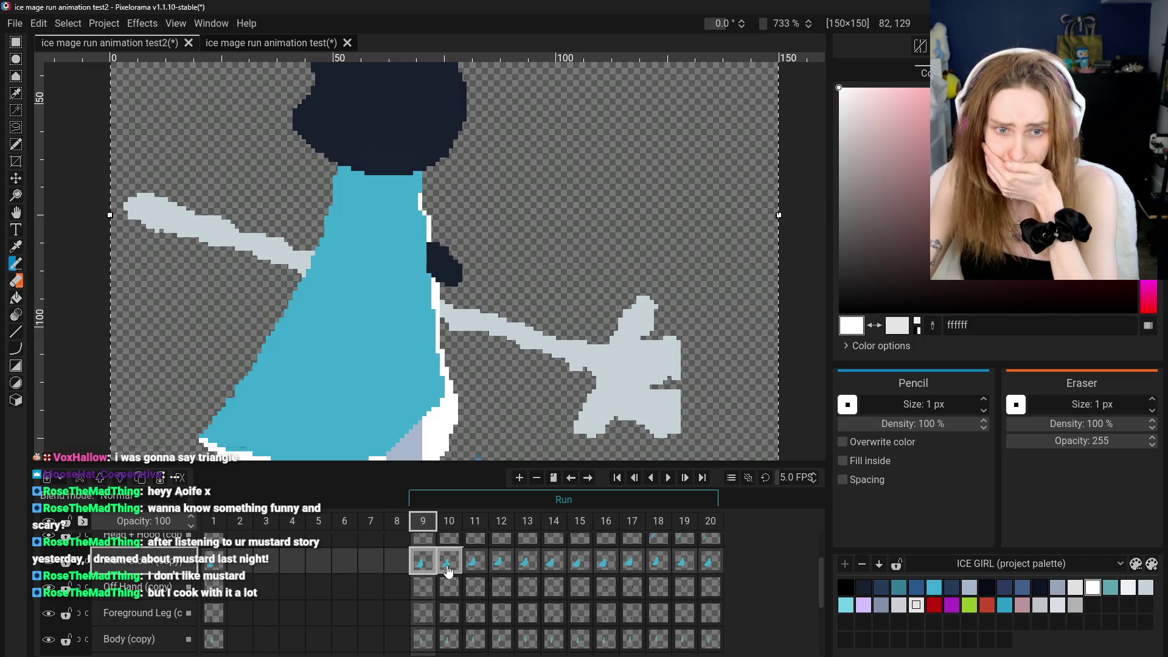
scroll(432, 443, "down", 5)
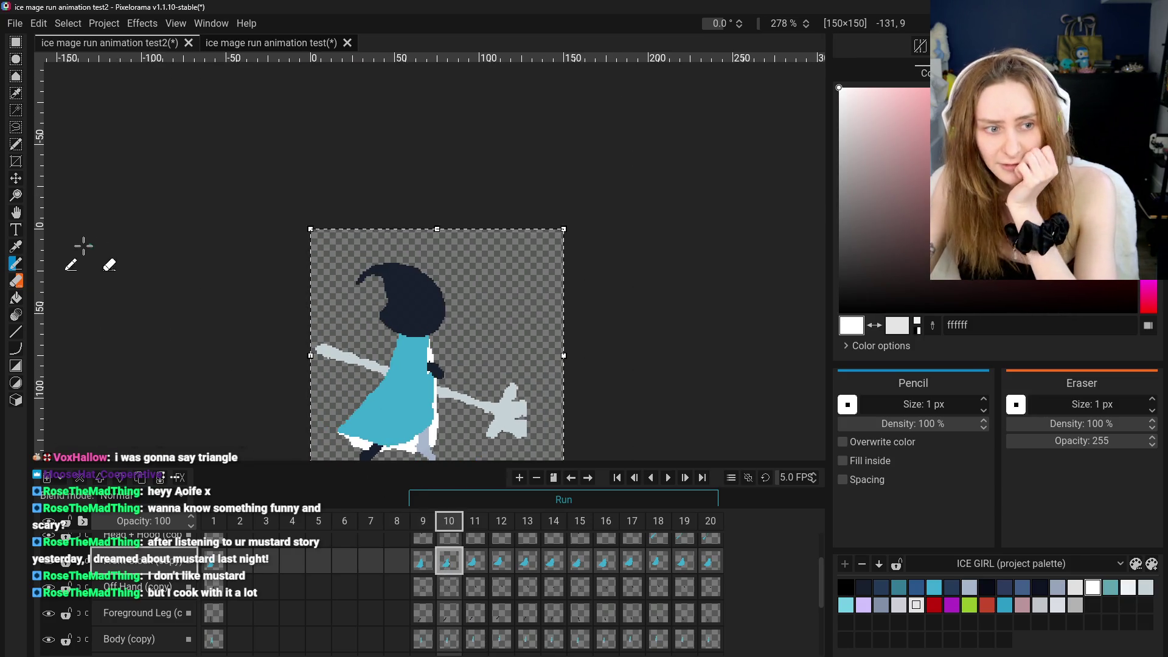
left_click(15, 212)
left_click_drag(368, 324, 370, 273)
scroll(394, 260, "up", 3)
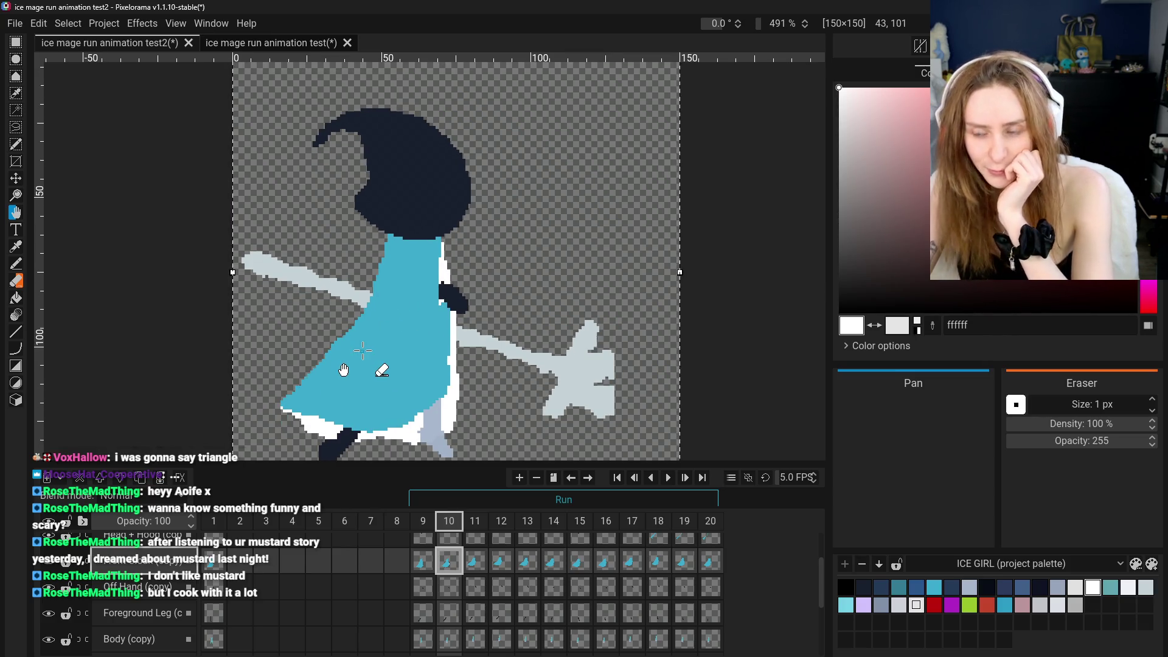
left_click(424, 561)
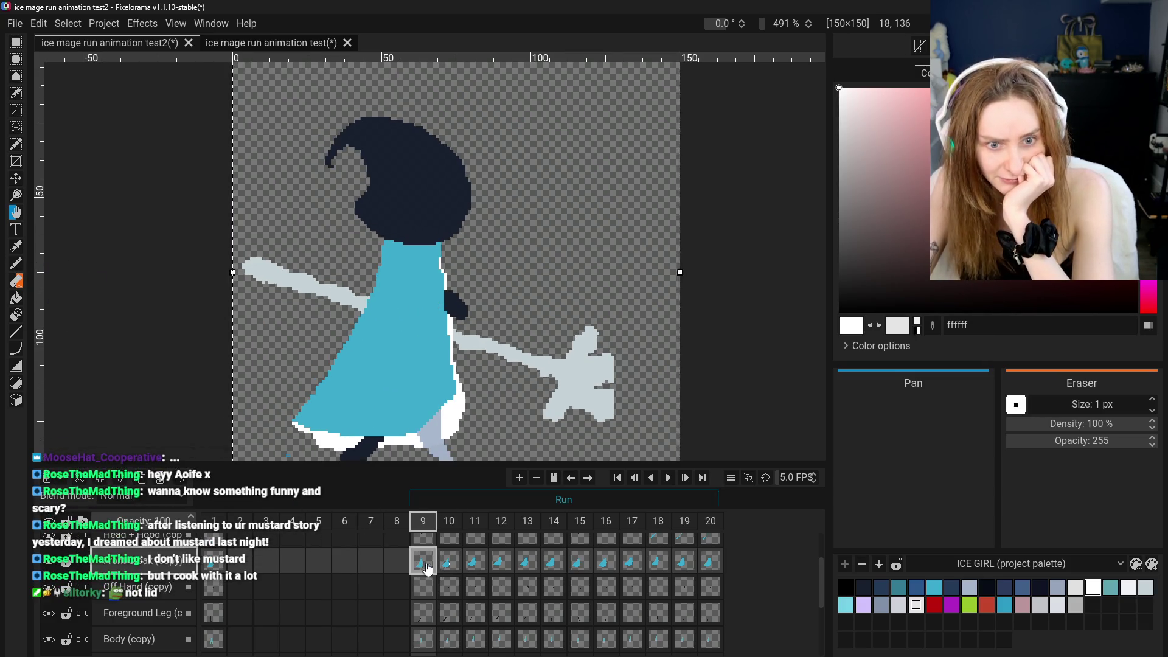
left_click(443, 567)
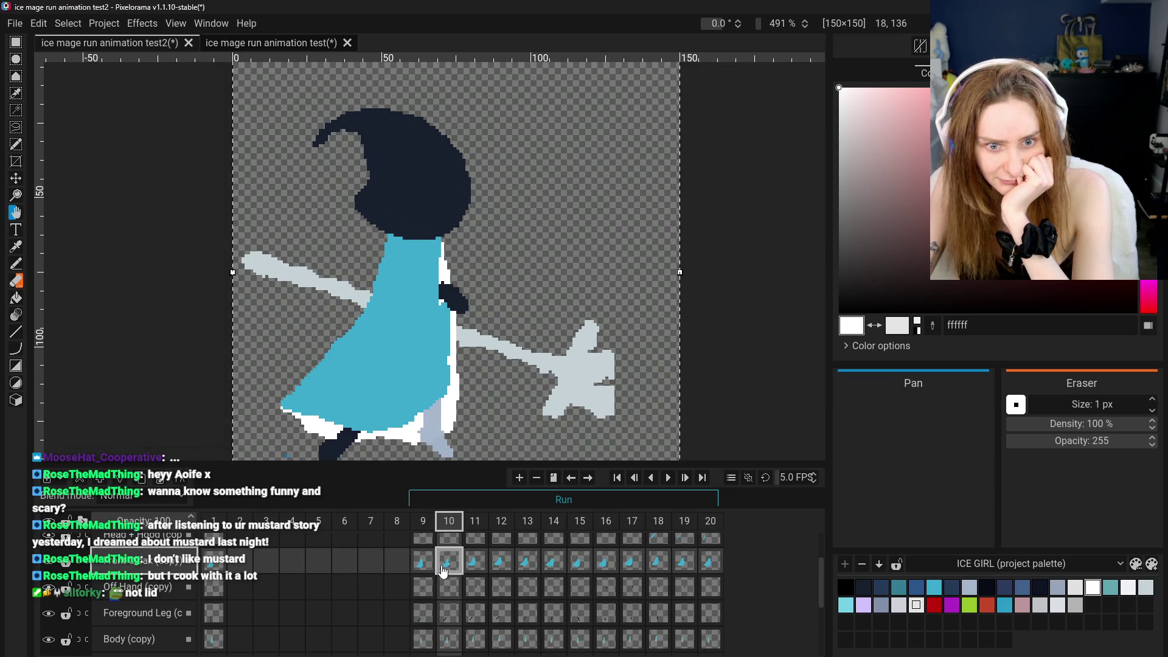
left_click(17, 264)
scroll(67, 361, "up", 3)
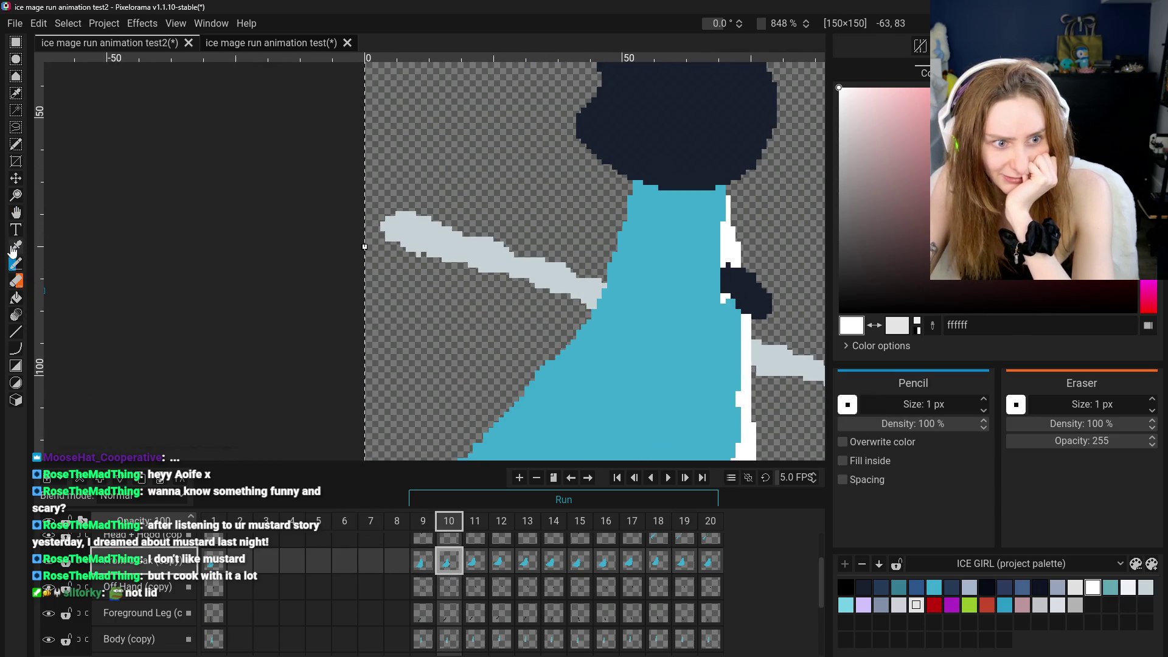
Sample the cloak blue 3baacb, hide Back Cloak (copy), and erase the leftover white column
key("o")
left_click(621, 353)
left_click(15, 266)
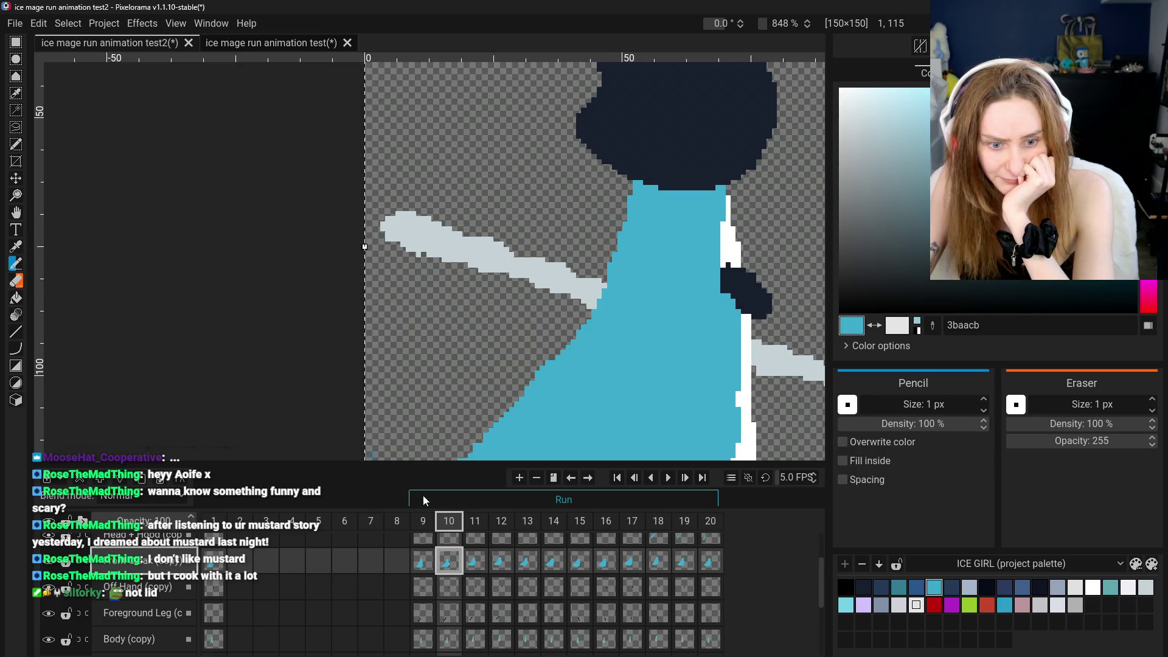
scroll(452, 576, "down", 3)
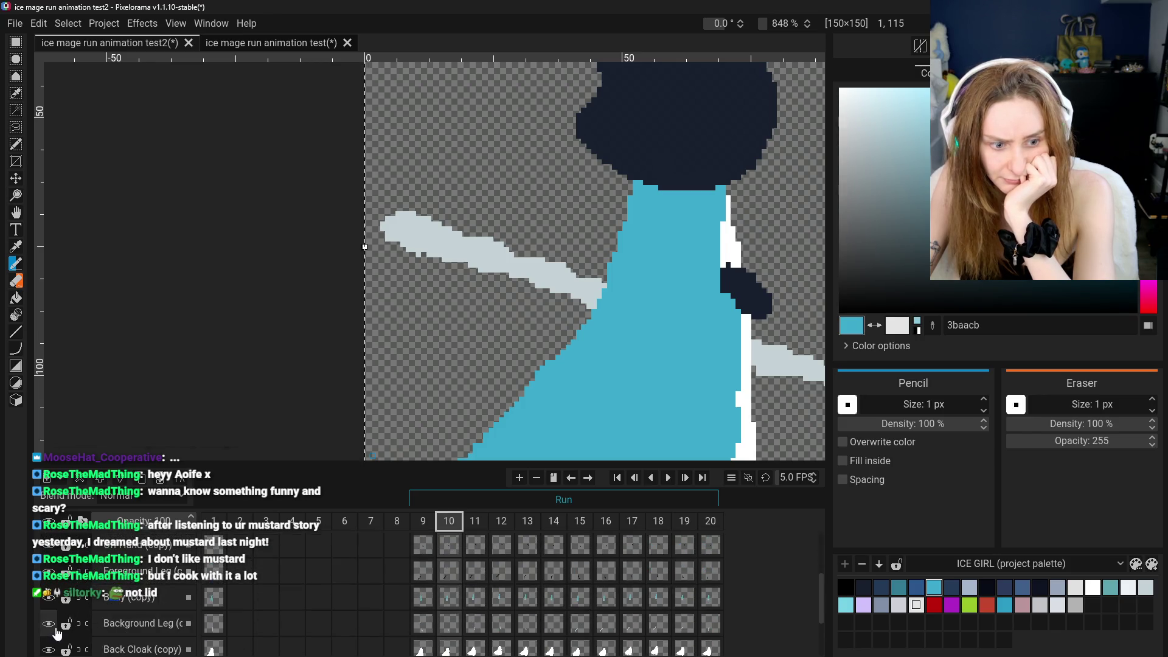
left_click(49, 650)
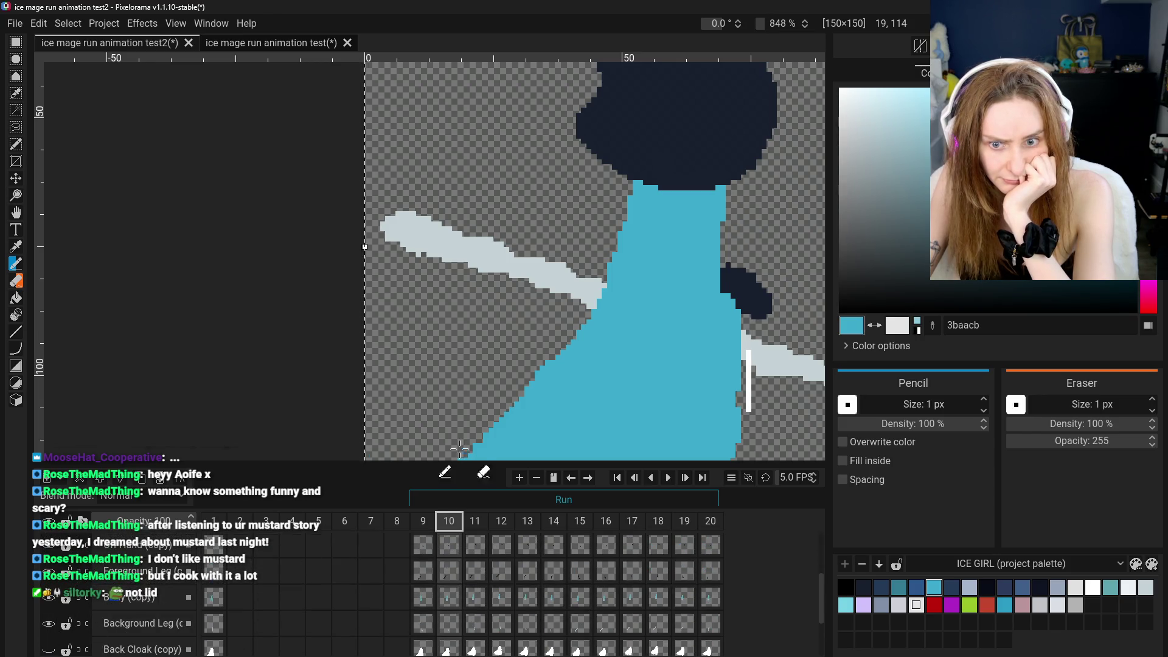
left_click(17, 282)
left_click_drag(748, 359, 749, 412)
scroll(741, 394, "down", 1)
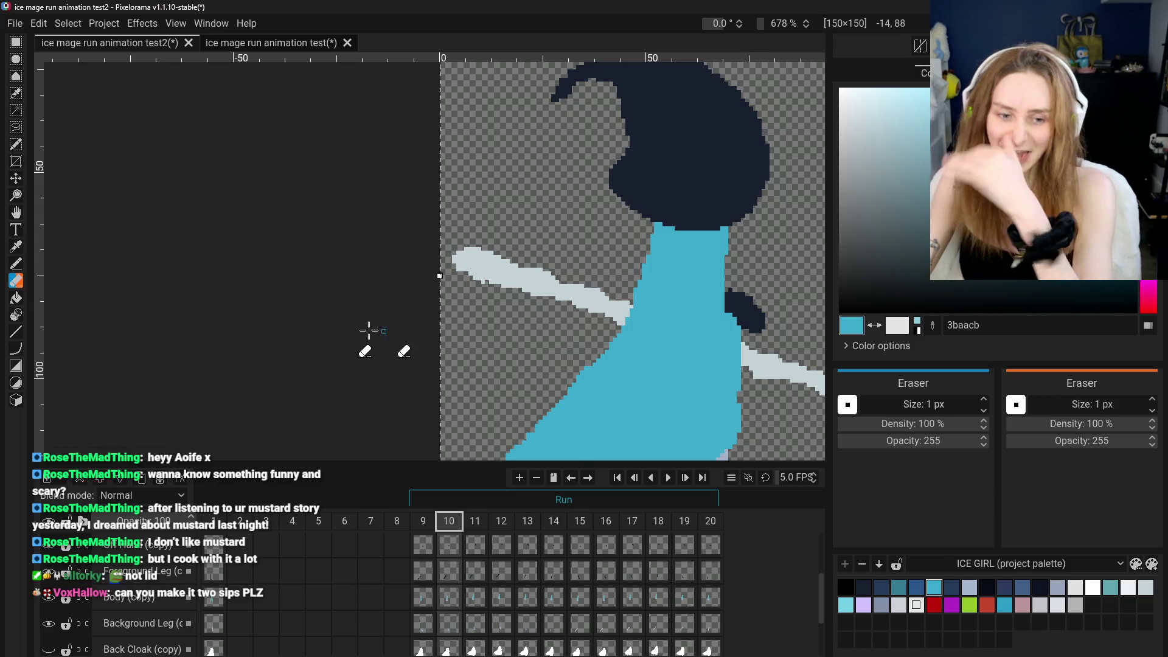
Bring the lower body into view and hide the blue Front Cloak (copy) layer
left_click(17, 214)
left_click_drag(609, 367, 535, 271)
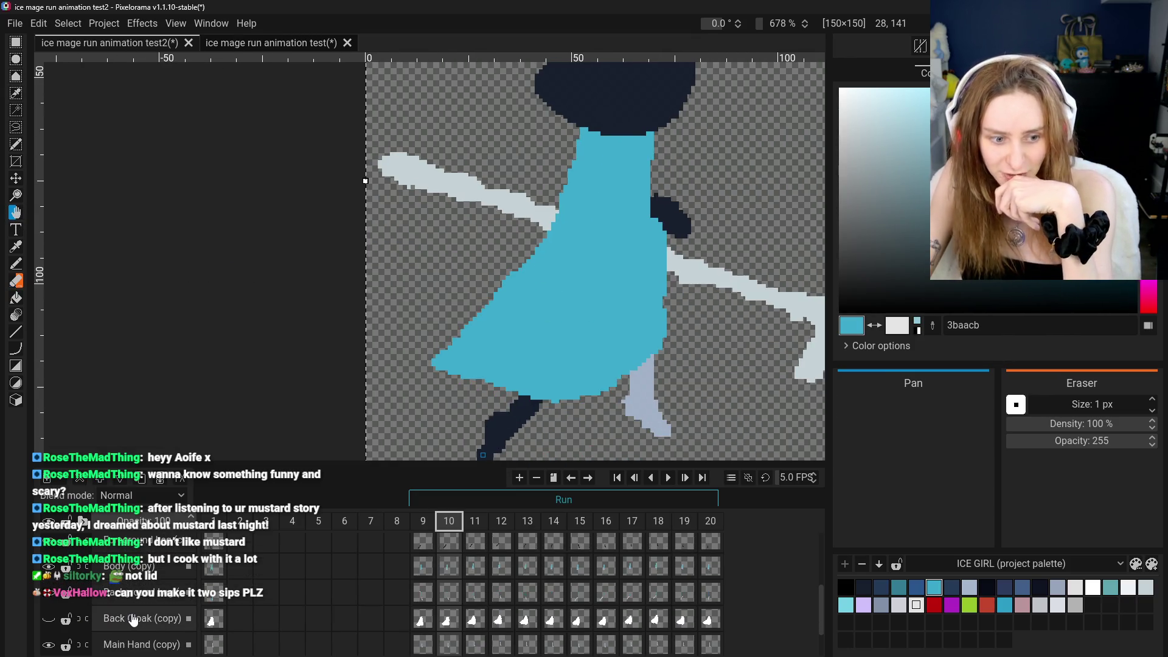
left_click(131, 619)
scroll(126, 604, "up", 1)
scroll(126, 604, "up", 1)
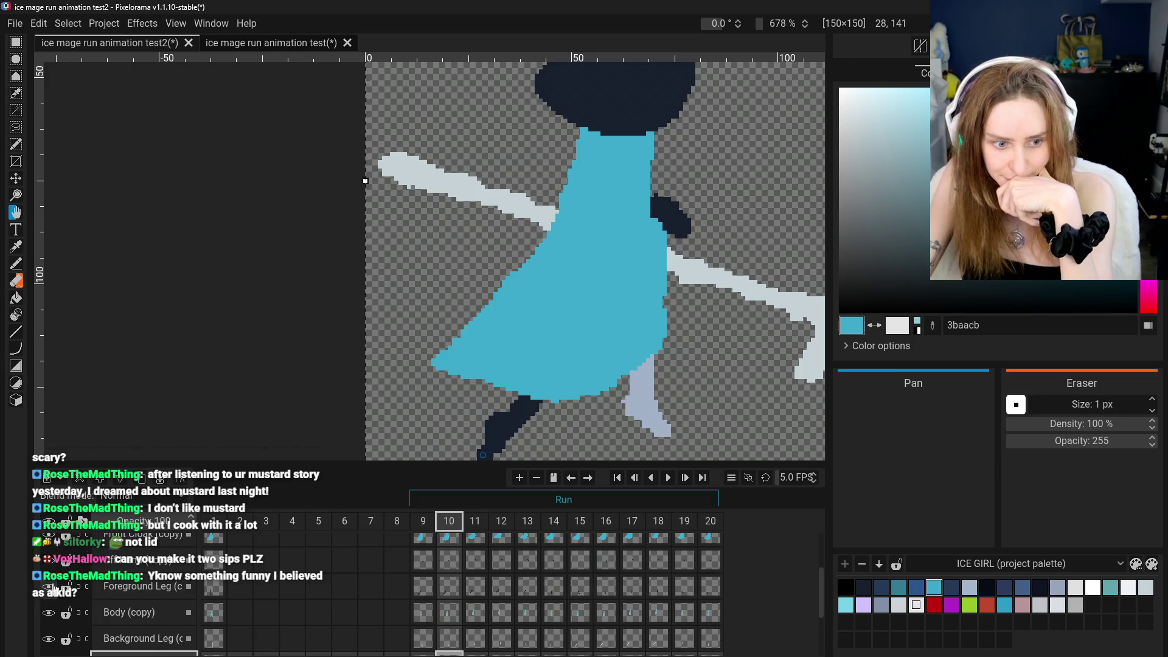
left_click(50, 560)
scroll(61, 636, "down", 1)
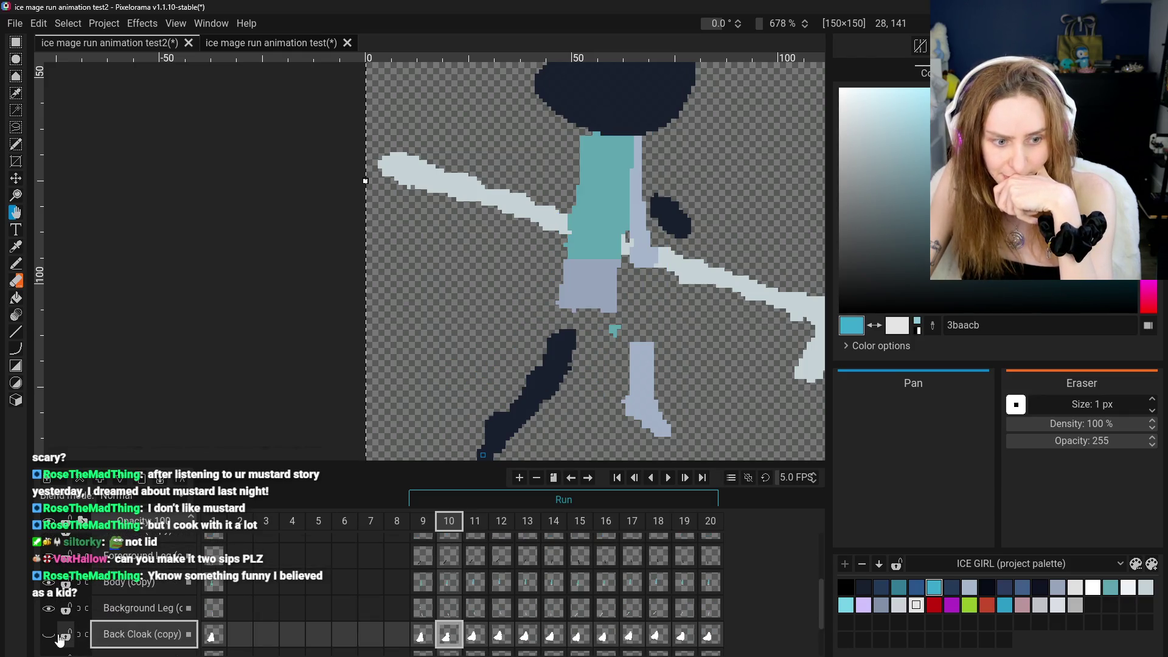
Show Back Cloak (copy) again, undo the stray cyan stroke, and sample the cloak's white
left_click(53, 637)
scroll(299, 339, "down", 3)
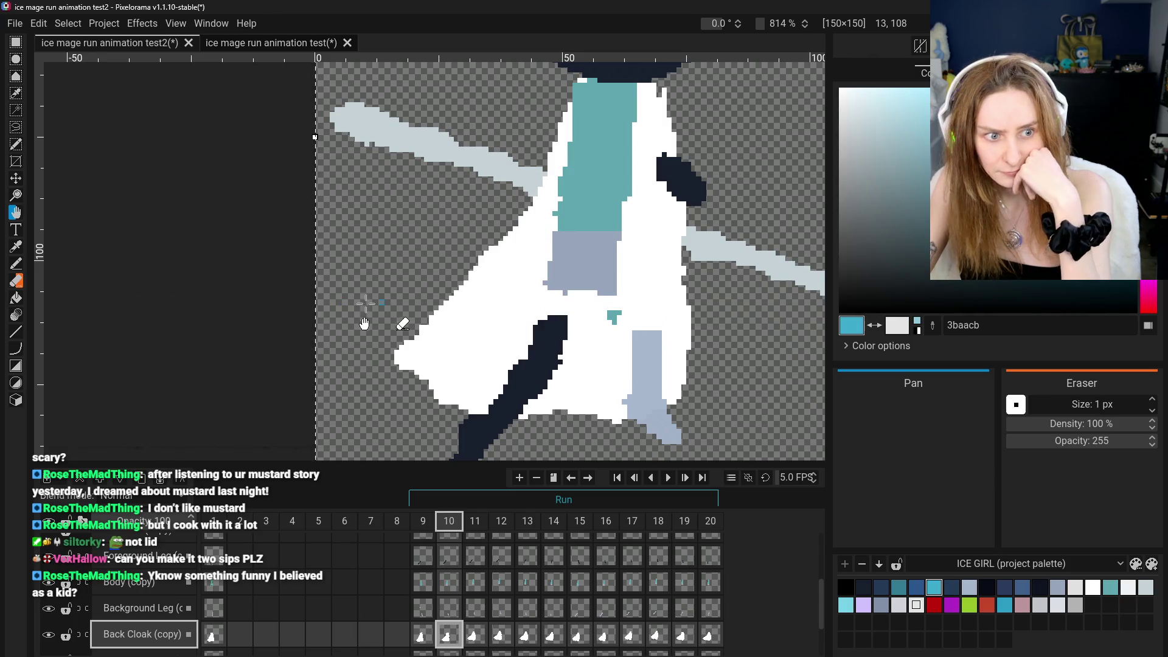
left_click(15, 264)
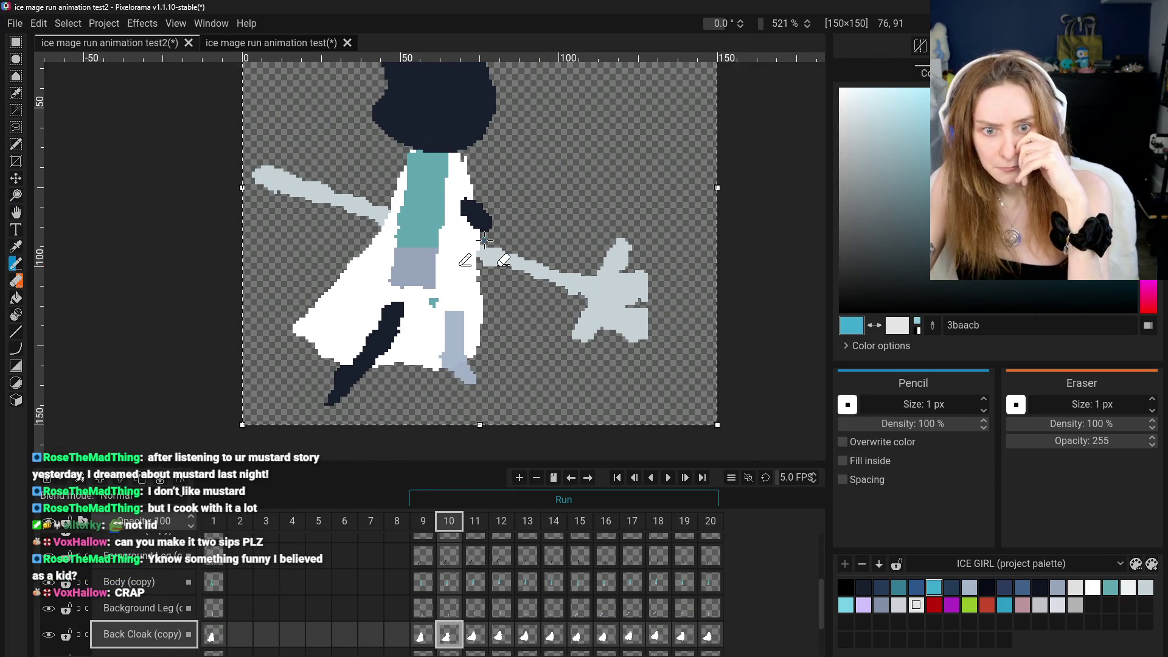
scroll(476, 255, "up", 3)
key("ctrl+z")
key("o")
left_click(266, 247)
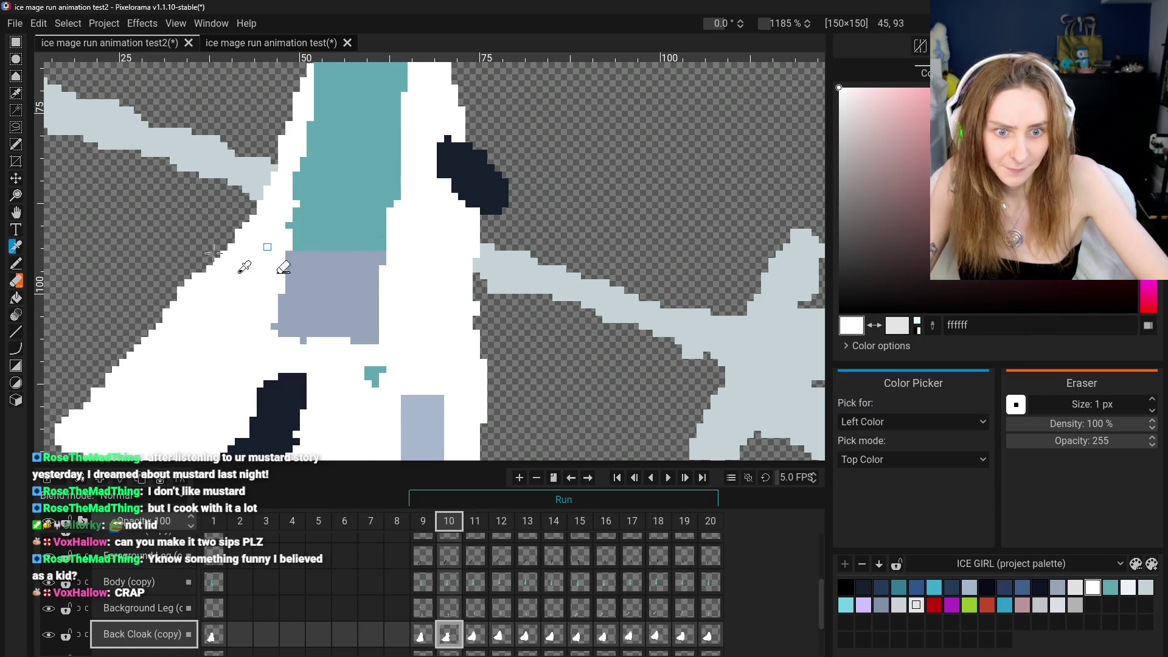
left_click(16, 264)
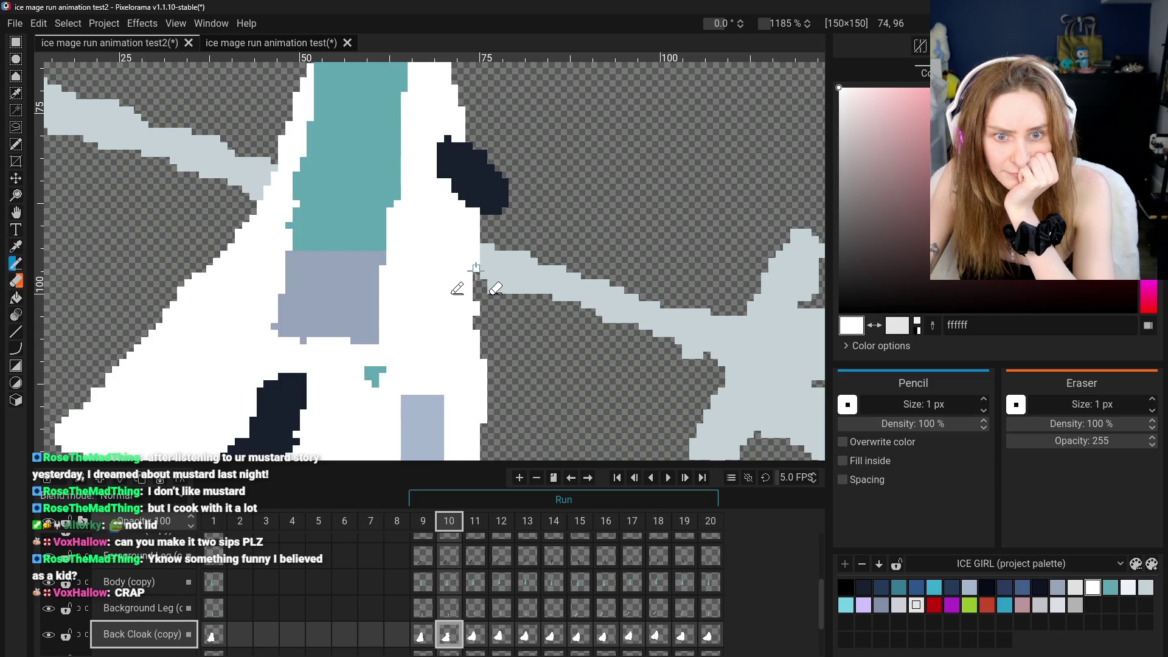
Select the Body (copy) layer and hide it, dismissing its layer options menu
left_click(113, 575)
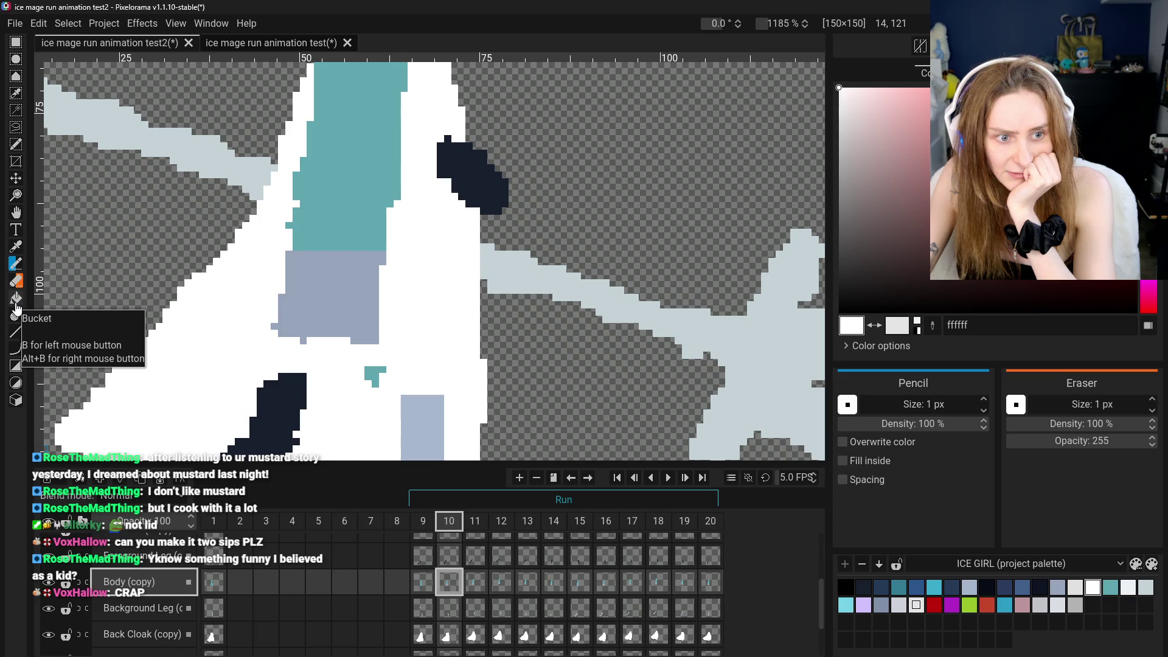
key("e")
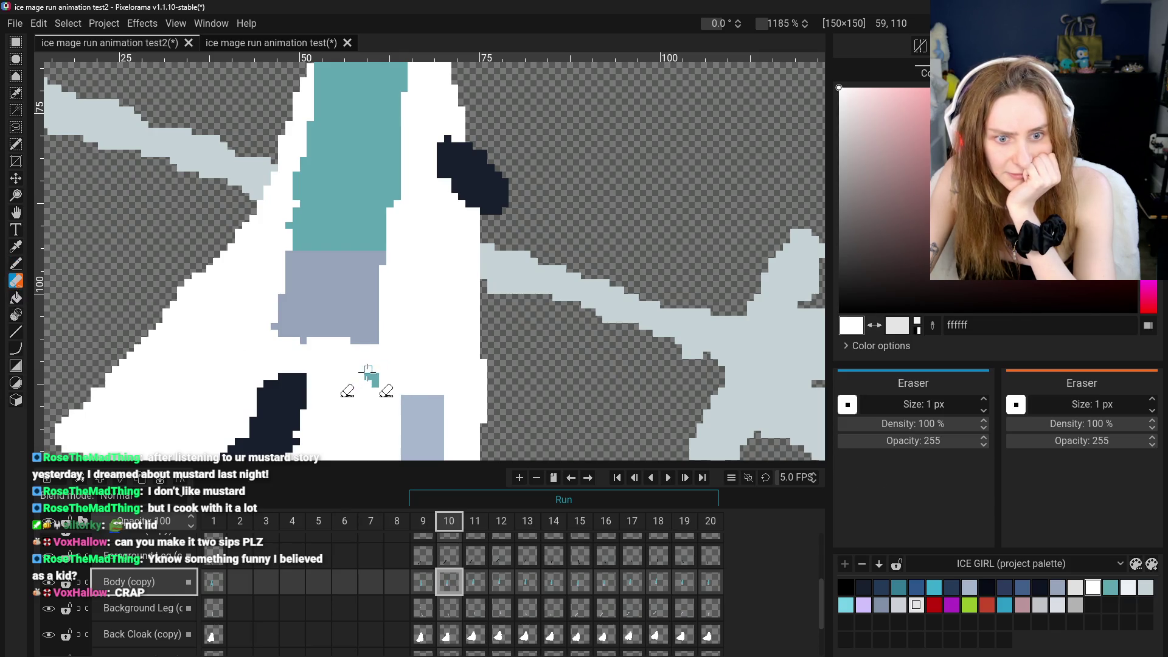
left_click(48, 582)
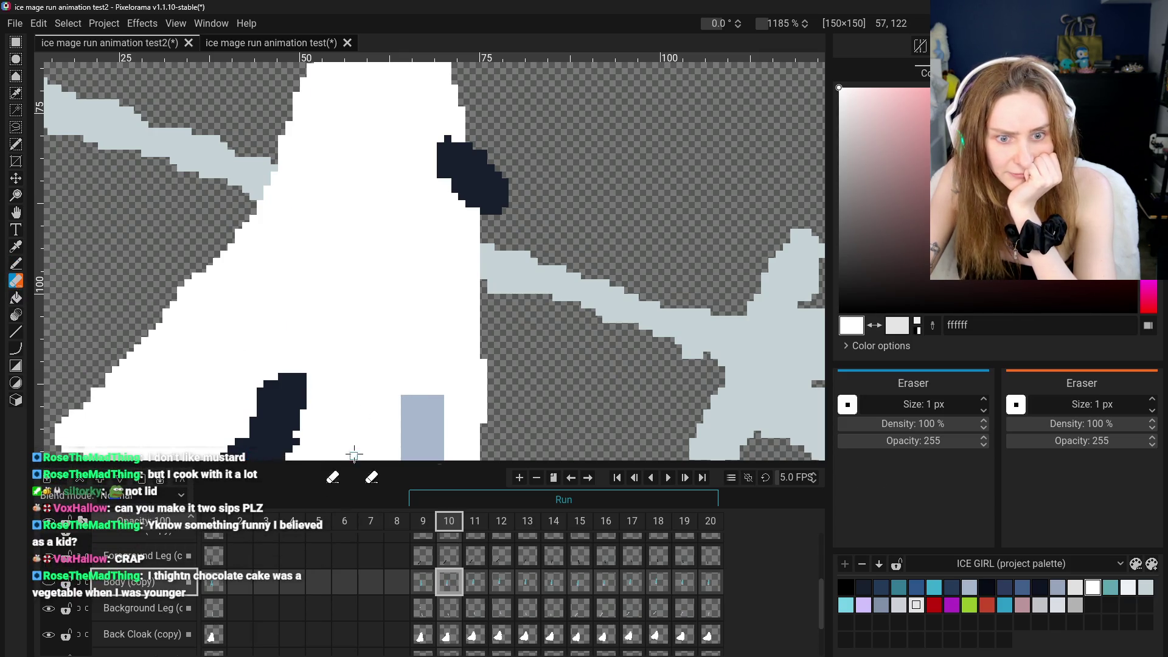
scroll(351, 458, "down", 5)
right_click(128, 582)
left_click(113, 586)
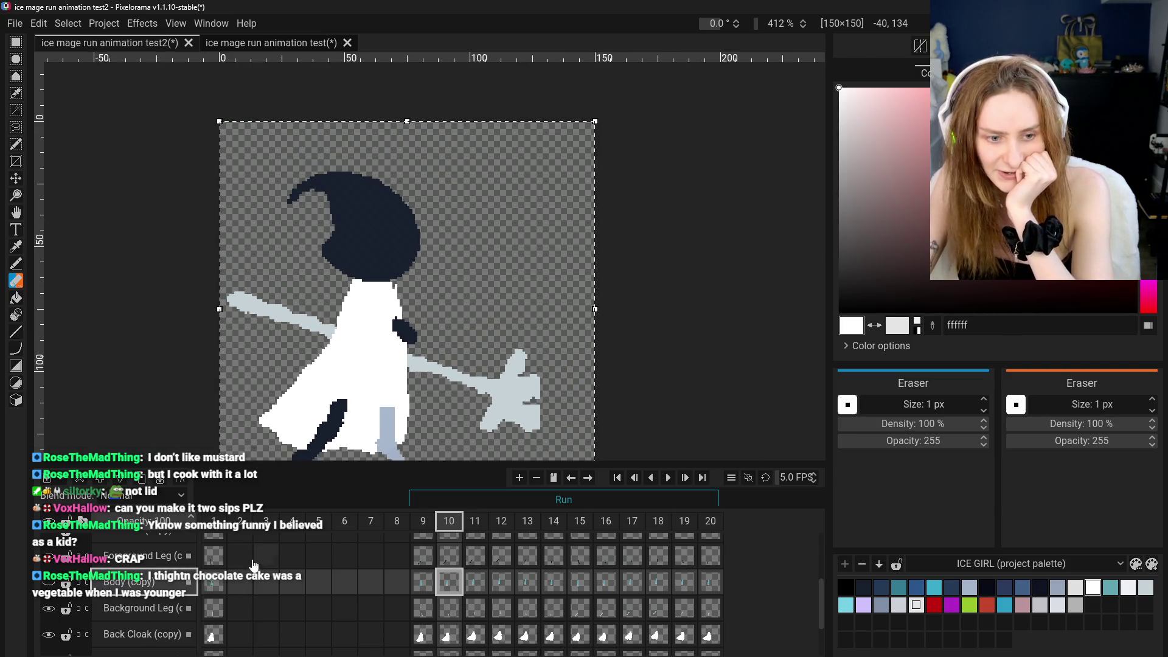
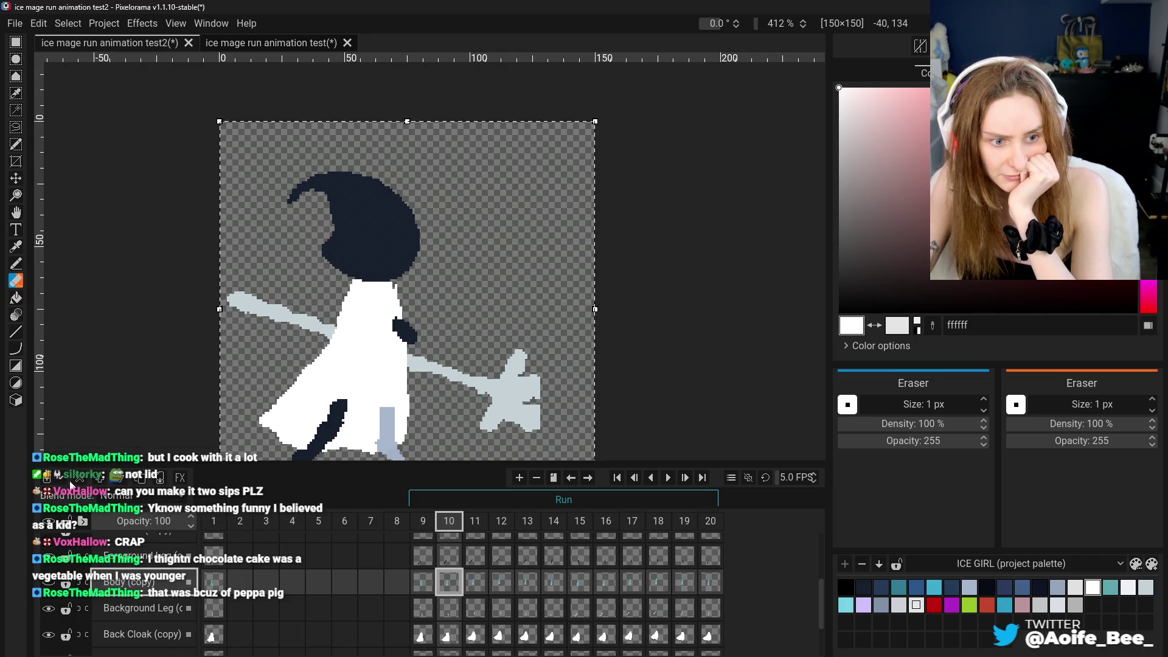
Delete the Body (copy) and Main Hand (copy) layers
left_click(80, 479)
scroll(159, 606, "down", 2)
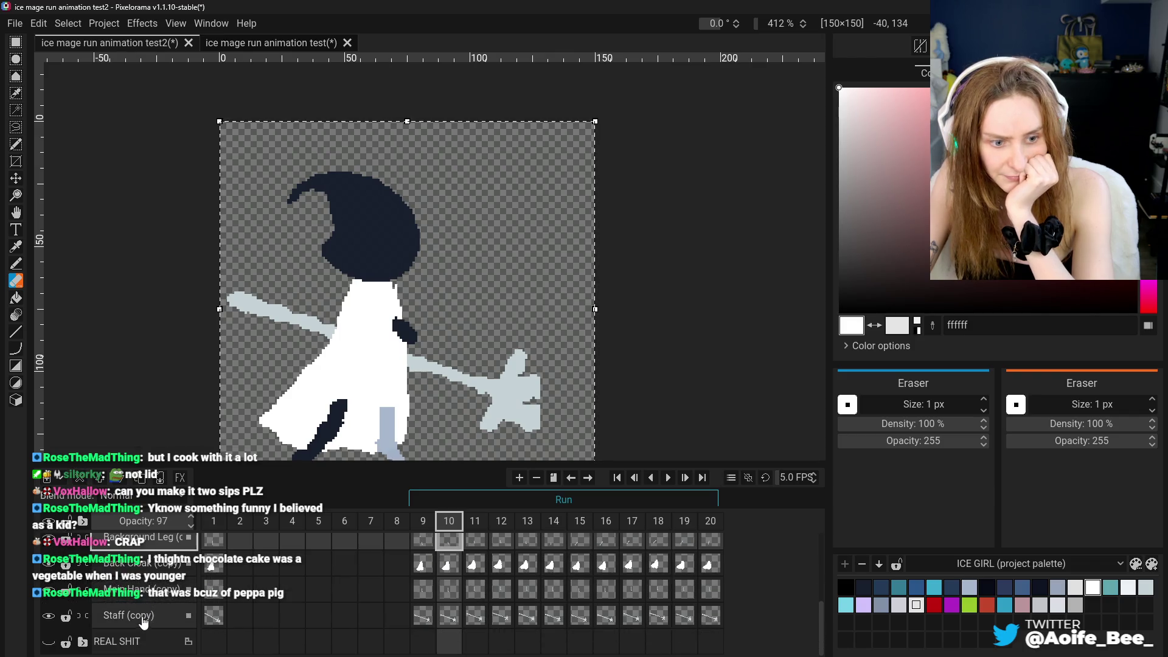
left_click(151, 589)
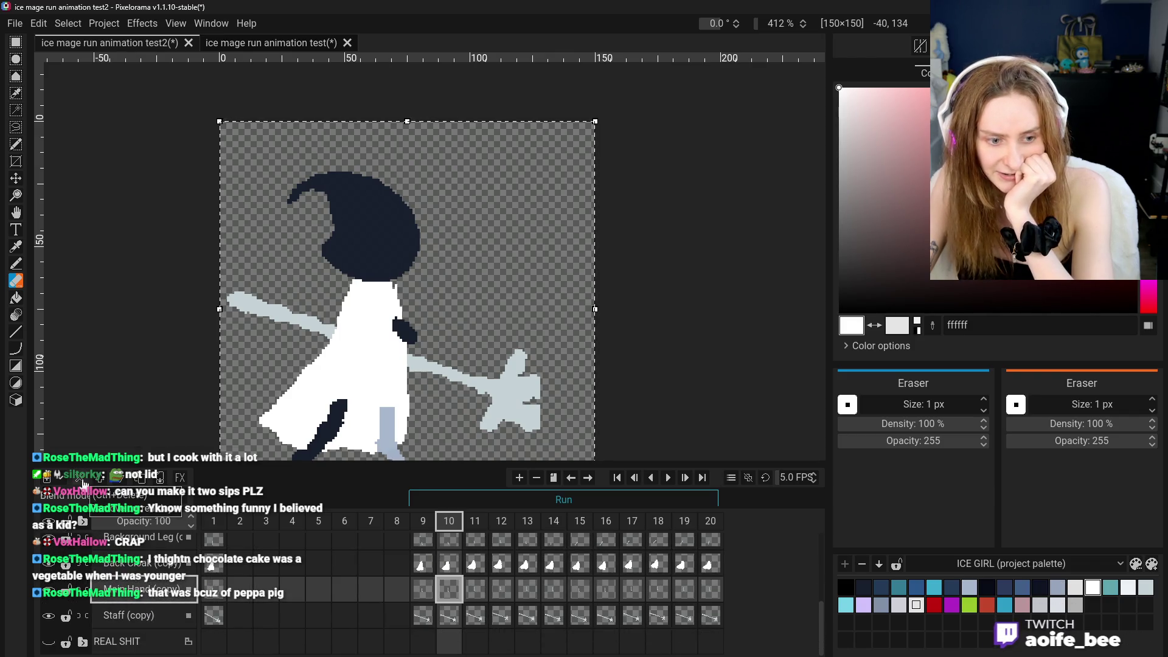
left_click(84, 483)
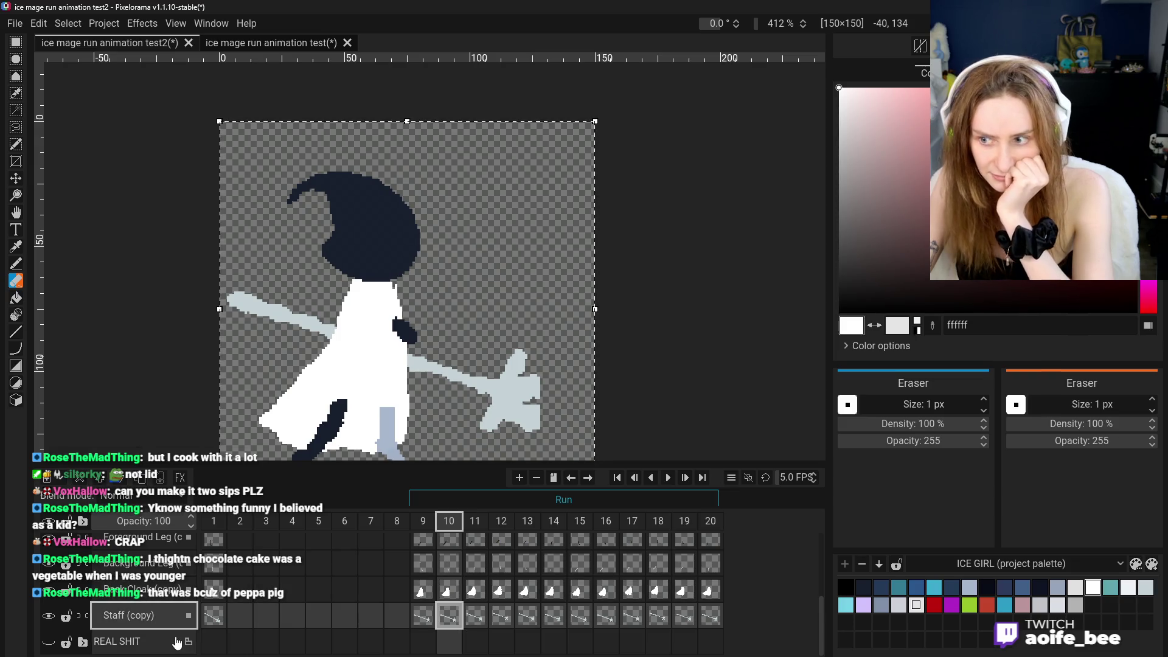
scroll(185, 631, "up", 4)
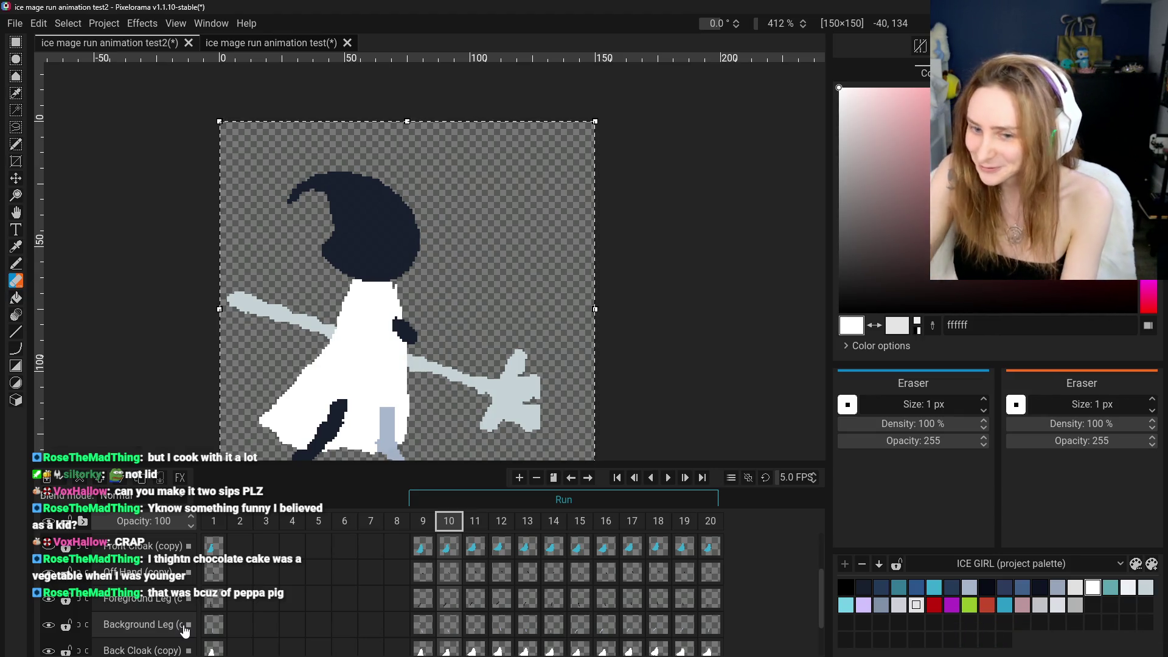
Recentre the ice mage on the canvas and select Back Cloak (copy) at frame 10
scroll(184, 626, "up", 3)
scroll(177, 614, "down", 2)
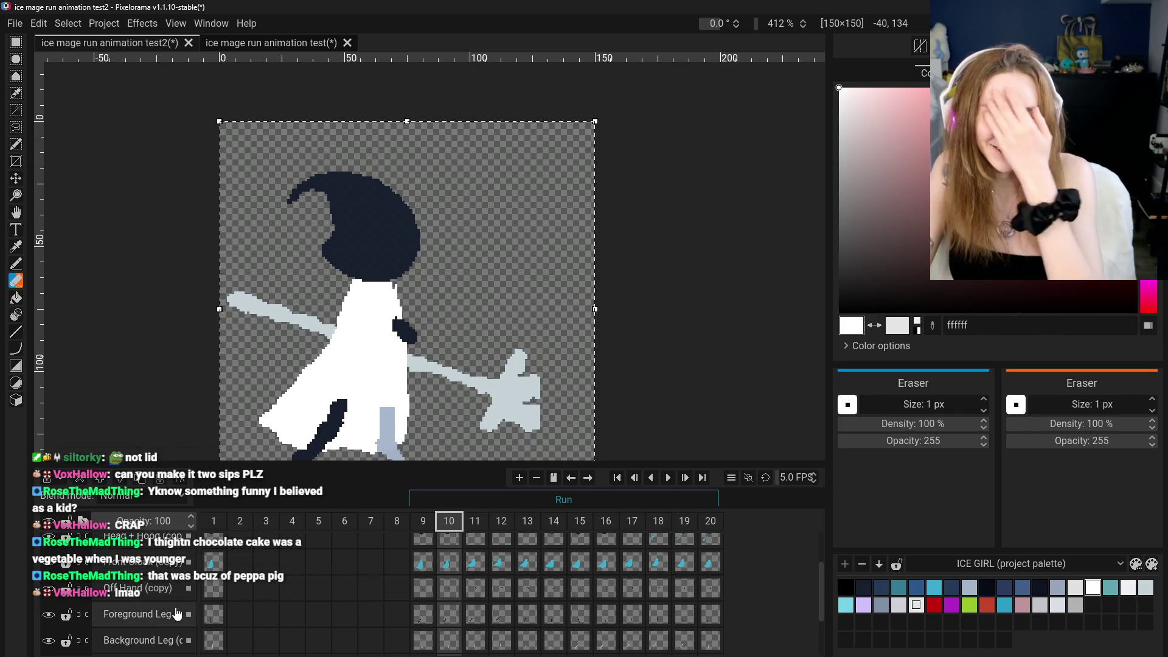
scroll(176, 614, "down", 1)
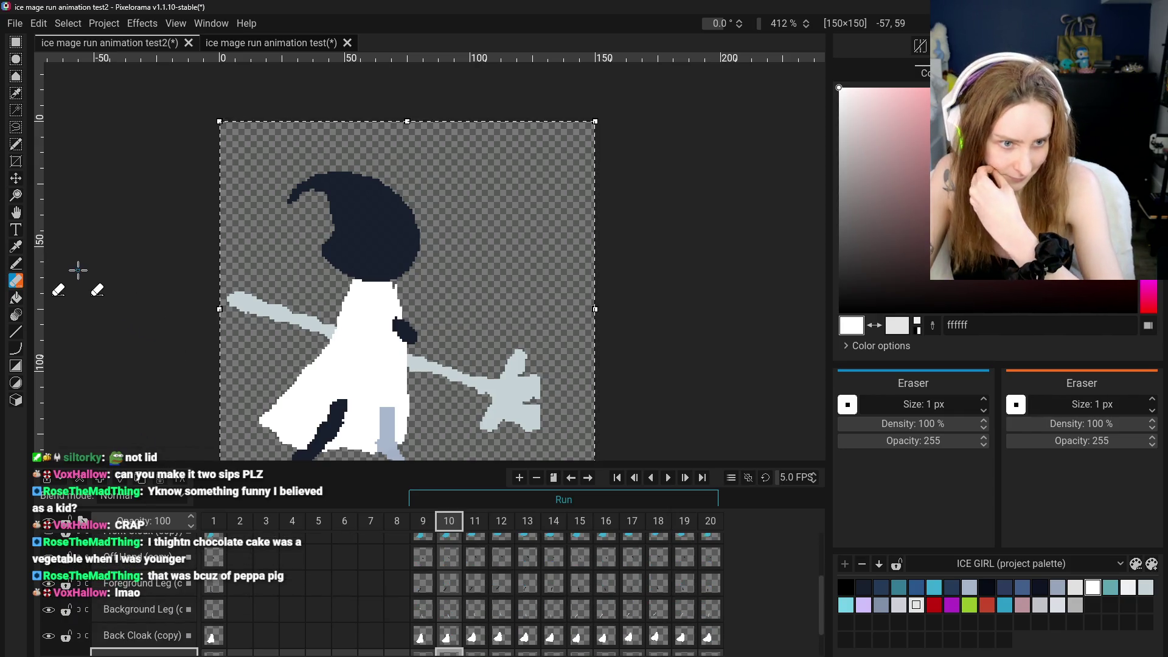
left_click(16, 212)
left_click_drag(375, 263, 401, 278)
scroll(393, 276, "down", 1)
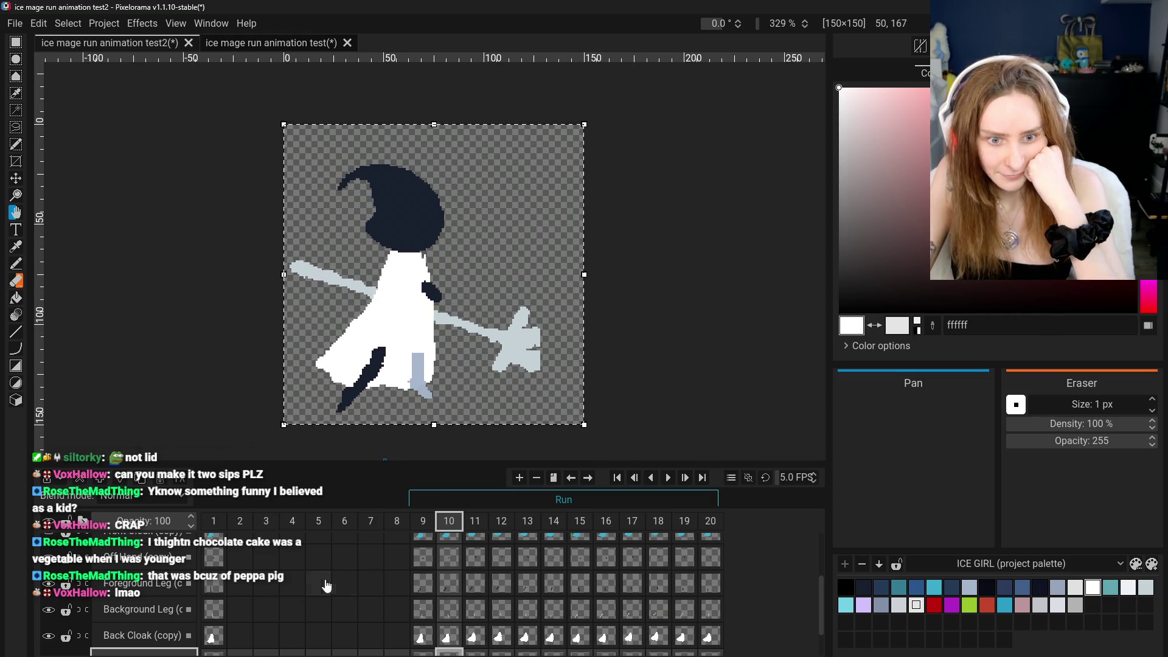
left_click(447, 637)
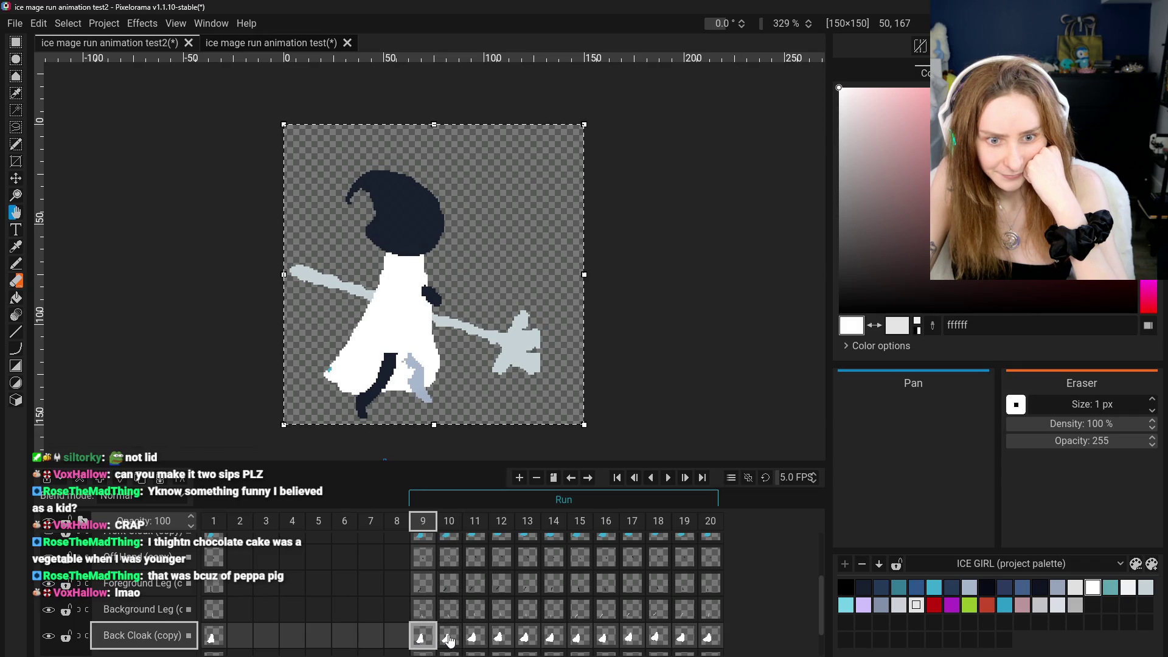
Flip between frames 9 and 10 to compare the back cloak pose
left_click(425, 638)
left_click(449, 637)
left_click(423, 637)
left_click(449, 636)
left_click(419, 639)
left_click(446, 639)
left_click(423, 637)
left_click(449, 637)
scroll(421, 331, "up", 3)
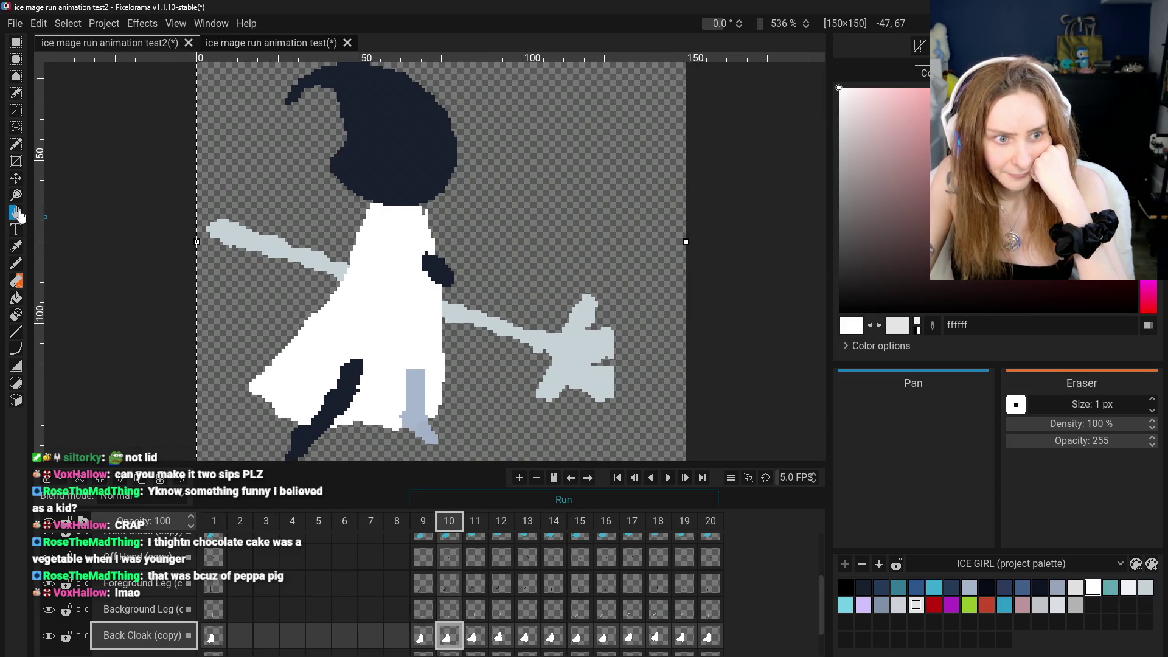
Choose the Eraser and compare frames 9 and 10 again
left_click(16, 280)
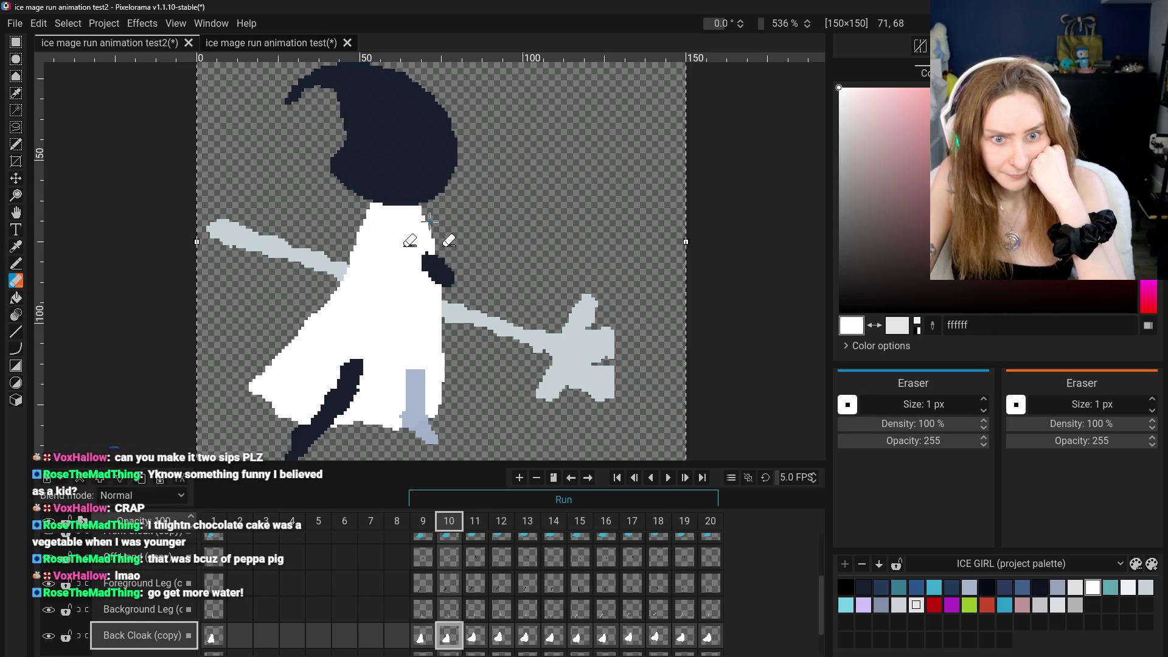
left_click(423, 637)
left_click(448, 637)
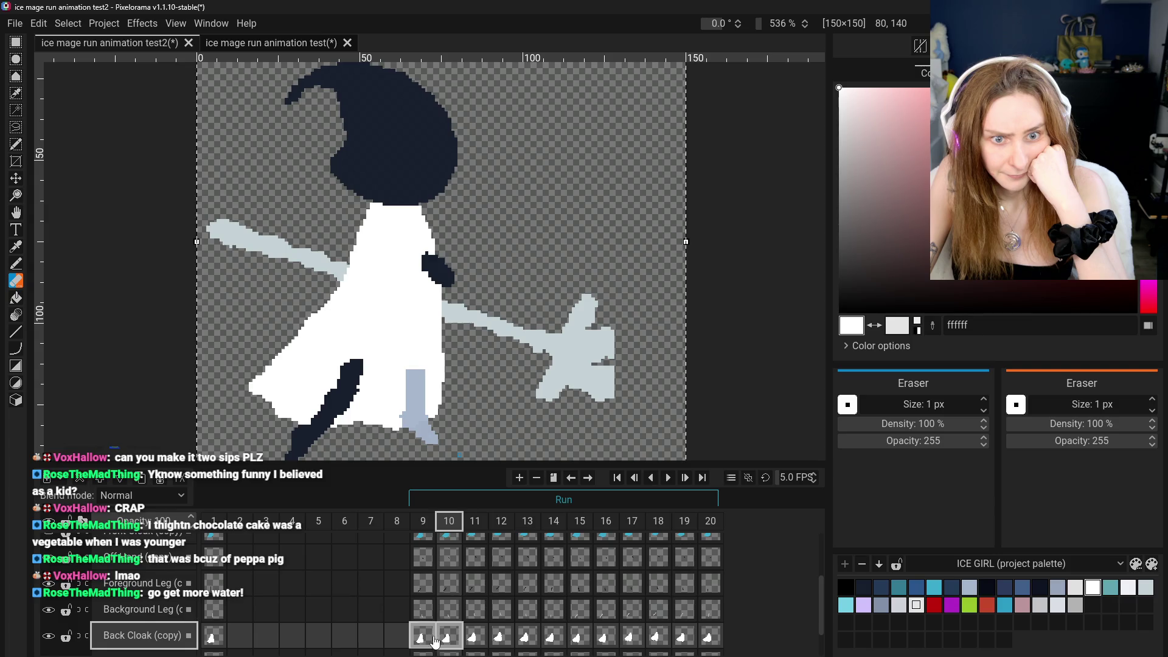
left_click(423, 637)
left_click(450, 639)
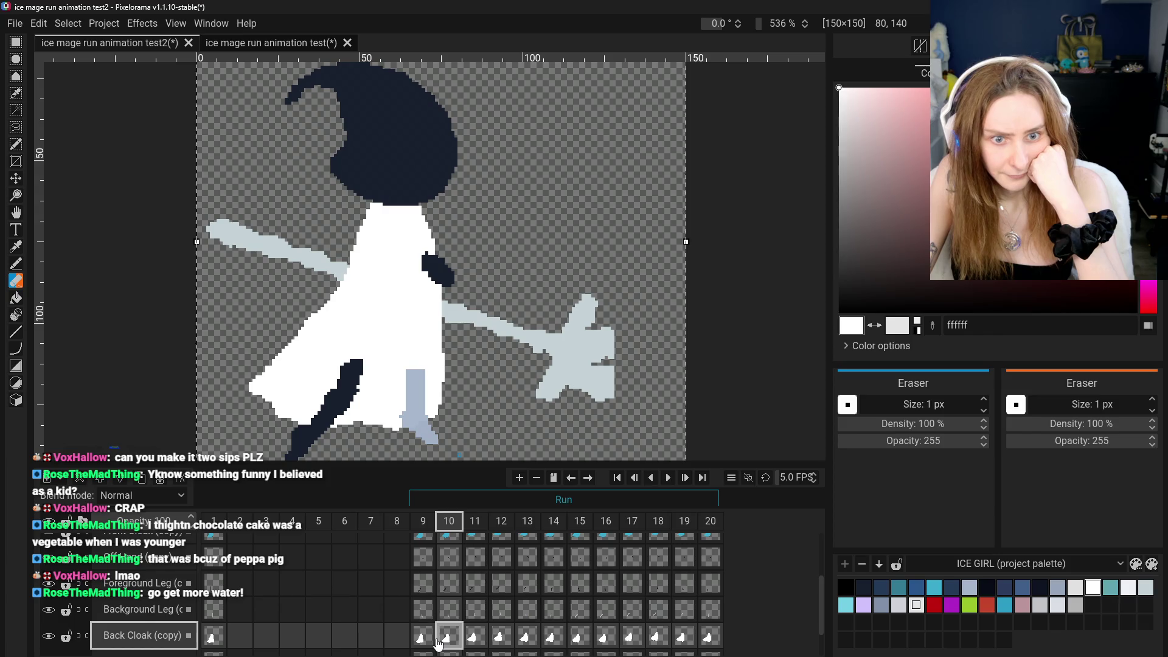
left_click(434, 644)
scroll(484, 419, "down", 3)
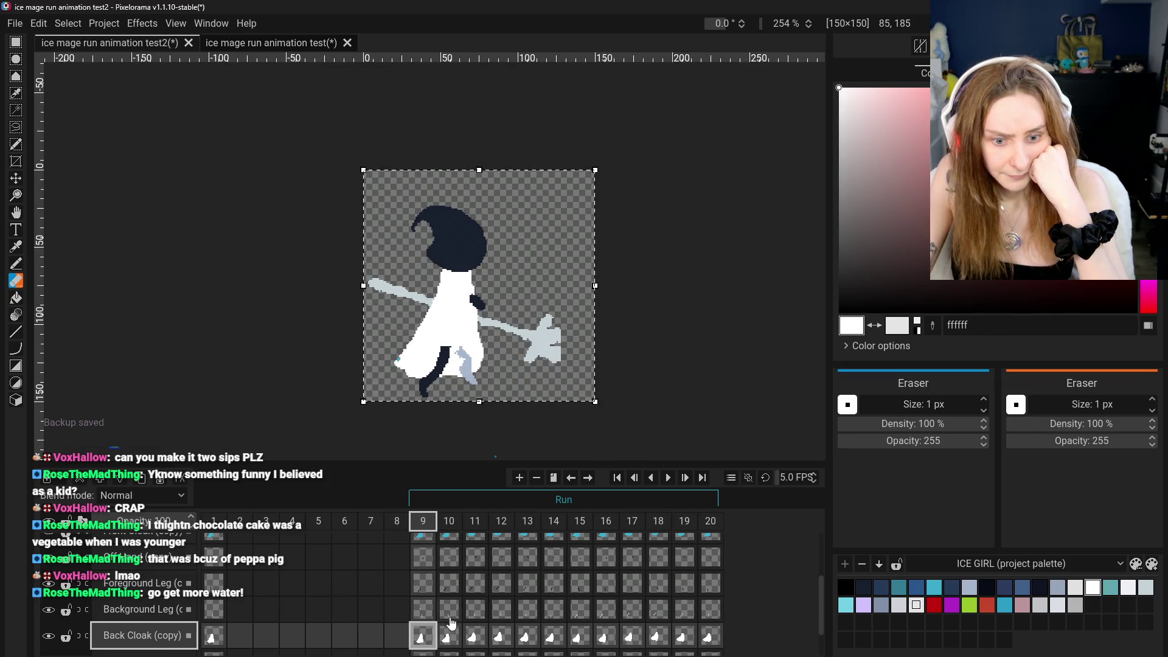
Keep alternating between frames 9 and 10 to check the cloak difference
left_click(441, 638)
left_click(434, 639)
left_click(442, 639)
left_click(434, 638)
left_click(442, 639)
left_click(426, 639)
left_click(446, 639)
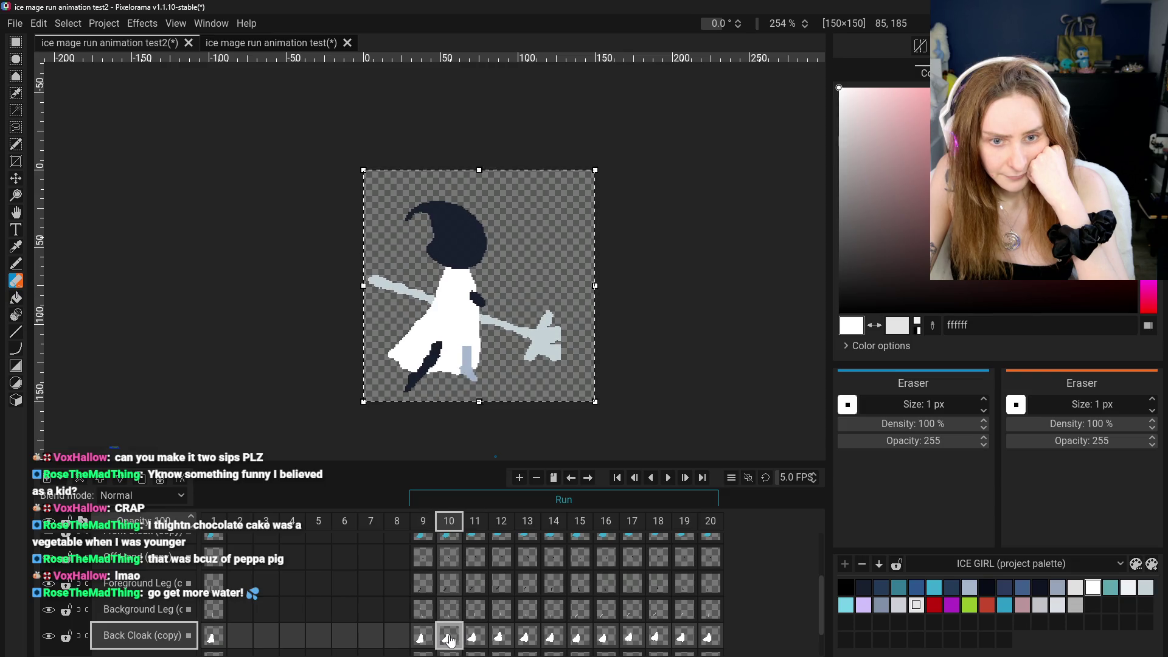
Peek at frame 11, then settle on frame 9 for touch-up
left_click(478, 638)
left_click(431, 638)
left_click(448, 639)
left_click(426, 639)
left_click(457, 641)
left_click(429, 639)
left_click(459, 640)
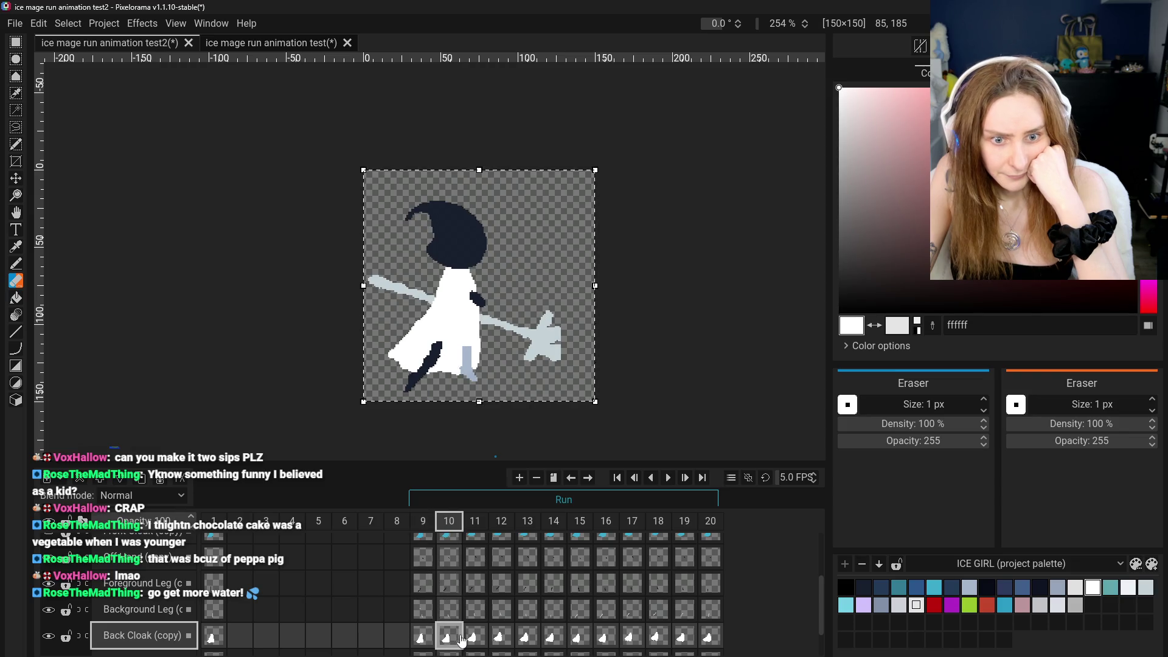
left_click(426, 639)
scroll(425, 347, "up", 5)
Return to the Eraser and toggle the back cloak, leg and Off Hand layers' visibility
left_click(17, 265)
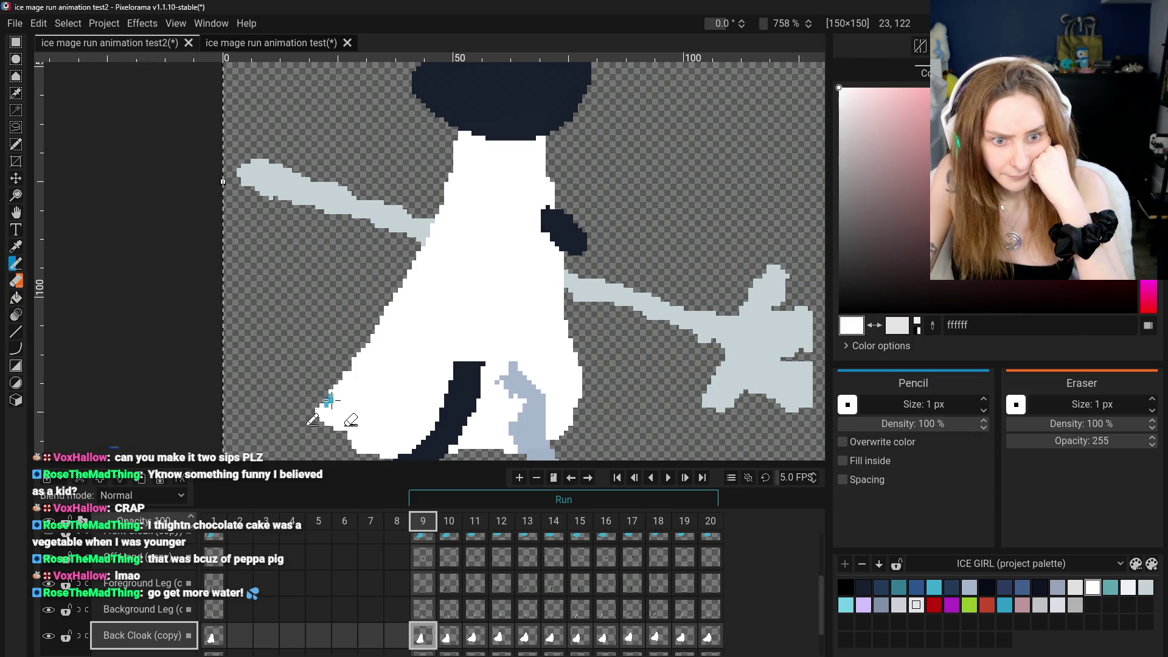
left_click(16, 280)
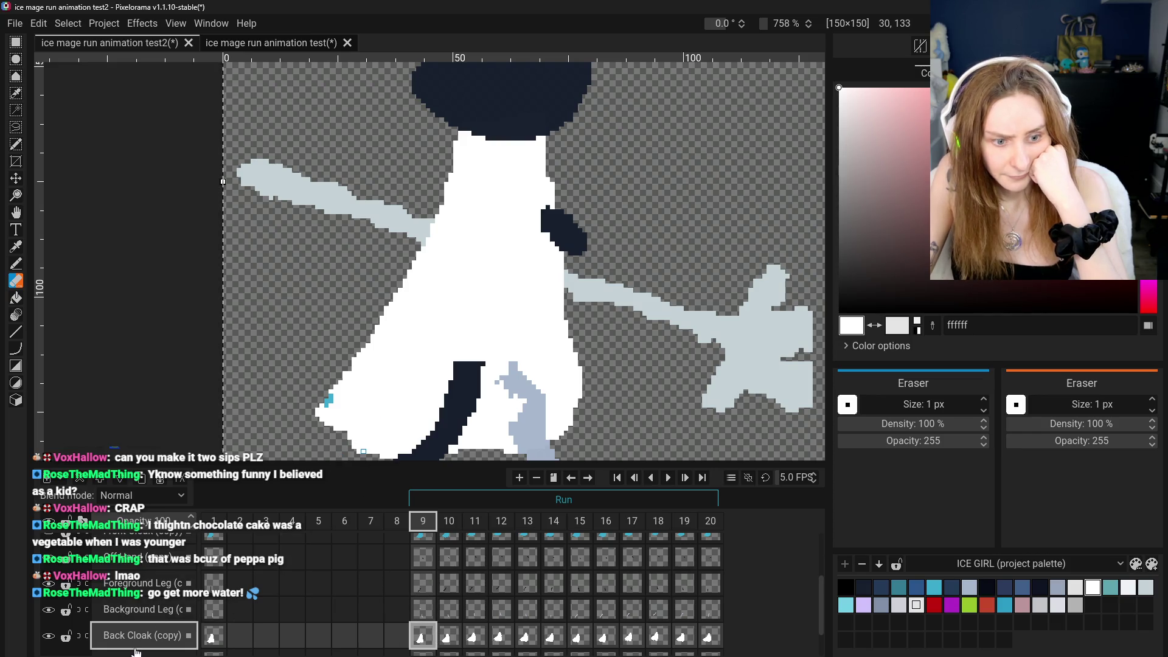
left_click(47, 637)
left_click(47, 637)
left_click(50, 613)
left_click(48, 612)
left_click(44, 584)
left_click(44, 584)
left_click(48, 557)
left_click(47, 557)
Toggle Front Cloak, Head + Hood, Staff, Back Cloak and Background Leg visibility to inspect layers
scroll(48, 563, "up", 1)
left_click(51, 564)
left_click(51, 565)
left_click(48, 537)
left_click(49, 537)
scroll(50, 608, "down", 3)
left_click(49, 617)
left_click(49, 617)
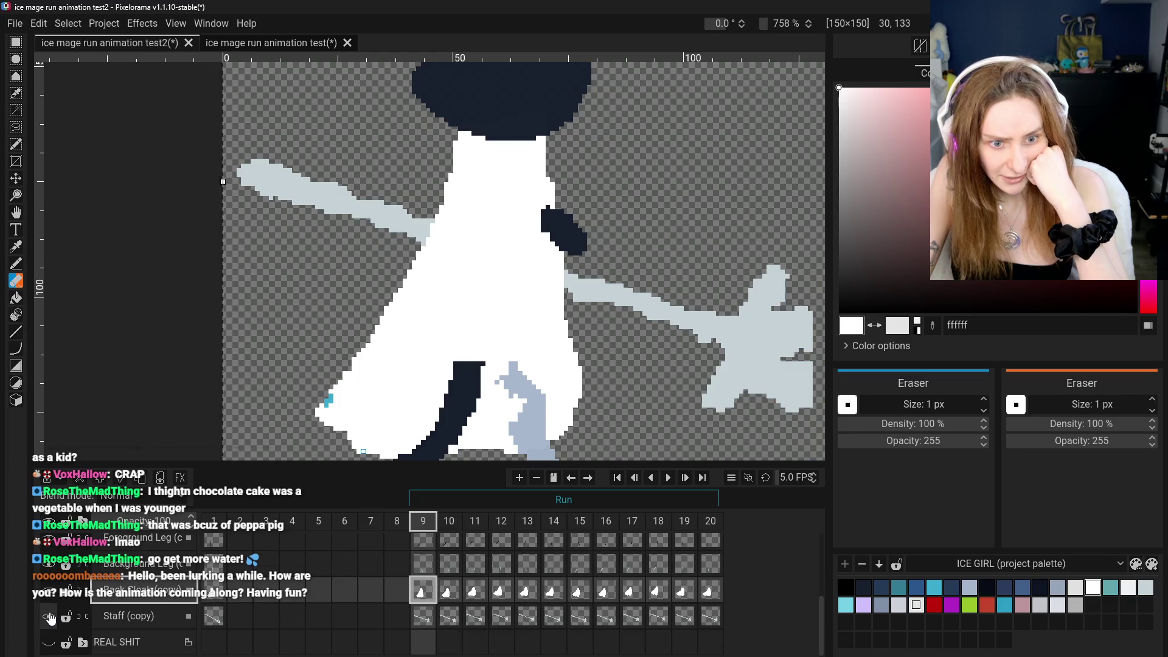
scroll(50, 618, "up", 1)
left_click(49, 621)
left_click(48, 620)
left_click(50, 598)
left_click(50, 597)
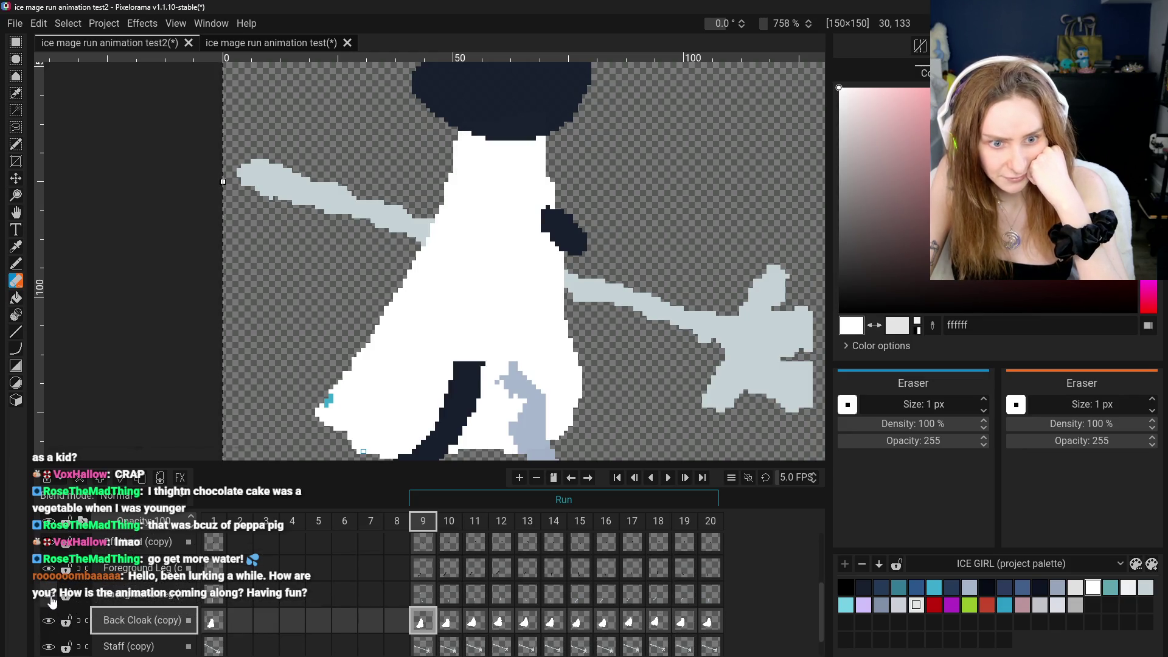
Briefly hide and reshow the foreground leg, Off Hand and Front Cloak layers
scroll(52, 601, "up", 1)
left_click(53, 592)
left_click(53, 591)
scroll(54, 594, "up", 1)
left_click(53, 601)
left_click(52, 601)
left_click(50, 573)
left_click(50, 573)
scroll(51, 578, "up", 1)
left_click(53, 584)
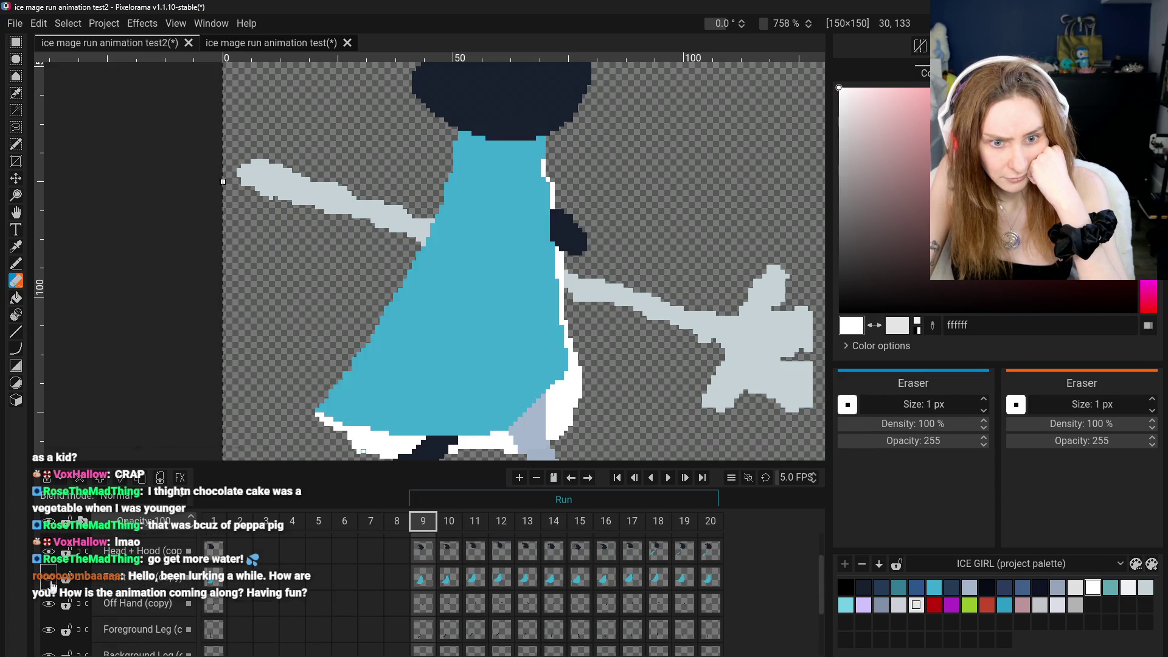
left_click(52, 586)
scroll(52, 585, "up", 1)
Toggle Head + Hood and BLOCKING POG, then hide Back Cloak (copy)
left_click(48, 567)
left_click(49, 566)
left_click(49, 540)
left_click(49, 540)
scroll(54, 609, "down", 2)
left_click(49, 636)
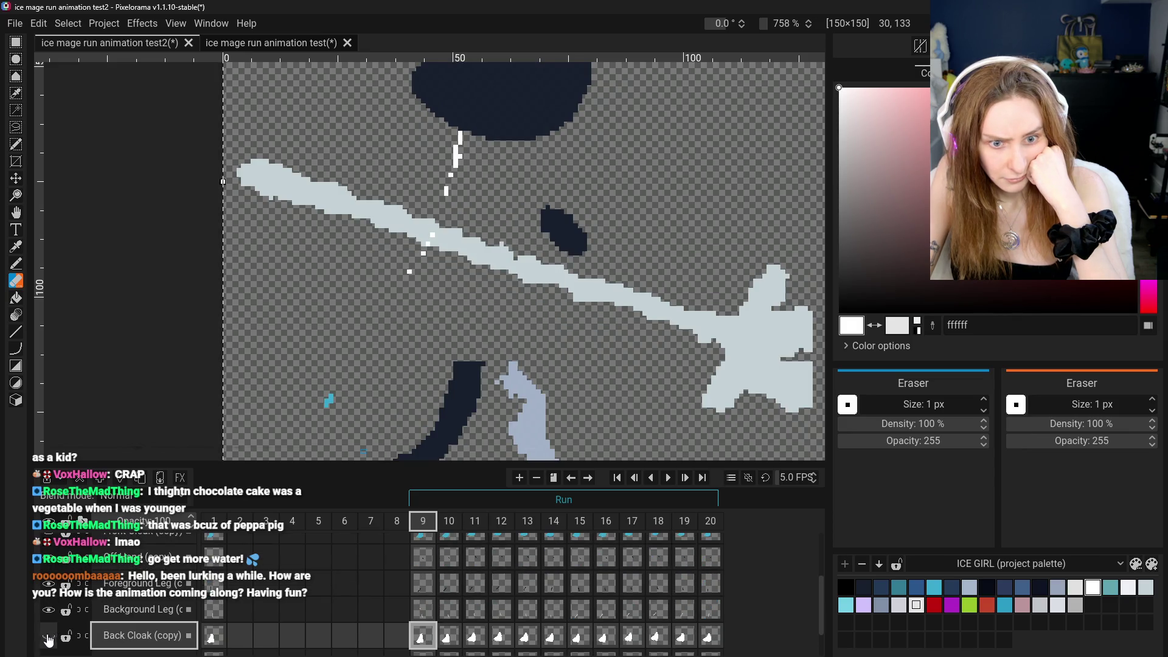
Hide the Head + Hood, off-hand and foreground leg layers after checking BLOCKING POG
scroll(68, 586, "up", 4)
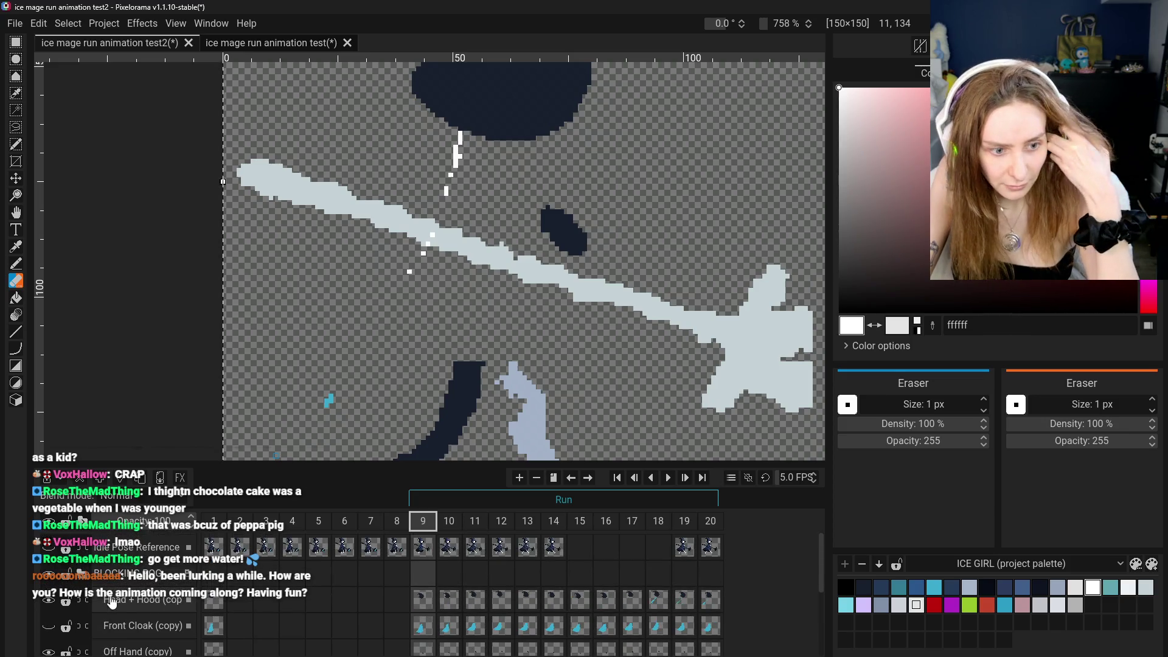
left_click(51, 578)
left_click(52, 579)
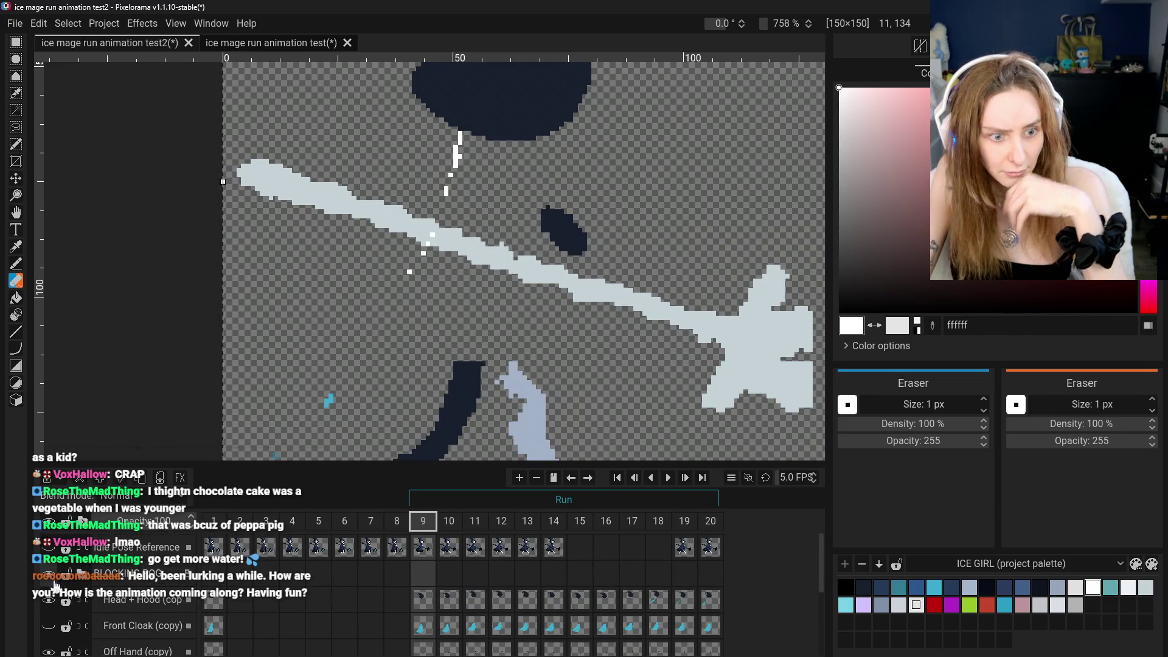
scroll(55, 601, "down", 1)
left_click(53, 592)
scroll(53, 598, "down", 1)
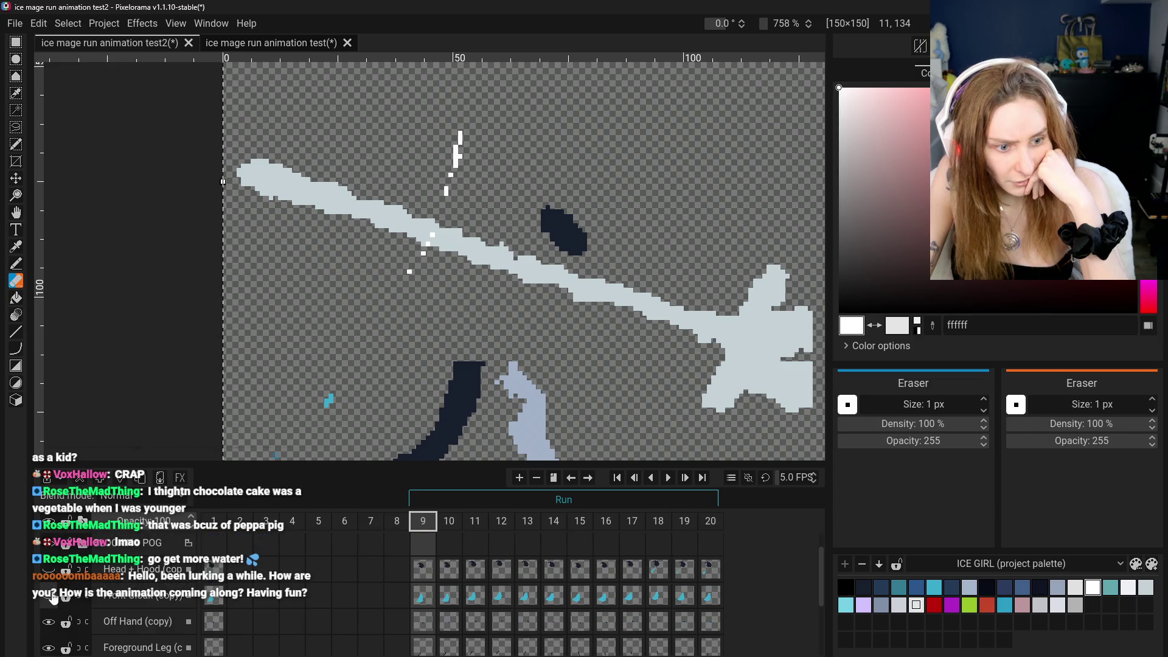
left_click(48, 622)
scroll(52, 625, "down", 1)
left_click(49, 616)
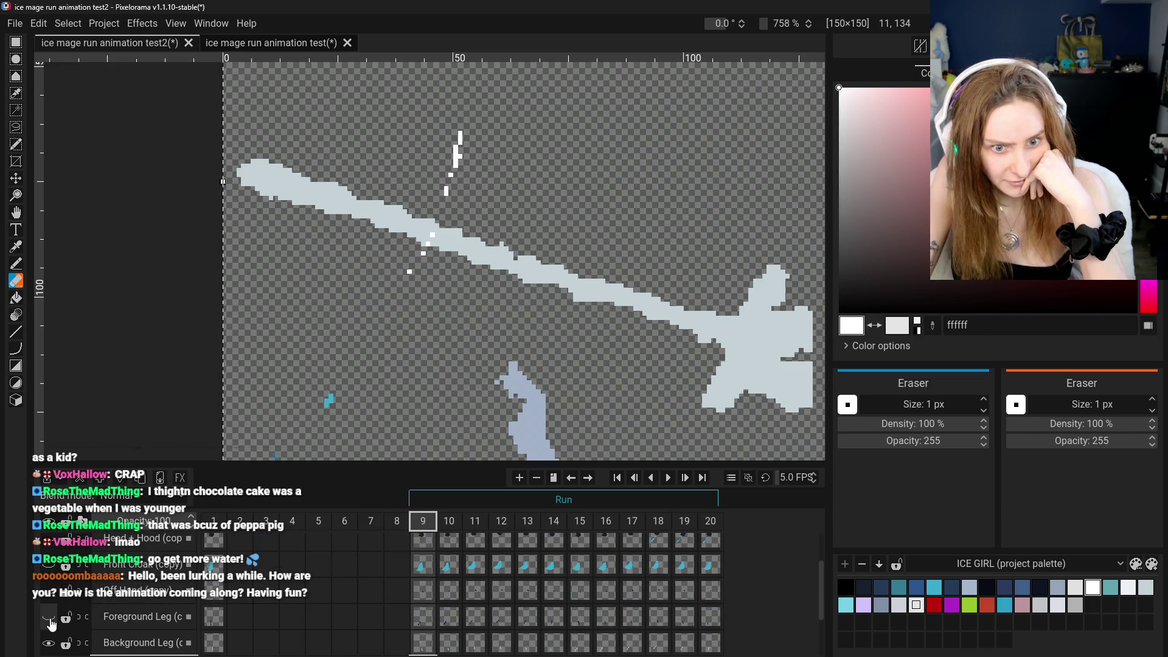
Hide the Background Leg layer and briefly check the staff layer
scroll(55, 632, "down", 1)
scroll(52, 641, "down", 1)
left_click(48, 563)
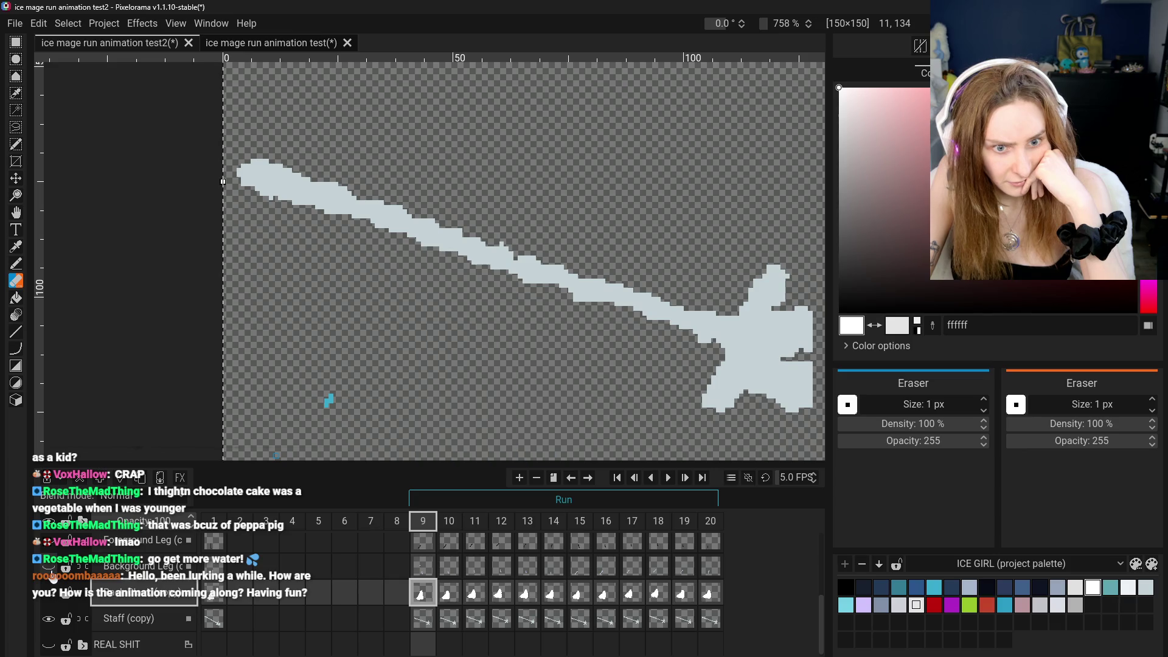
left_click(49, 616)
left_click(49, 617)
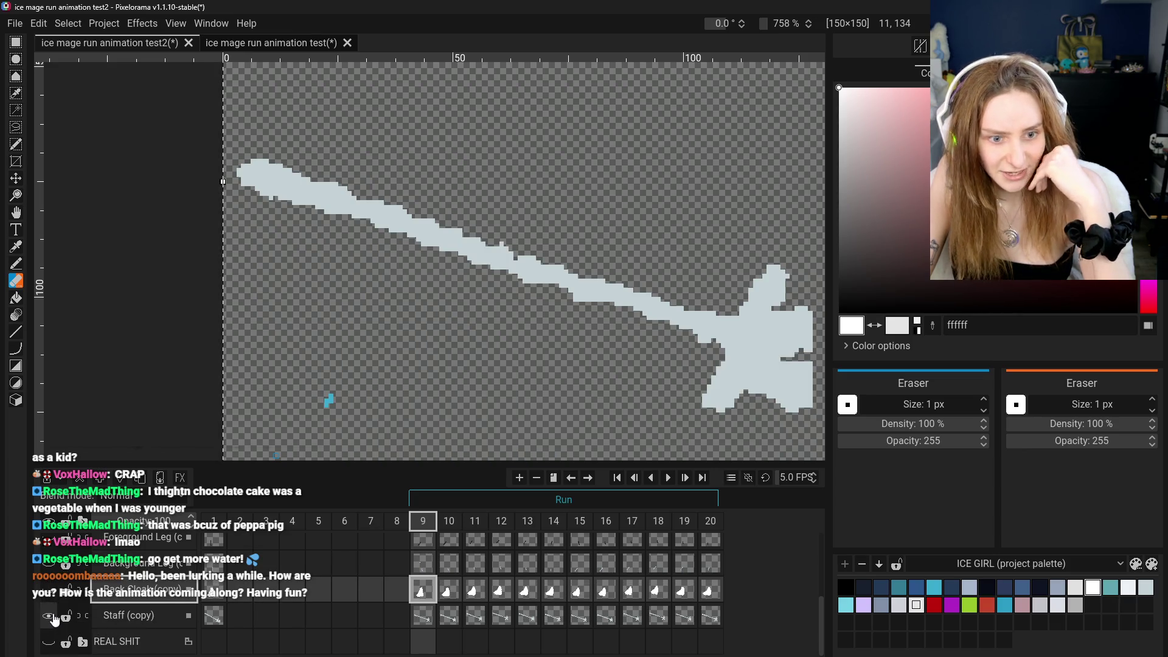
scroll(294, 392, "down", 2)
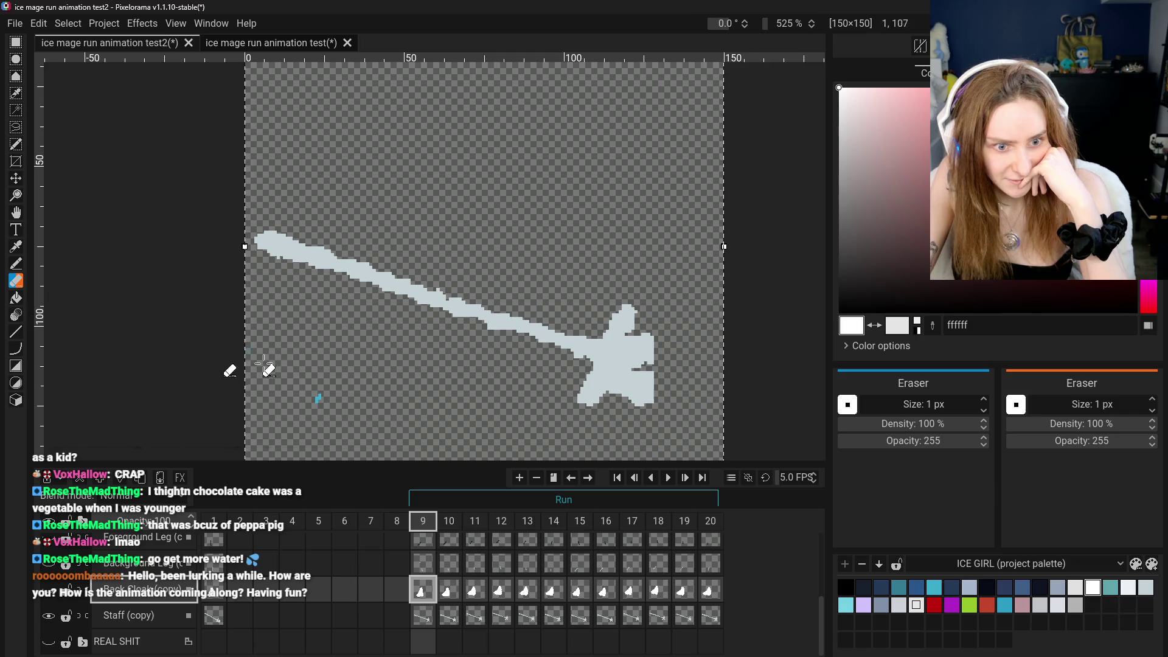
Erase the blue speck from Staff (copy) in frame 9, then hide the staff
left_click(323, 413, "ctrl")
left_click(317, 398)
left_click(50, 616)
left_click(54, 595)
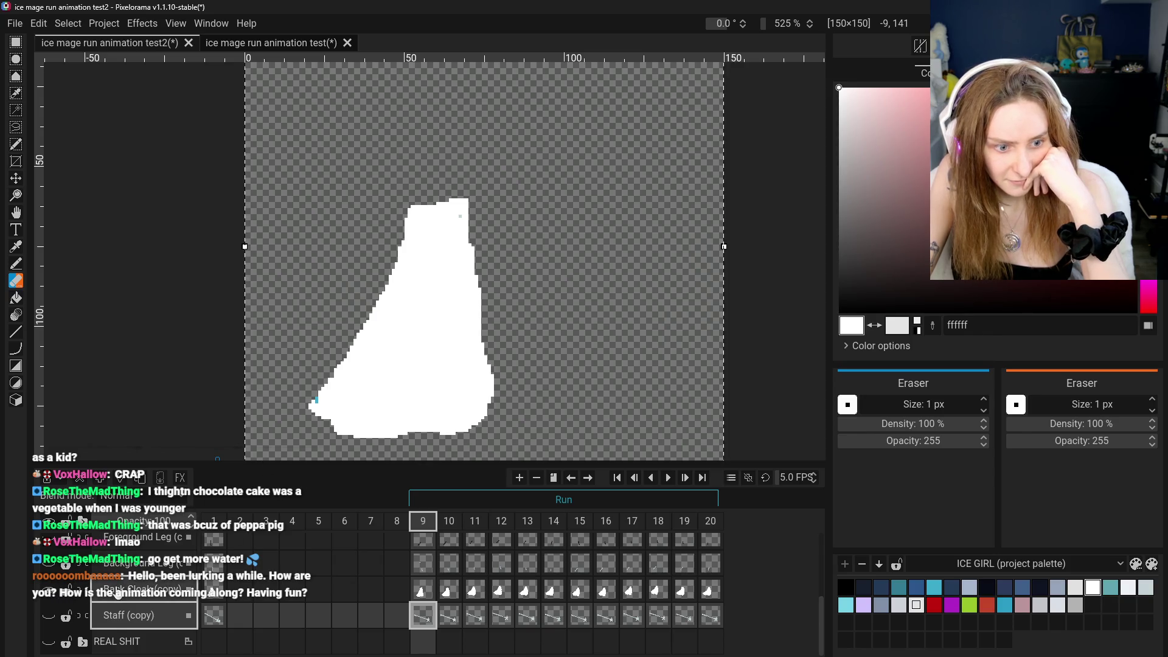
Select the Back Cloak layer with the Pencil and pan the canvas up and right
left_click(140, 589)
scroll(295, 420, "up", 2)
scroll(296, 420, "up", 2)
left_click(17, 265)
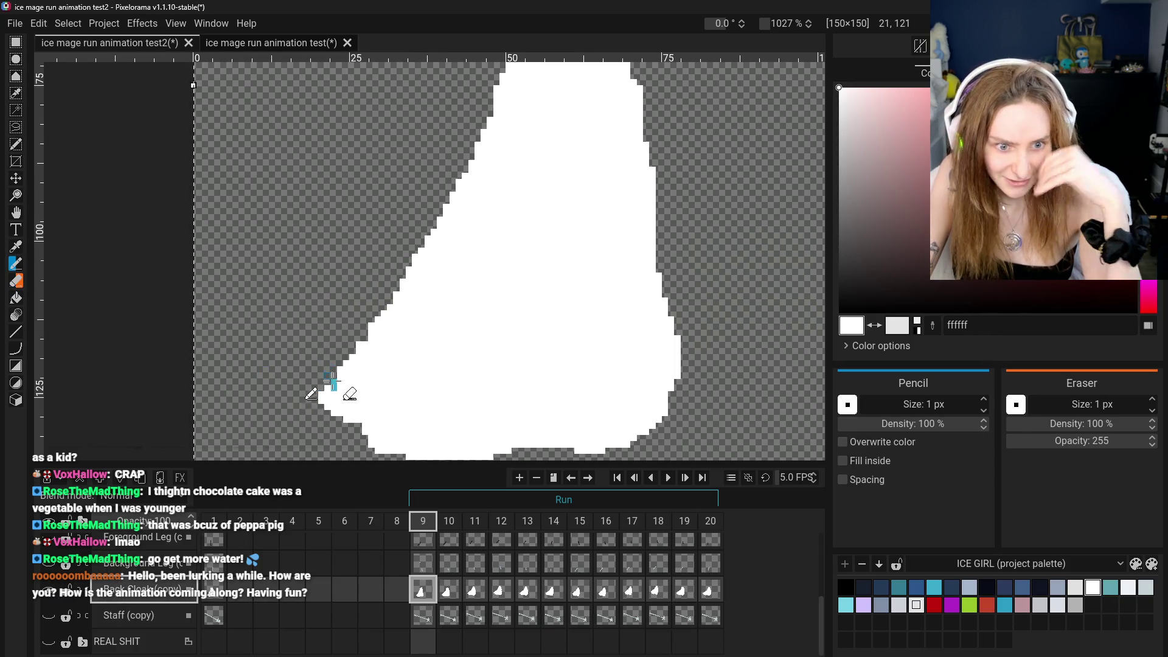
scroll(280, 395, "down", 3)
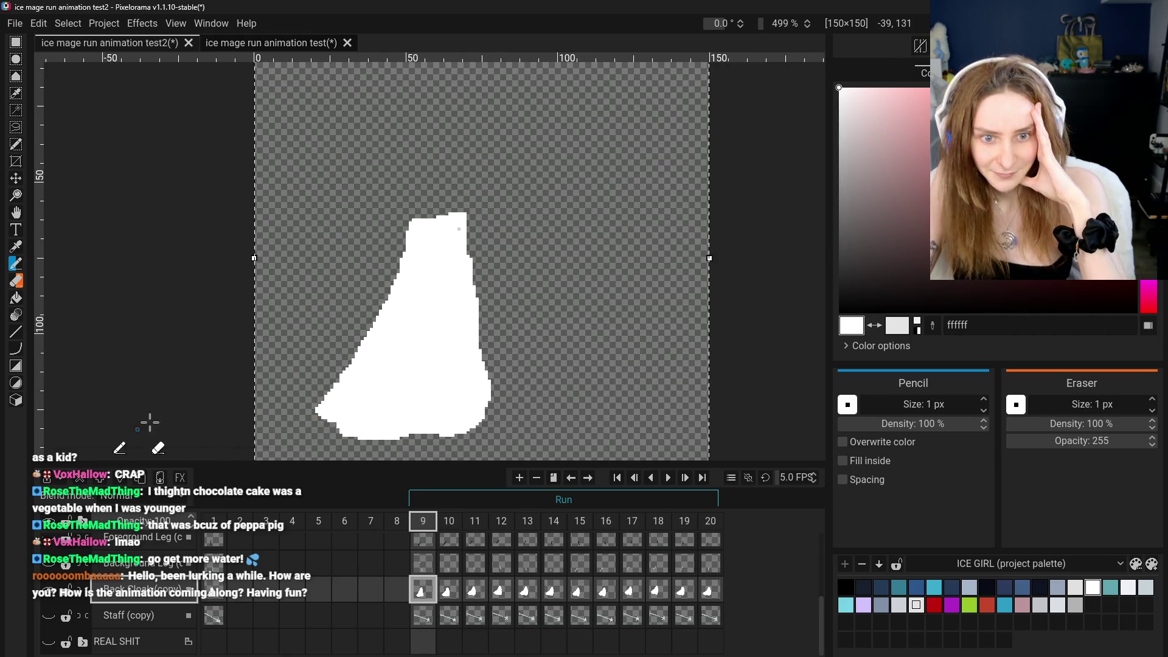
scroll(462, 244, "up", 2)
scroll(456, 225, "down", 3)
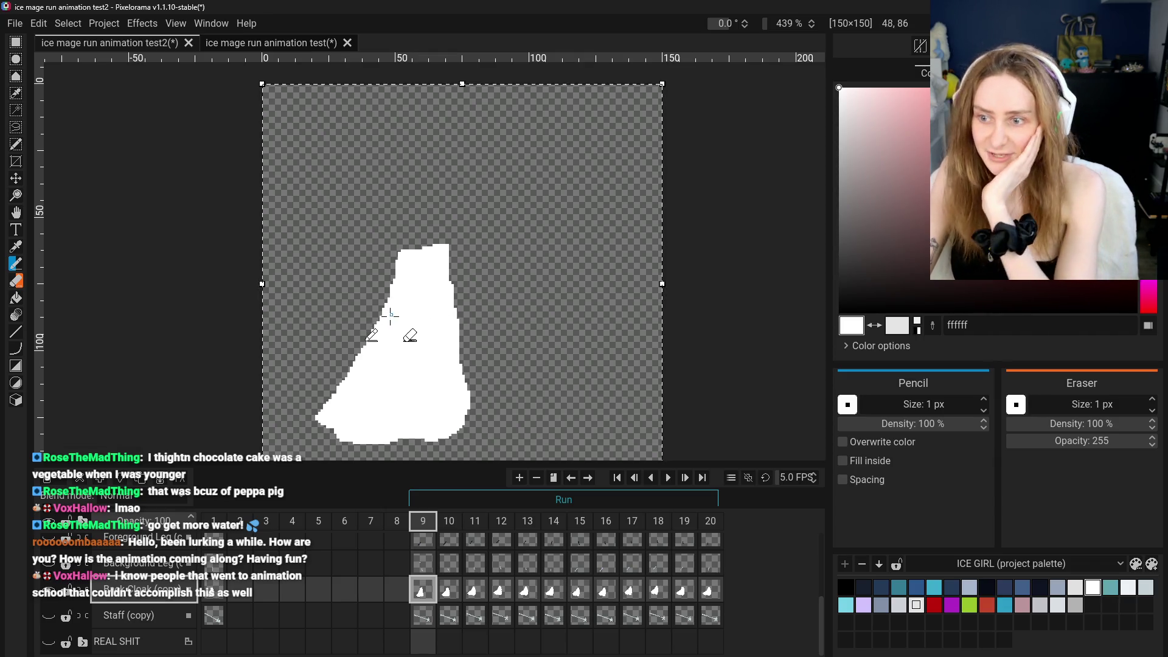
left_click(15, 215)
left_click_drag(419, 253, 443, 229)
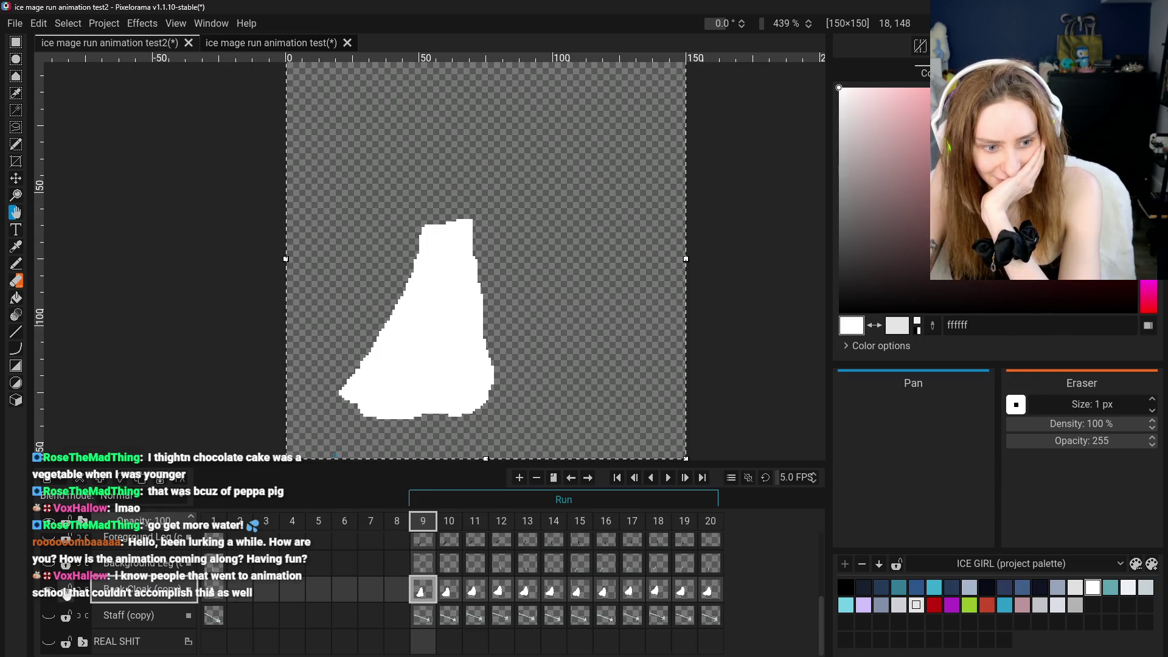
Toggle the foreground and background leg layers, leaving the blue-grey Background Leg visible
scroll(54, 584, "up", 2)
scroll(50, 596, "down", 2)
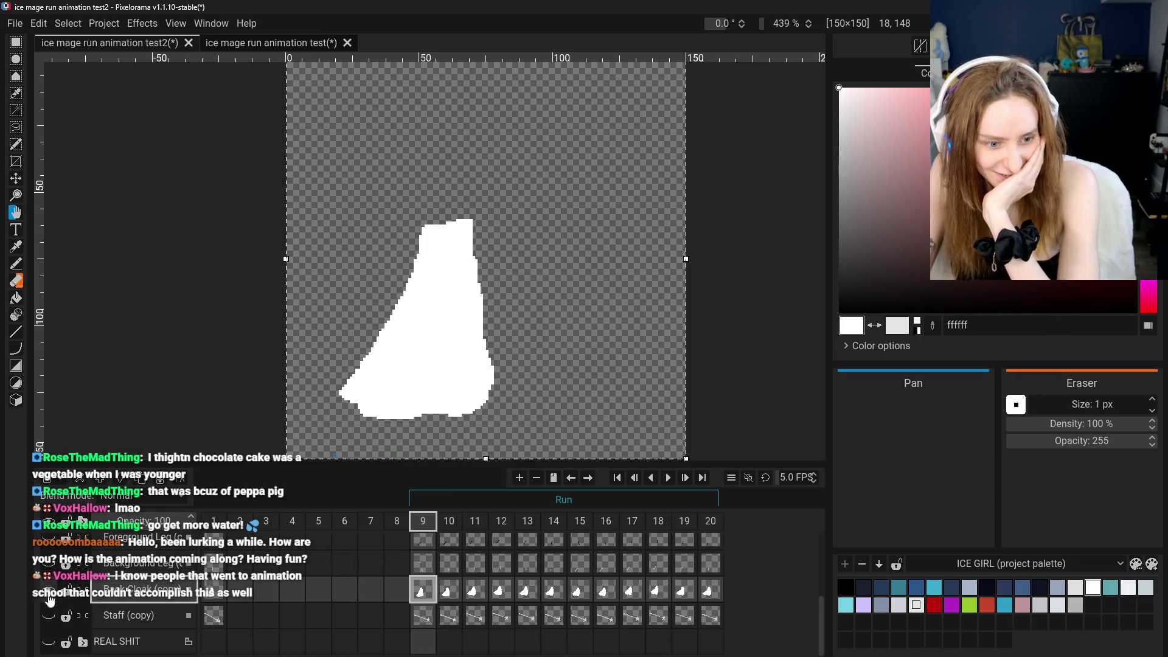
scroll(51, 584, "up", 1)
left_click(48, 594)
left_click(48, 568)
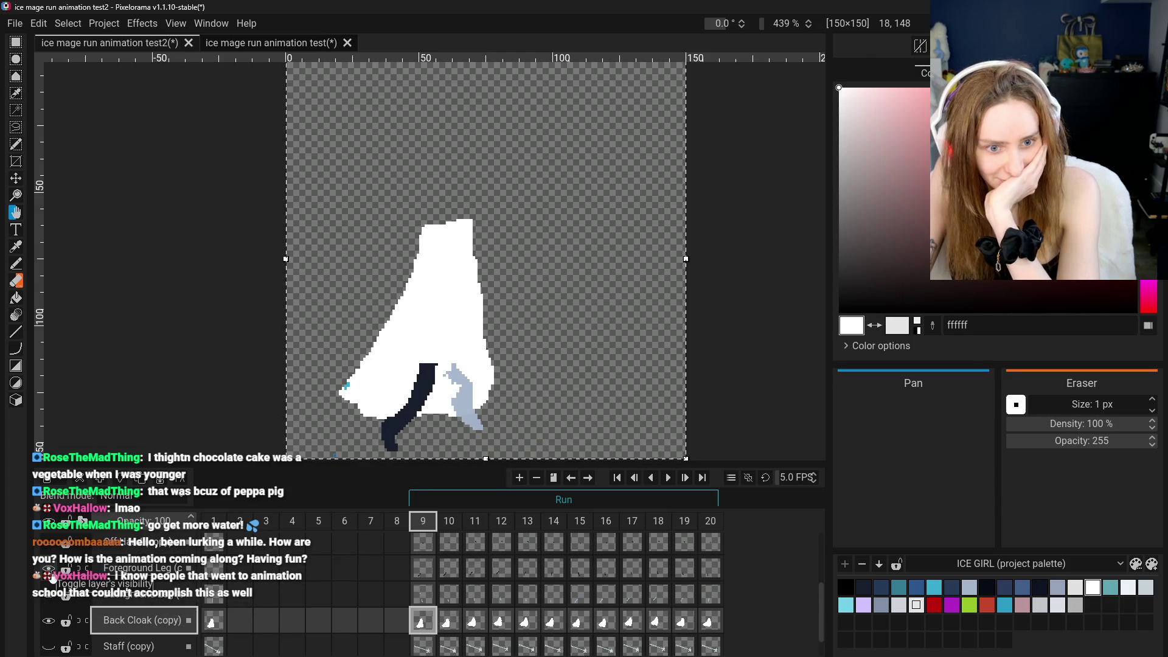
scroll(51, 578, "down", 1)
left_click(49, 554)
left_click(48, 580)
left_click(49, 579)
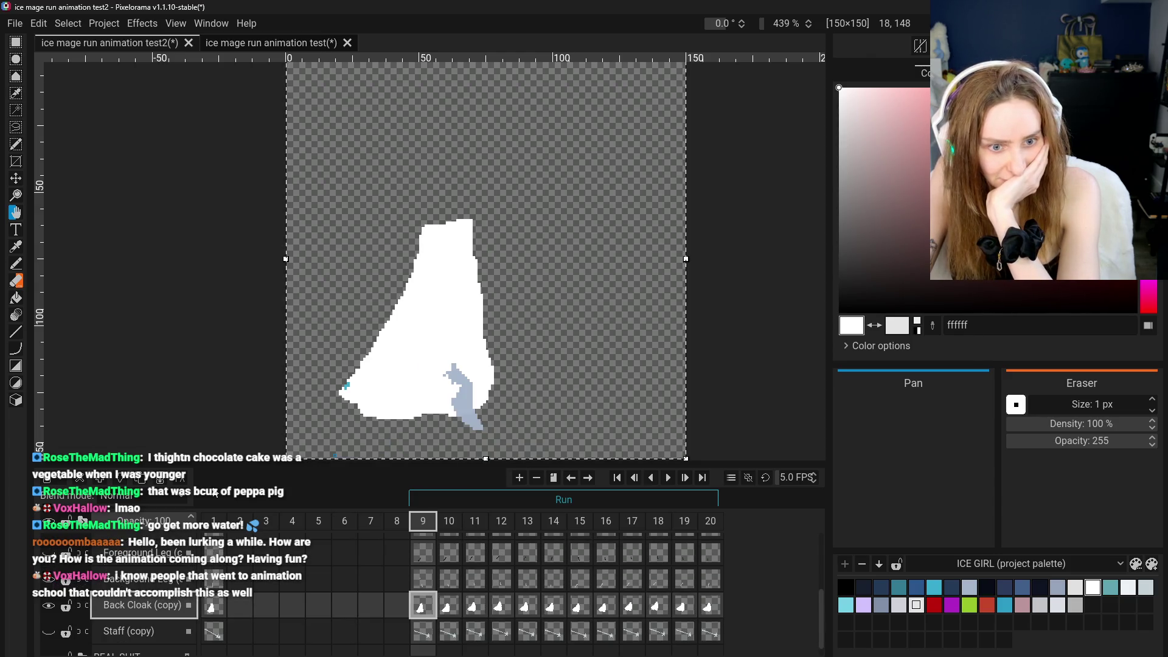
scroll(333, 412, "up", 3)
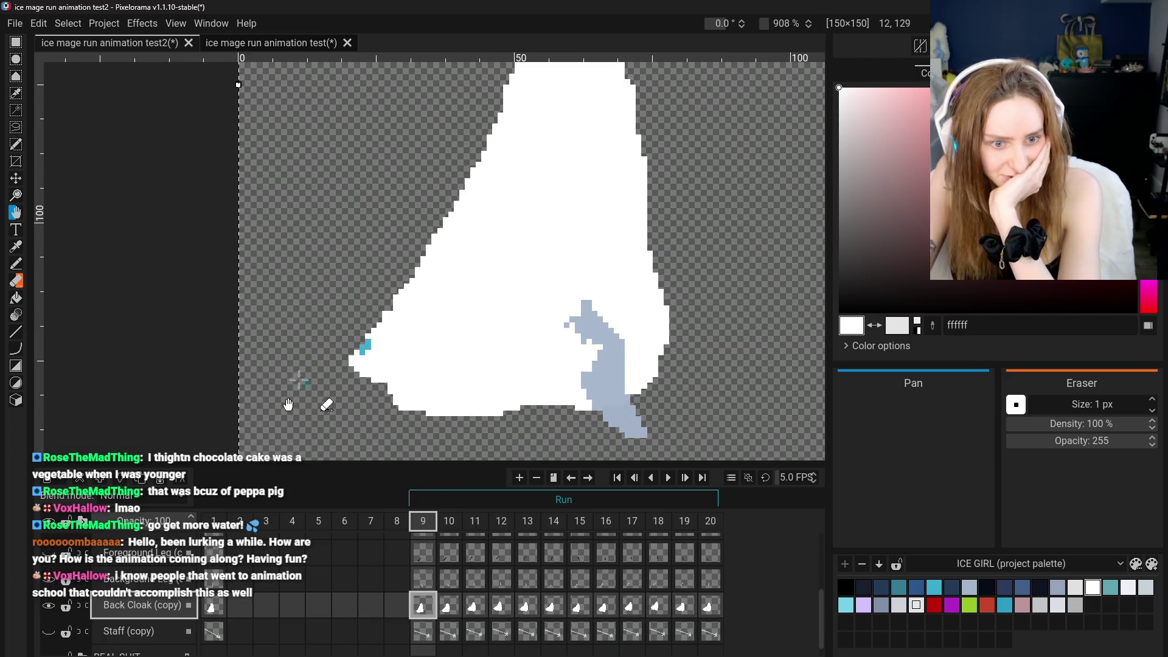
Select the Back Cloak (copy) layer and return to the Pencil tool
left_click(16, 282)
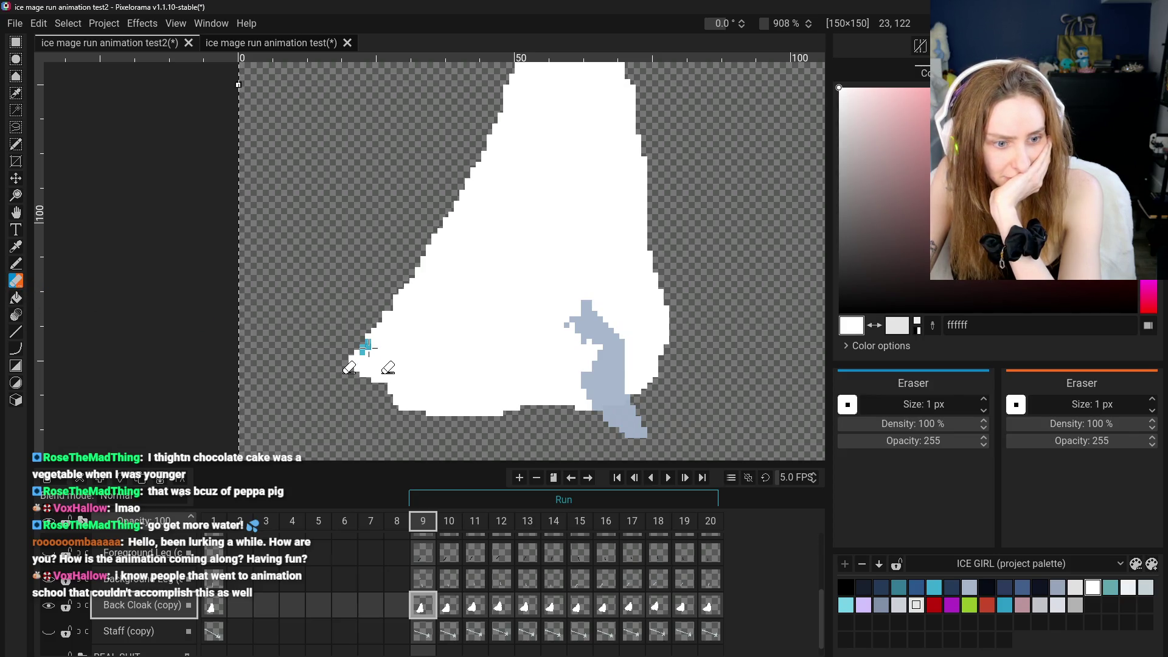
scroll(420, 608, "up", 1)
left_click(423, 594)
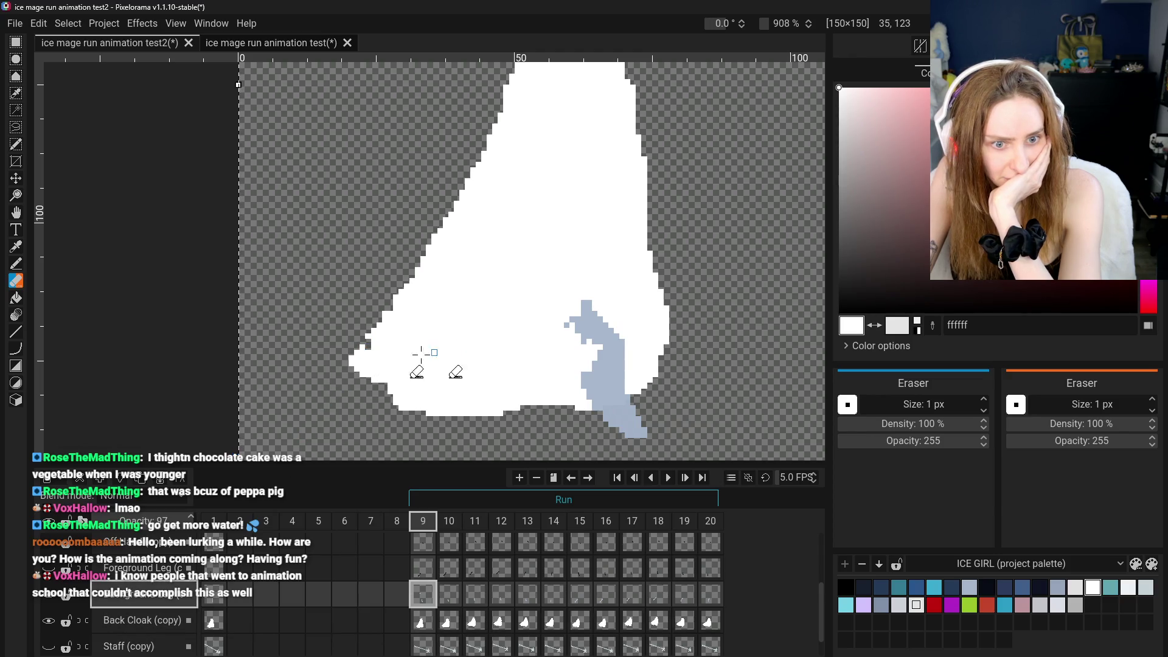
left_click(125, 622)
left_click(16, 264)
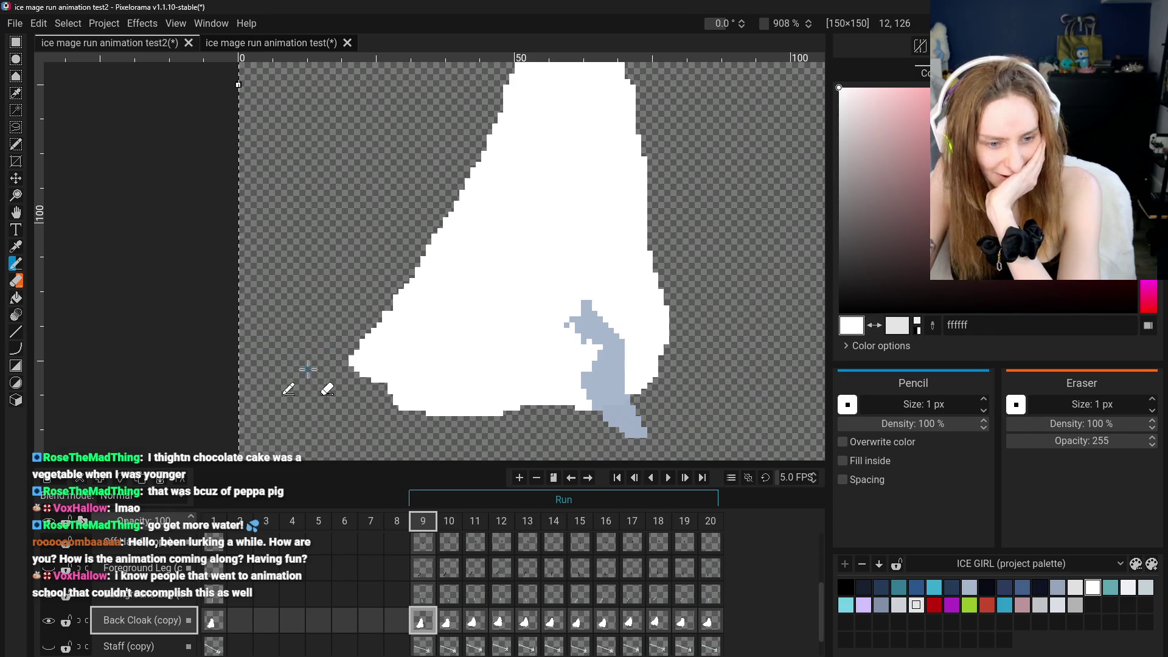
scroll(261, 387, "down", 2)
scroll(122, 578, "down", 1)
Swap the blue Background Leg for the dark Foreground Leg, checking frame 10's leg shape
left_click(116, 571)
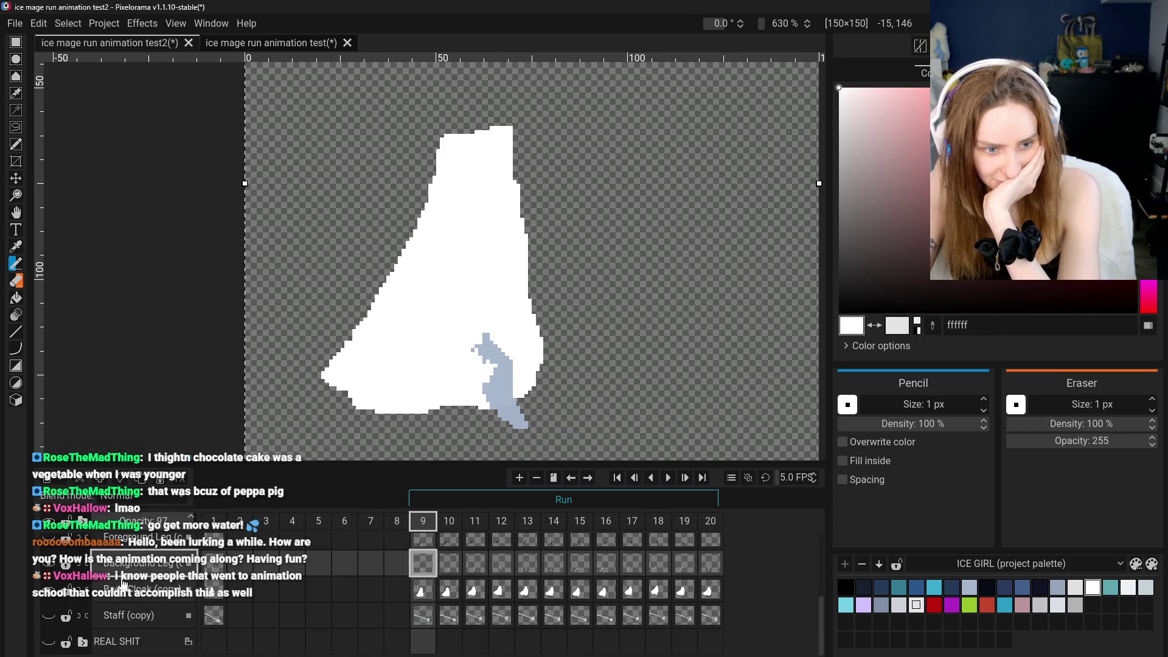
scroll(123, 584, "up", 1)
left_click(49, 569)
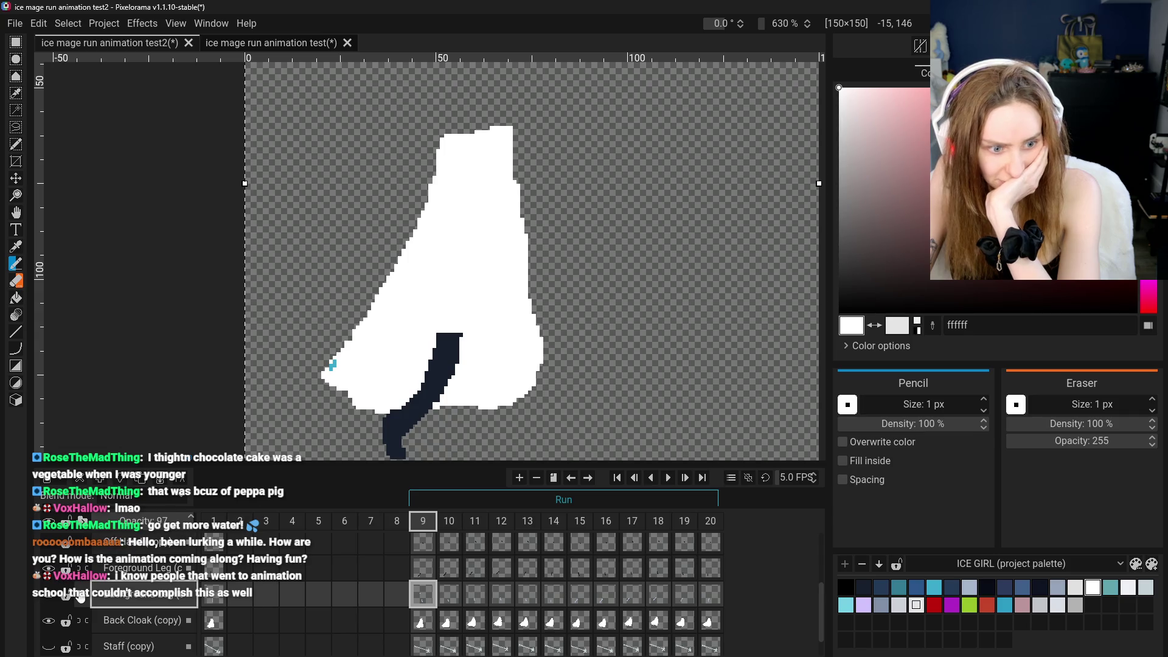
scroll(335, 368, "up", 5)
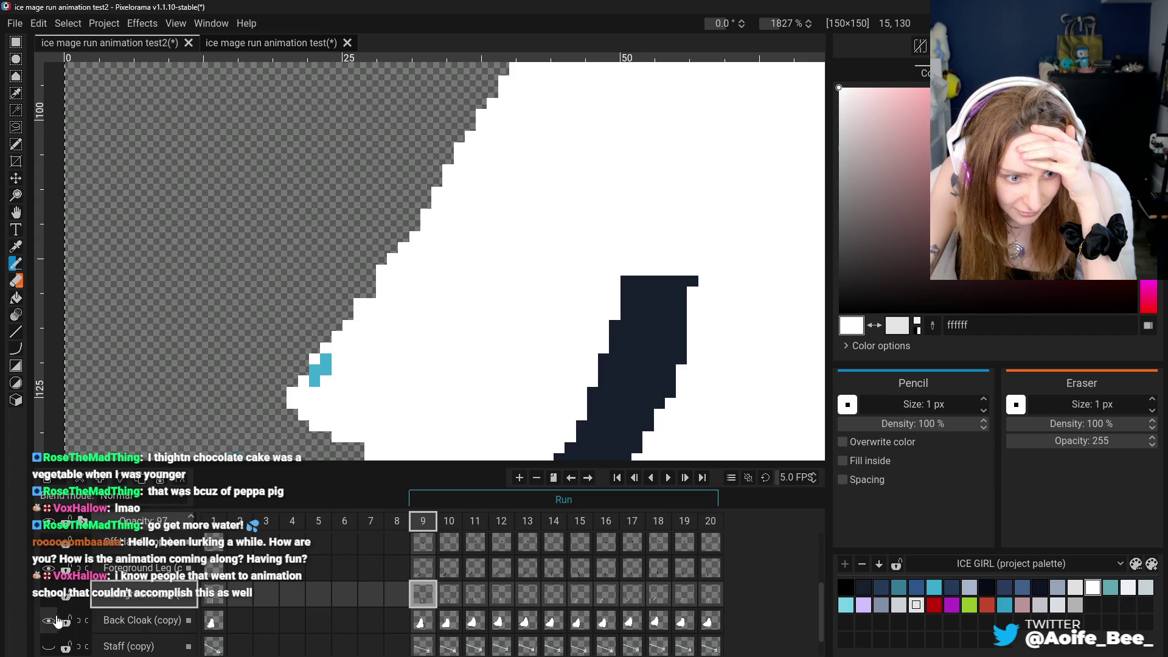
left_click(50, 577)
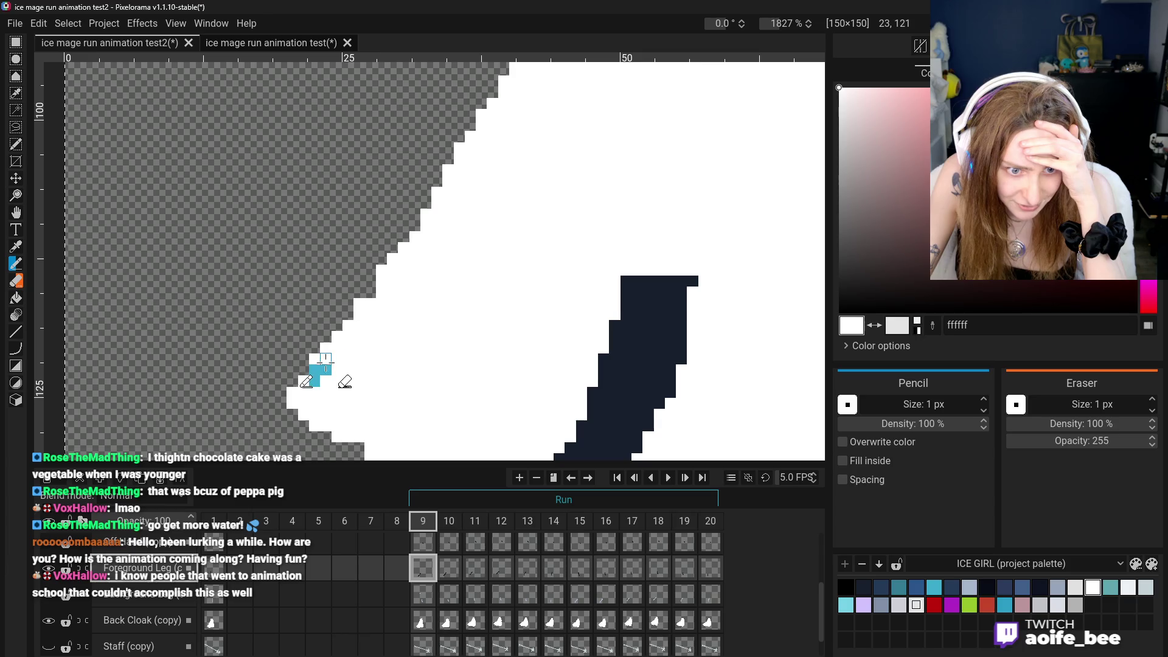
scroll(297, 446, "down", 4)
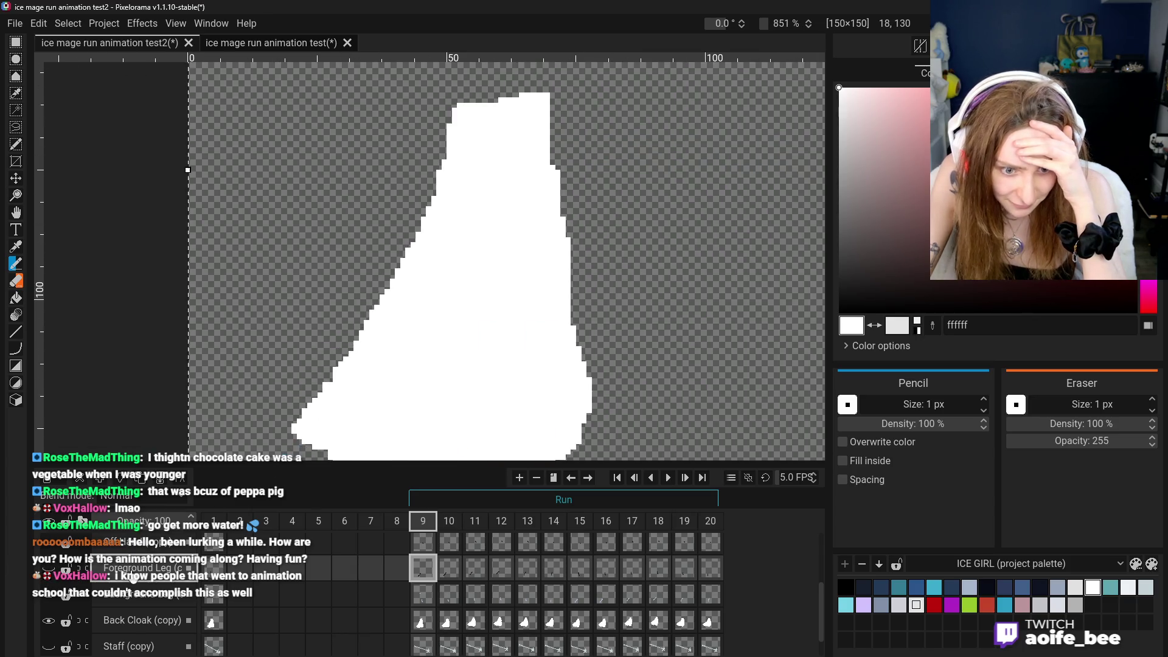
left_click(449, 568)
left_click(423, 568)
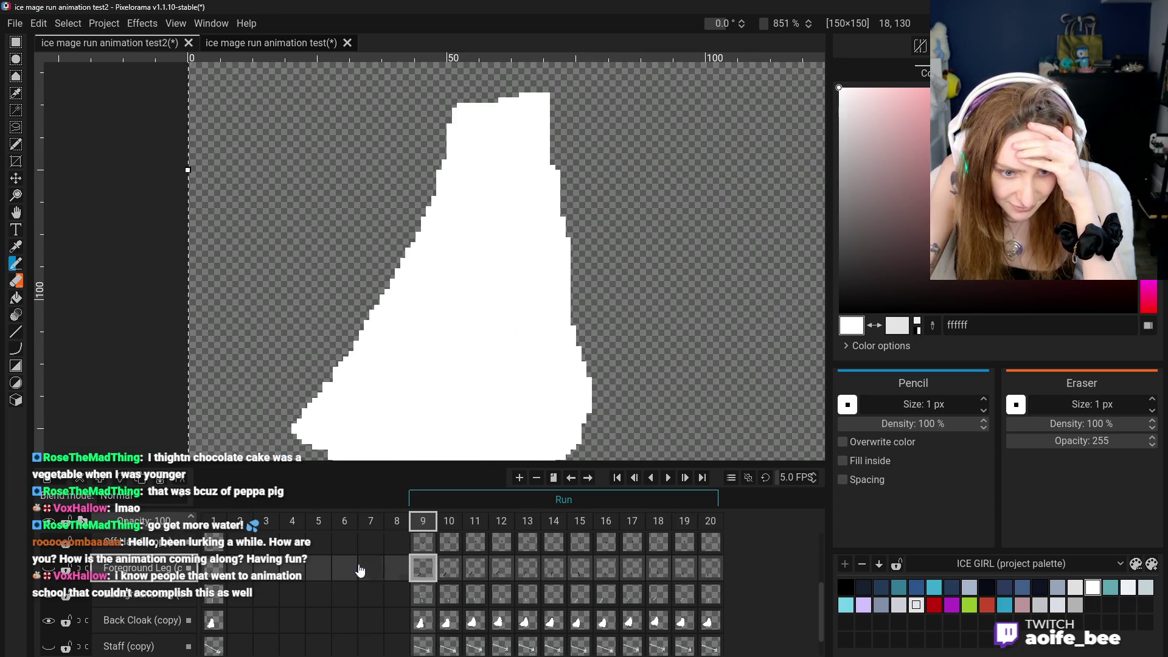
scroll(136, 567, "up", 1)
Show the dark Off Hand and toggle it on and off to compare the cloak
left_click(48, 583)
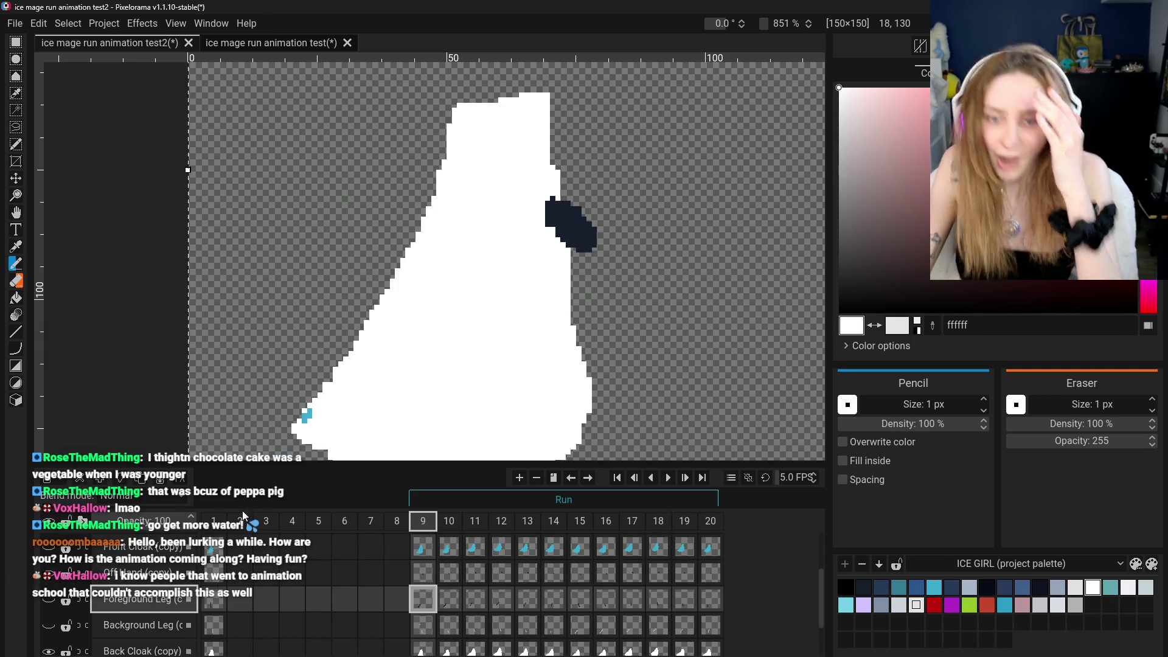
left_click(48, 573)
left_click(49, 573)
left_click(49, 573)
left_click(48, 573)
scroll(309, 405, "up", 3)
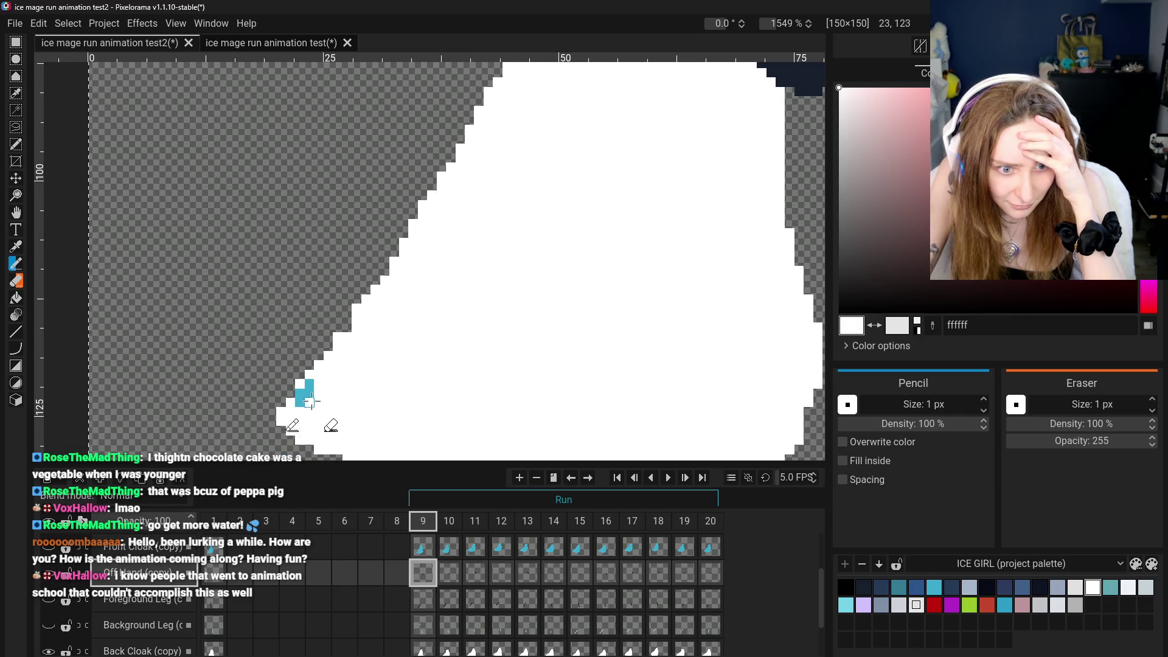
scroll(309, 389, "down", 3)
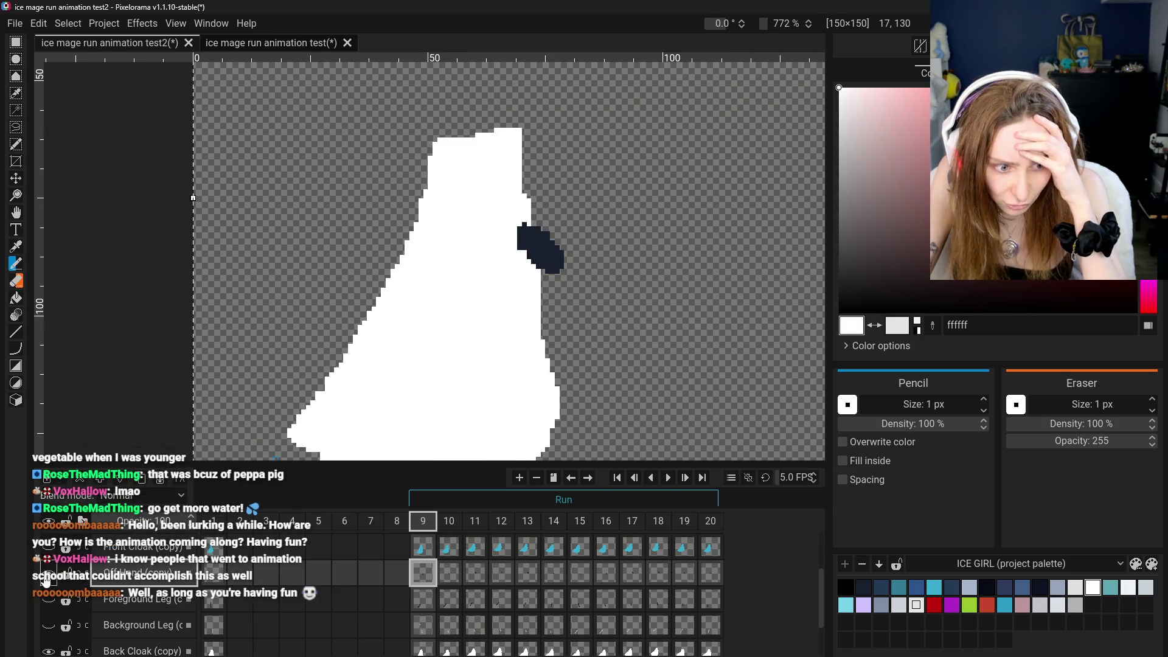
scroll(139, 581, "up", 1)
Compare the blue front cloak and hood layers, then paint the stray blue hem pixels white
left_click(139, 581)
left_click(51, 581)
left_click(52, 581)
left_click(51, 581)
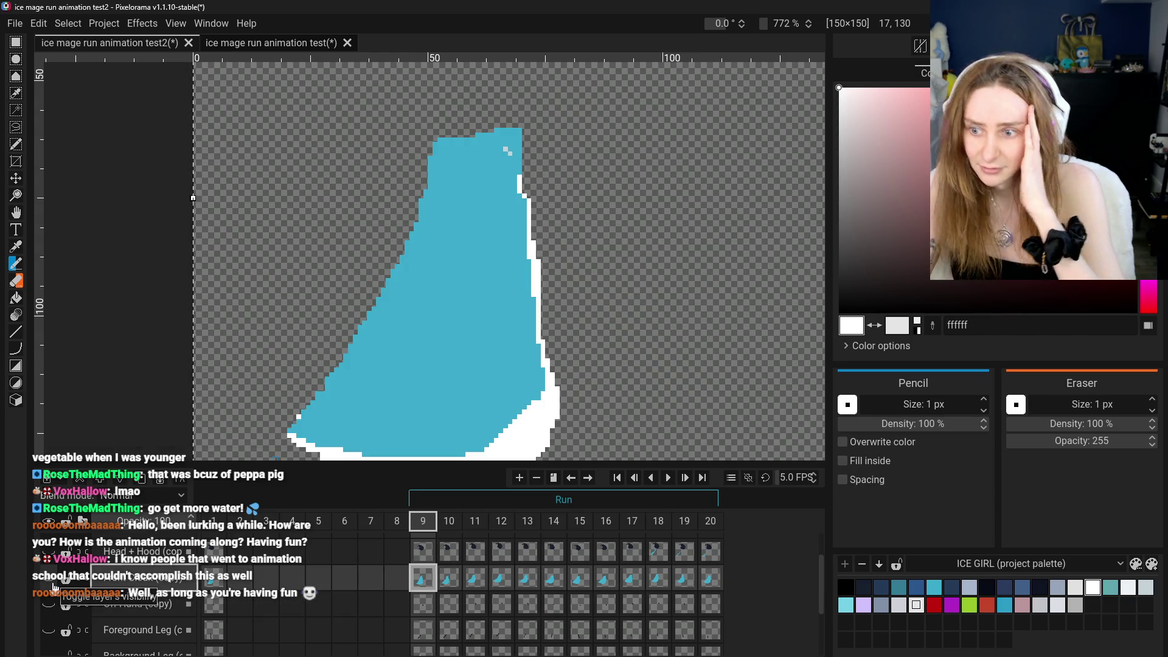
left_click(53, 586)
scroll(53, 586, "up", 1)
left_click(49, 585)
left_click(49, 585)
scroll(296, 419, "up", 5)
left_click_drag(296, 419, 286, 396)
scroll(275, 408, "down", 6)
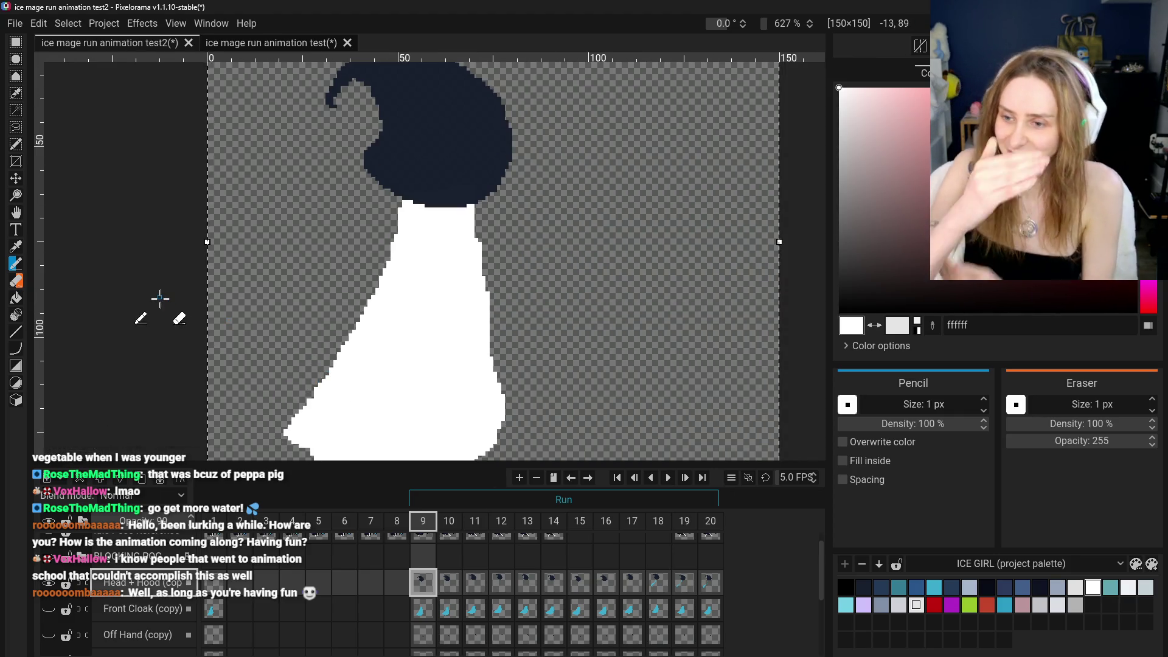
Pan the frame lower and select the visible Front Cloak (copy) layer at frame 9
left_click(16, 212)
scroll(373, 279, "down", 4)
left_click_drag(355, 298, 354, 351)
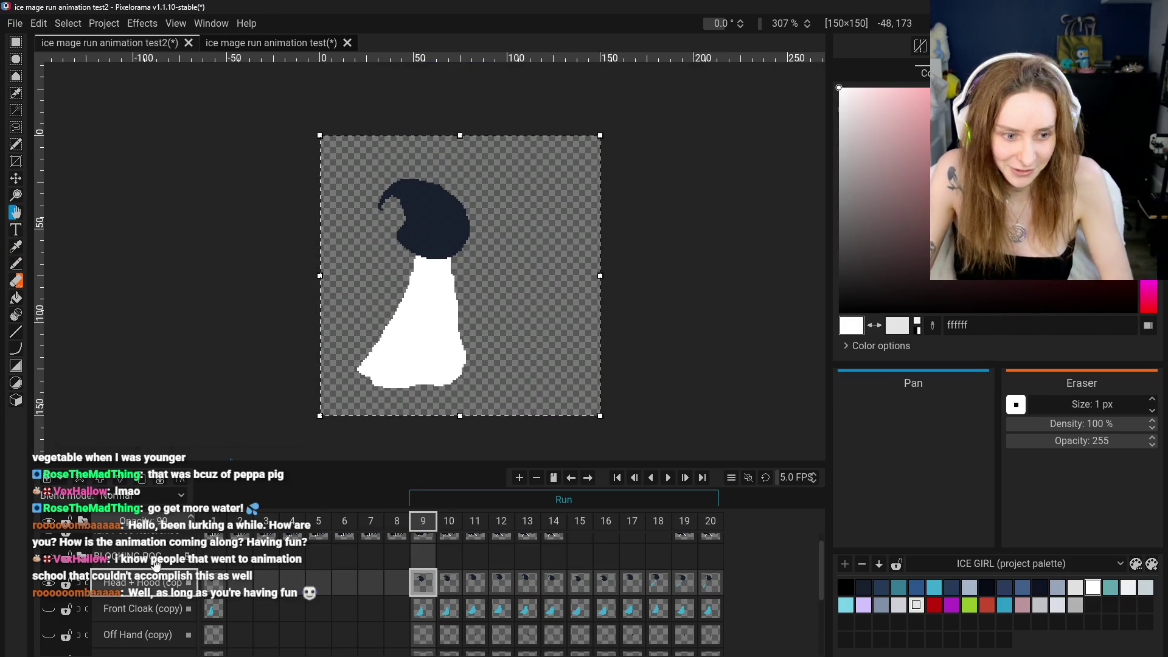
left_click(48, 609)
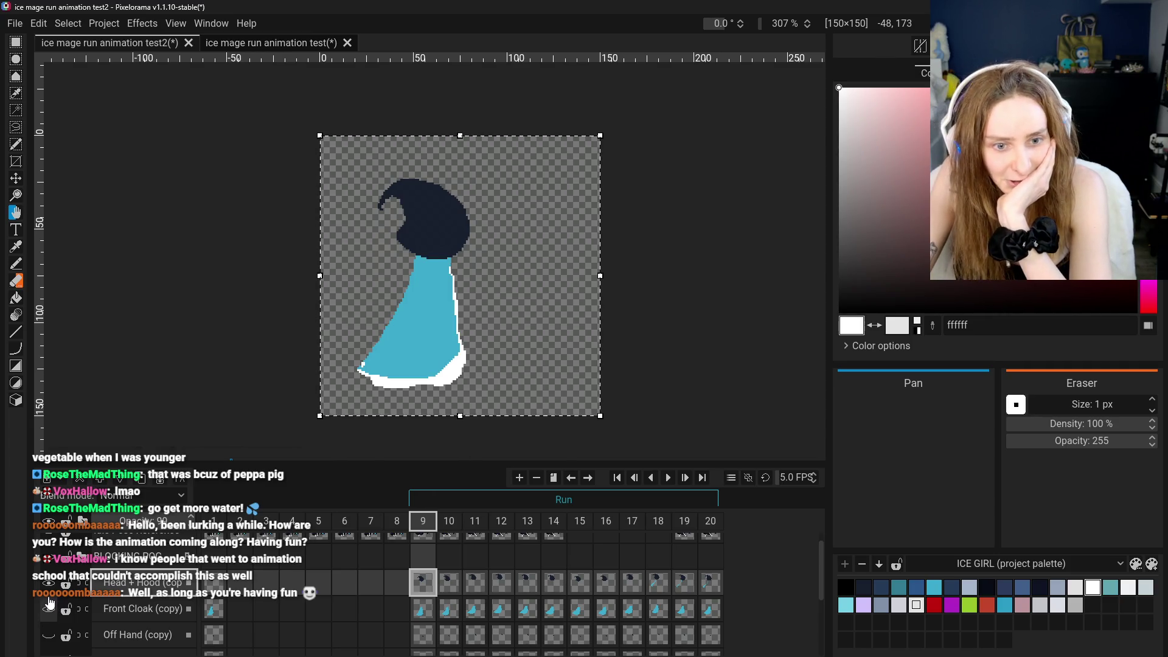
scroll(354, 368, "up", 3)
scroll(355, 369, "up", 3)
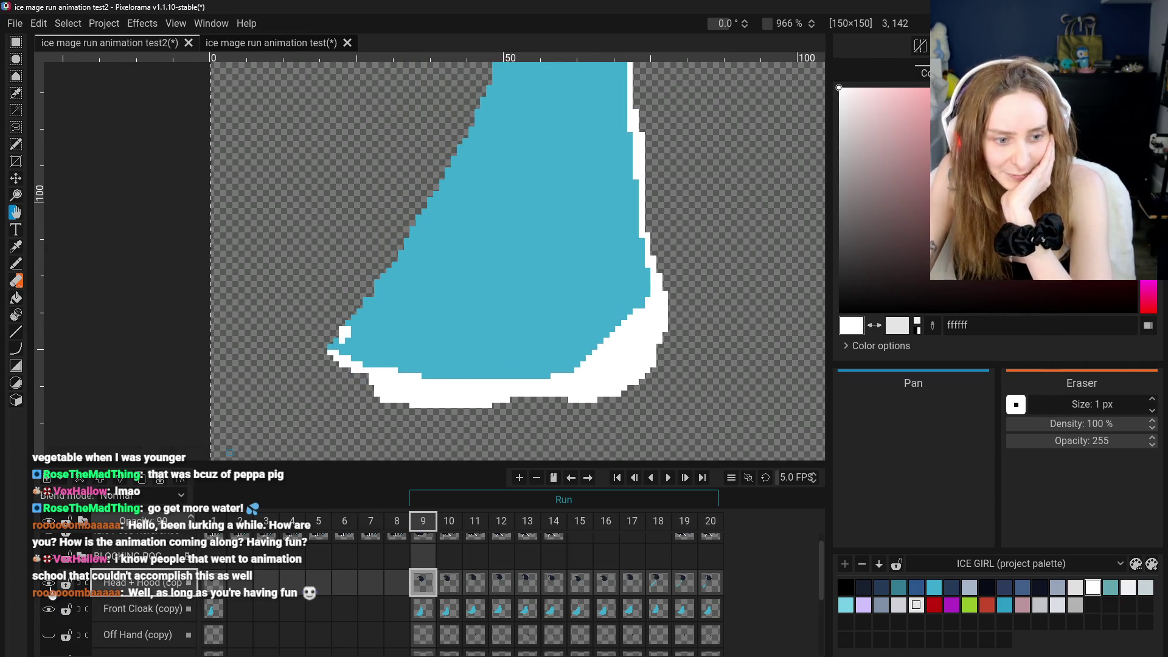
left_click(58, 605)
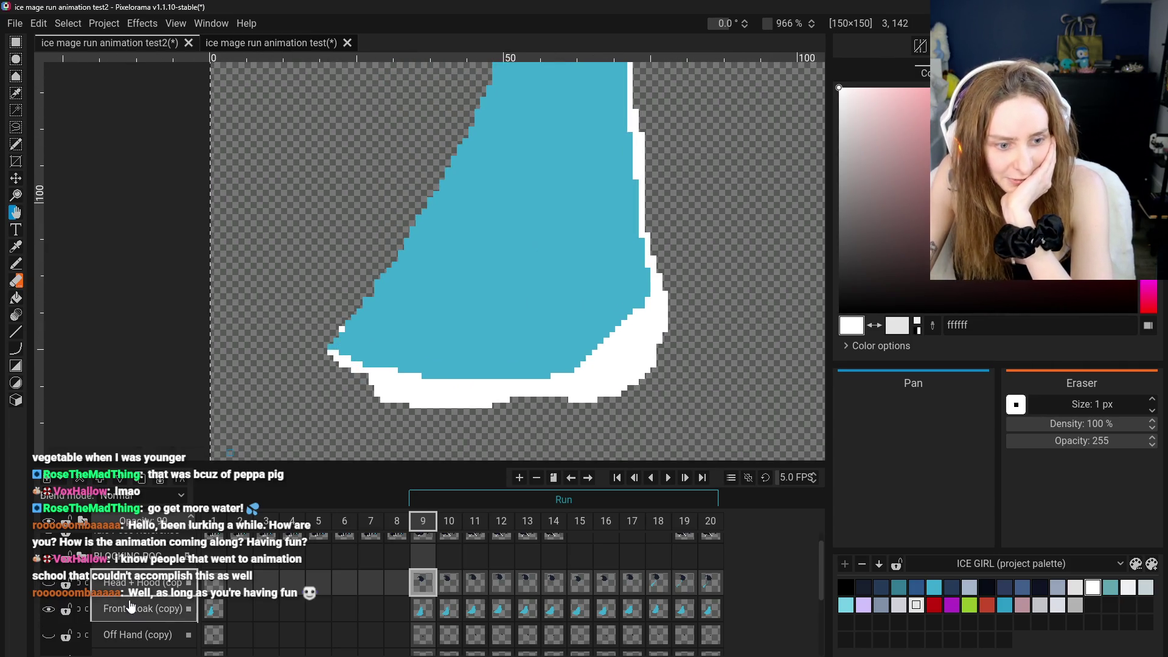
Hide the Head + Hood, teal Front Cloak and white Back Cloak layers
left_click(47, 584)
left_click(49, 612)
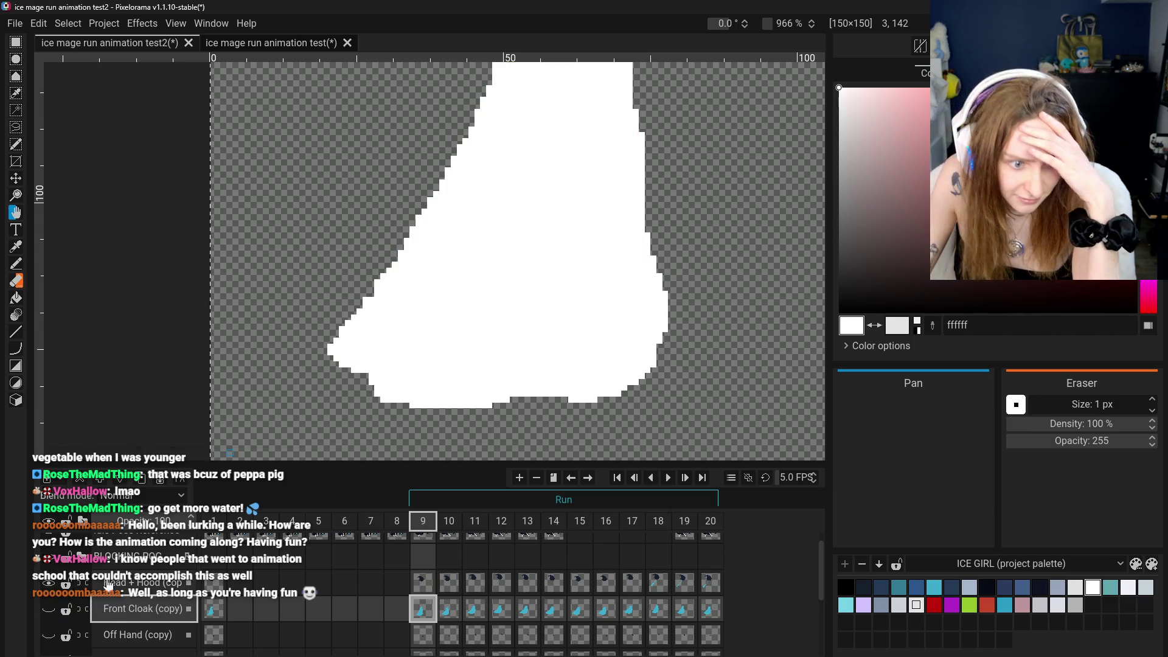
scroll(51, 596, "down", 3)
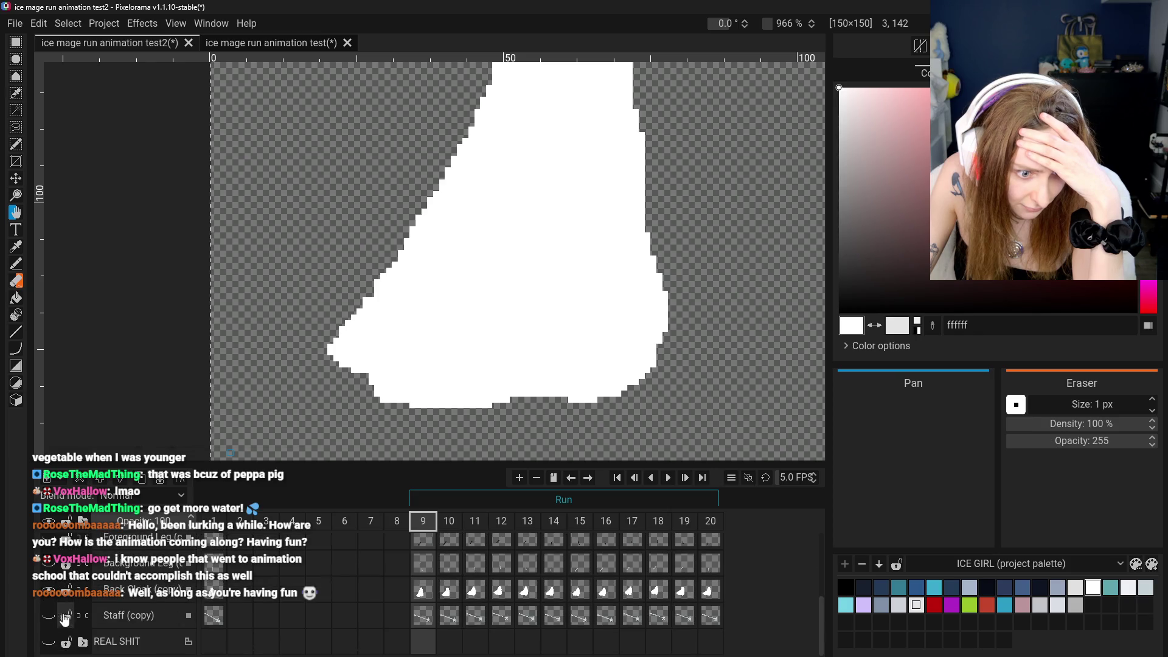
left_click(53, 593)
scroll(56, 601, "up", 3)
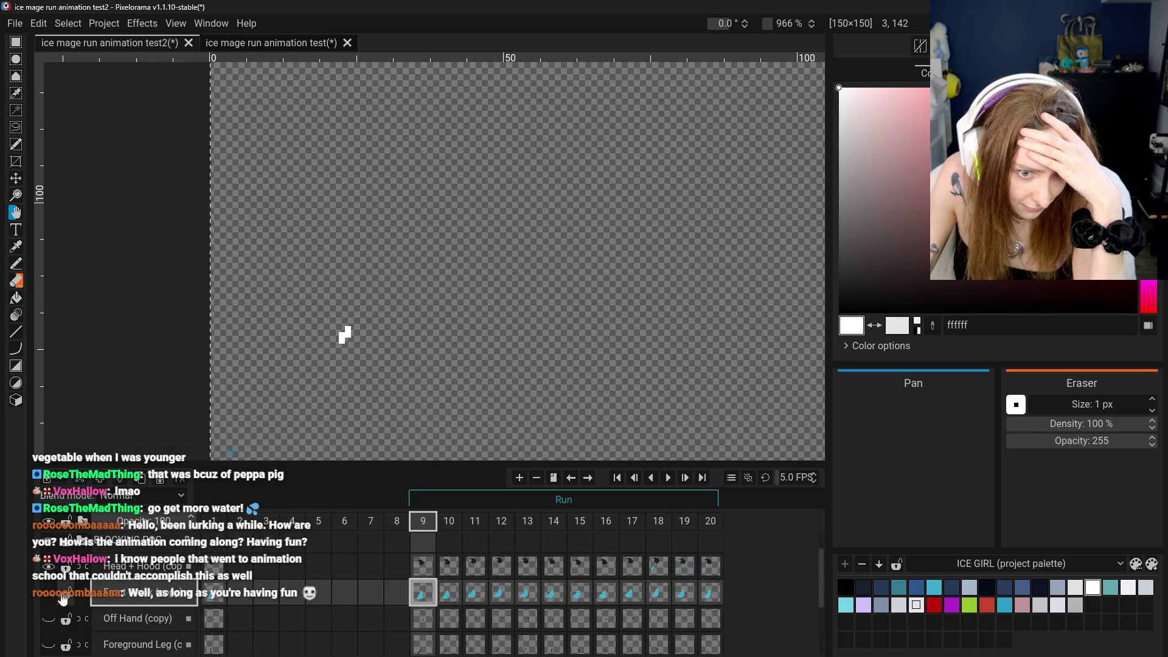
Erase the stray white pixels on the Head + Hood (copy) layer with the Eraser
left_click(22, 282)
left_click(143, 599)
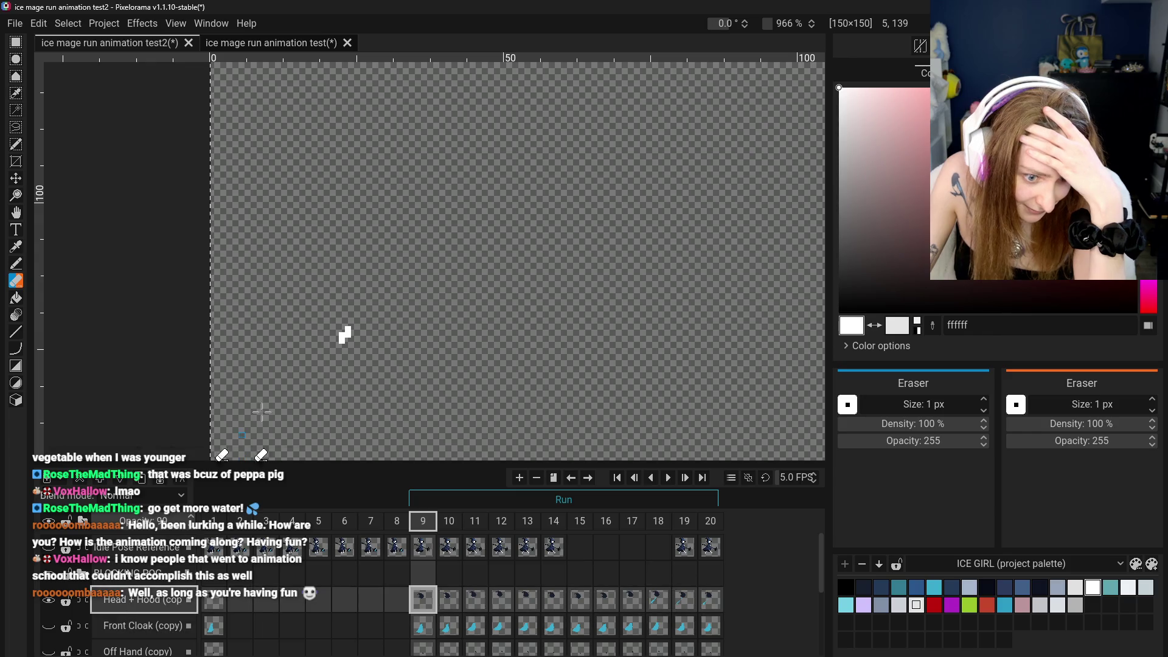
left_click_drag(341, 341, 349, 329)
left_click(48, 625)
left_click(48, 626)
Show the Off Hand, dark Foreground Leg and light-blue Background Leg layers
left_click(48, 651)
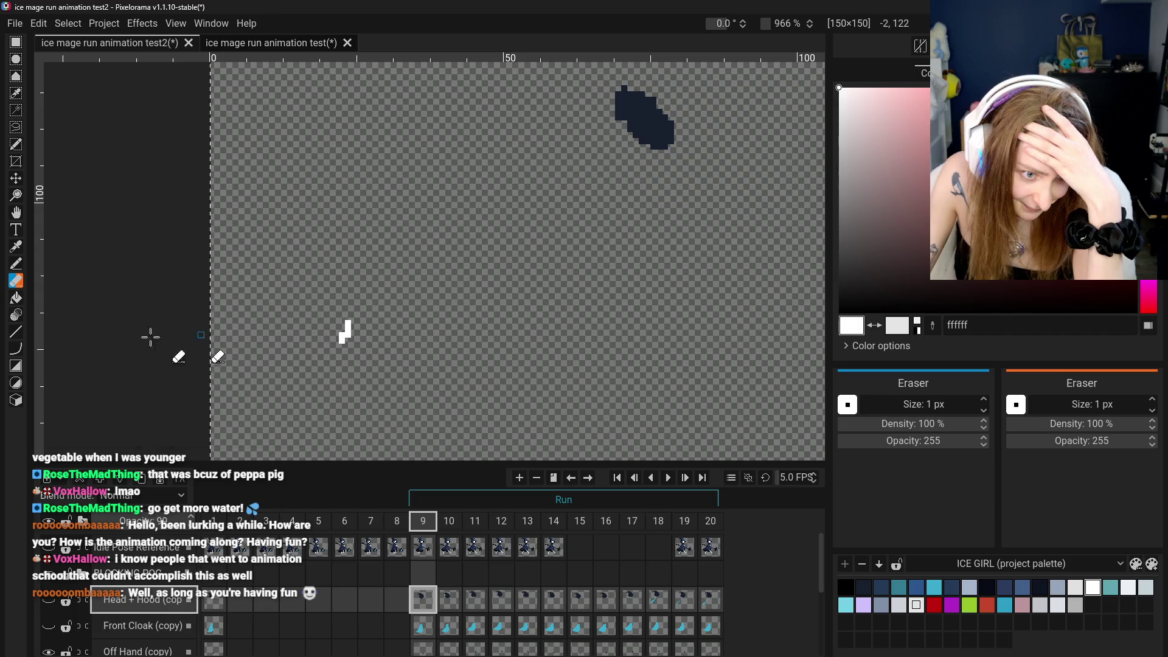
left_click(135, 650)
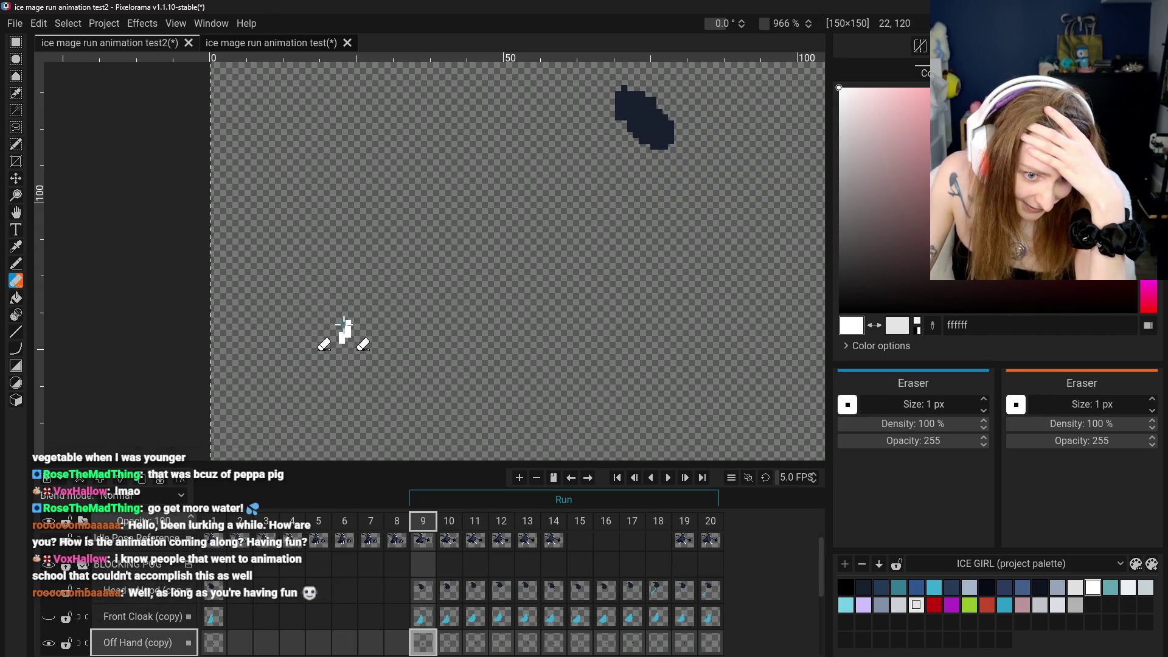
scroll(117, 626, "down", 2)
left_click(134, 607)
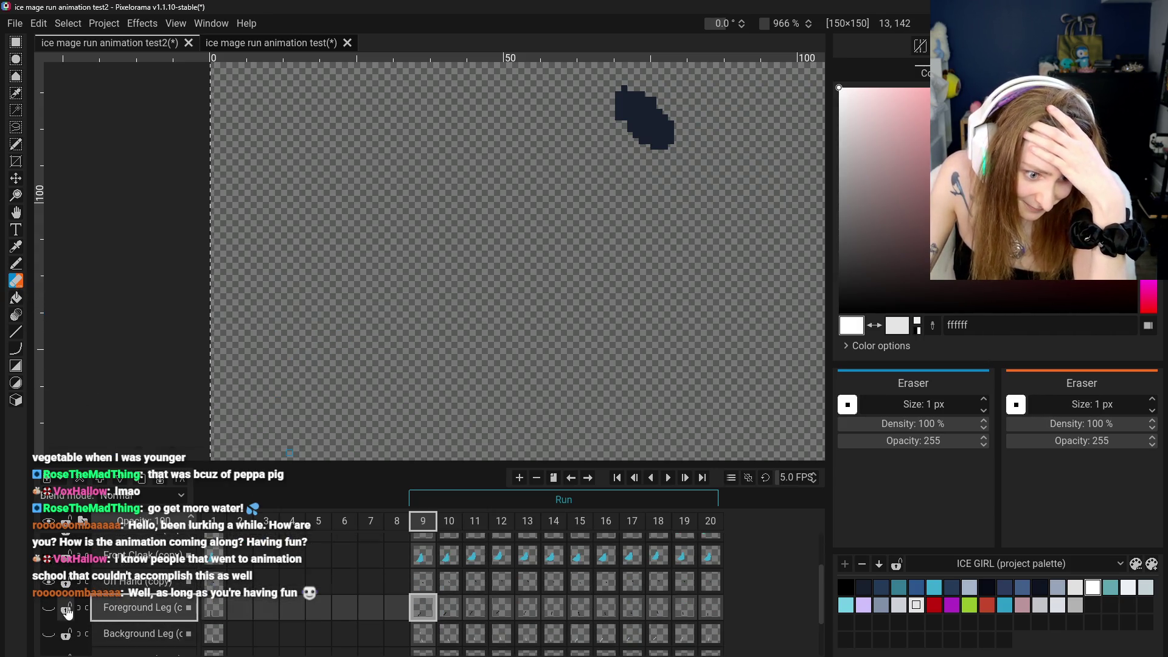
left_click(48, 607)
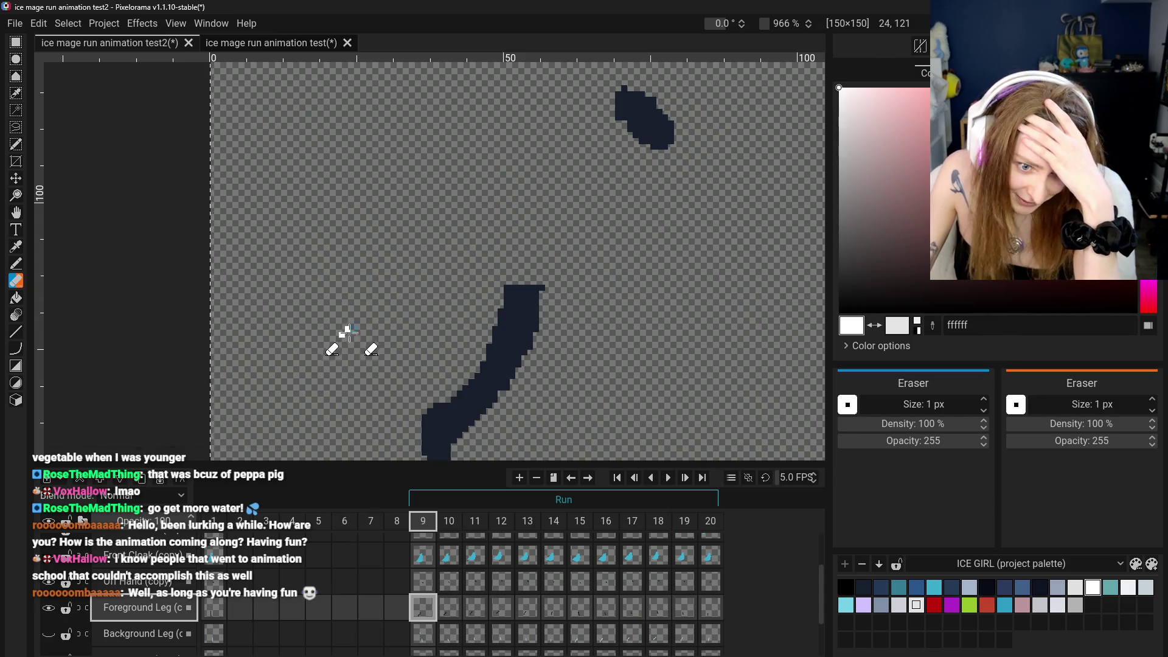
scroll(122, 608, "down", 1)
left_click(140, 618)
left_click(48, 618)
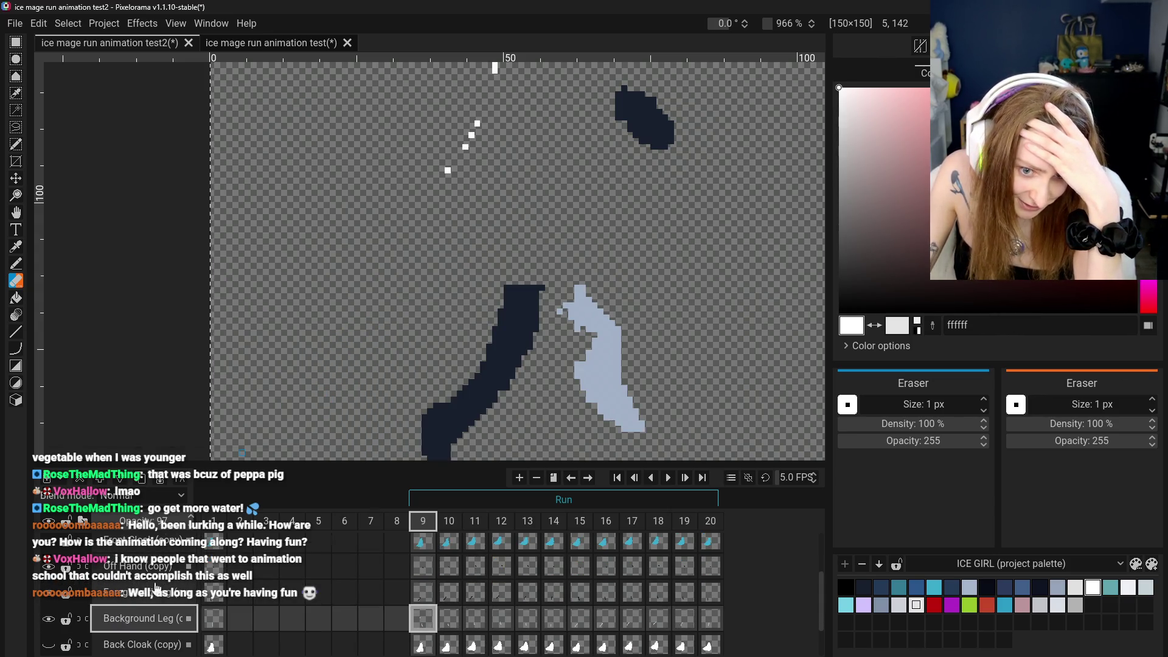
scroll(440, 248, "down", 5)
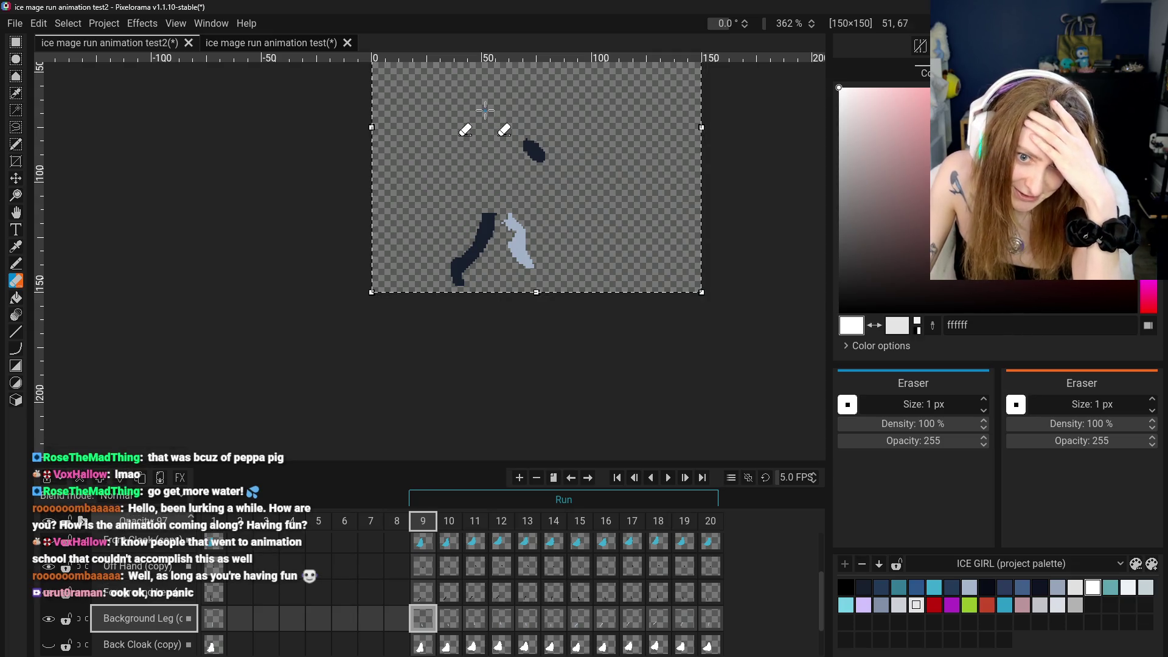
scroll(66, 621, "down", 2)
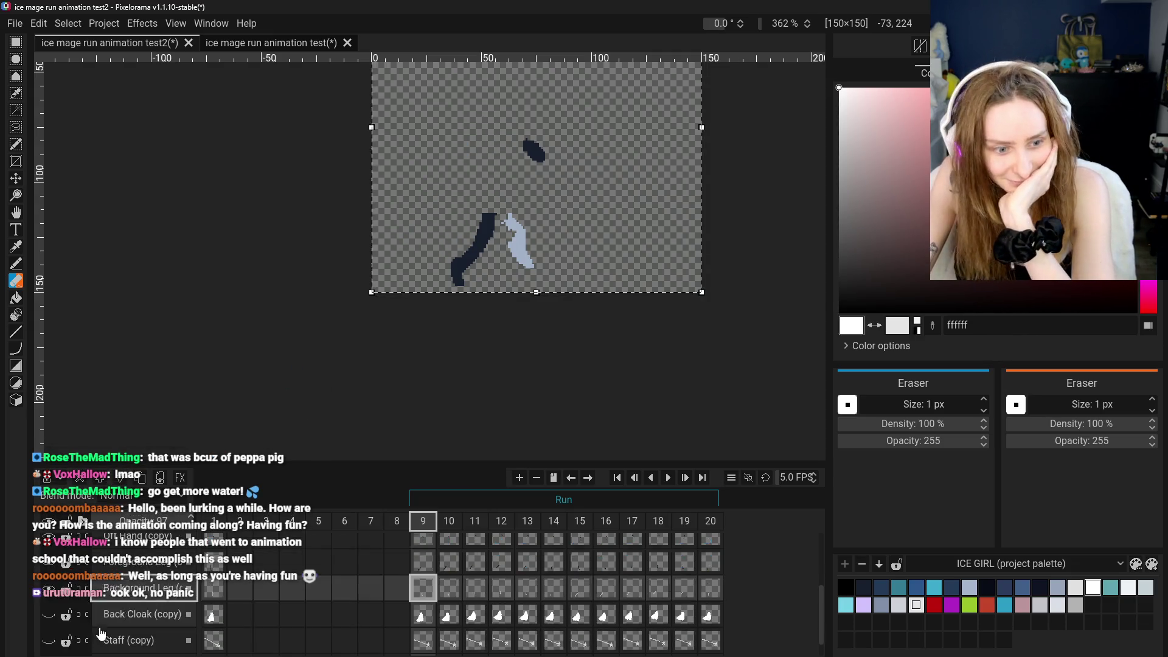
Restore the hidden white back cloak and light-blue background leg layers
left_click(50, 577)
left_click(50, 603)
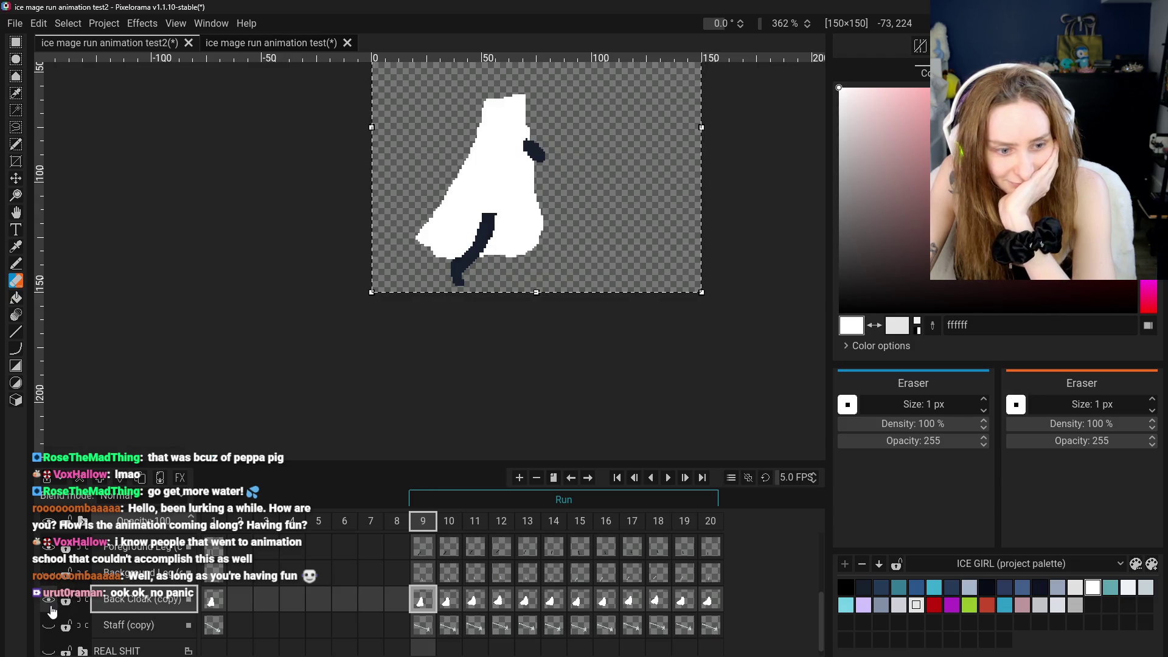
left_click(49, 601)
left_click(49, 626)
left_click(108, 629)
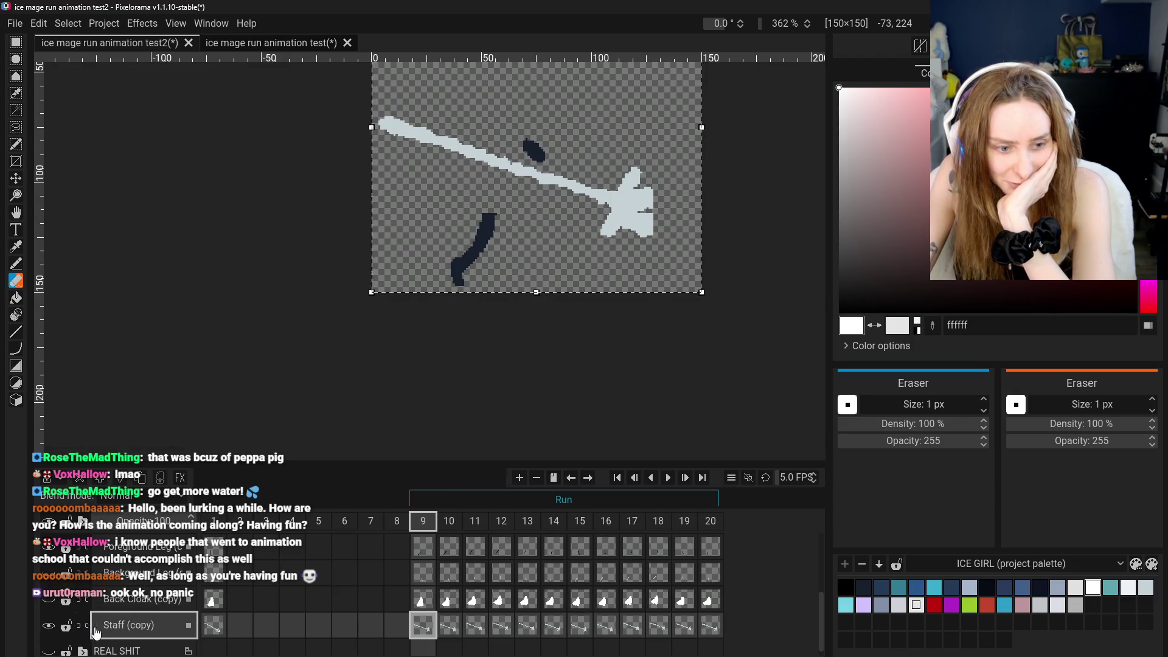
left_click(48, 626)
left_click(48, 601)
left_click(49, 626)
left_click(48, 575)
Show the teal front cloak and dark hood again, and hide the Staff (copy) layer
scroll(51, 600, "up", 3)
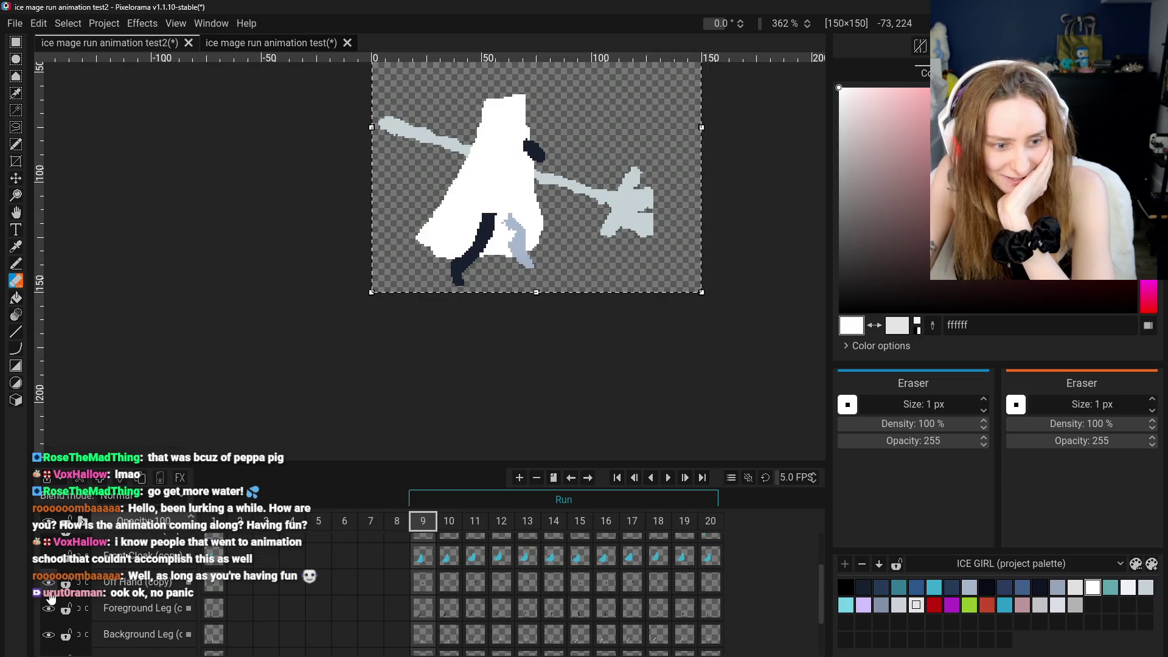
left_click(48, 586)
scroll(49, 602, "up", 1)
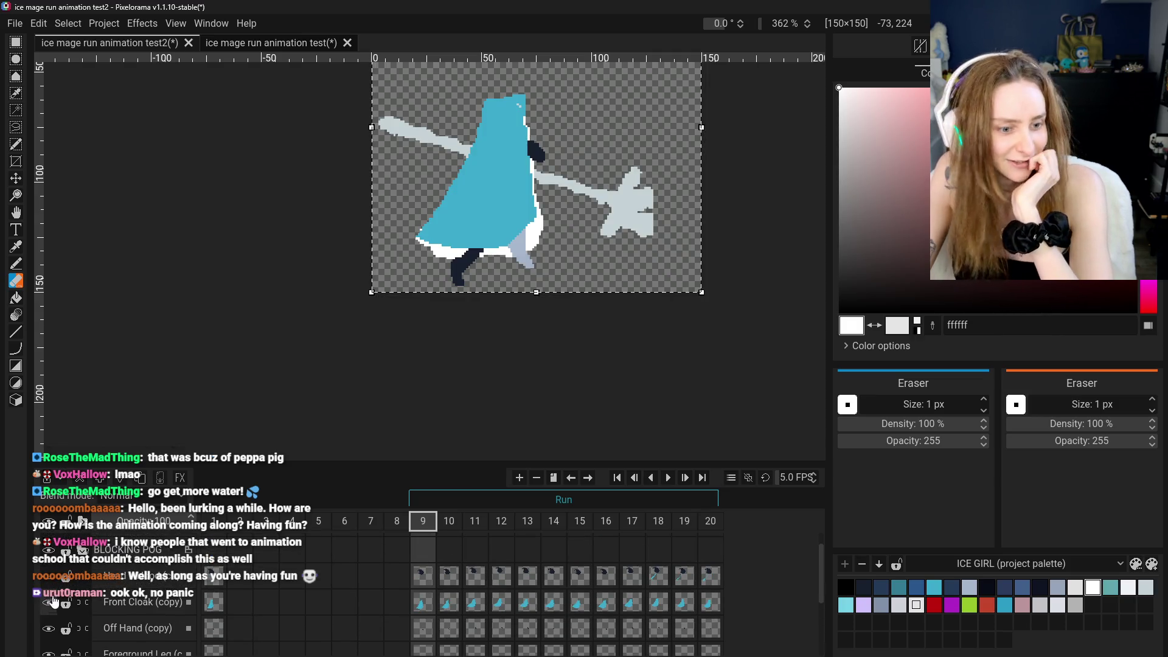
left_click(48, 574)
scroll(131, 617, "down", 3)
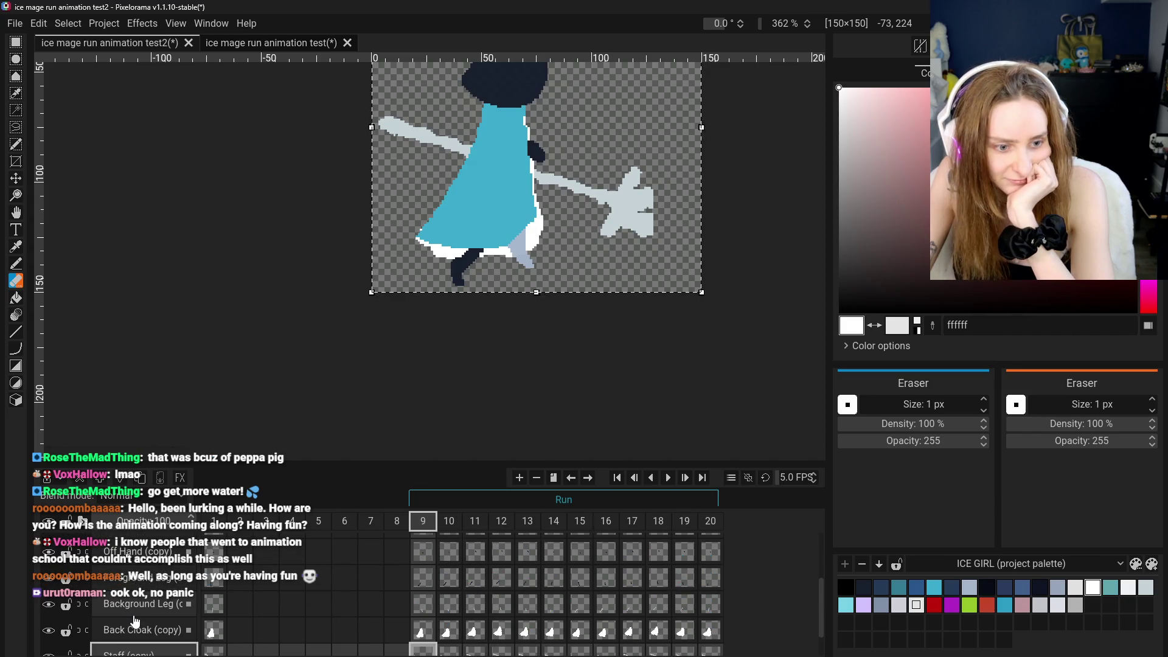
scroll(135, 620, "down", 1)
left_click(48, 641)
scroll(247, 409, "up", 1)
scroll(81, 244, "down", 2)
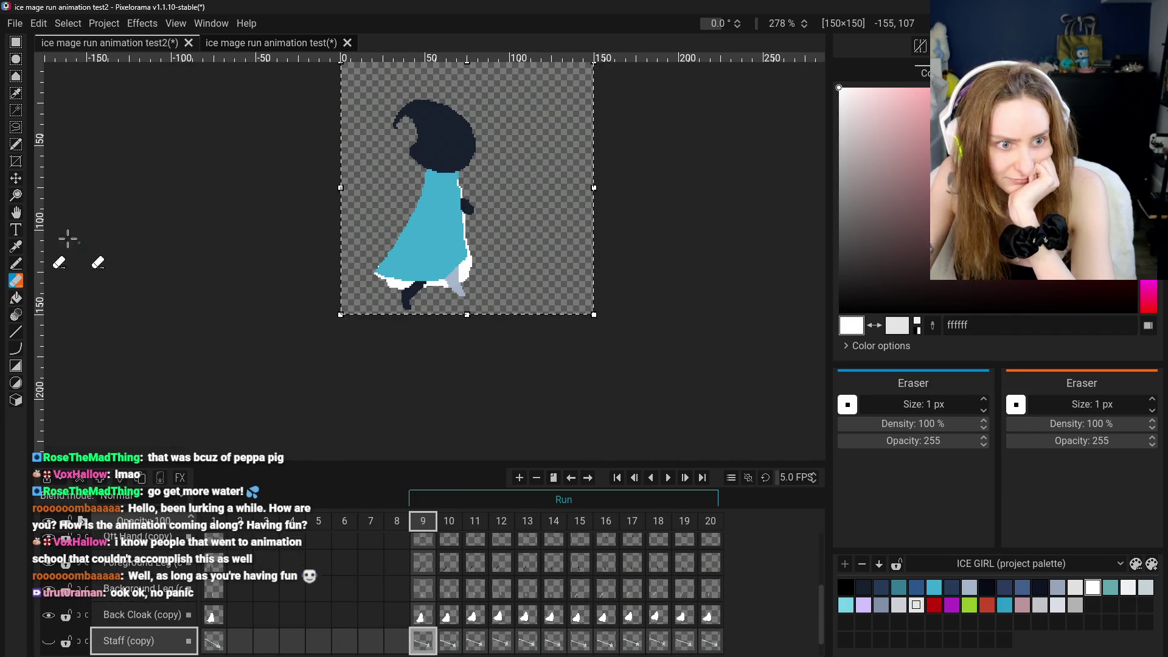
Centre the character, play and stop the run cycle, then return to frame 9
left_click(16, 212)
left_click_drag(242, 217, 250, 309)
scroll(261, 286, "up", 3)
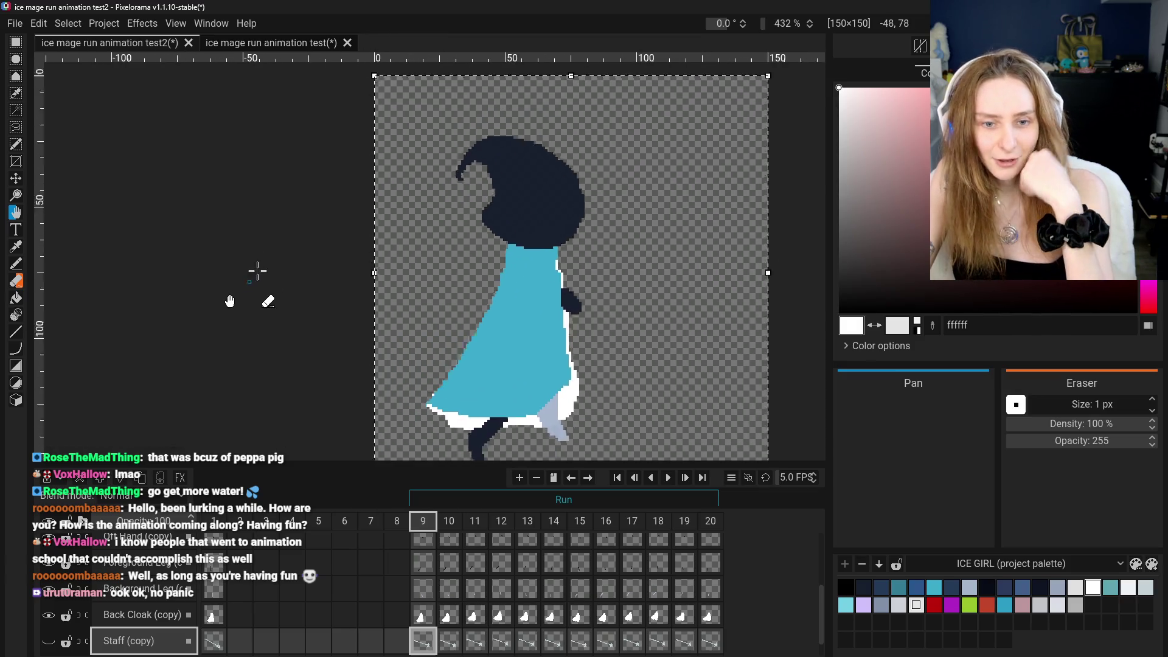
left_click(664, 479)
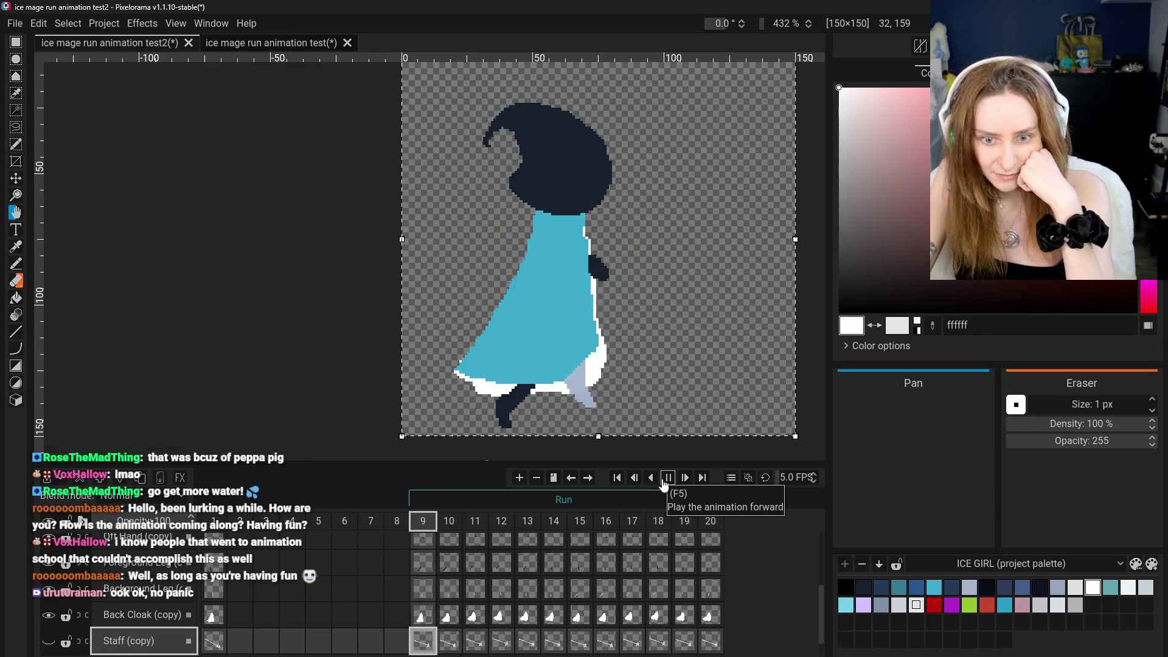
left_click(665, 480)
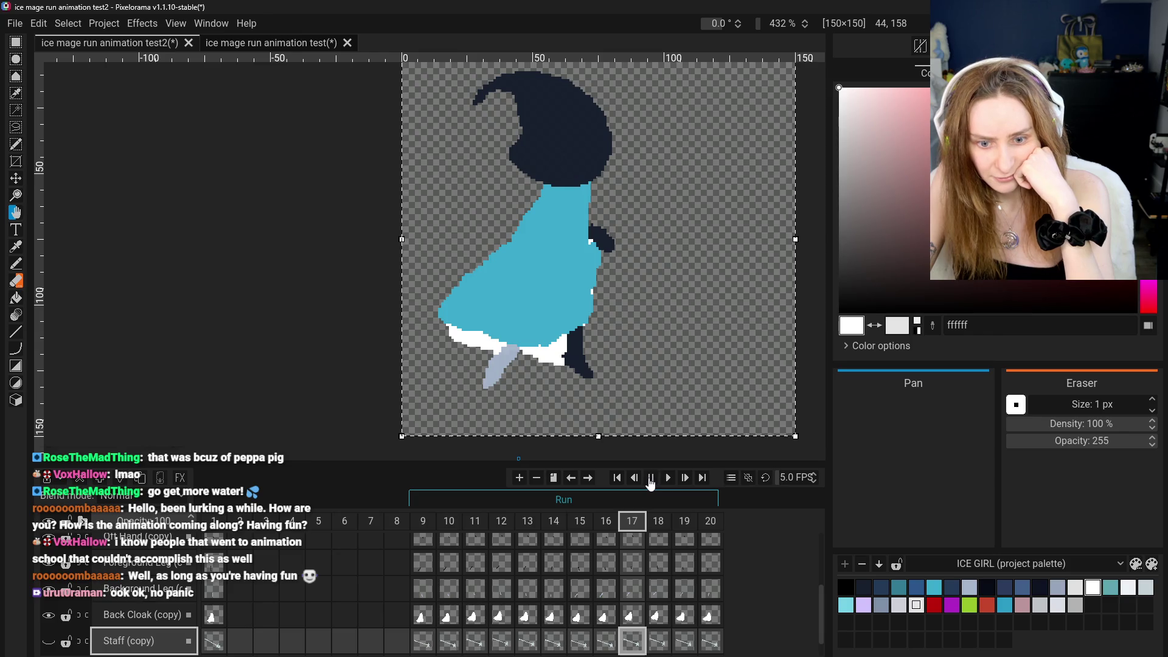
left_click(419, 636)
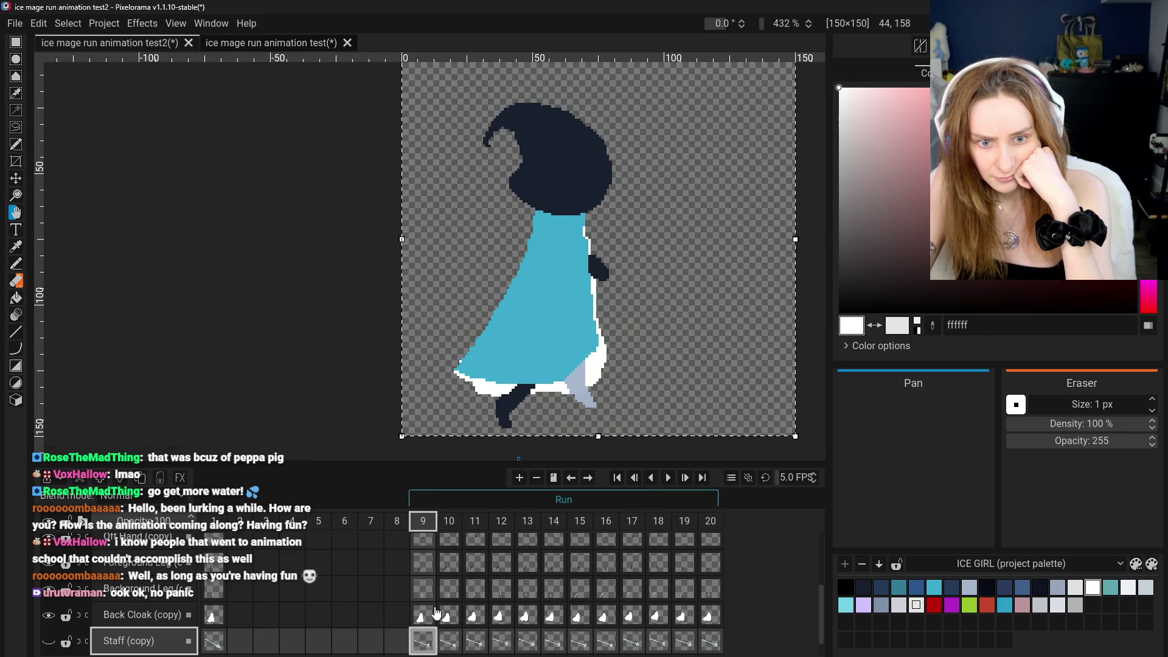
scroll(487, 375, "up", 2)
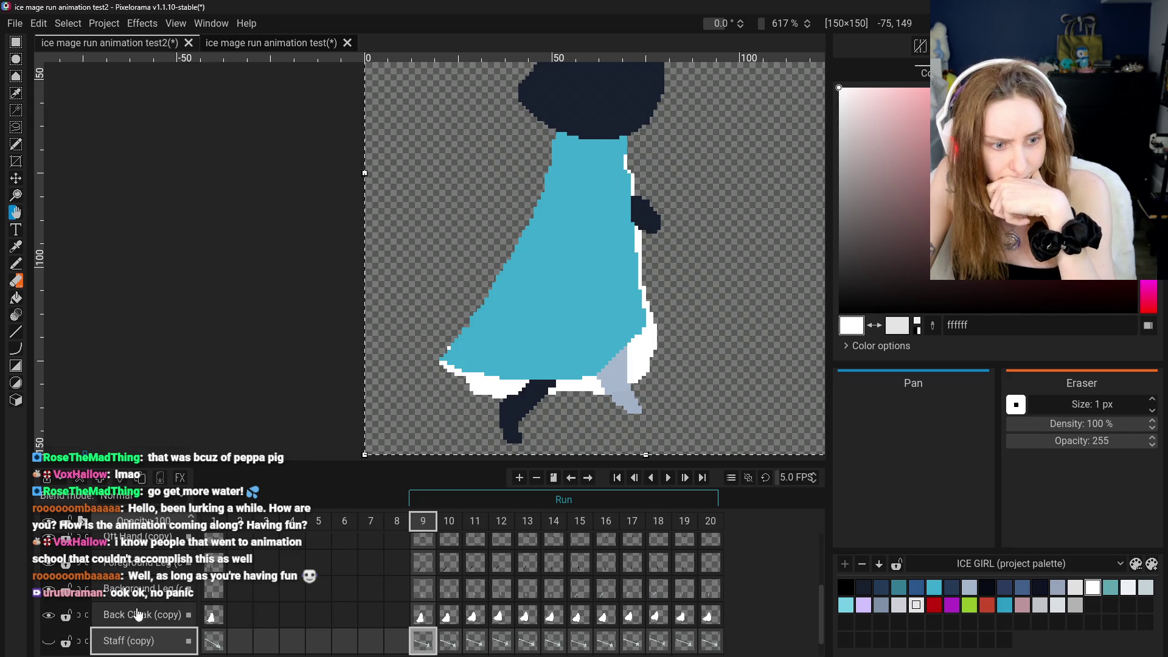
On the foreground leg layer, sample the teal cloak colour and return to the Pencil
left_click(121, 563)
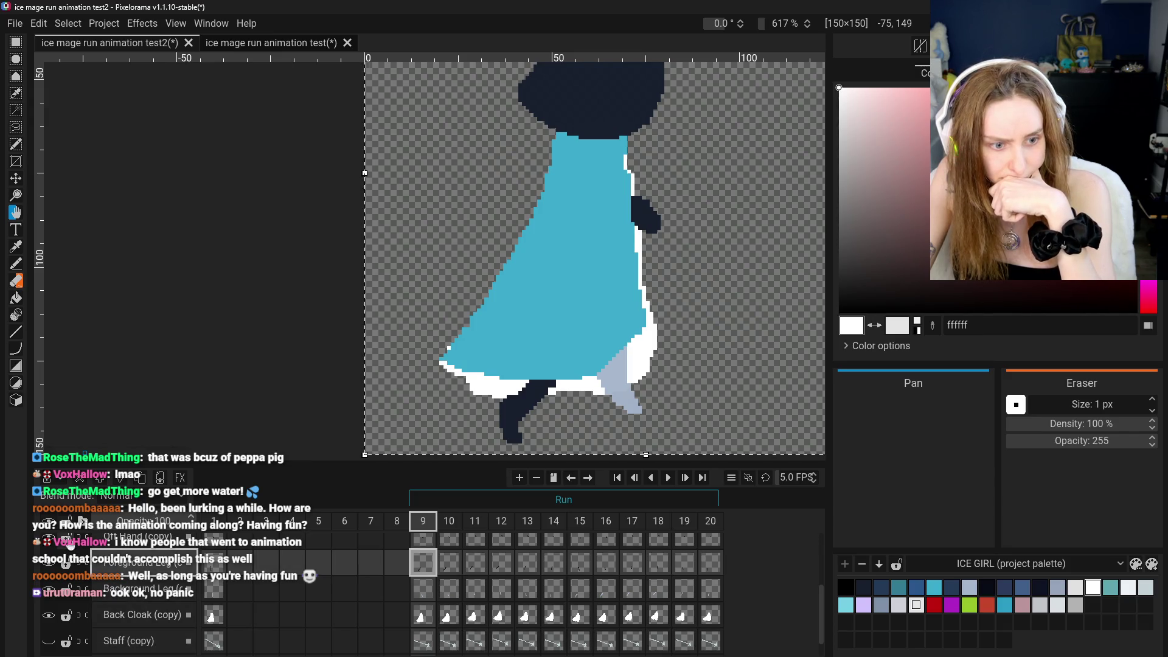
left_click(16, 247)
scroll(158, 584, "up", 2)
left_click(140, 556)
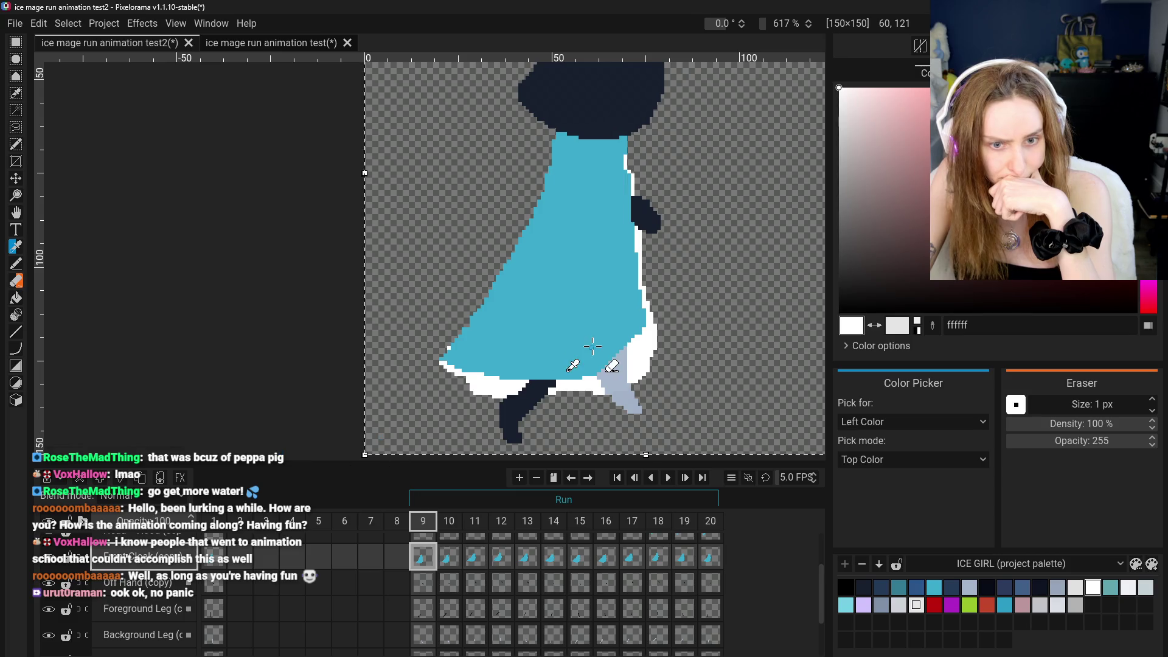
left_click(16, 264)
scroll(449, 348, "up", 2)
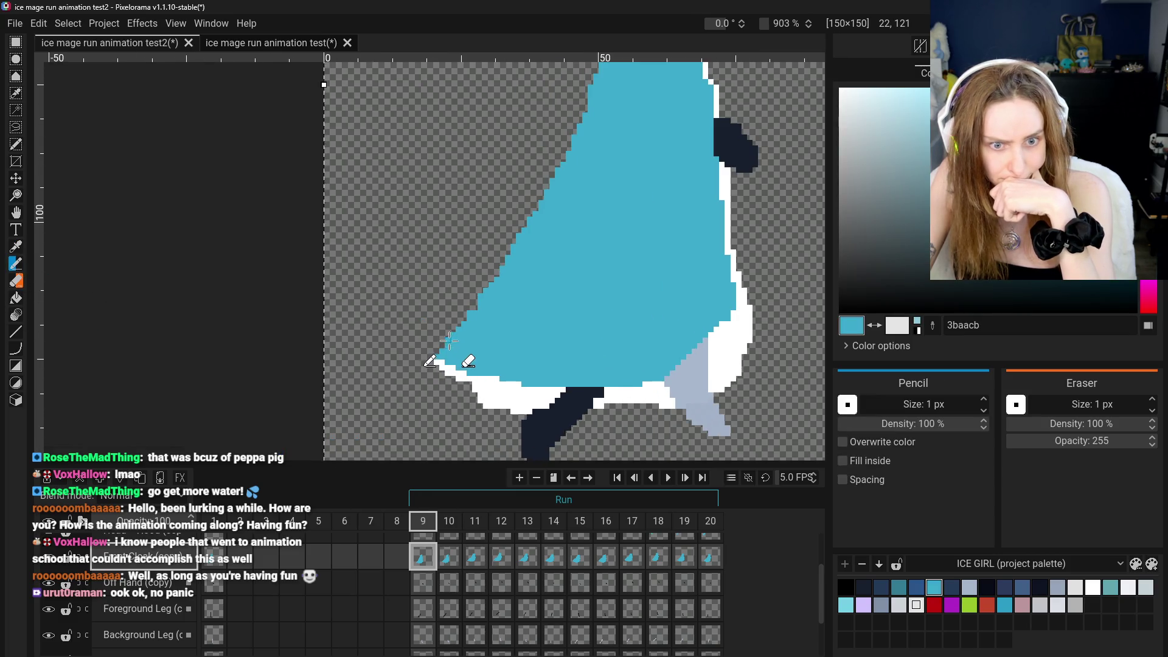
scroll(494, 384, "down", 4)
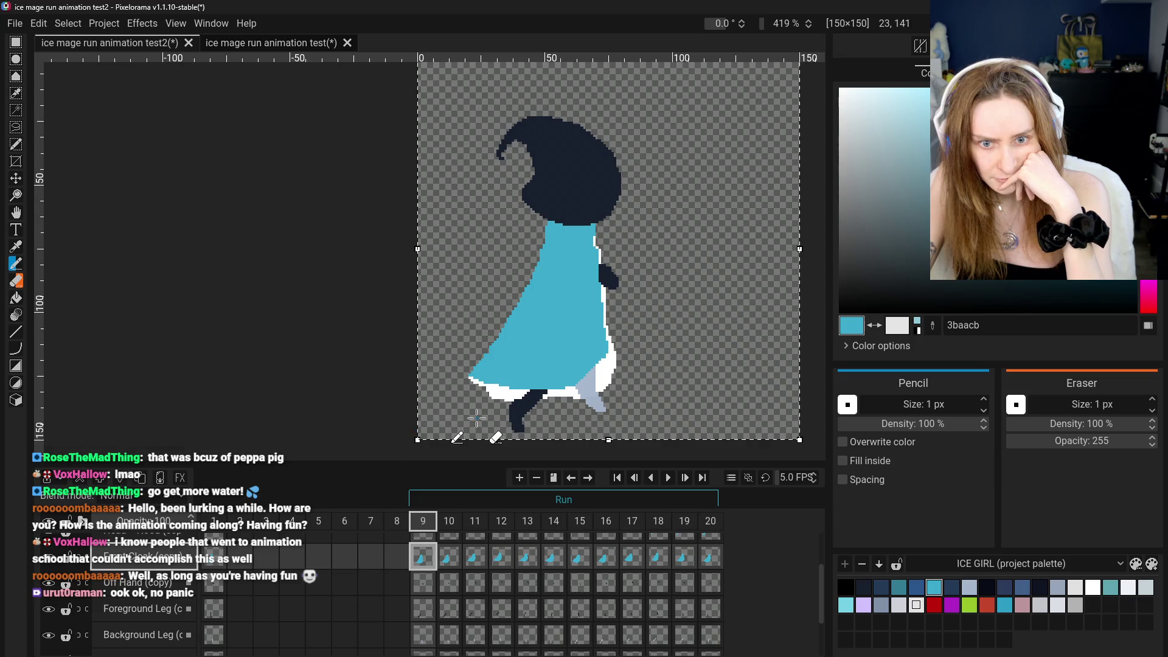
Flip between frames 9 and 10 to compare the mage's run poses
left_click(451, 560)
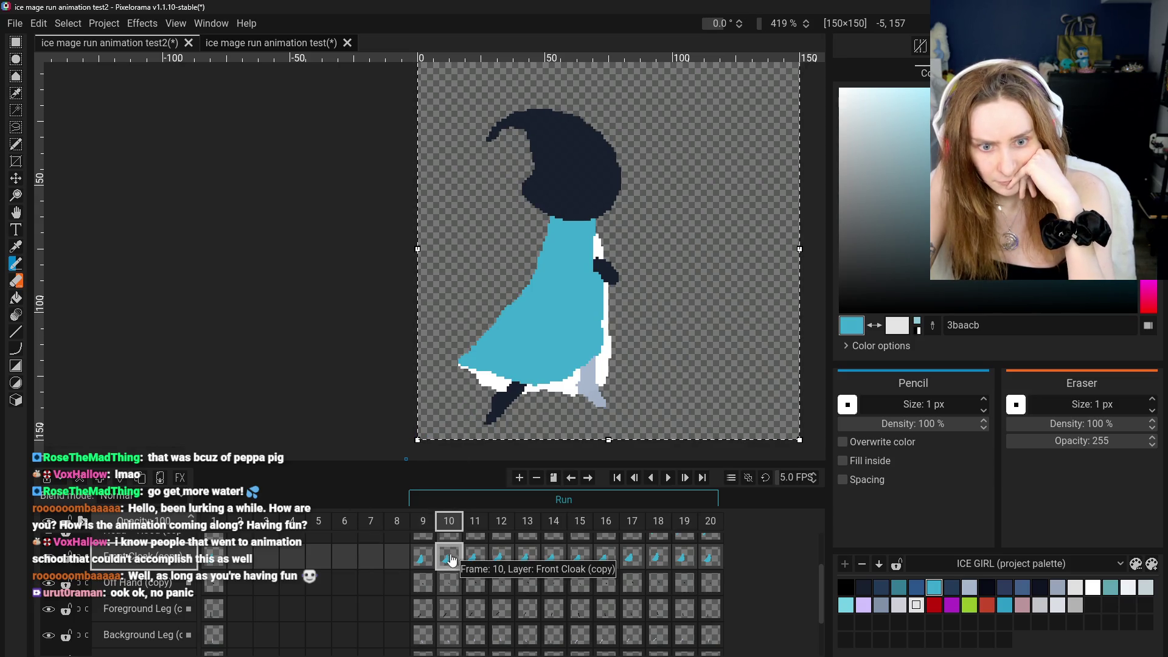
left_click(420, 560)
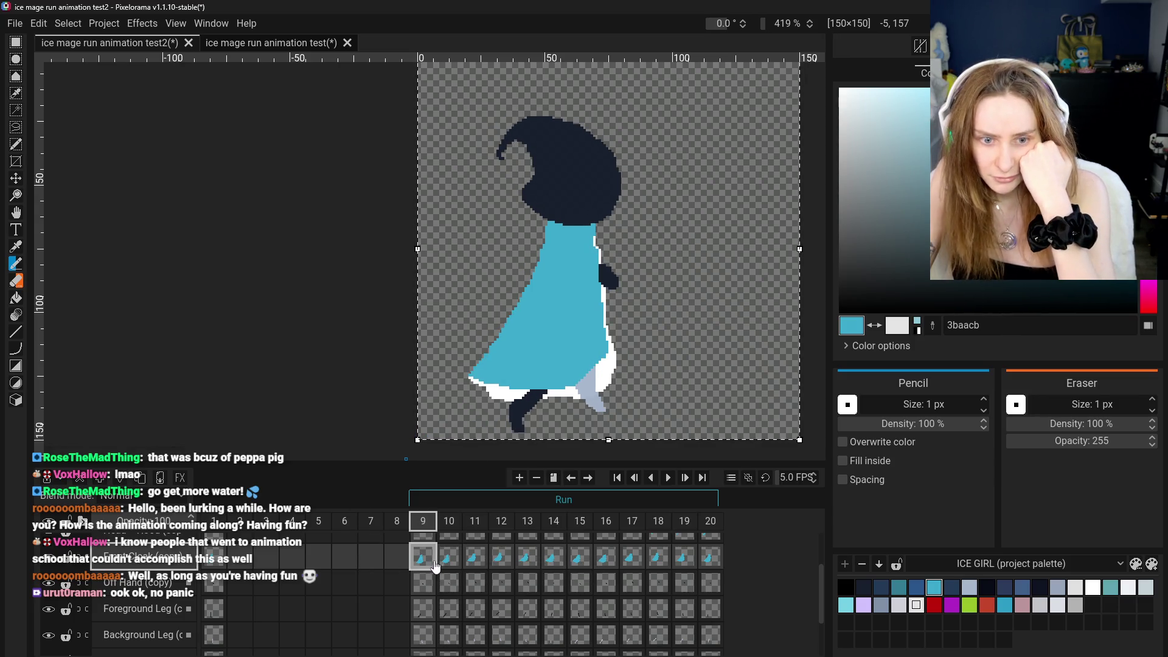
left_click(441, 565)
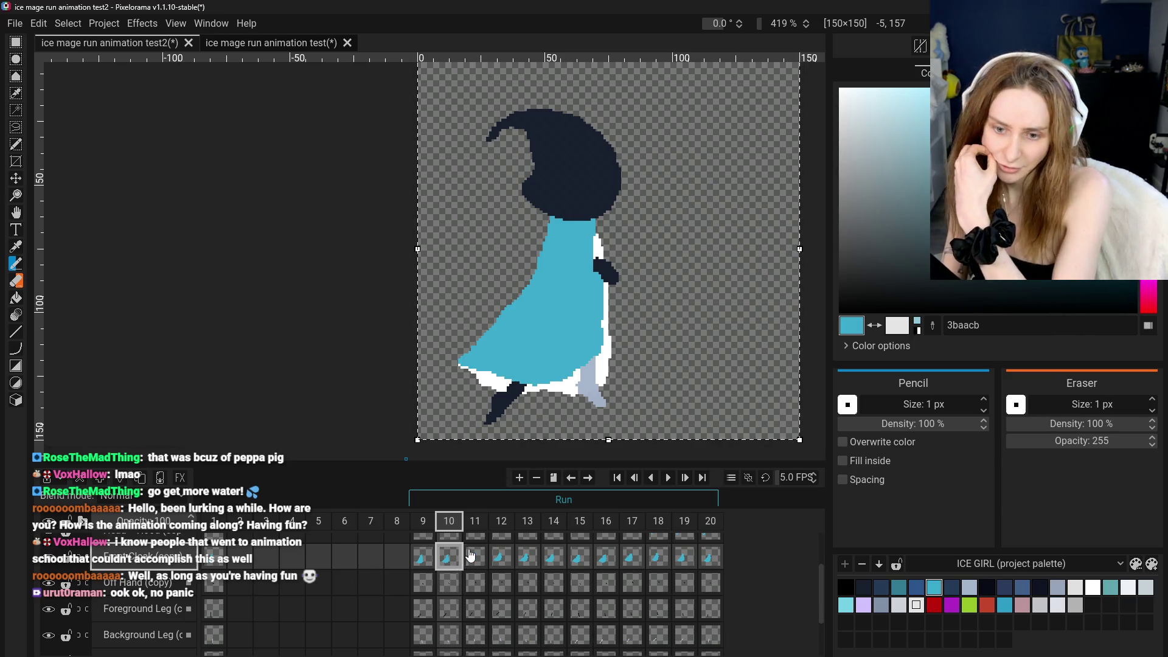
left_click(425, 562)
left_click(444, 556)
left_click(399, 558)
left_click(426, 558)
left_click(441, 559)
left_click(423, 558)
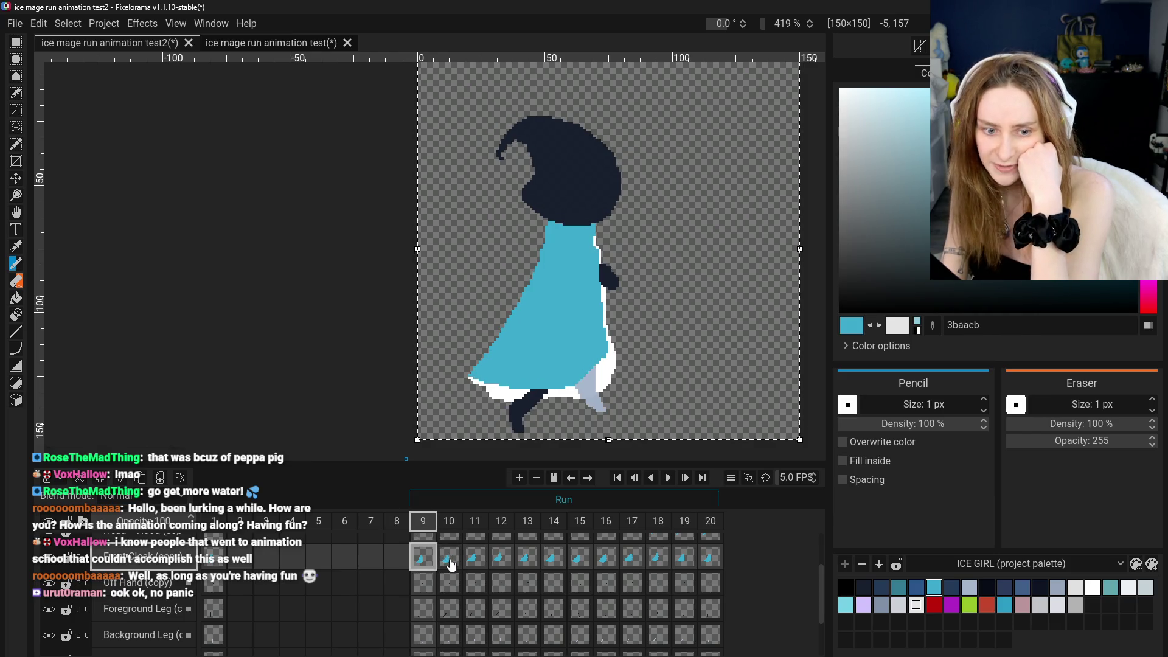
scroll(424, 578, "down", 3)
Select frame 9's Front Cloak cel and clone it
left_click_drag(424, 587, 429, 561)
scroll(429, 560, "down", 2)
left_click(428, 560)
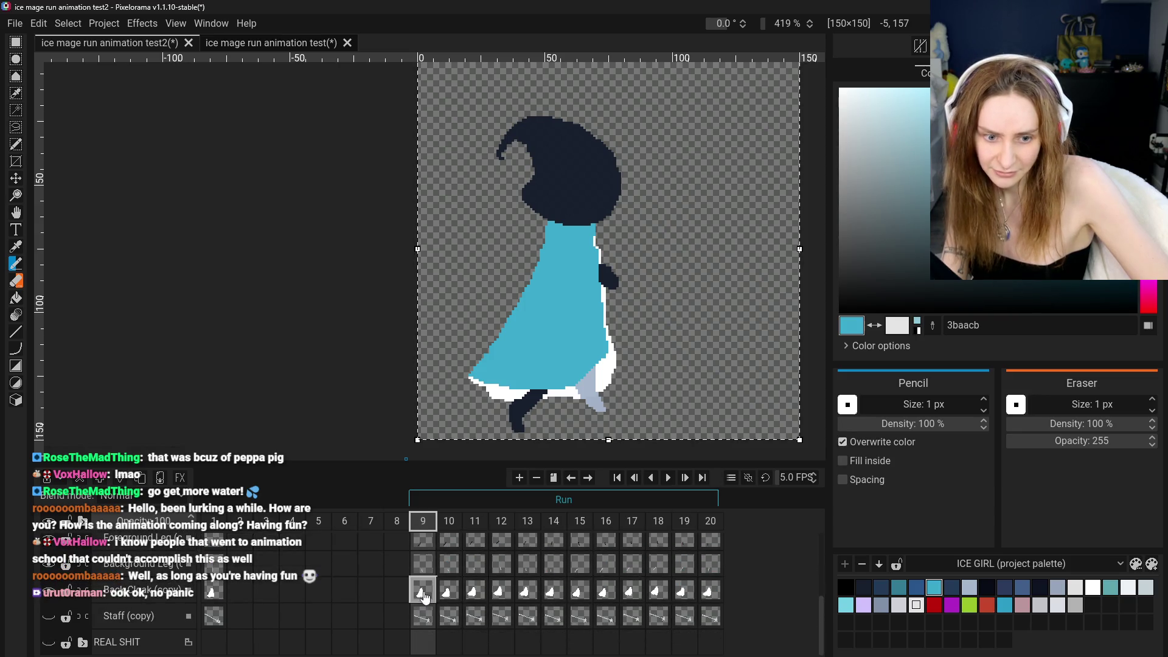
scroll(427, 560, "up", 1)
right_click(427, 554)
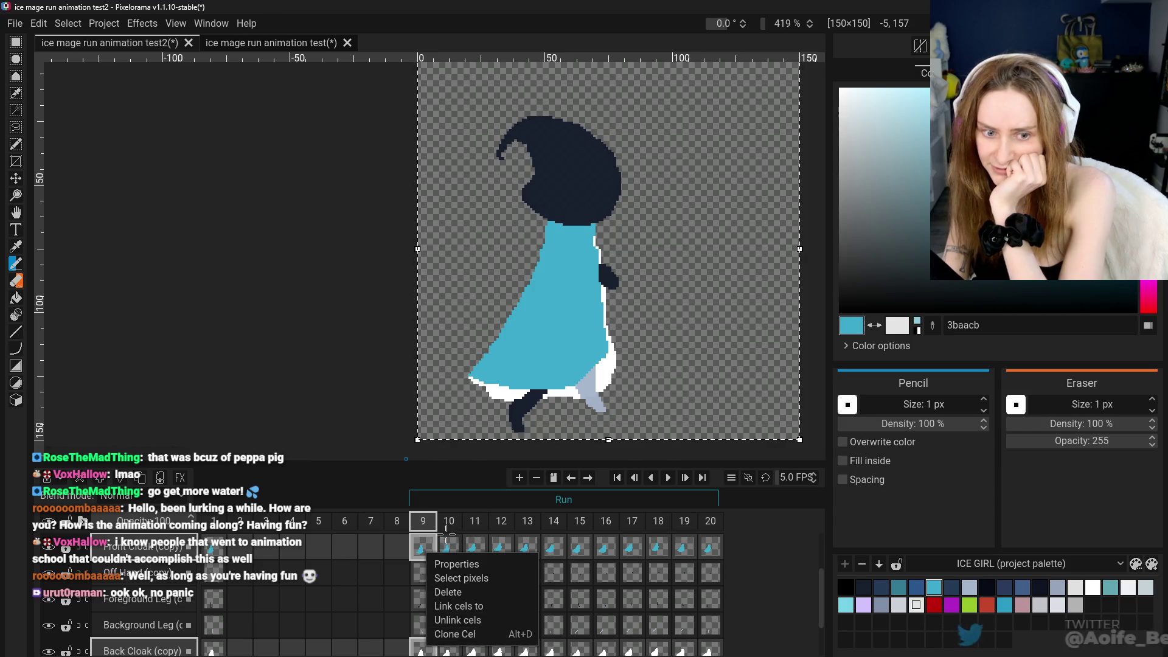
left_click(467, 636)
Flip through frames 9, 10 and 11 to compare the cloak poses
left_click(473, 551)
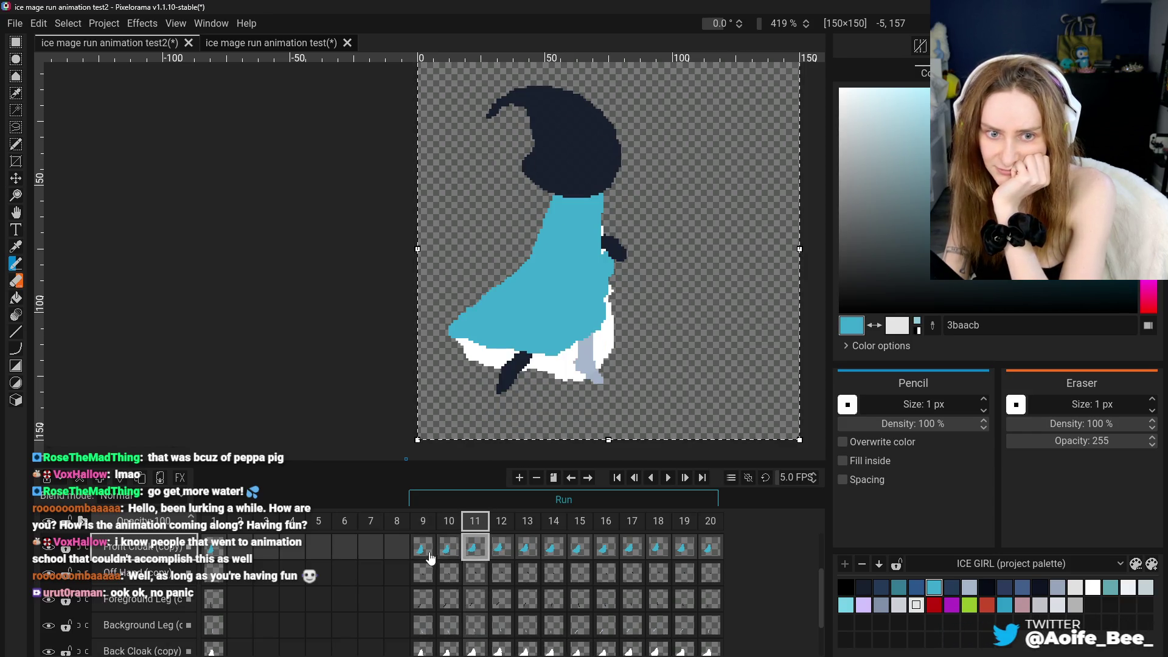
left_click(432, 558)
left_click(461, 556)
left_click(426, 554)
left_click(449, 556)
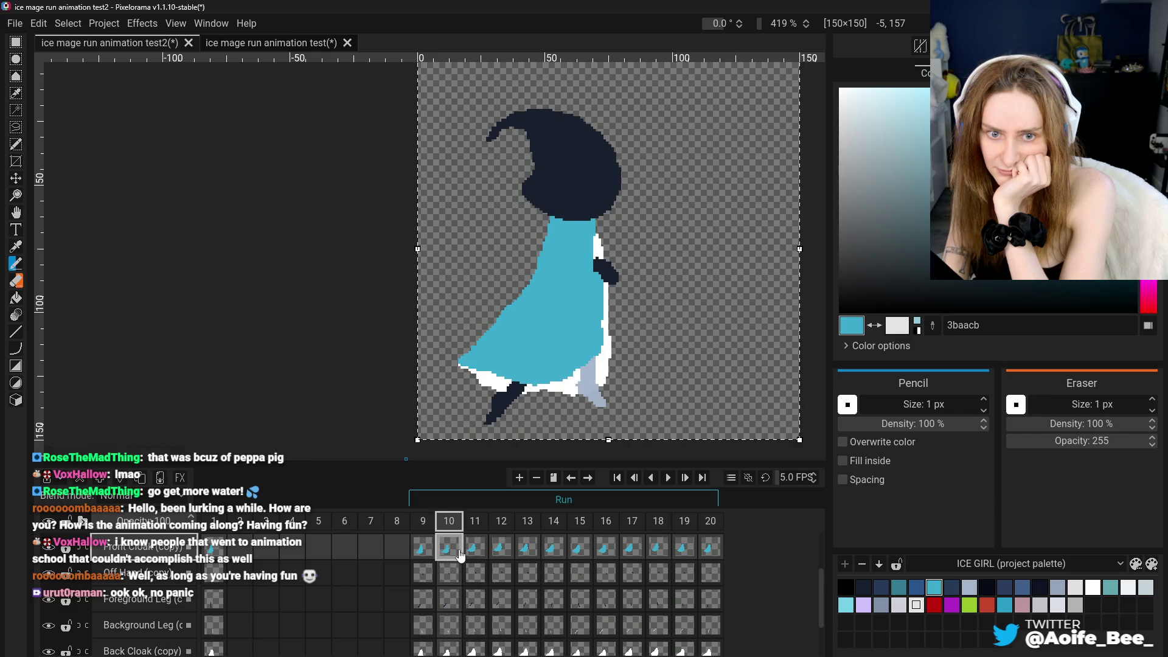
left_click(426, 550)
left_click(463, 556)
left_click(426, 551)
left_click(449, 551)
left_click(428, 551, "ctrl")
Recheck frame 9 against frame 10, then settle on frame 10 for touch-ups
left_click(428, 552)
left_click(453, 550)
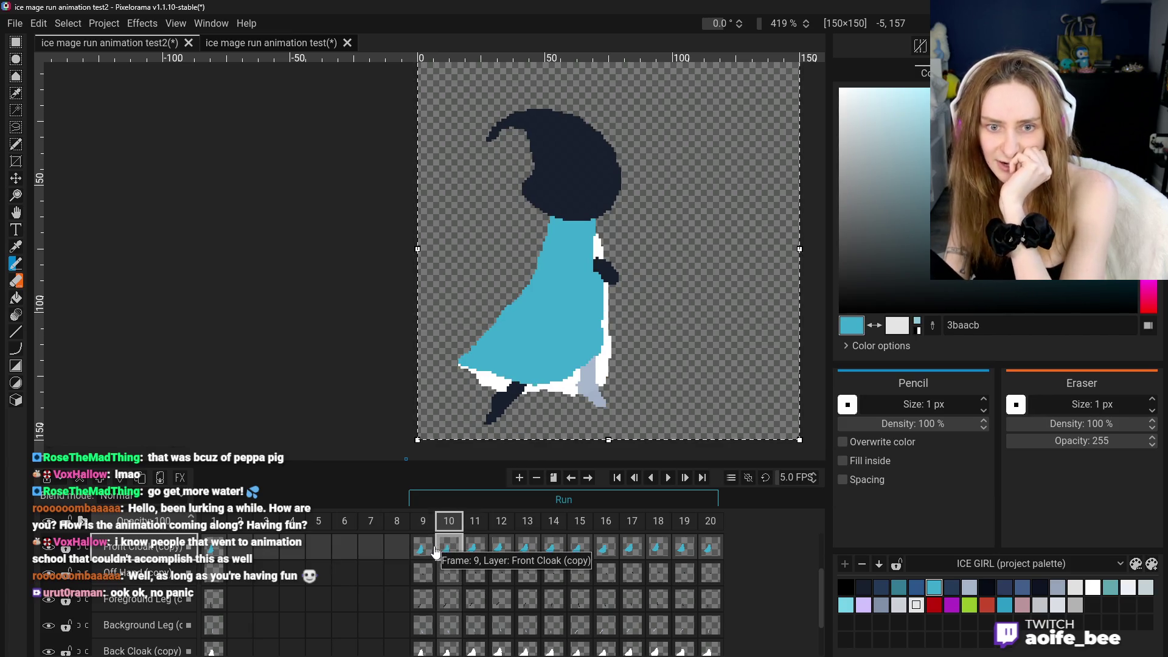
left_click(428, 550)
left_click(447, 551)
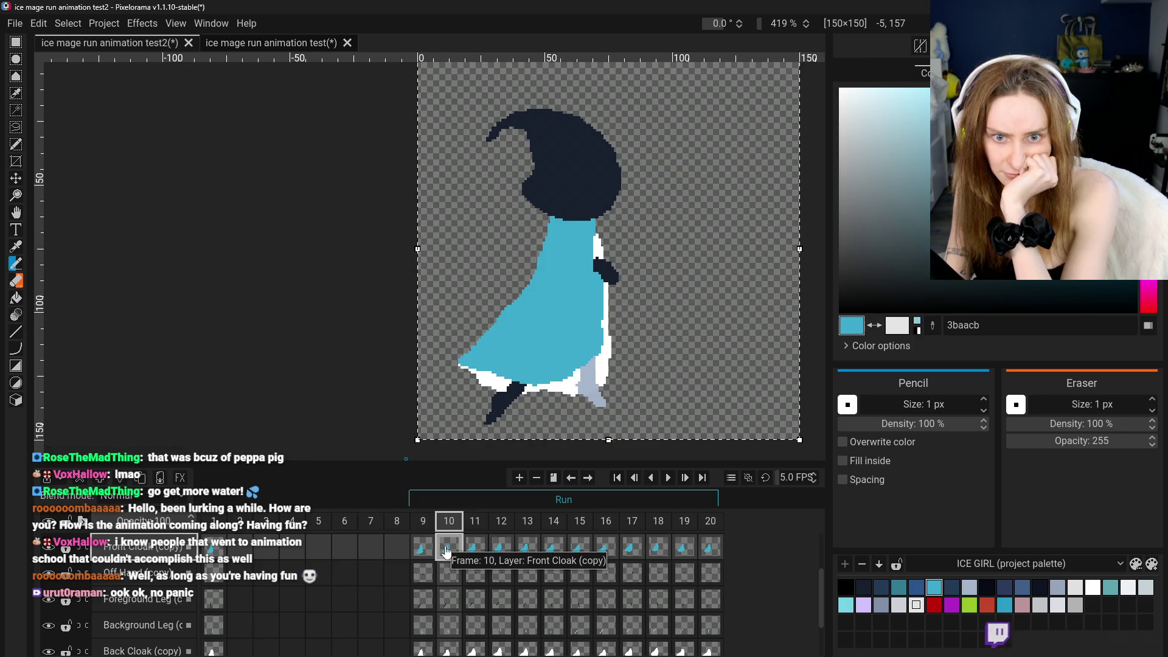
left_click(422, 561)
left_click(448, 561)
left_click(426, 561)
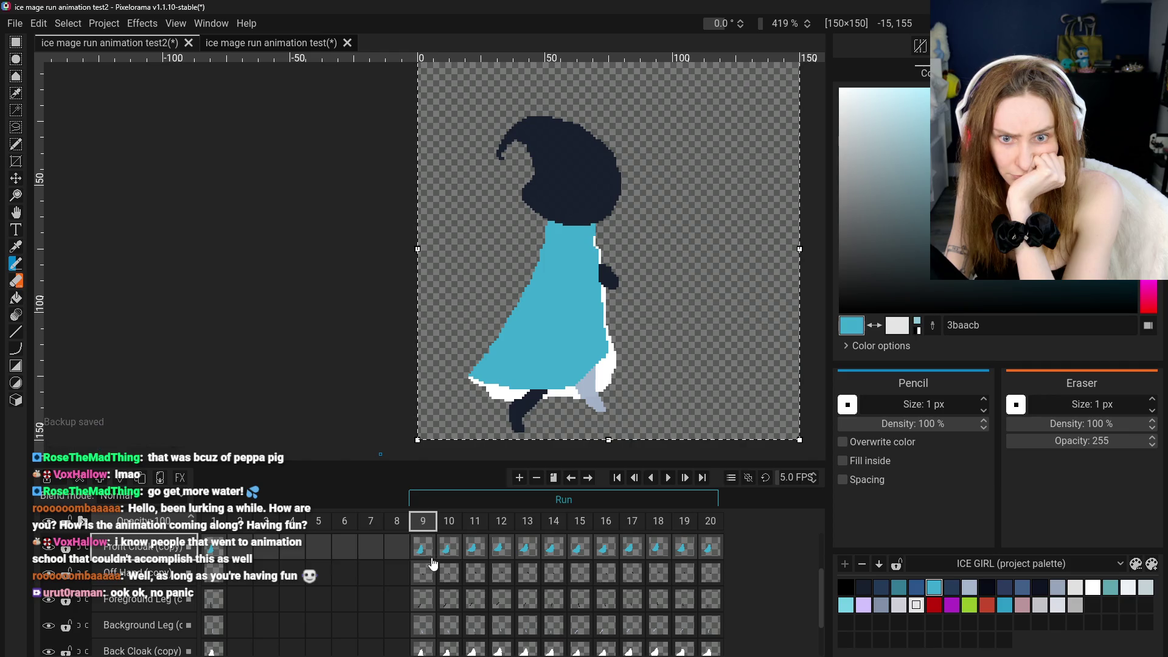
left_click(451, 550)
Toggle between the Color Picker and Pencil, and flip to frame 9 and back
key("o")
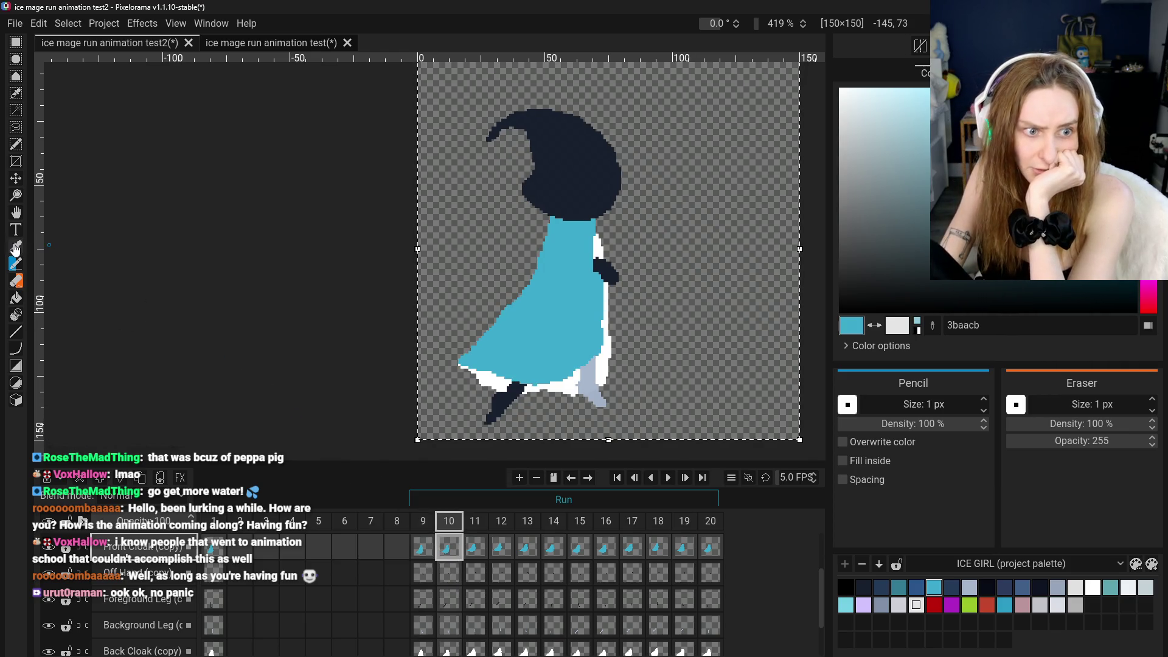
scroll(639, 326, "up", 3)
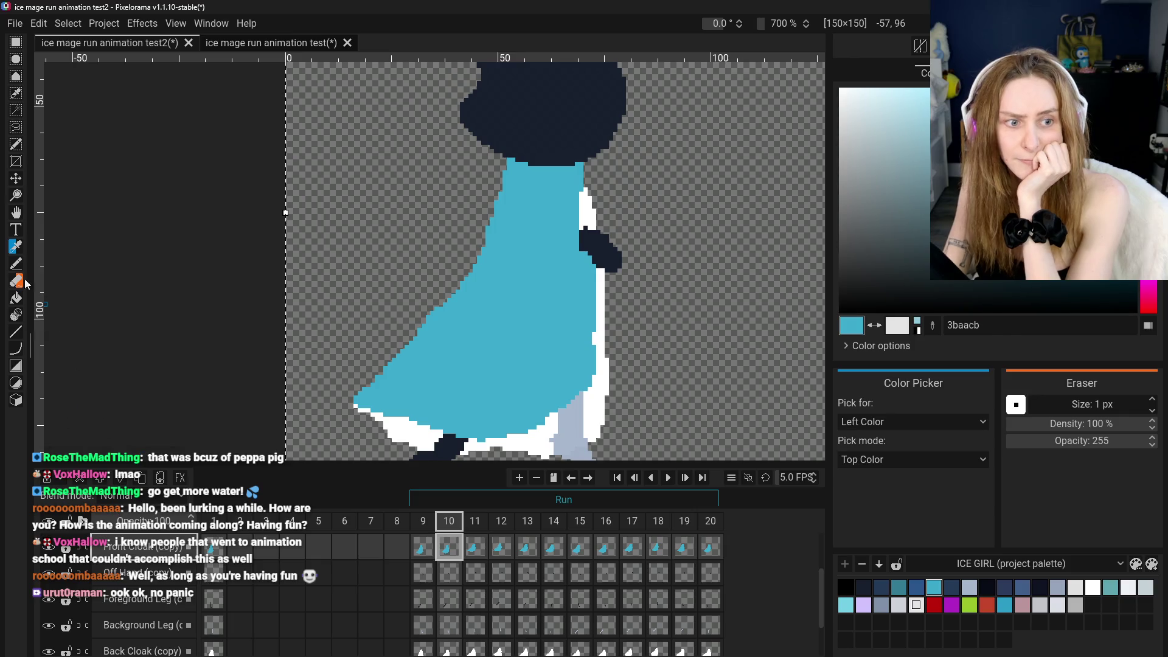
key("b")
key("o")
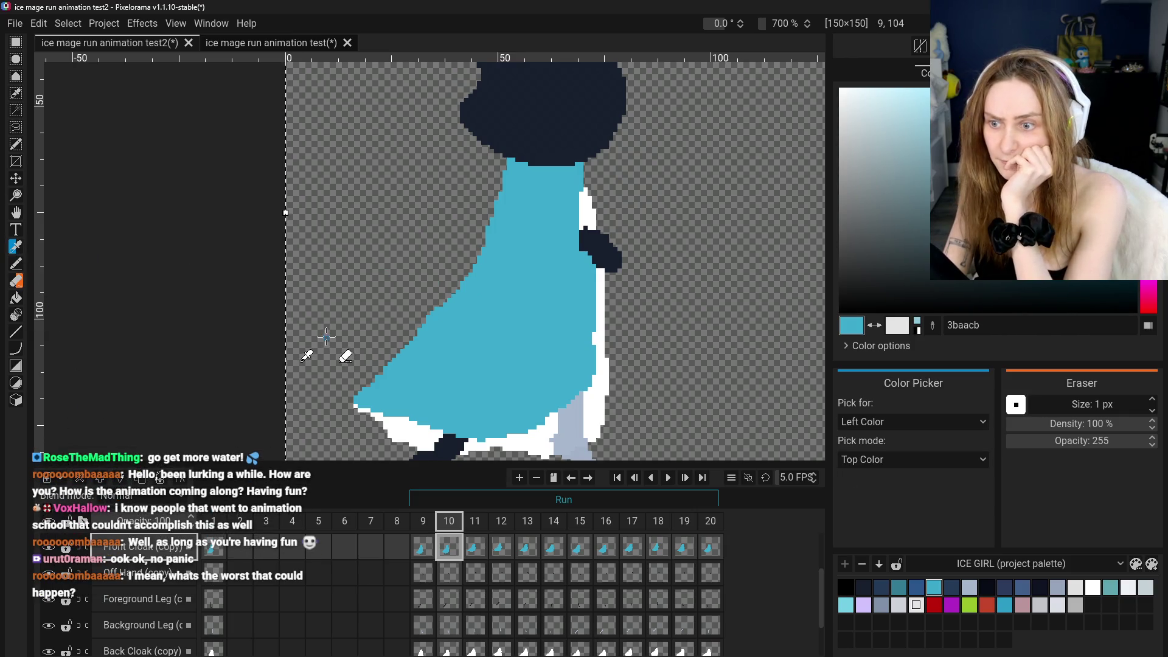
left_click(16, 265)
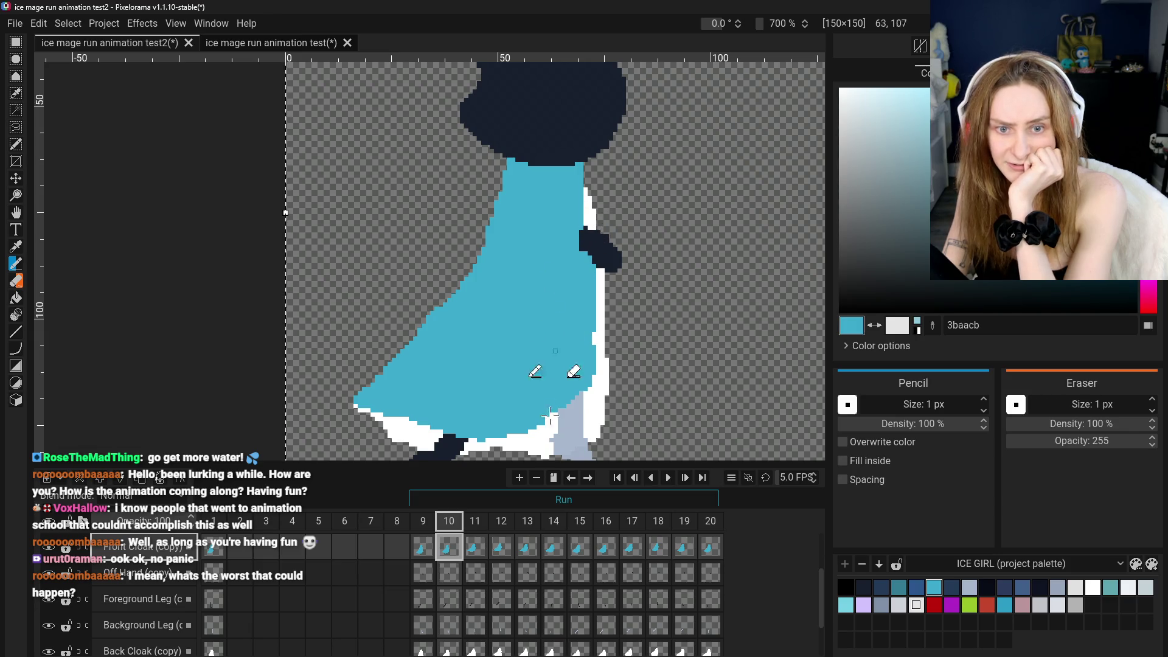
key("ctrl+Left")
key("ctrl+Right")
scroll(506, 341, "down", 2)
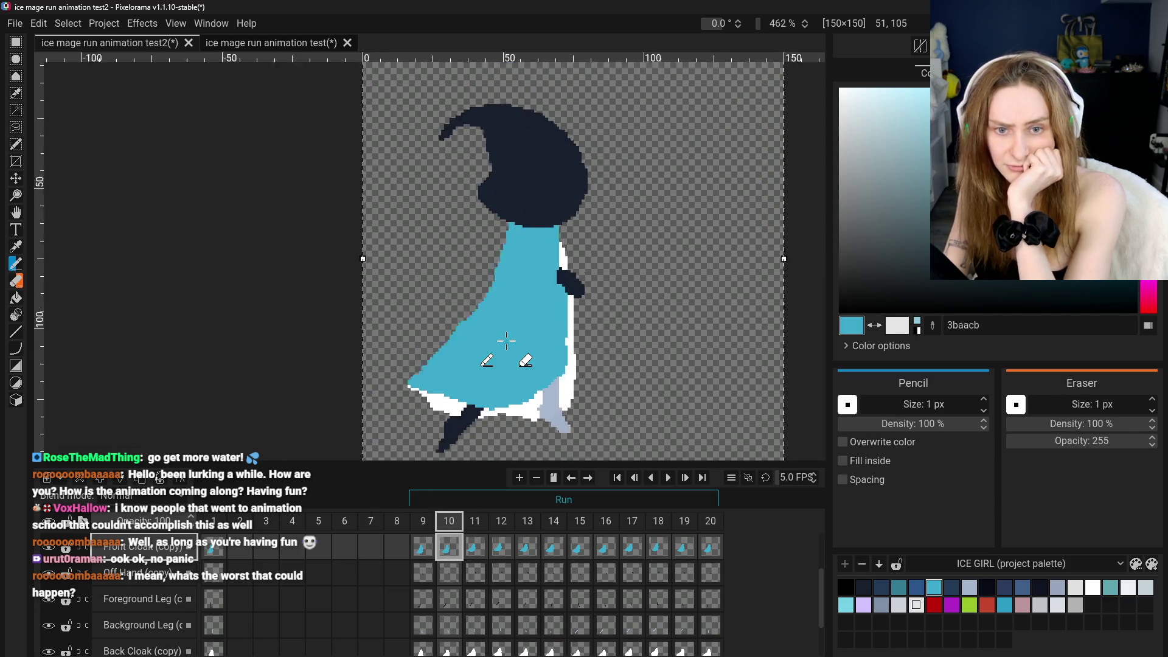
scroll(538, 224, "up", 2)
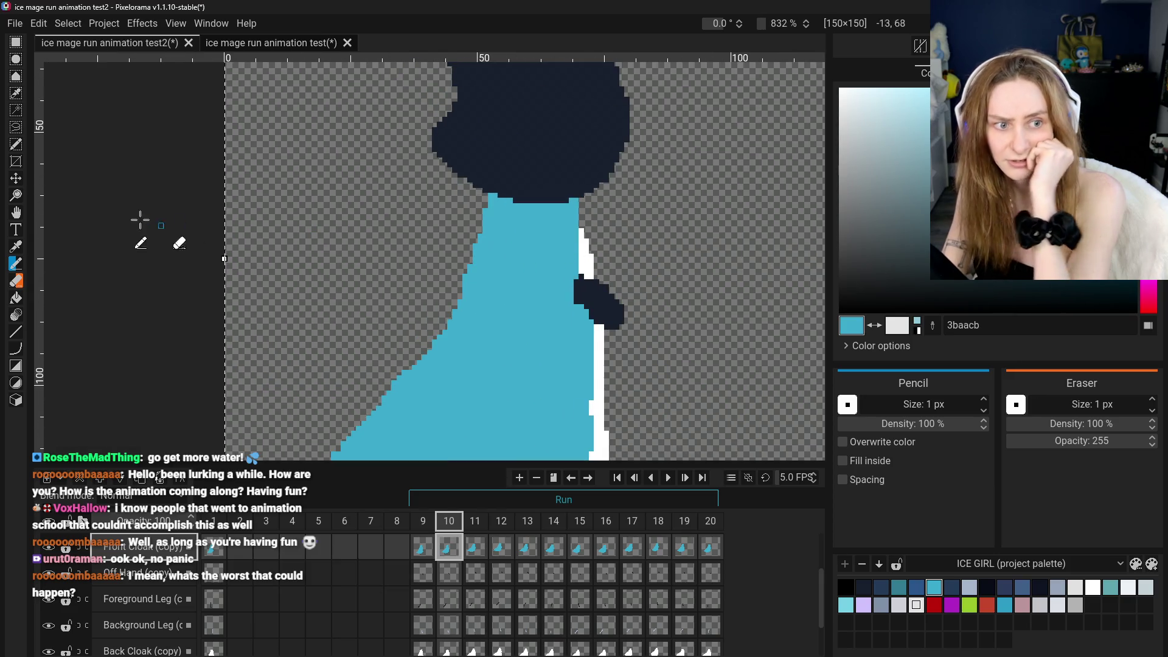
Pick white from the cloak's edge, select the Back Cloak (copy) layer, and use the Pencil
left_click(17, 246)
left_click(585, 263)
scroll(126, 587, "down", 1)
left_click(134, 621)
scroll(128, 614, "up", 1)
left_click(16, 264)
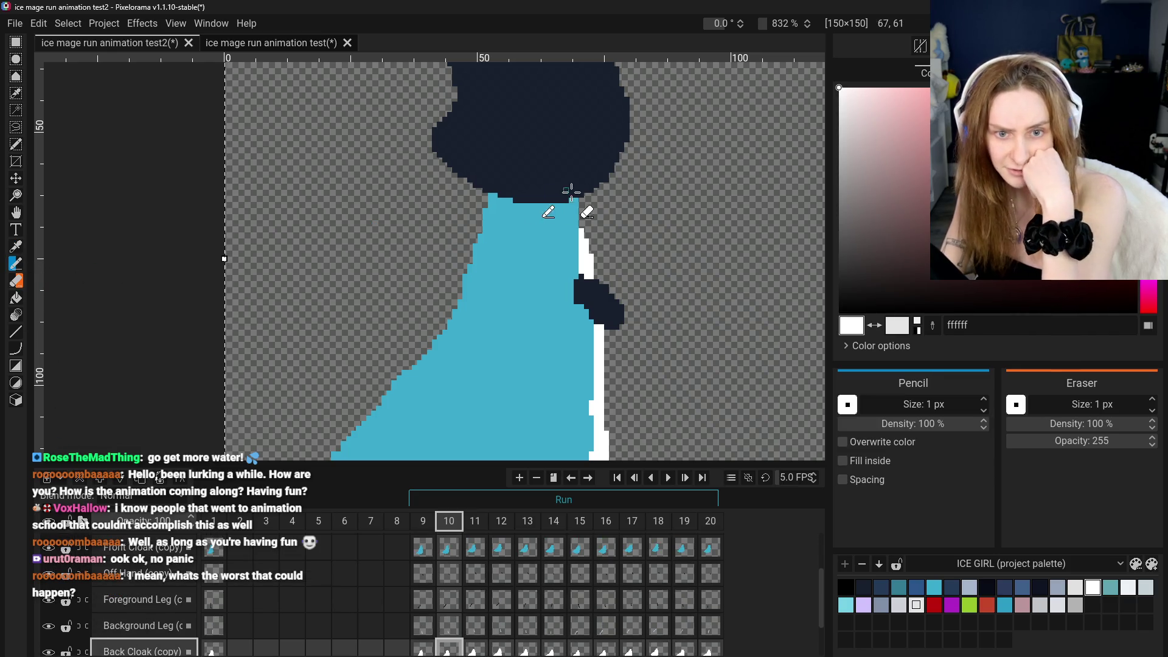
left_click_drag(581, 231, 581, 206)
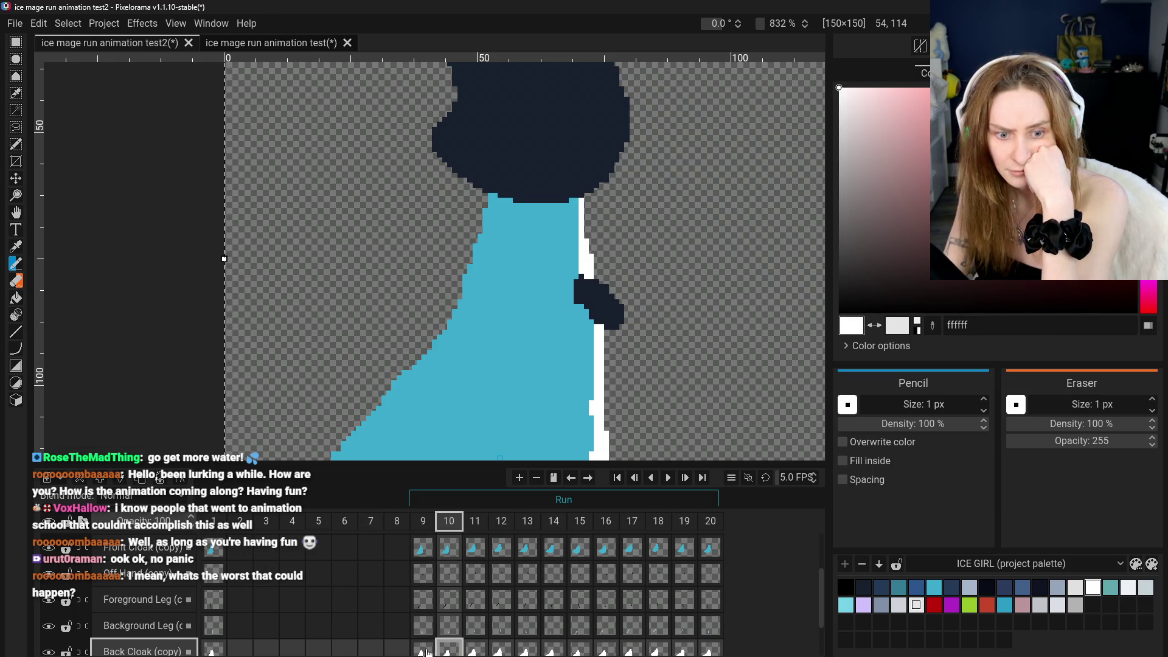
left_click(422, 650)
left_click(449, 650)
left_click(423, 649)
left_click(449, 649)
scroll(449, 637, "down", 1)
scroll(448, 637, "down", 1)
left_click(423, 589)
left_click(466, 585)
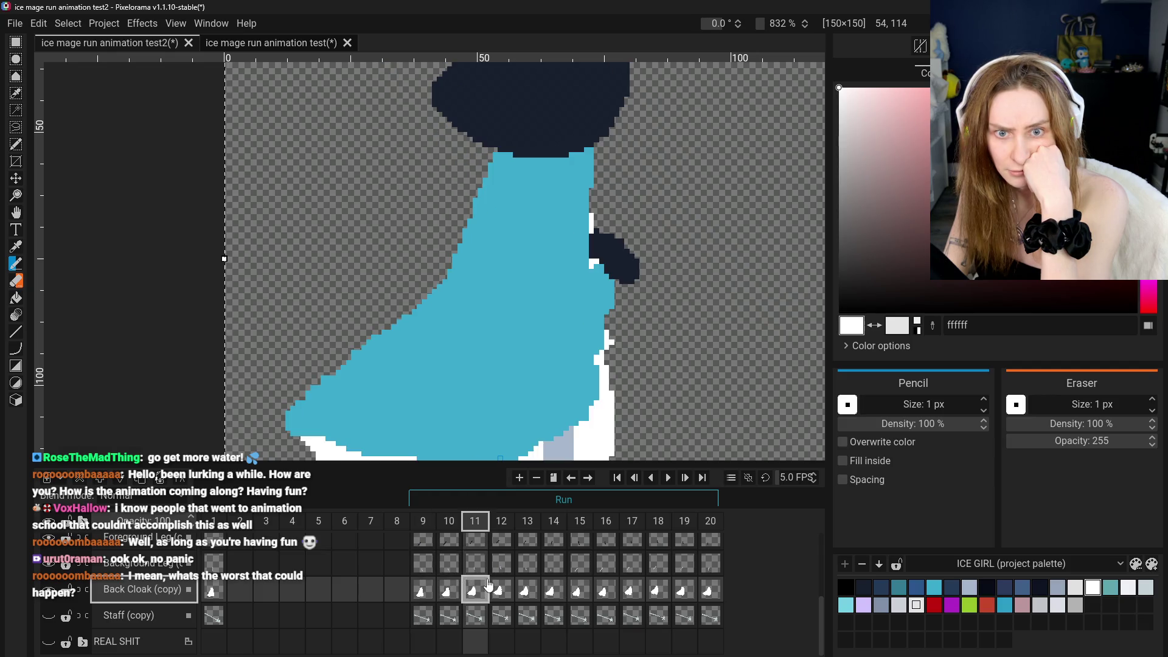
scroll(482, 582, "up", 2)
key("ctrl+0")
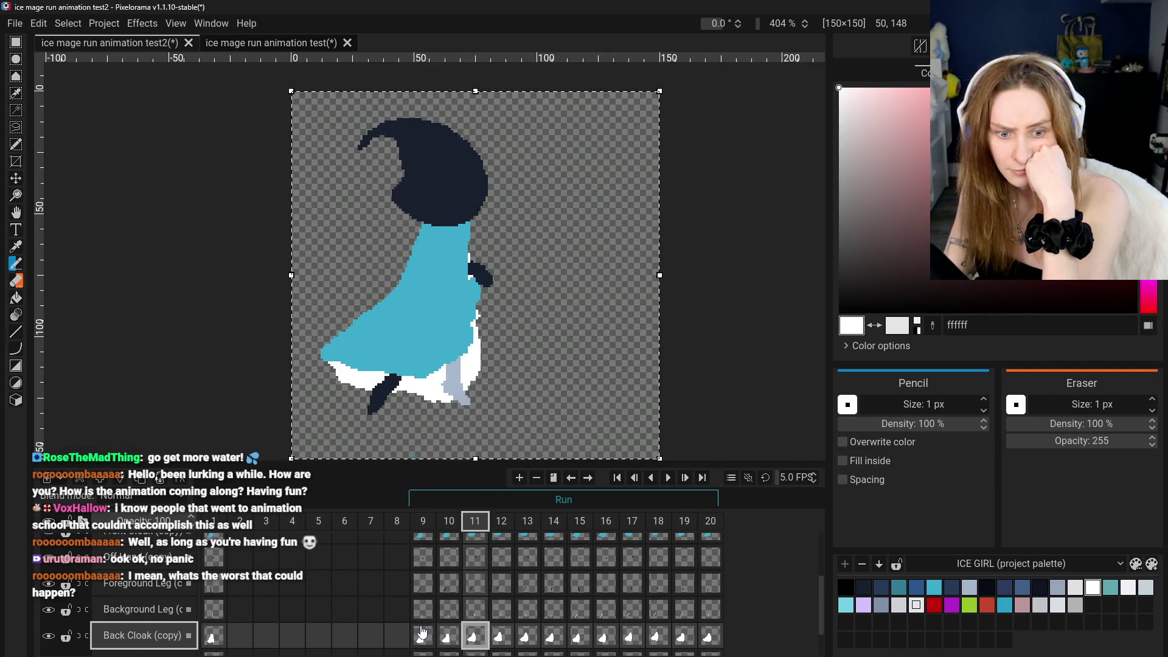
left_click(423, 634)
left_click(448, 521)
left_click(424, 521)
left_click(444, 523)
left_click(423, 520)
left_click(449, 522)
left_click(422, 521)
left_click(457, 523)
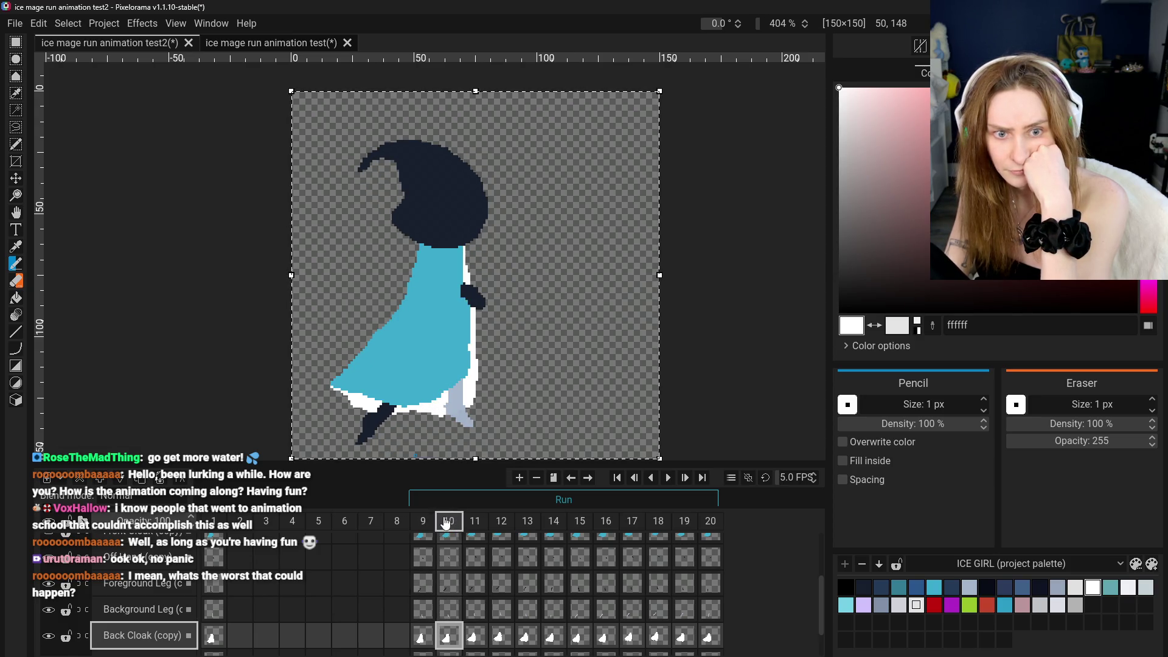
left_click(423, 521)
left_click(466, 524)
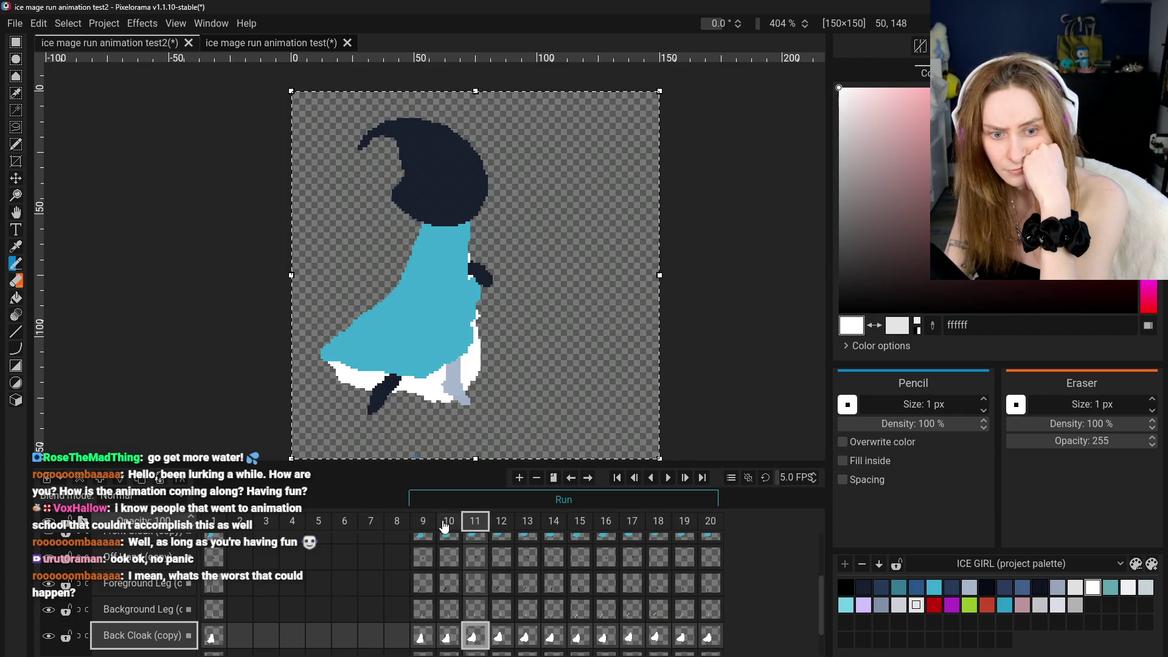
left_click(448, 522)
left_click(474, 522)
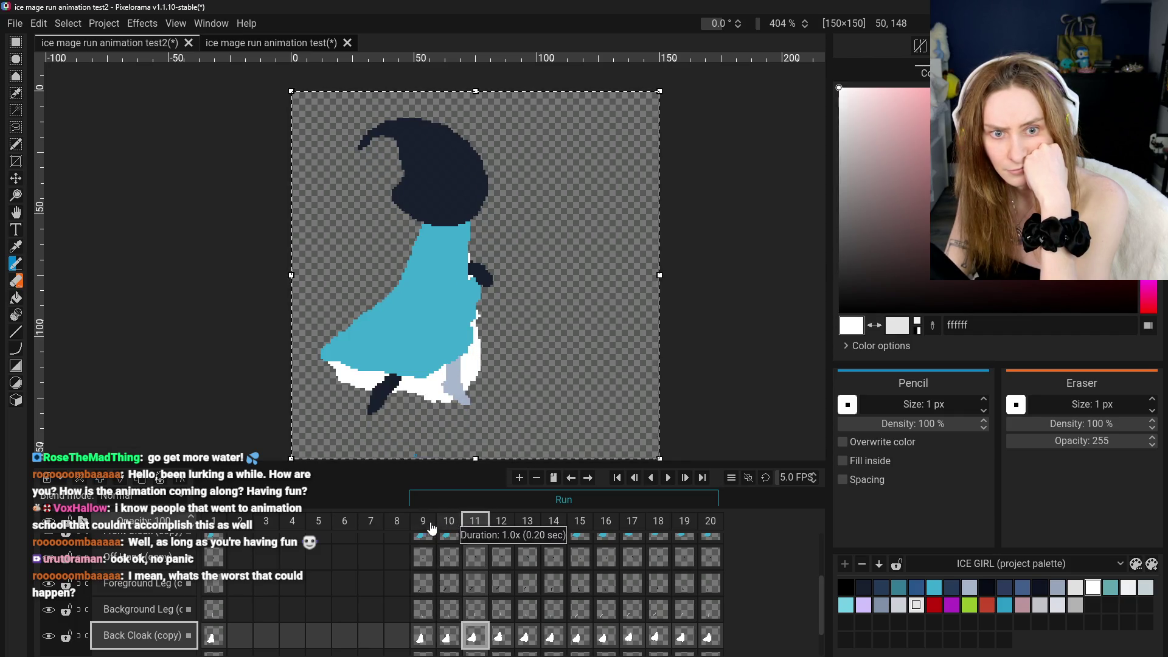
left_click(423, 522)
left_click(449, 521)
left_click(476, 523)
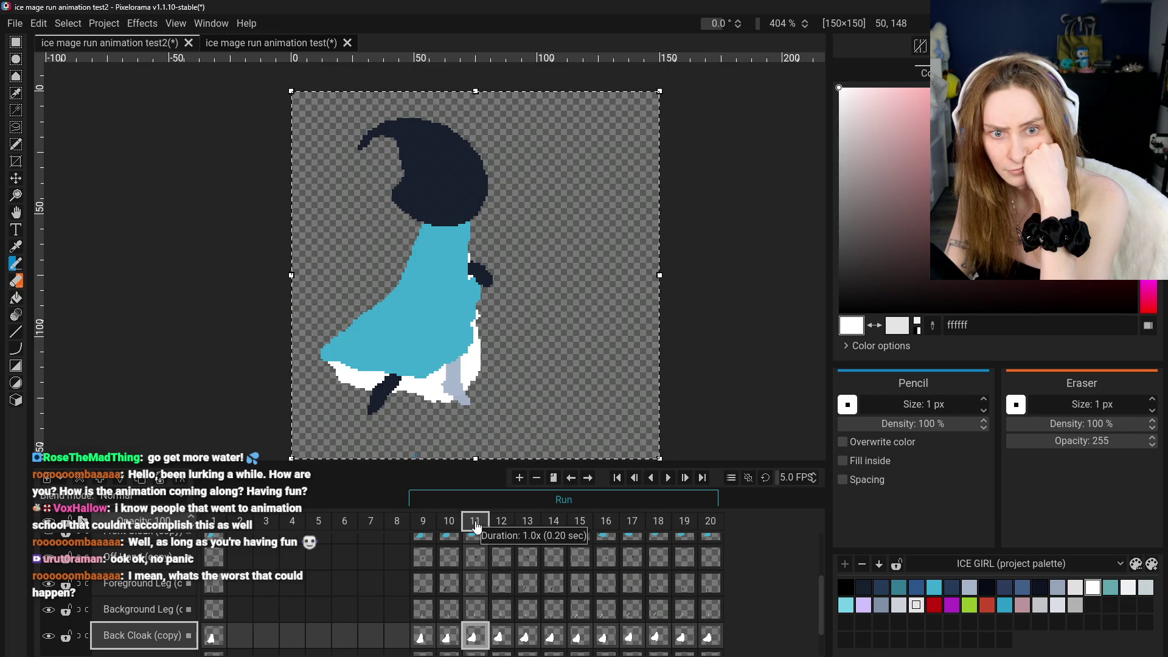
left_click(426, 524)
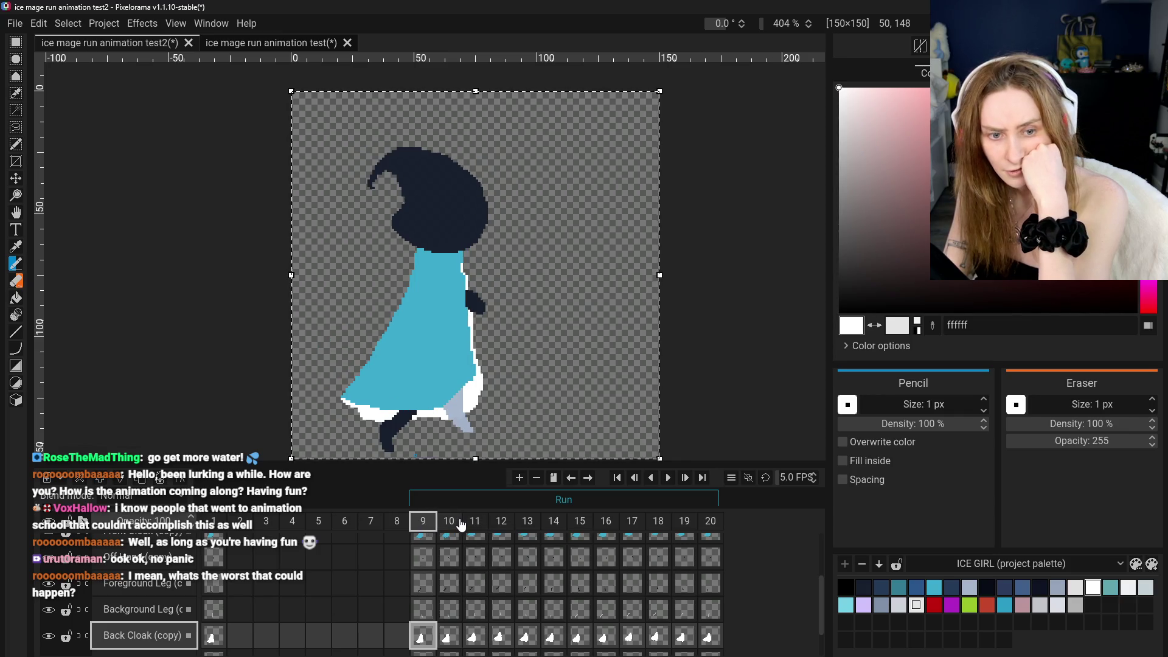
left_click(450, 526)
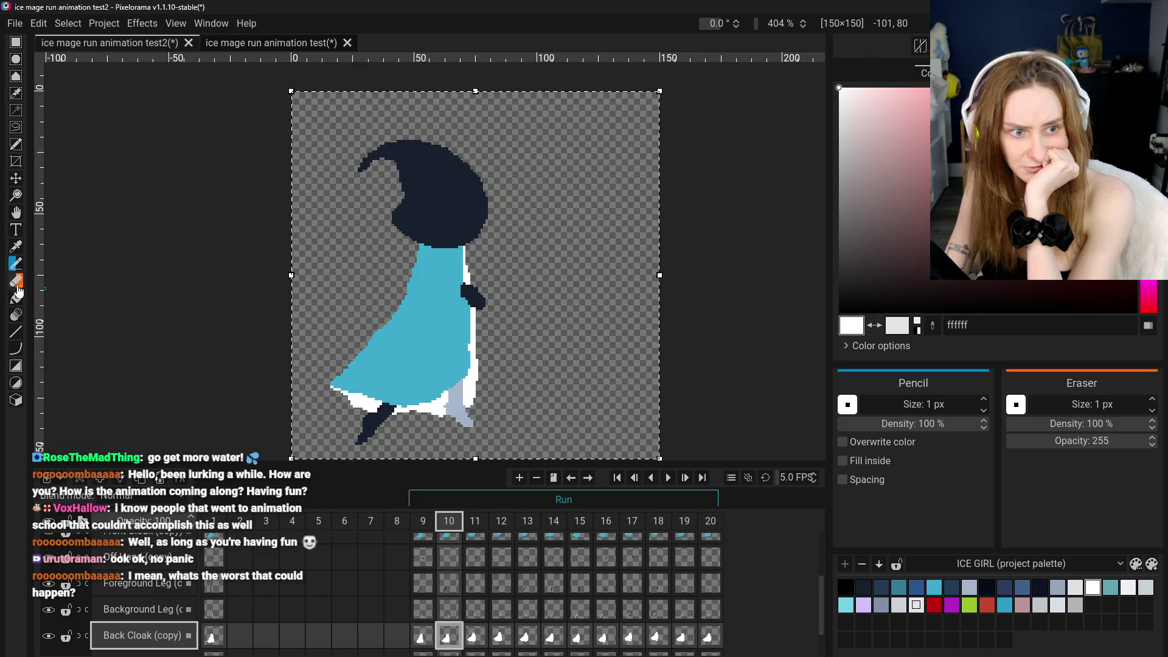
scroll(146, 608, "down", 1)
scroll(146, 607, "up", 1)
scroll(146, 606, "up", 2)
scroll(155, 602, "down", 4)
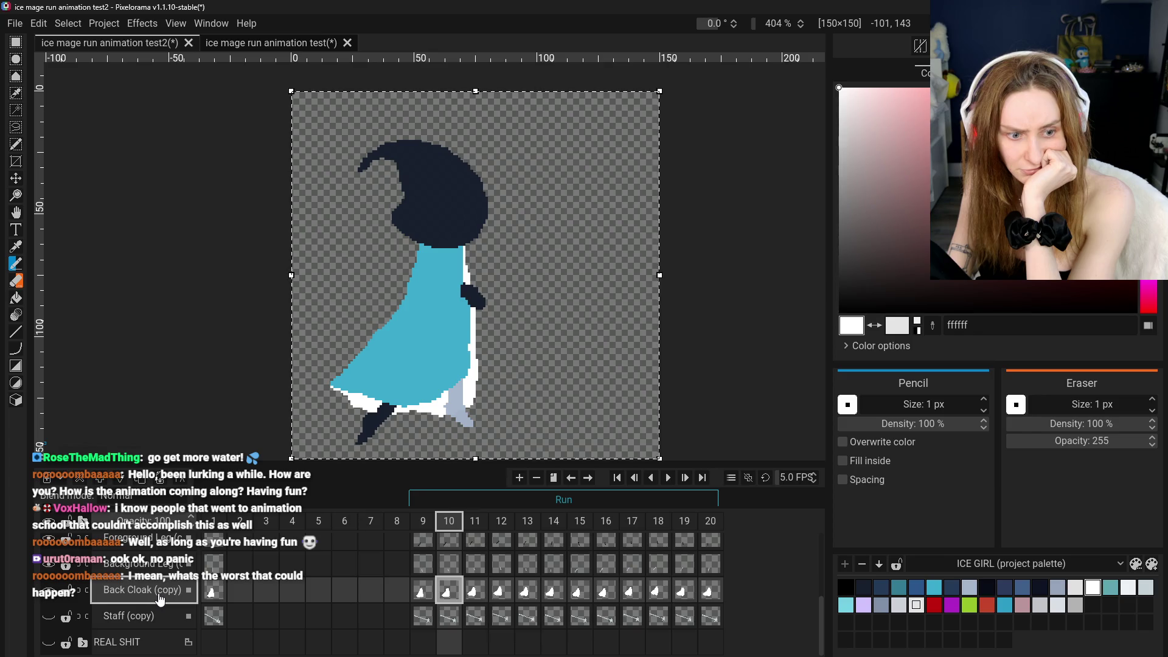
scroll(160, 600, "up", 3)
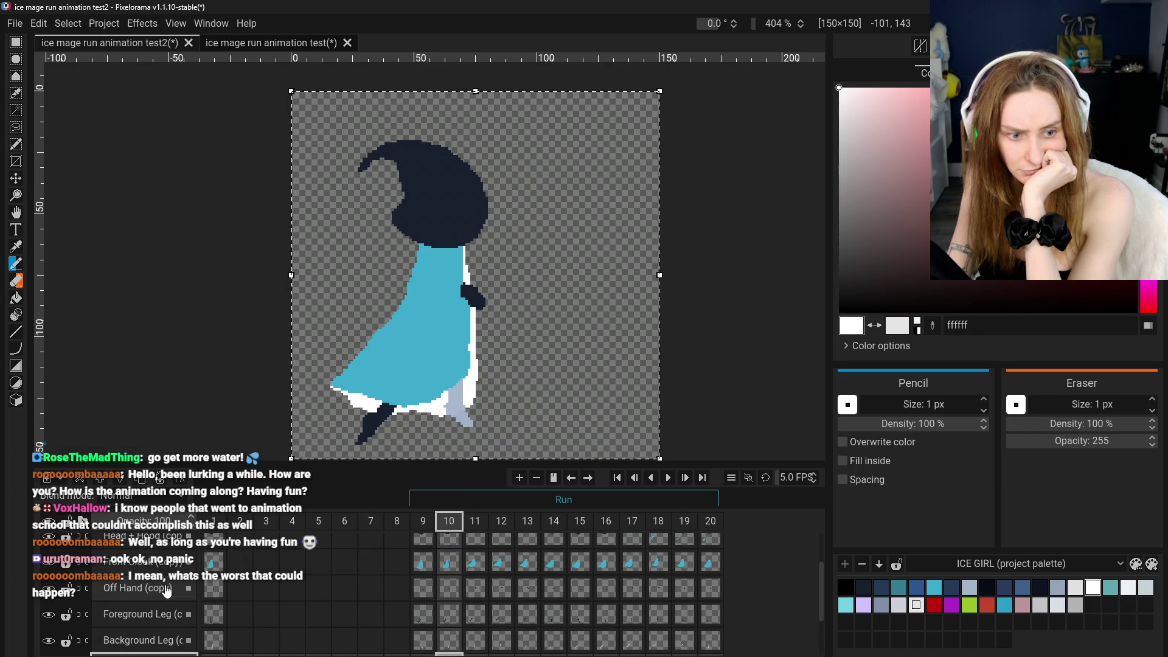
scroll(171, 587, "up", 1)
scroll(171, 586, "down", 1)
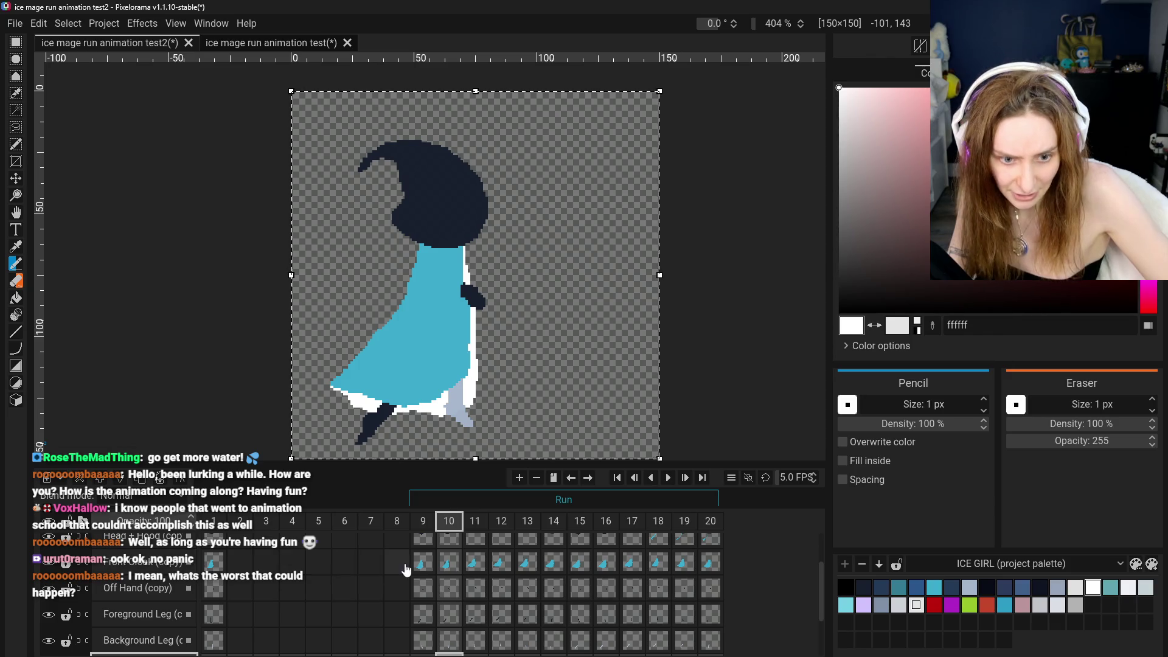
left_click(447, 567)
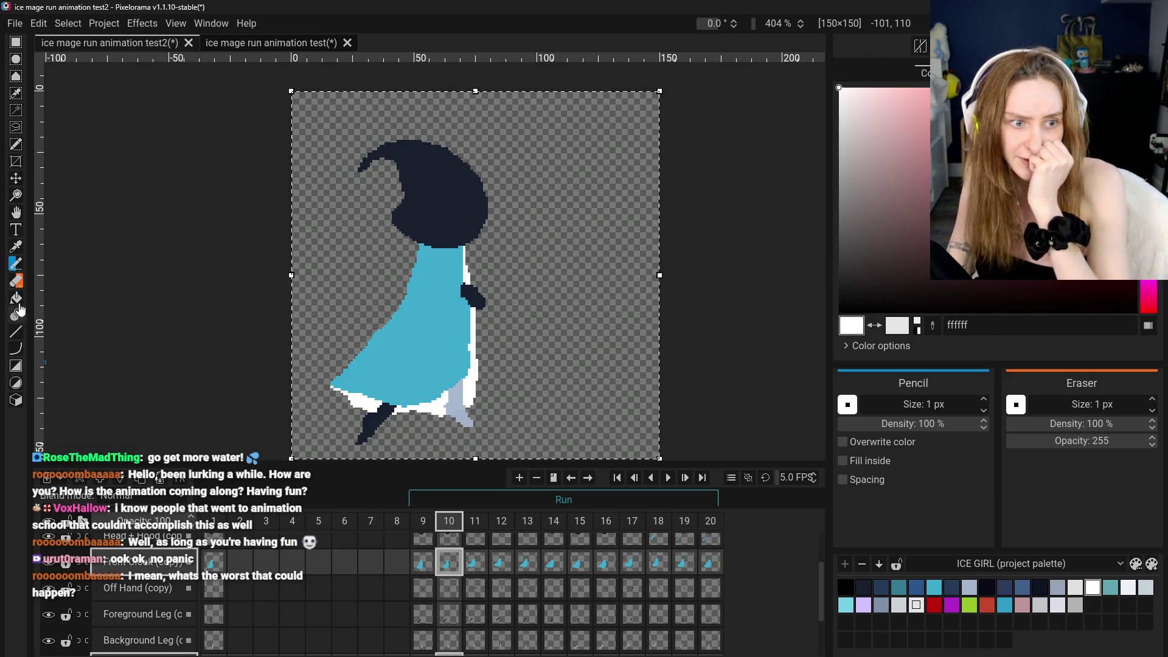
Undo the last eraser stroke on frame 10's Front Cloak layer
left_click(16, 281)
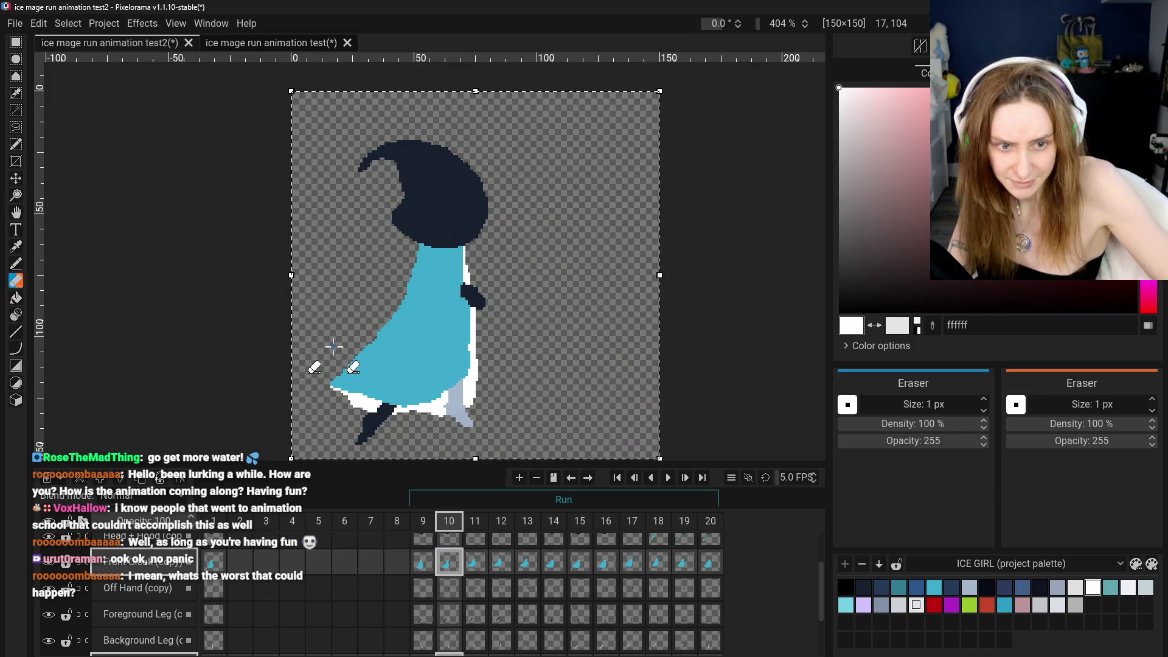
scroll(333, 348, "up", 4)
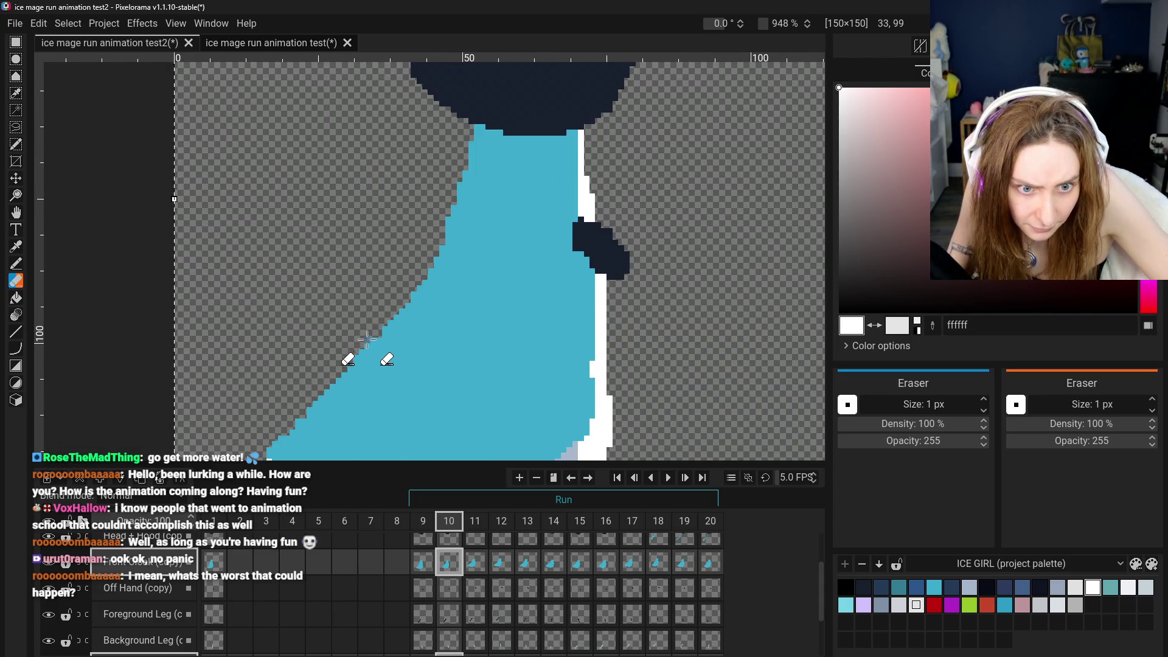
key("ctrl+z")
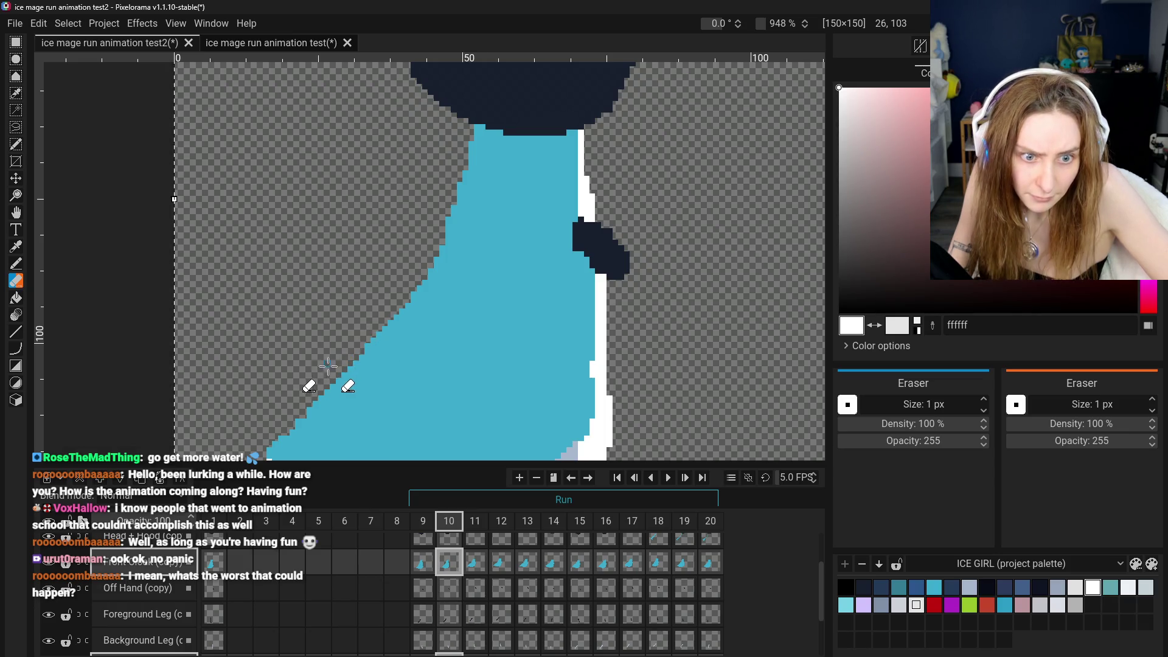
scroll(328, 365, "down", 5)
scroll(340, 367, "up", 6)
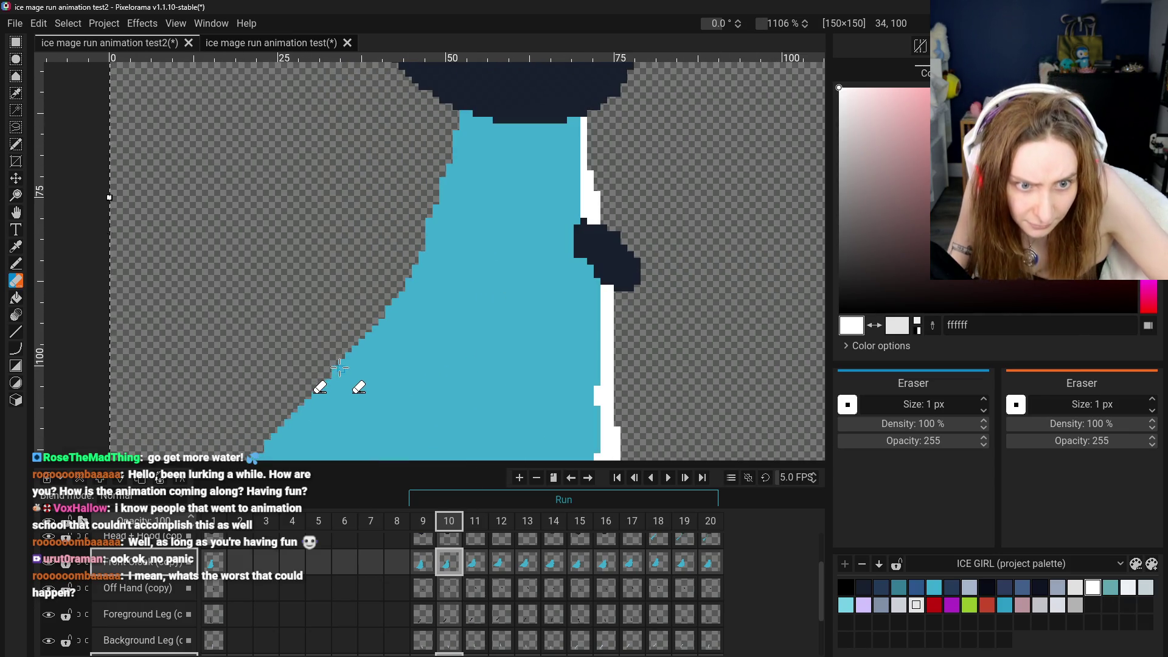
scroll(315, 377, "down", 4)
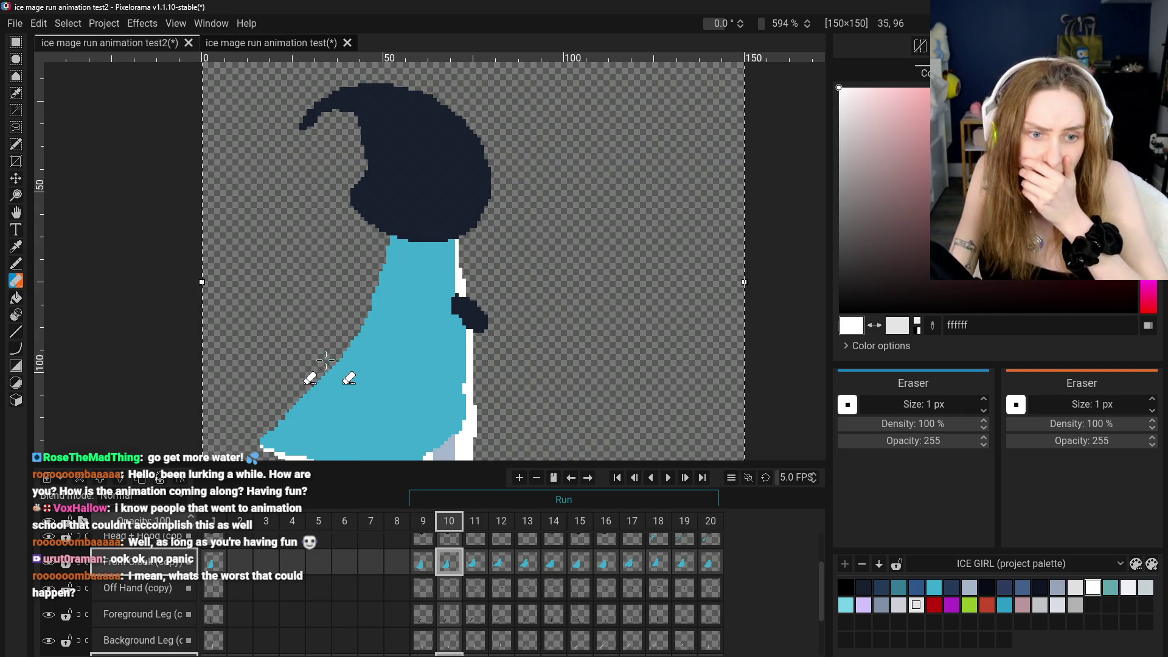
scroll(331, 358, "down", 4)
scroll(313, 391, "up", 3)
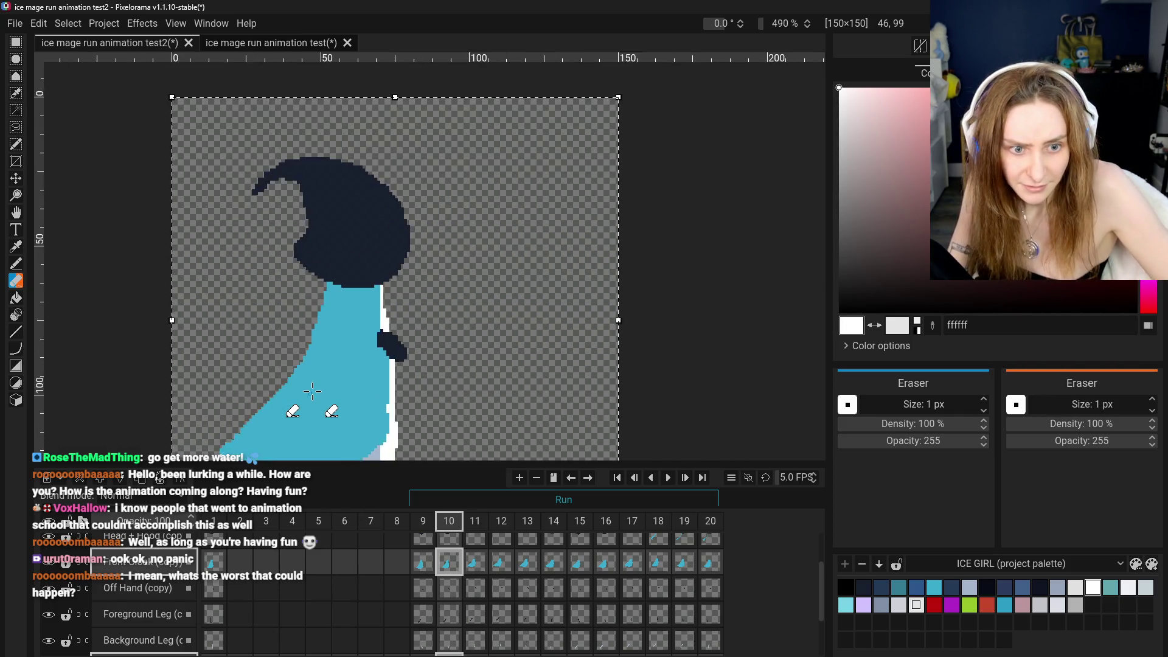
scroll(312, 391, "up", 2)
scroll(286, 335, "down", 3)
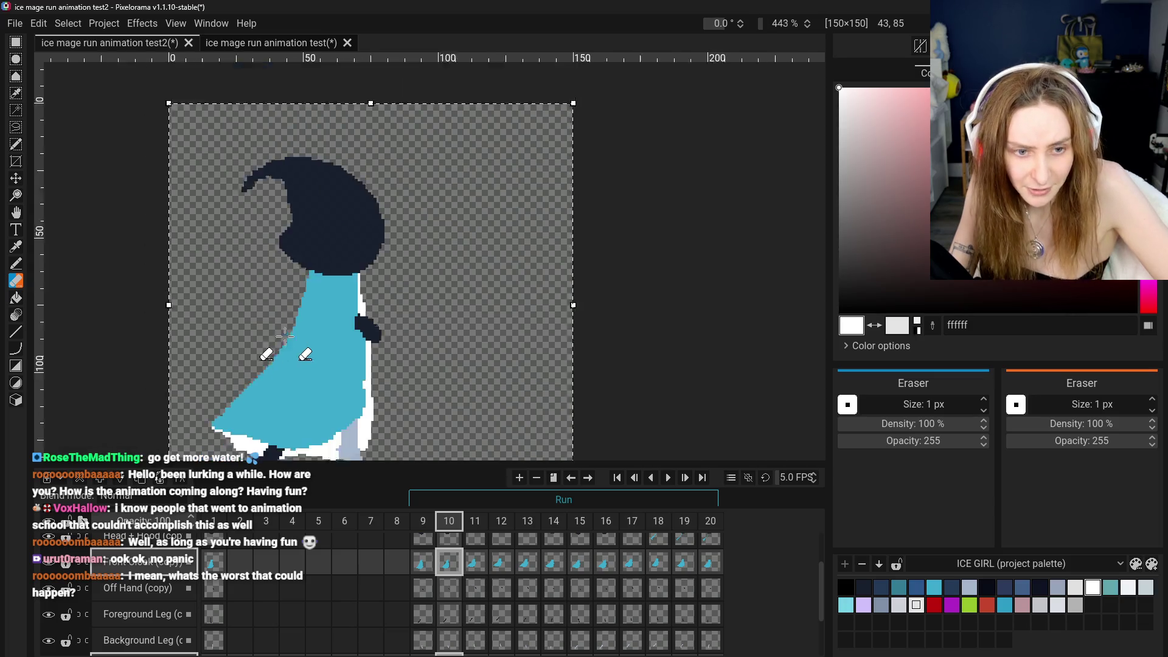
Restrict the cel selection to frame 10 only
left_click(15, 212)
scroll(460, 229, "down", 2)
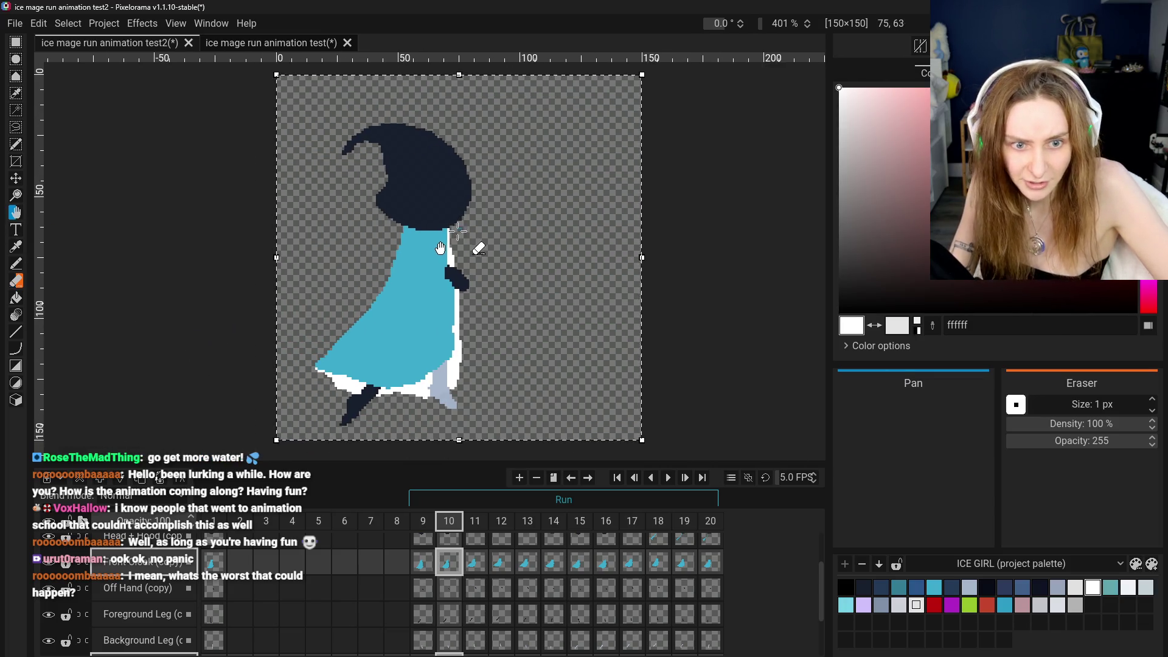
scroll(384, 337, "up", 5)
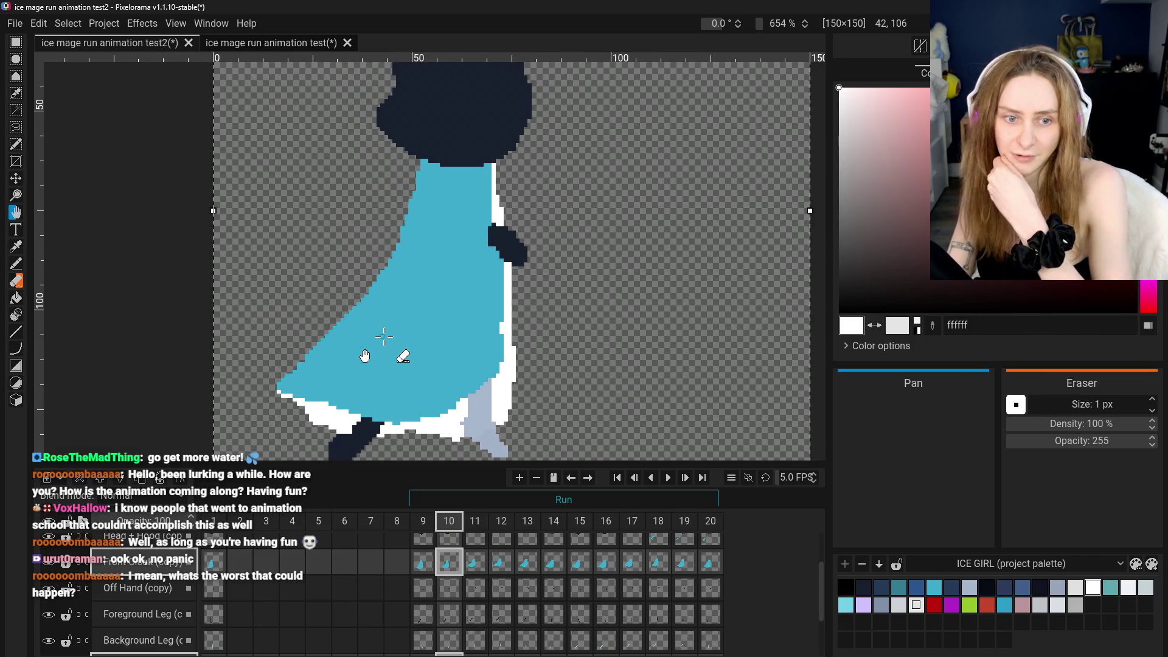
scroll(384, 336, "down", 6)
left_click(447, 563)
scroll(378, 350, "up", 3)
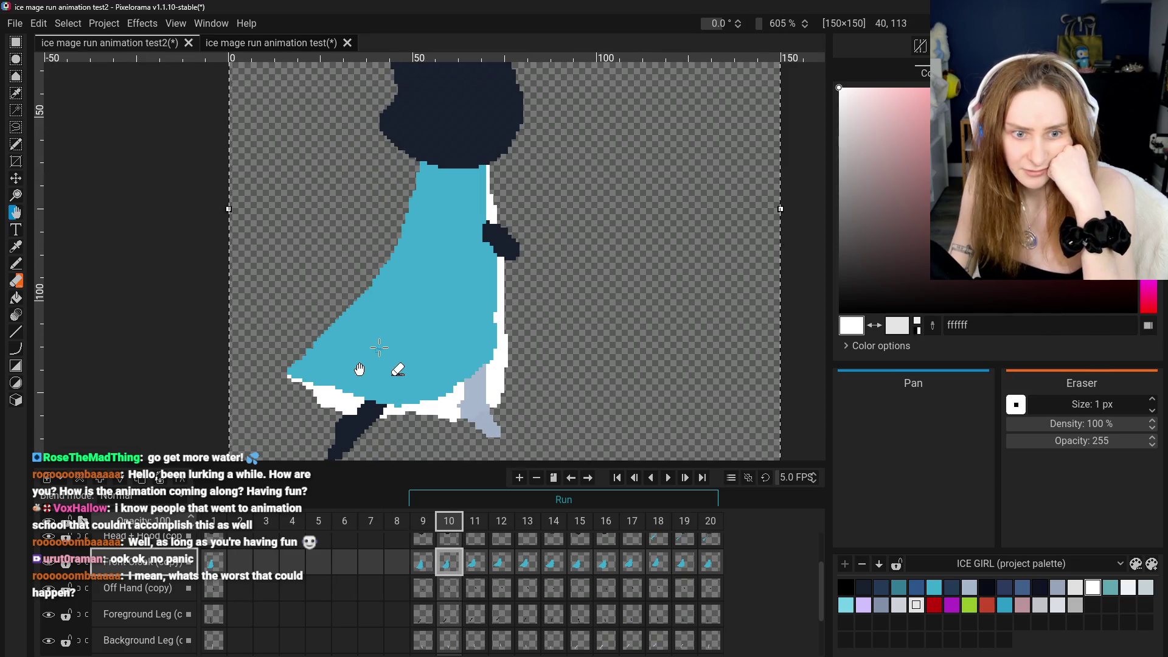
scroll(377, 350, "up", 2)
Sample the cloak's cyan with the Color Picker and return to the Pencil
left_click(16, 264)
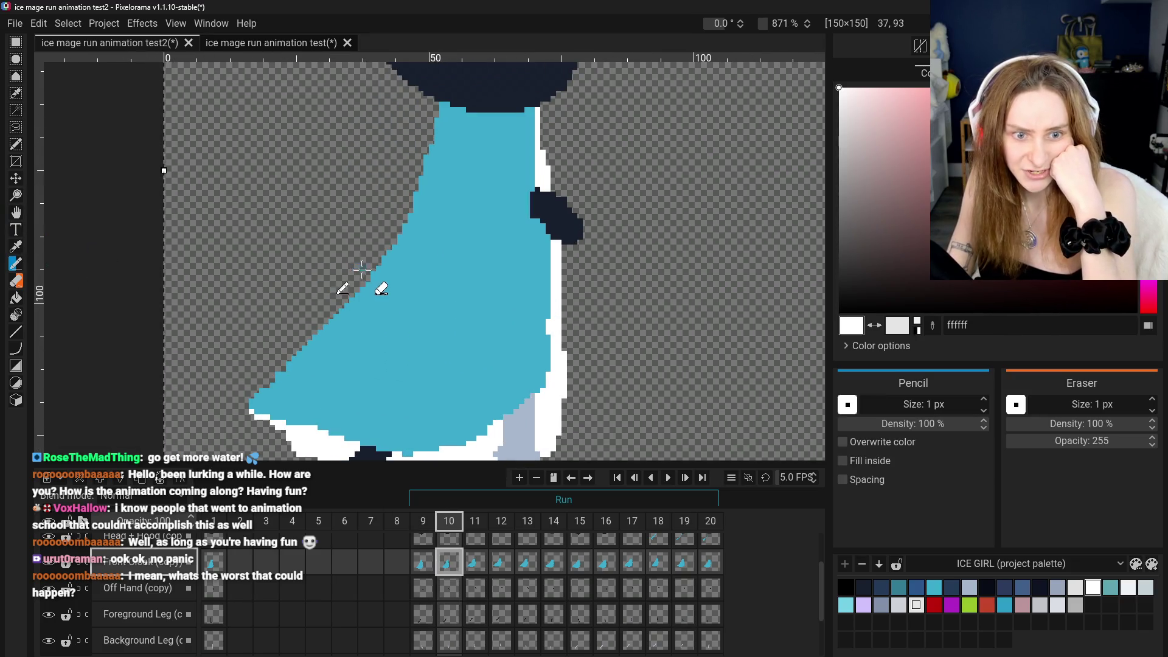
left_click(15, 246)
left_click(395, 289)
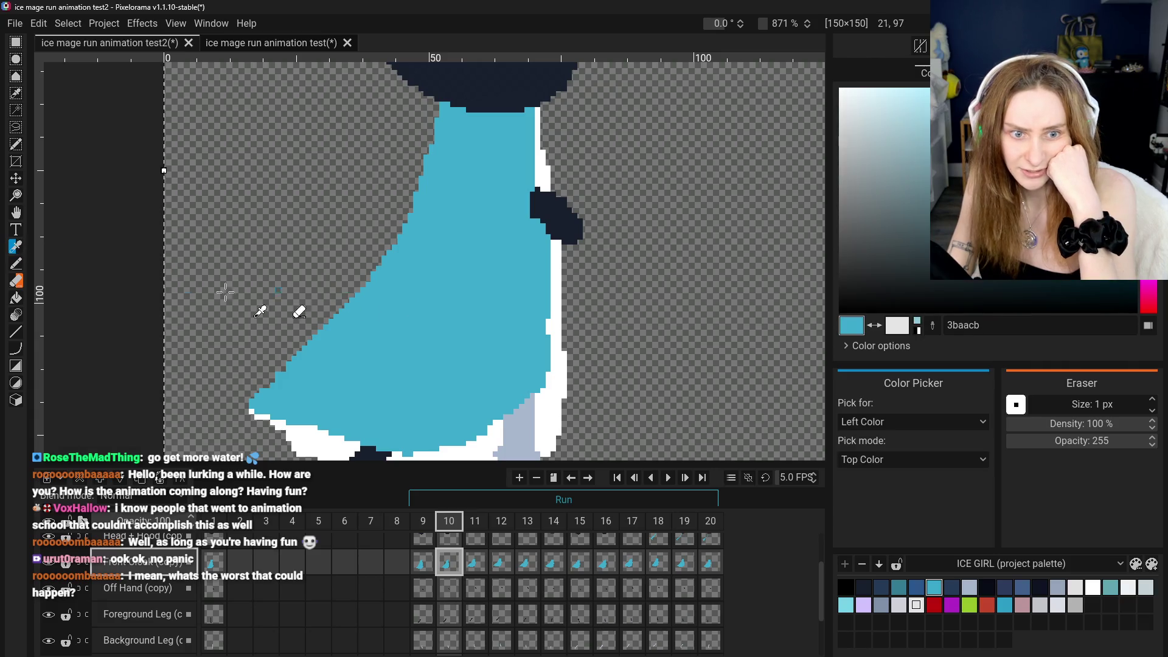
left_click(12, 265)
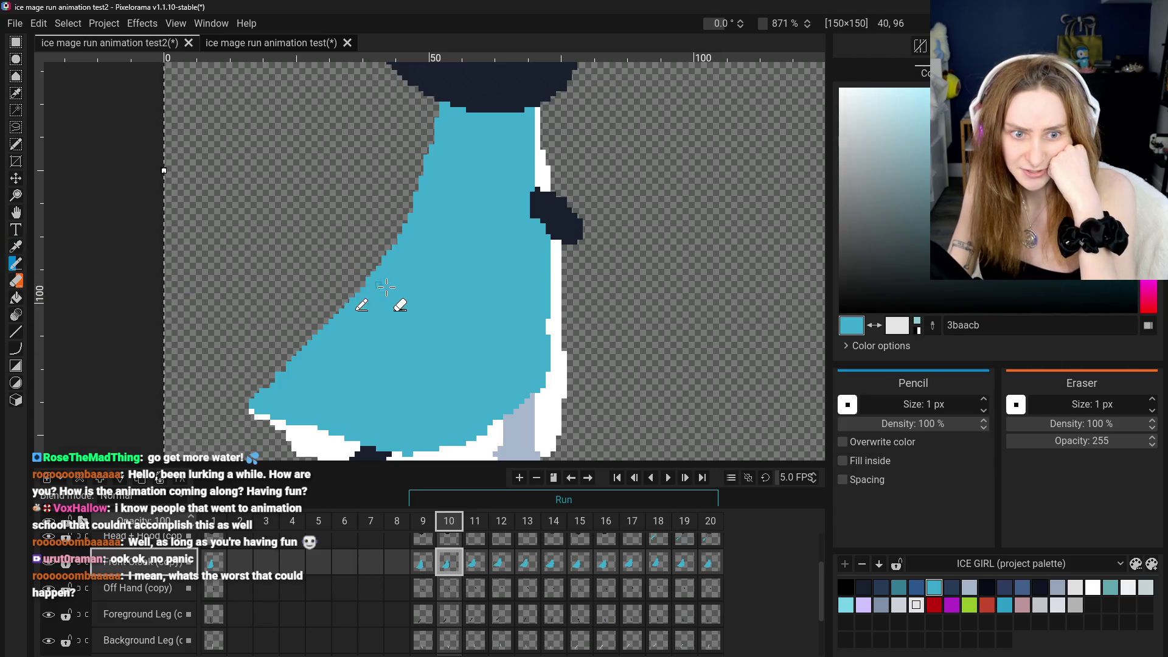
scroll(382, 285, "down", 5)
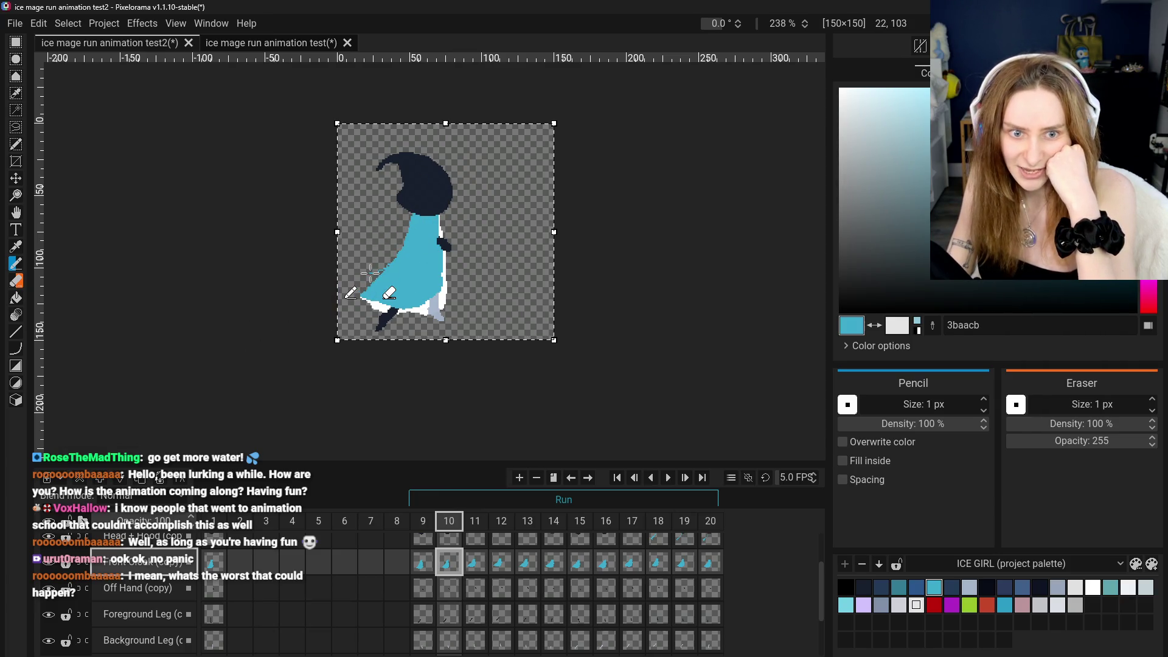
scroll(411, 315, "up", 2)
Pan the view to show the full hat, then return to the Pencil
key("h")
left_click_drag(132, 203, 172, 281)
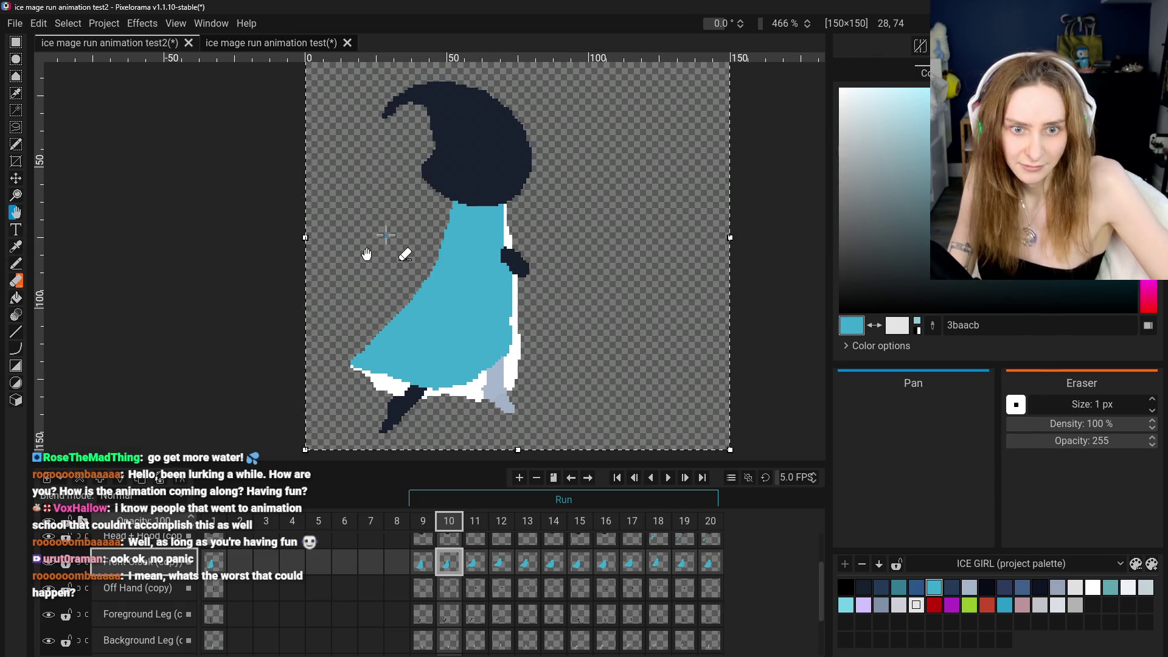
left_click(16, 263)
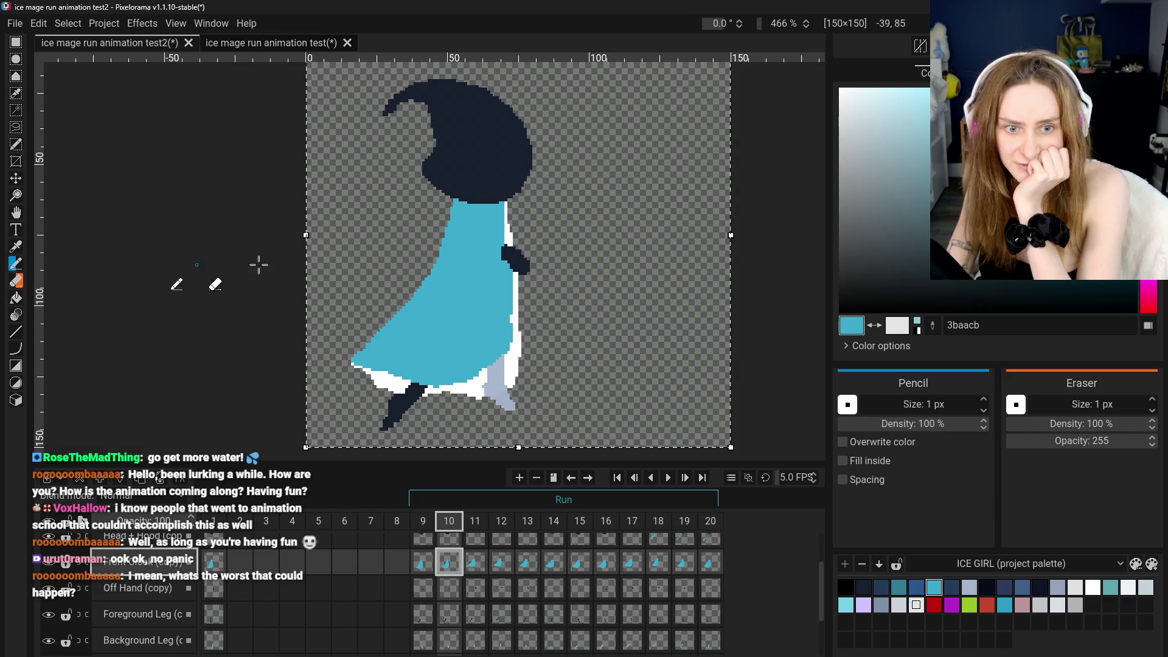
scroll(424, 371, "up", 2)
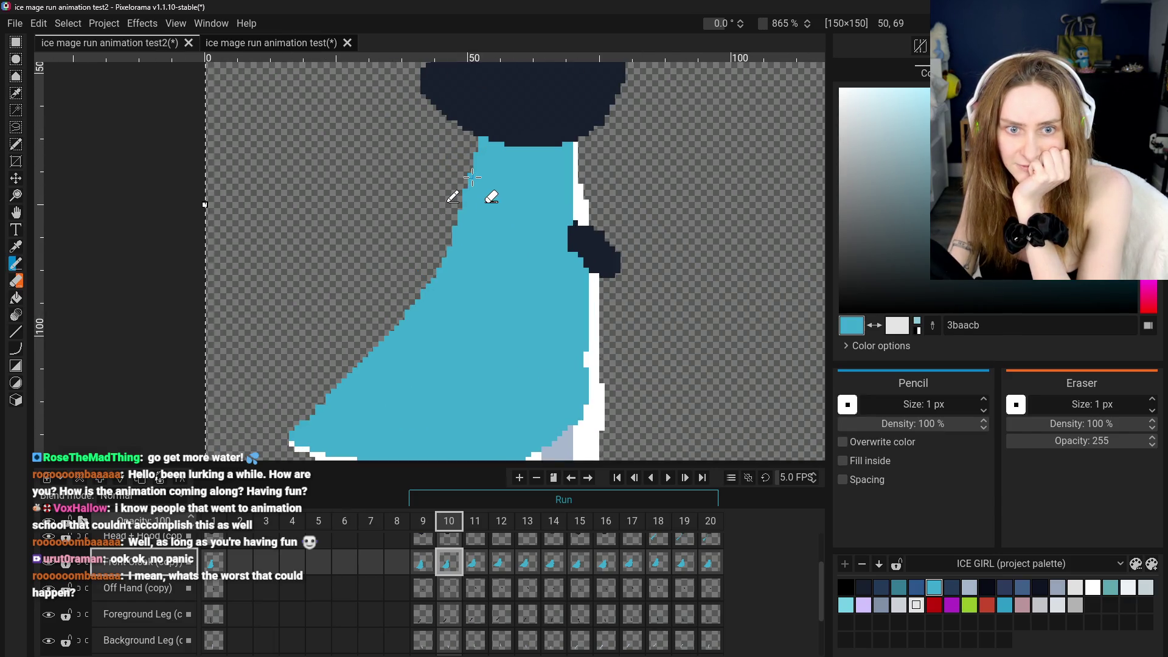
scroll(477, 216, "down", 2)
scroll(463, 228, "up", 3)
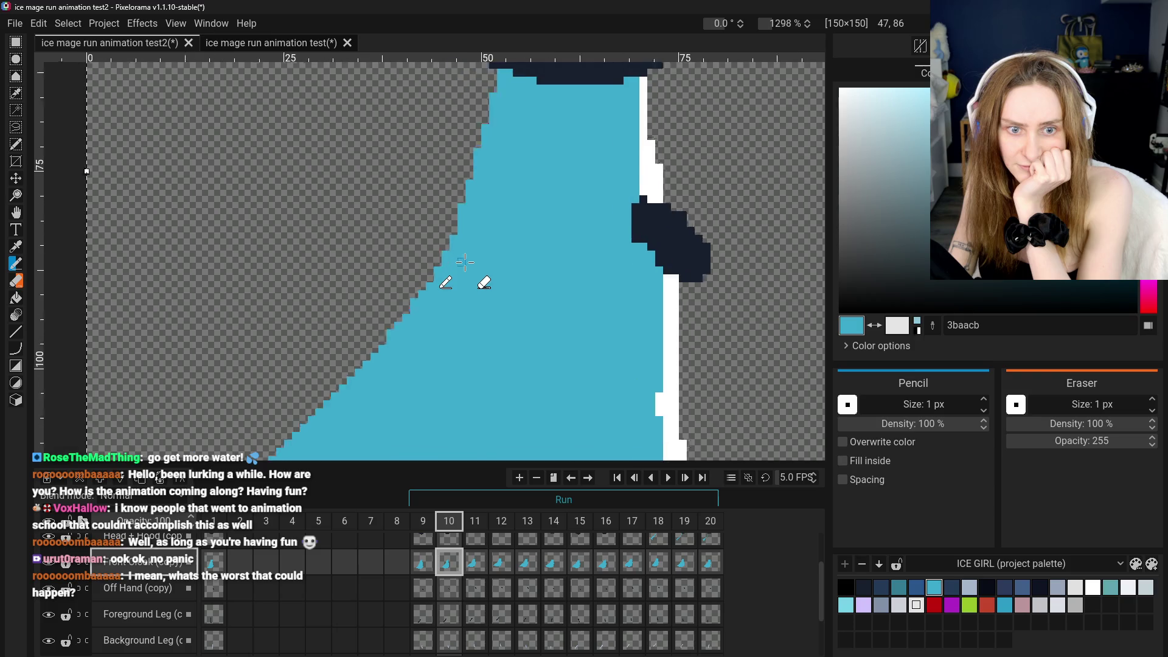
scroll(456, 230, "down", 3)
scroll(462, 227, "up", 3)
scroll(468, 225, "down", 1)
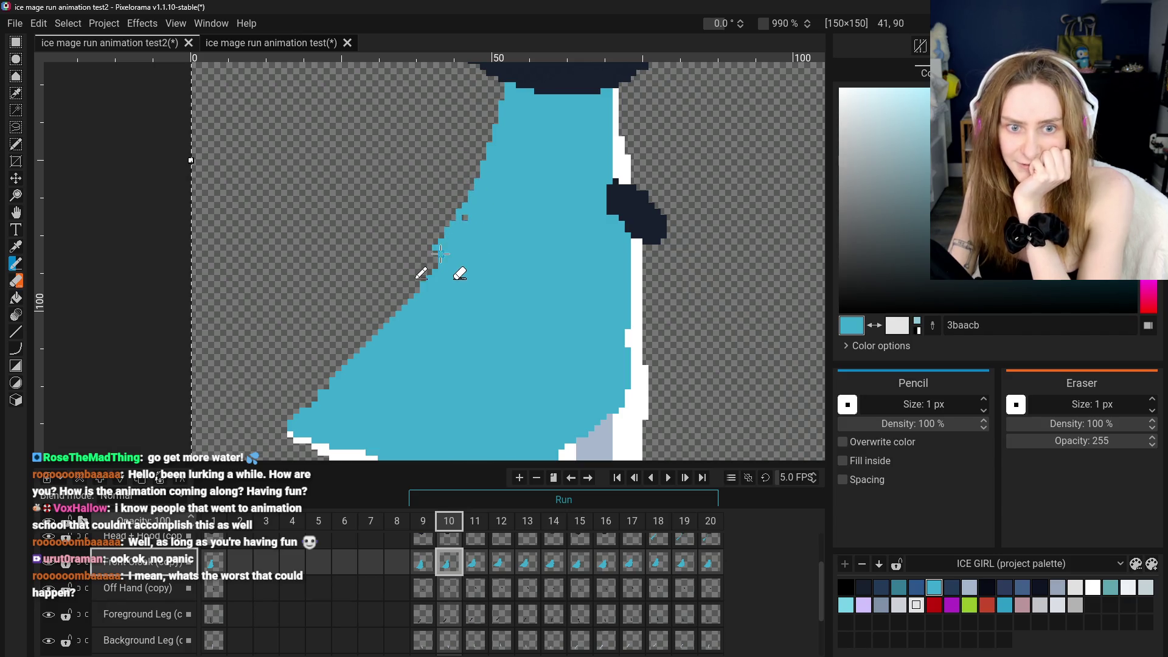
Draw cyan pixels along the front cloak's lower-left edge, then reselect only frame 10
mouse_move(328, 356)
left_mouse_down()
mouse_move(350, 338)
mouse_move(292, 395)
mouse_move(314, 361)
left_mouse_up()
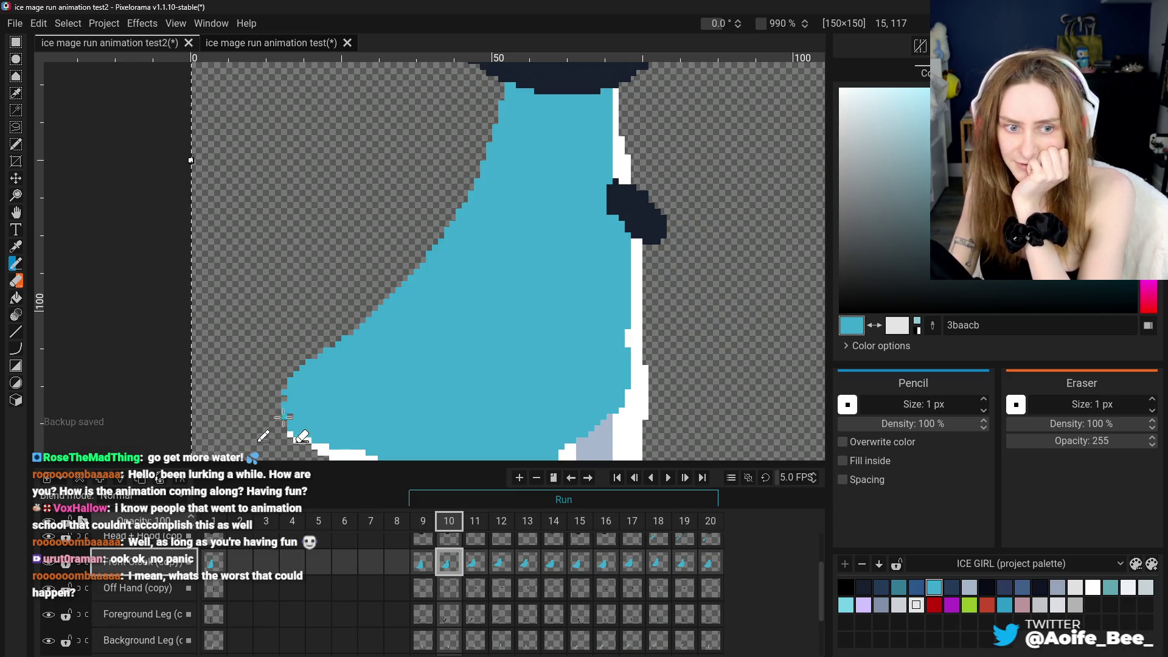
scroll(243, 393, "down", 5)
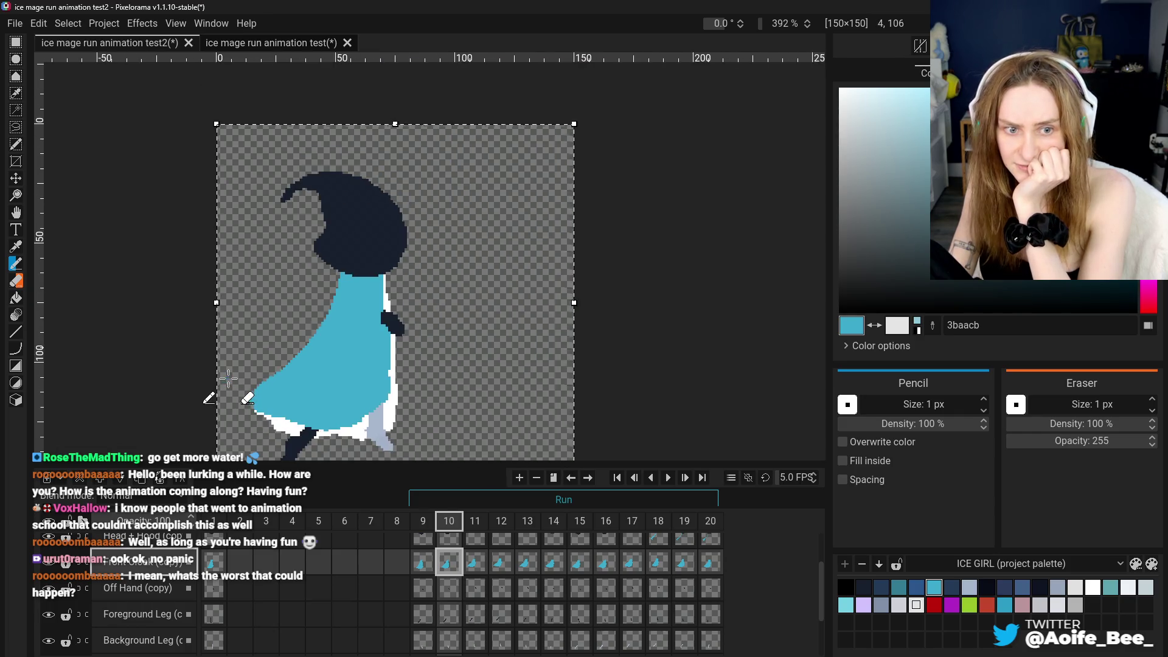
left_click(426, 568)
left_click(449, 562)
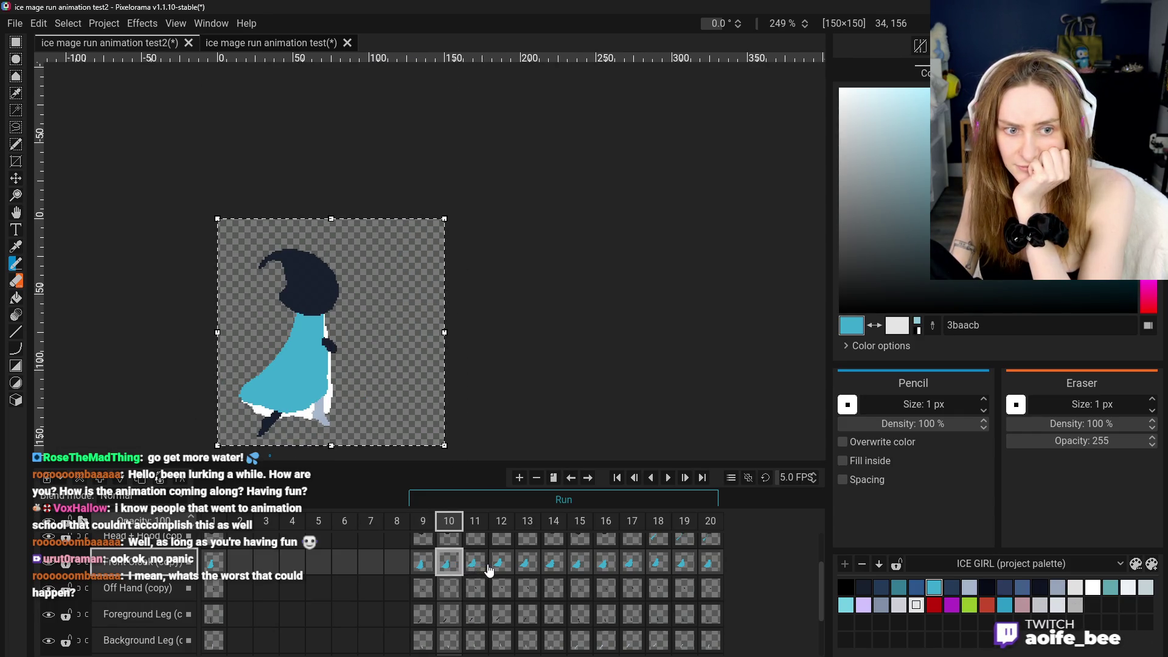